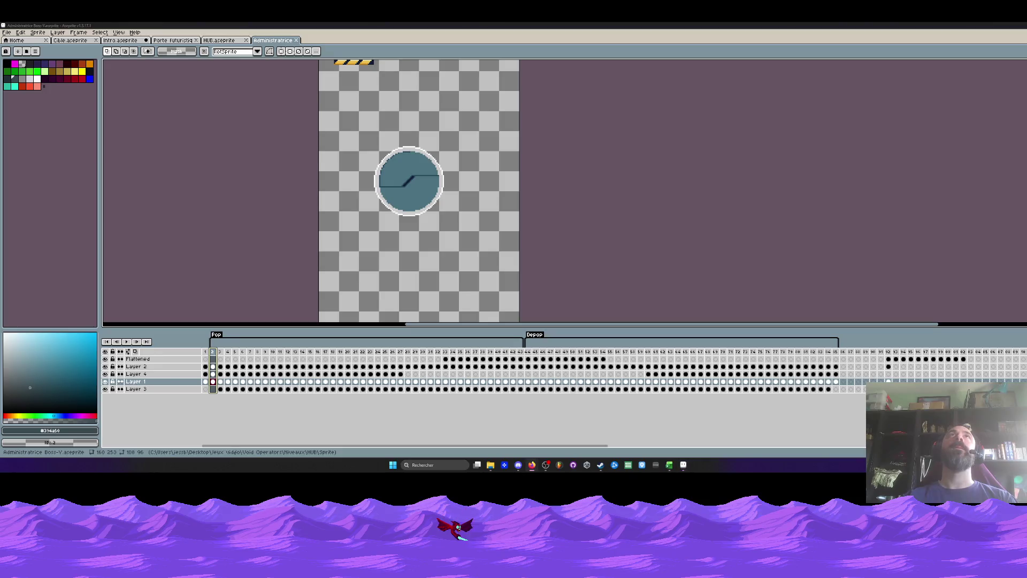
Play the porthole animation, then stop back on frame 2.
scroll(370, 168, up, 1)
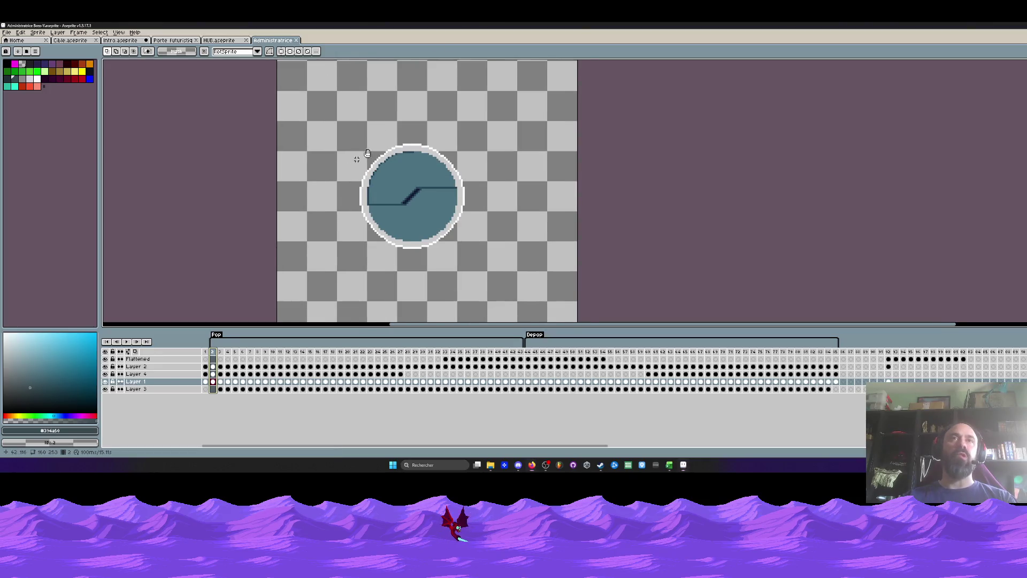
scroll(370, 168, up, 1)
key(Return)
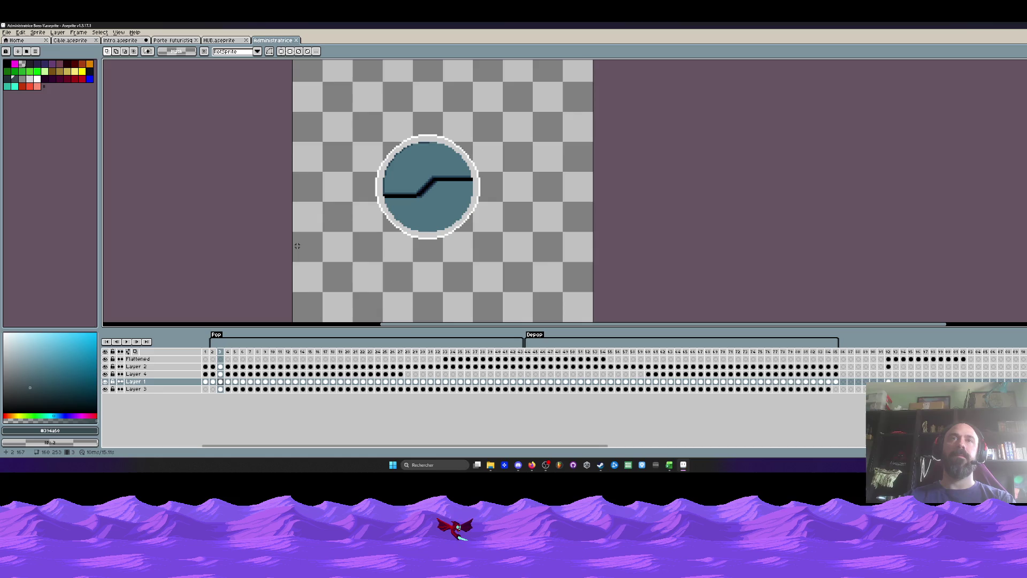
key(Left)
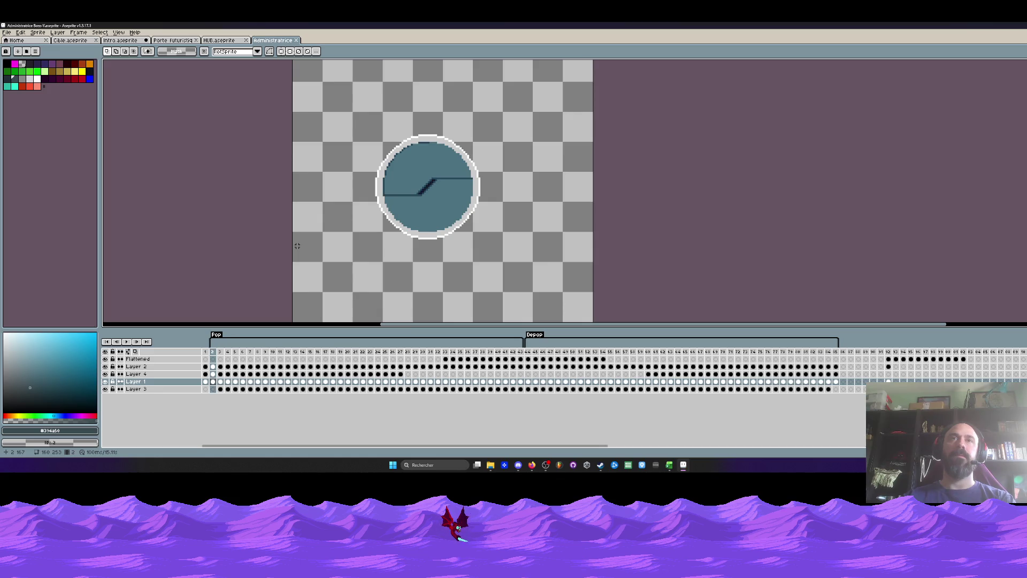
scroll(348, 232, down, 1)
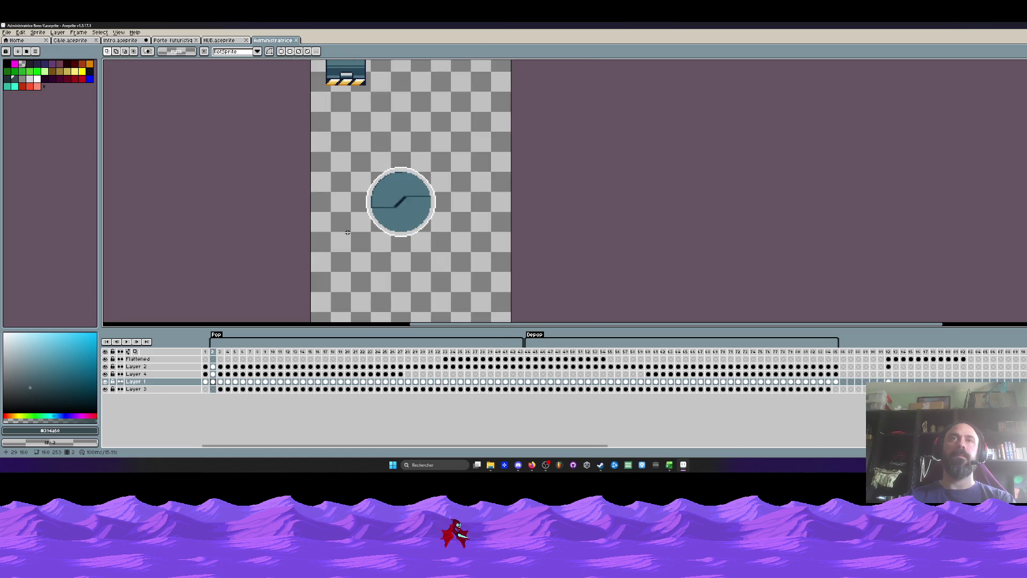
scroll(348, 232, up, 1)
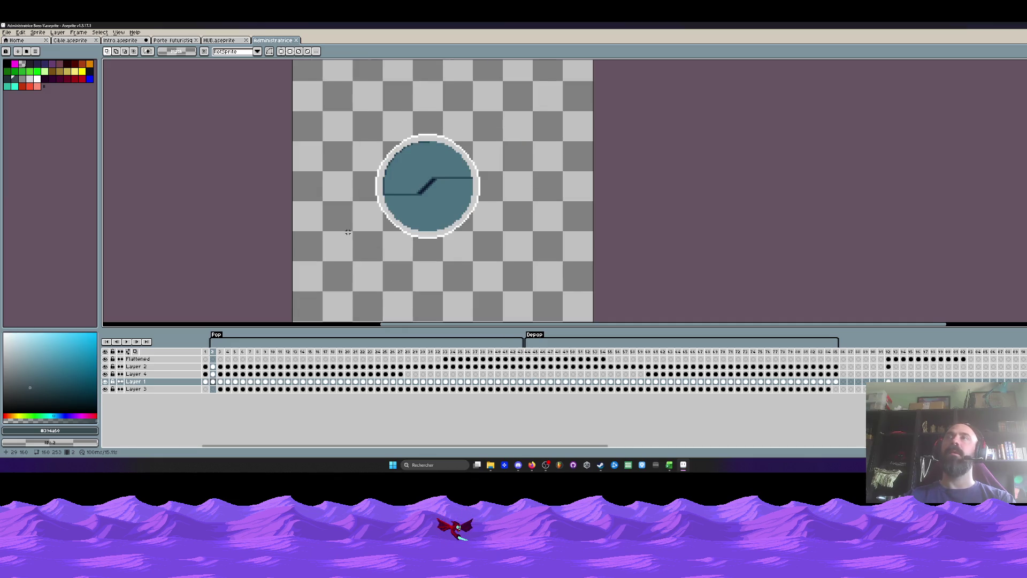
scroll(347, 232, up, 1)
scroll(348, 232, down, 1)
scroll(508, 145, up, 1)
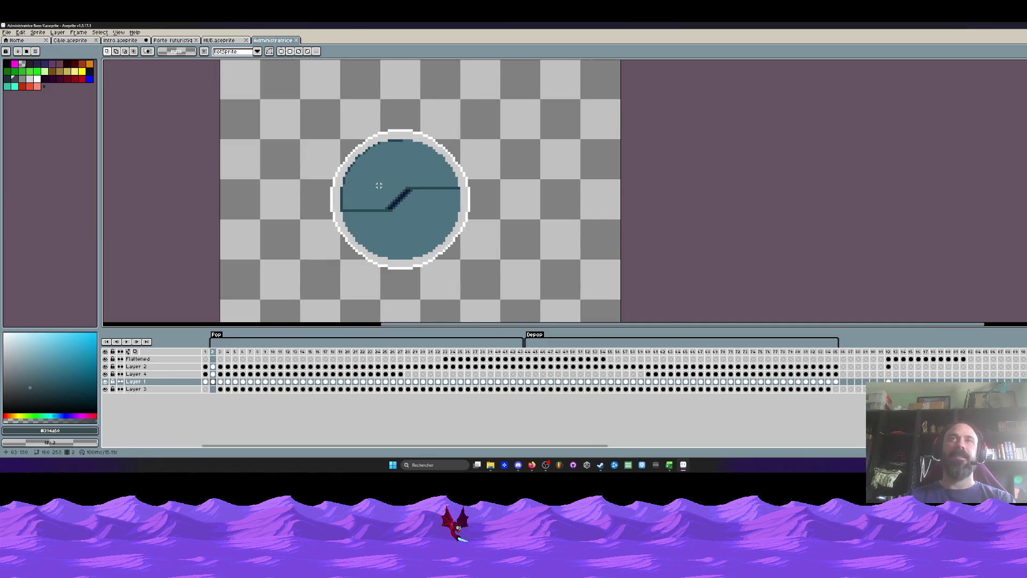
scroll(397, 185, right, 1)
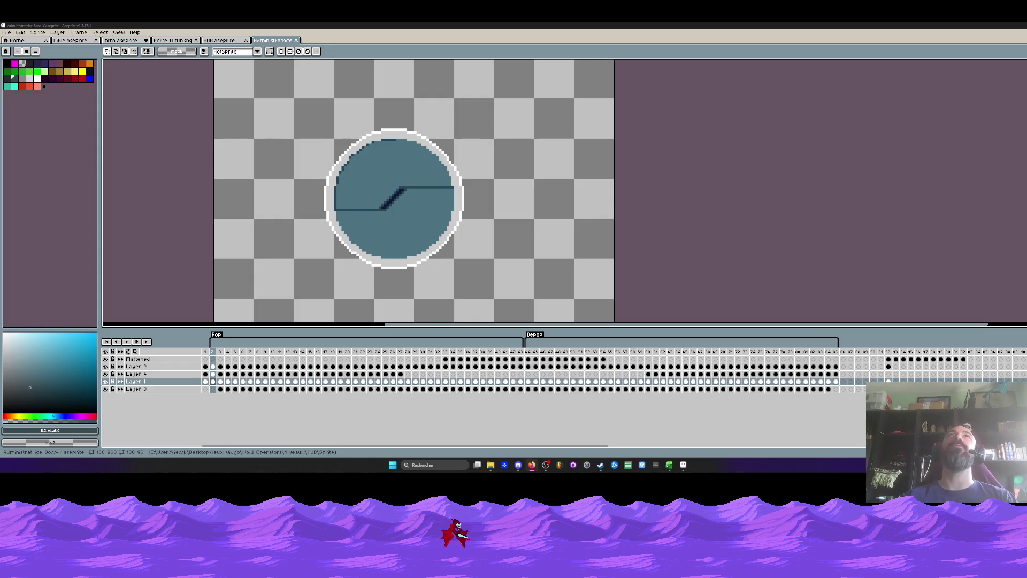
Select frames 2 to 18 in the timeline, then narrow the range back to frames 2–9.
scroll(380, 148, down, 2)
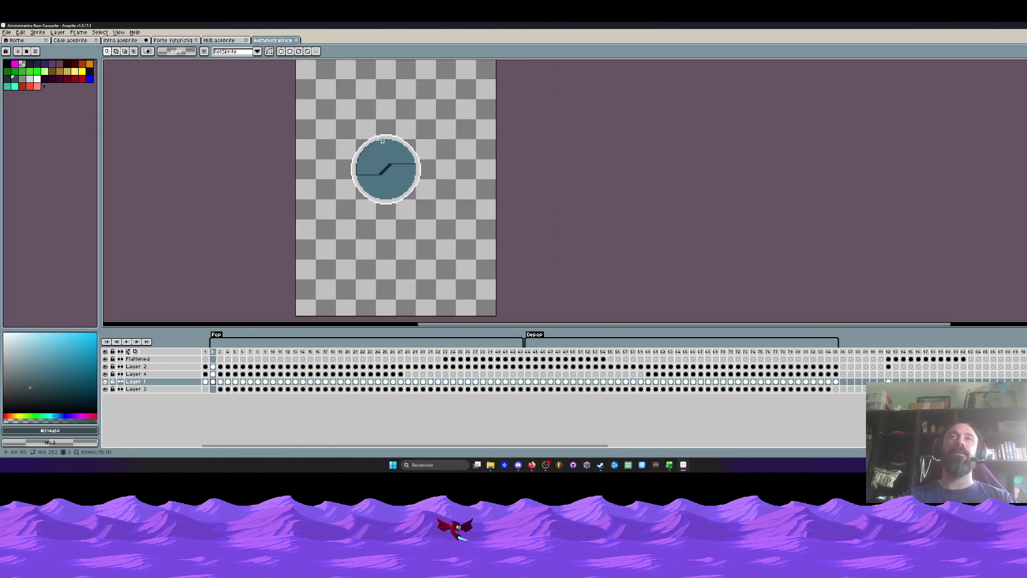
scroll(380, 149, up, 1)
drag(213, 352, 338, 353)
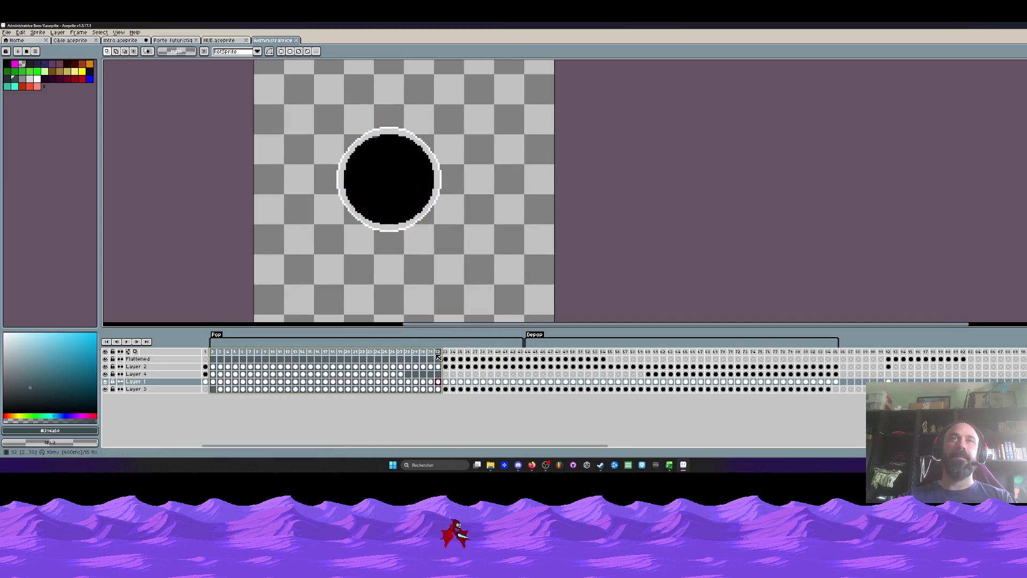
drag(338, 353, 213, 353)
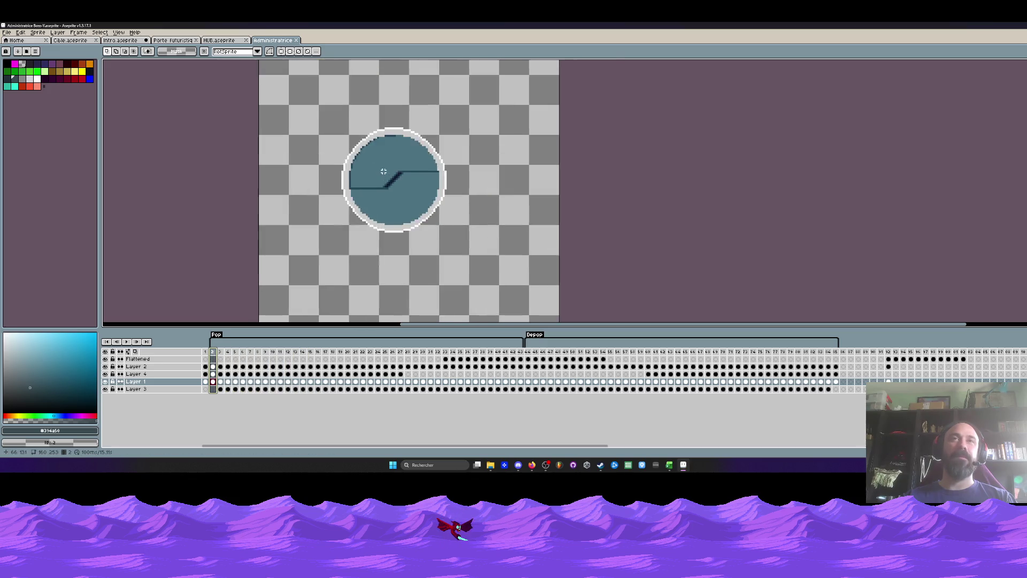
scroll(370, 199, up, 1)
scroll(370, 200, down, 1)
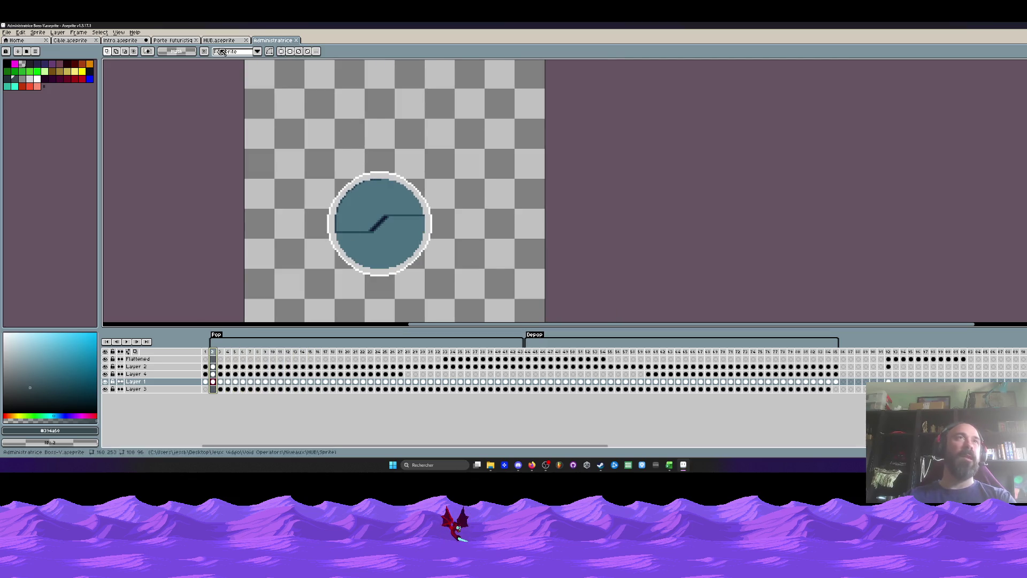
Glance at the HUB and Porte futuristique sprites, returning to the Administratrice porthole.
click(232, 41)
click(272, 40)
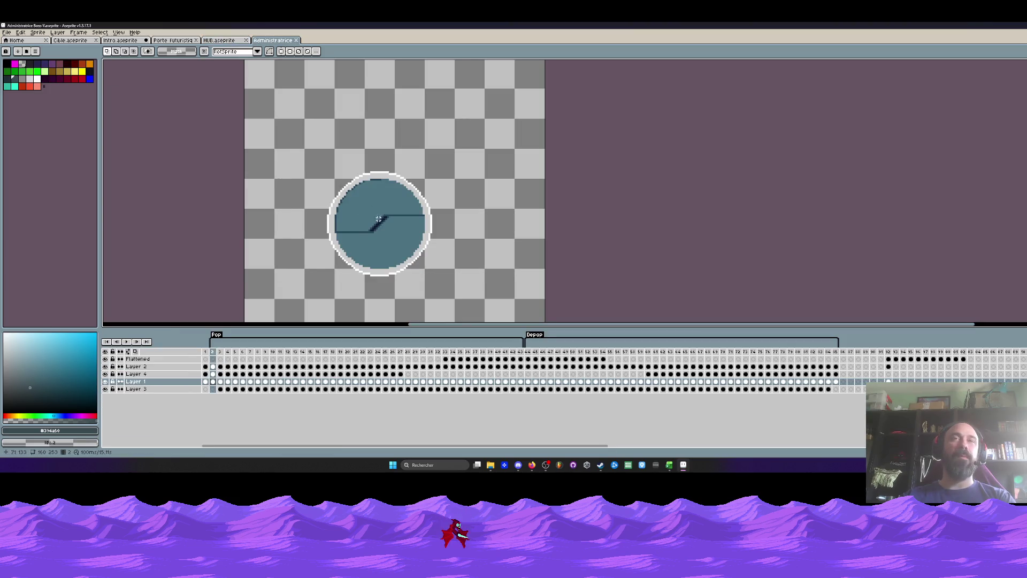
scroll(370, 211, down, 3)
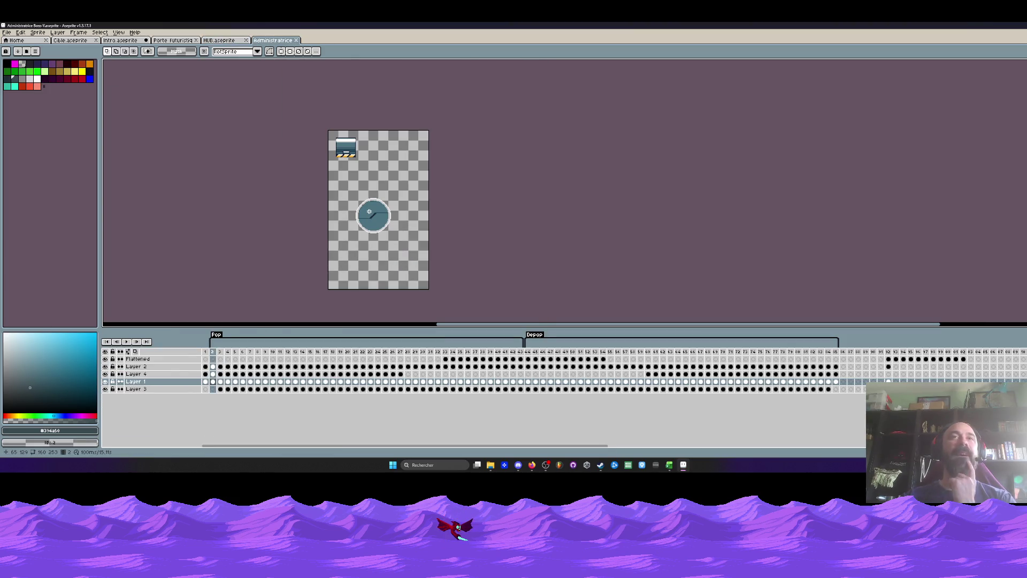
scroll(369, 212, up, 2)
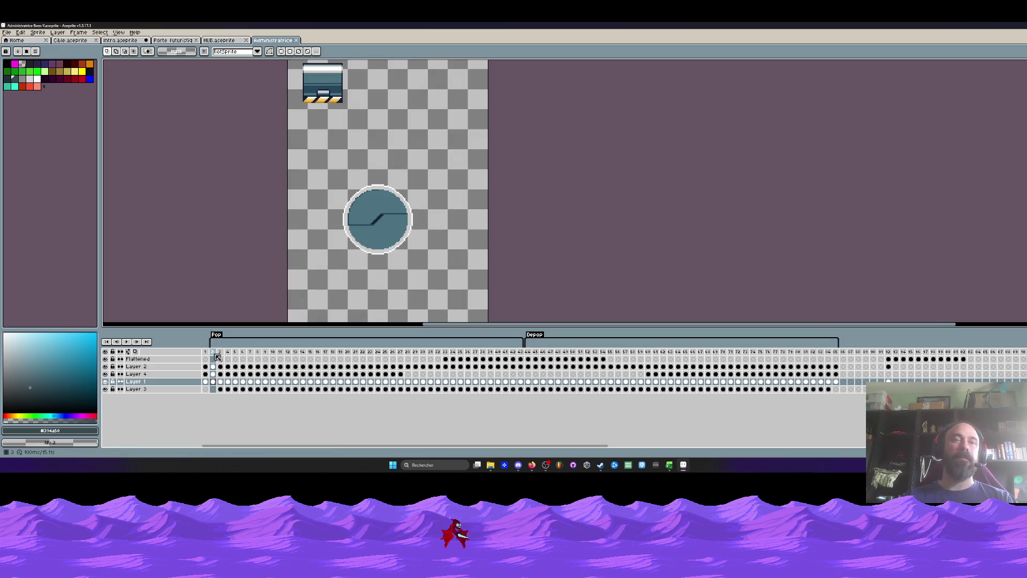
click(177, 41)
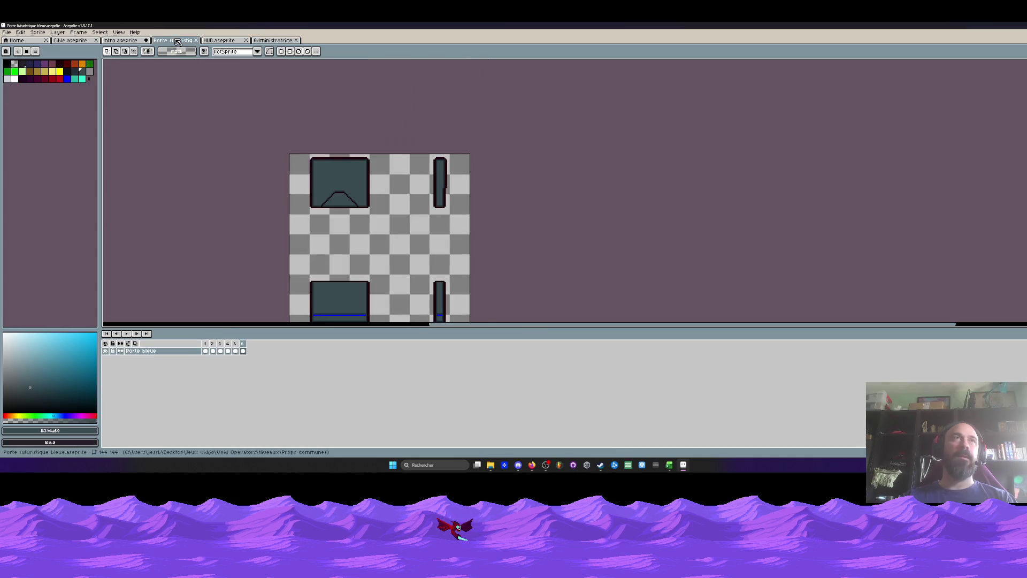
scroll(382, 202, down, 2)
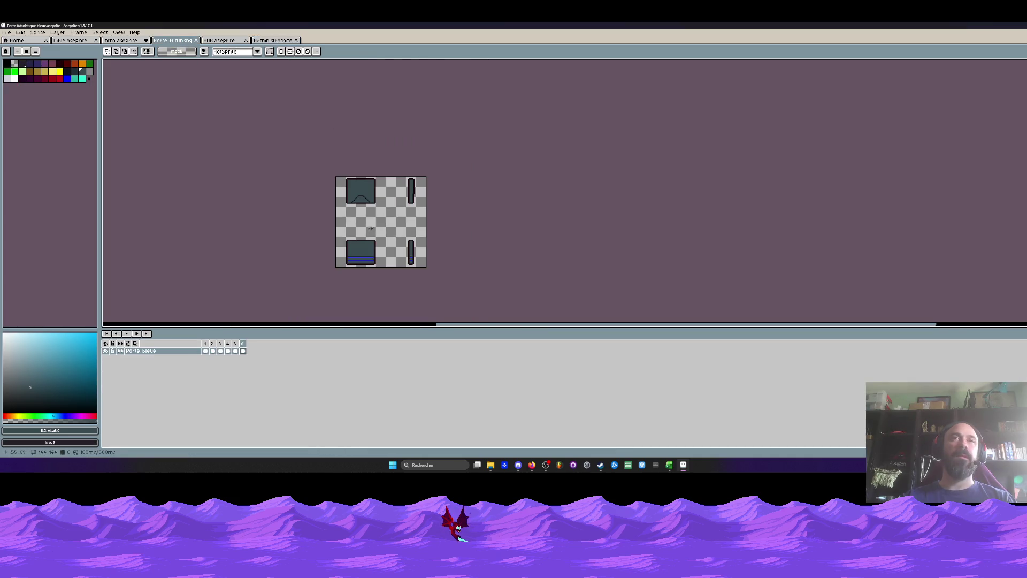
click(273, 40)
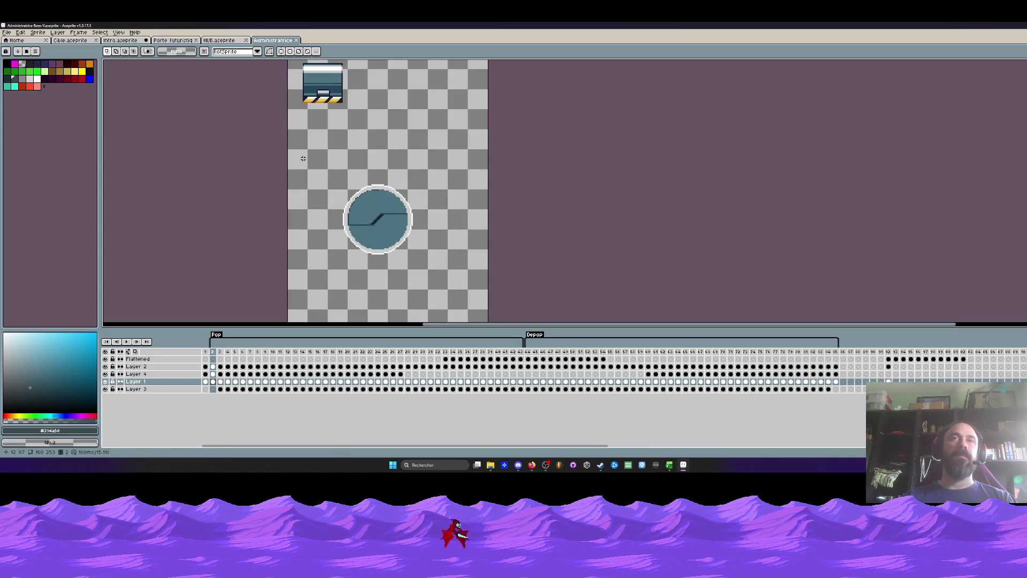
Hide and reshow Layers 4 and 3 on frame 3, then start a new sprite.
scroll(368, 214, up, 1)
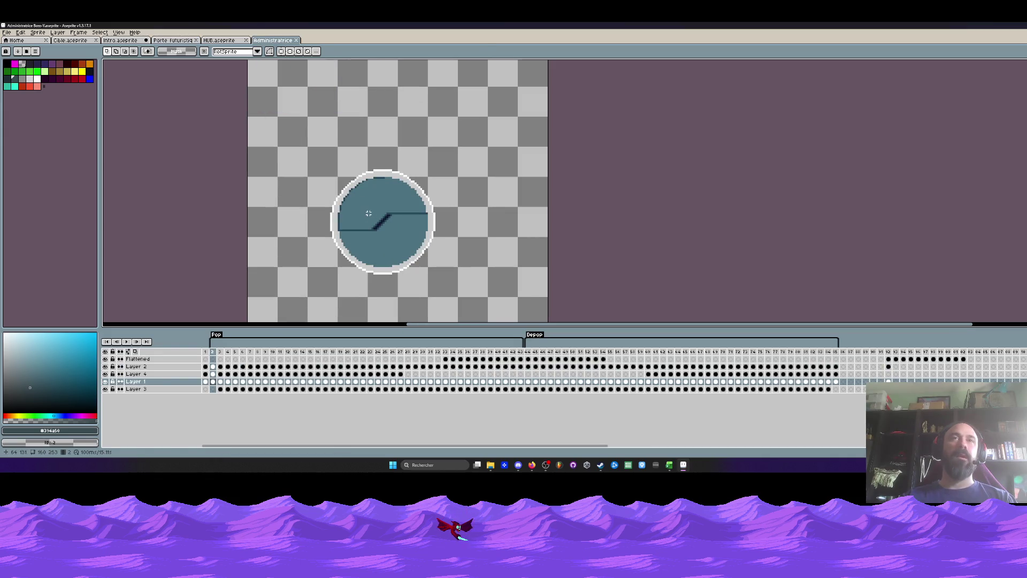
mouse_move(216, 354)
mouse_down()
mouse_move(297, 355)
mouse_move(213, 354)
mouse_up()
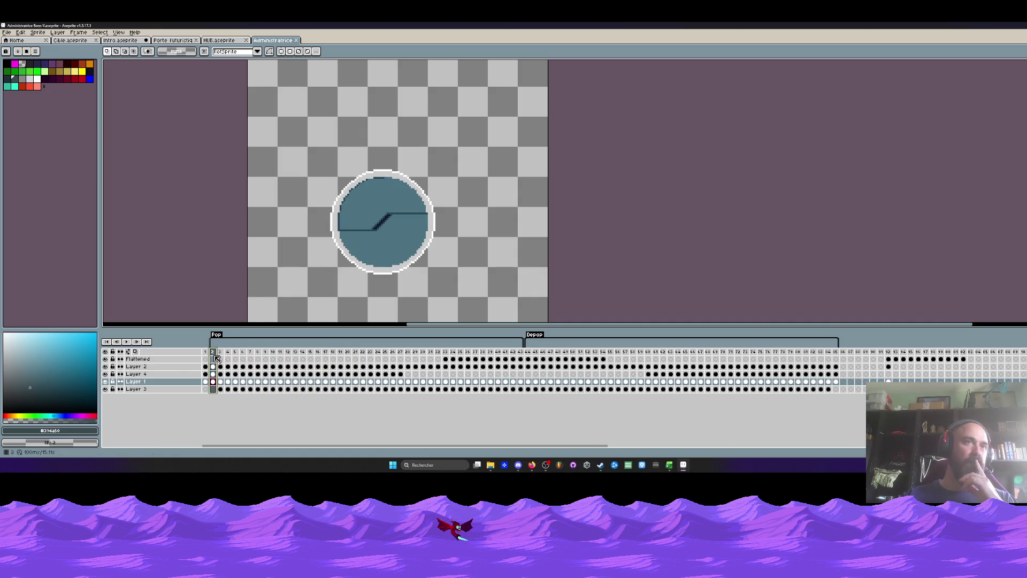
click(106, 378)
click(106, 377)
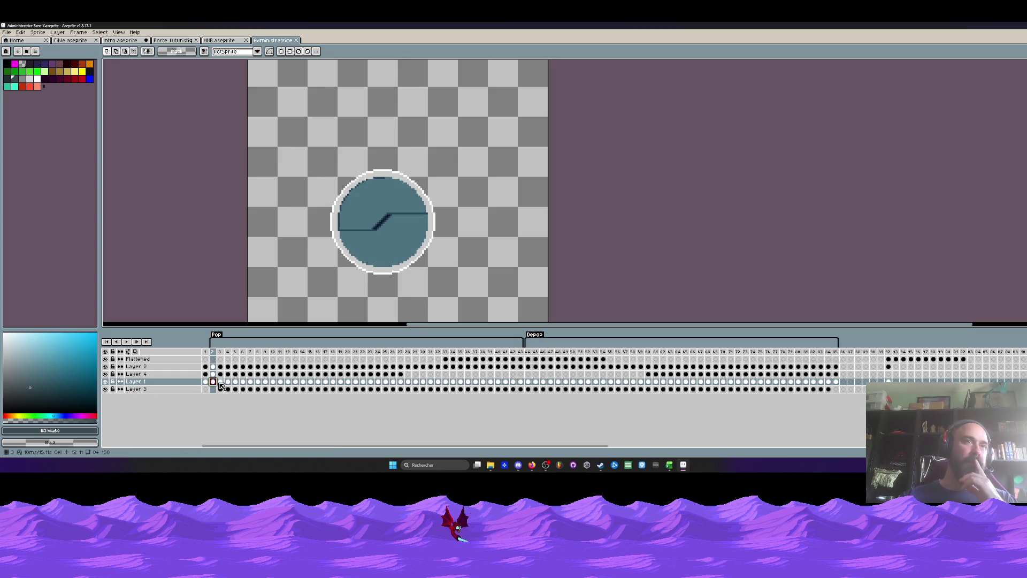
click(220, 382)
click(106, 389)
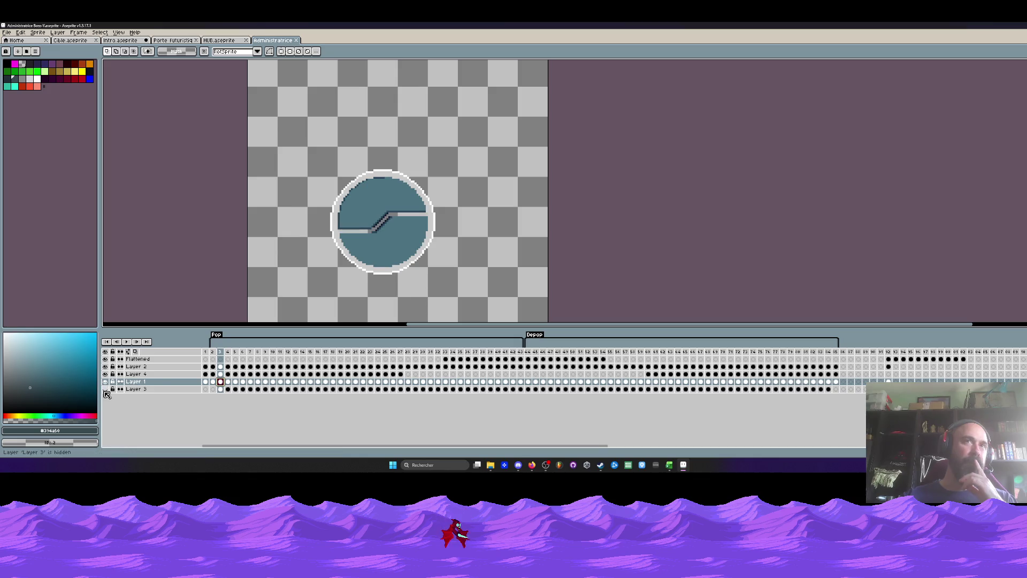
click(106, 389)
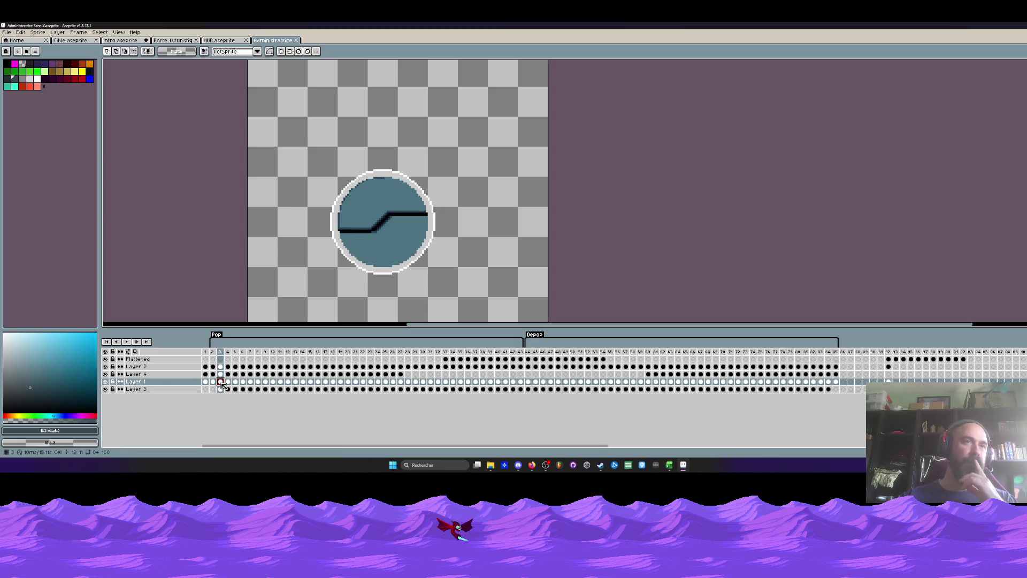
key(alt+f)
Create a new 121x130 sprite and enlarge its canvas to 261x203.
key(n)
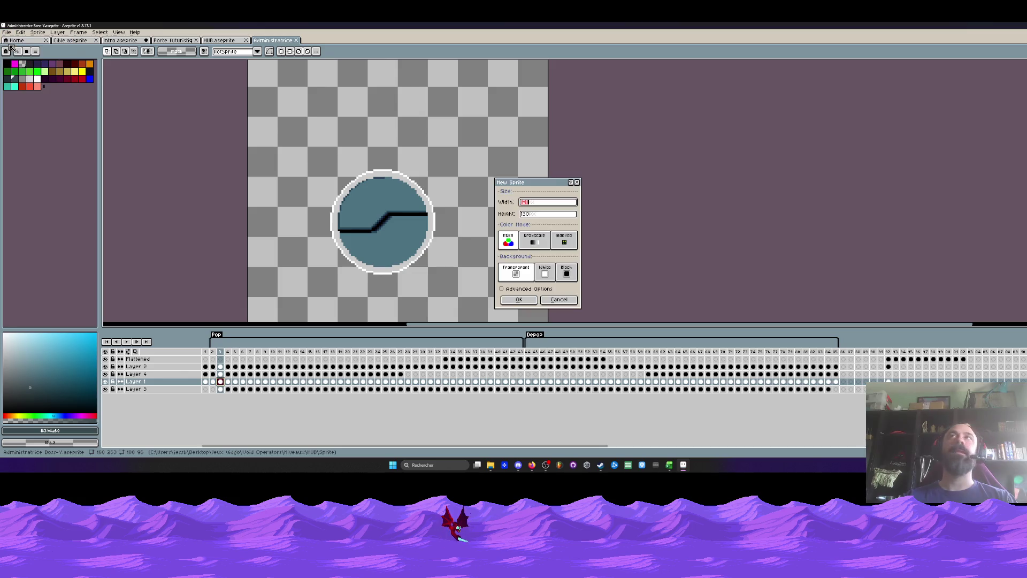
click(519, 300)
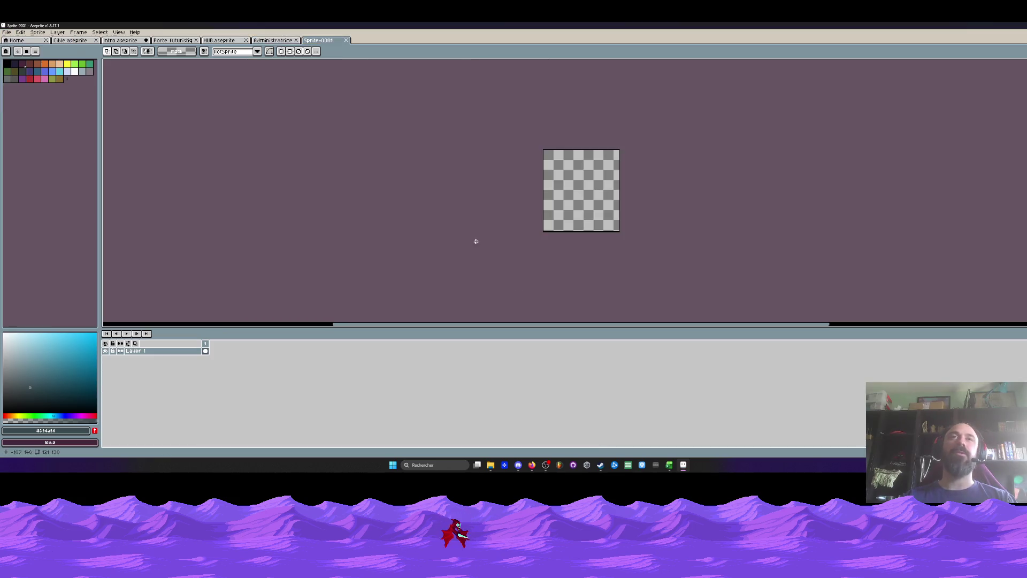
key(ctrl+alt+c)
drag(619, 231, 708, 277)
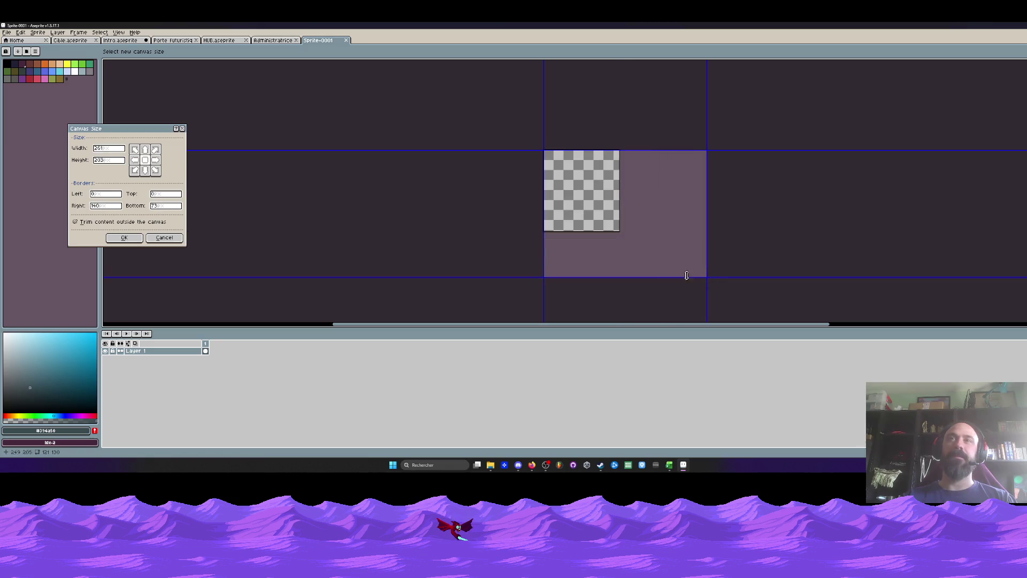
click(125, 242)
In the Administratrice sprite, select Layer 1 cels from frame 2 to 33 and copy them.
click(272, 40)
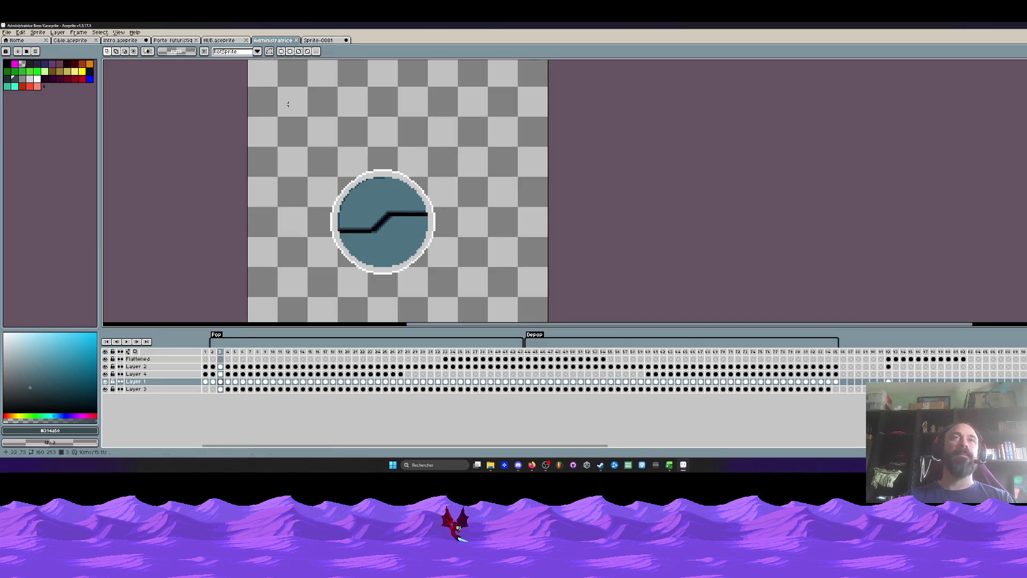
click(213, 381)
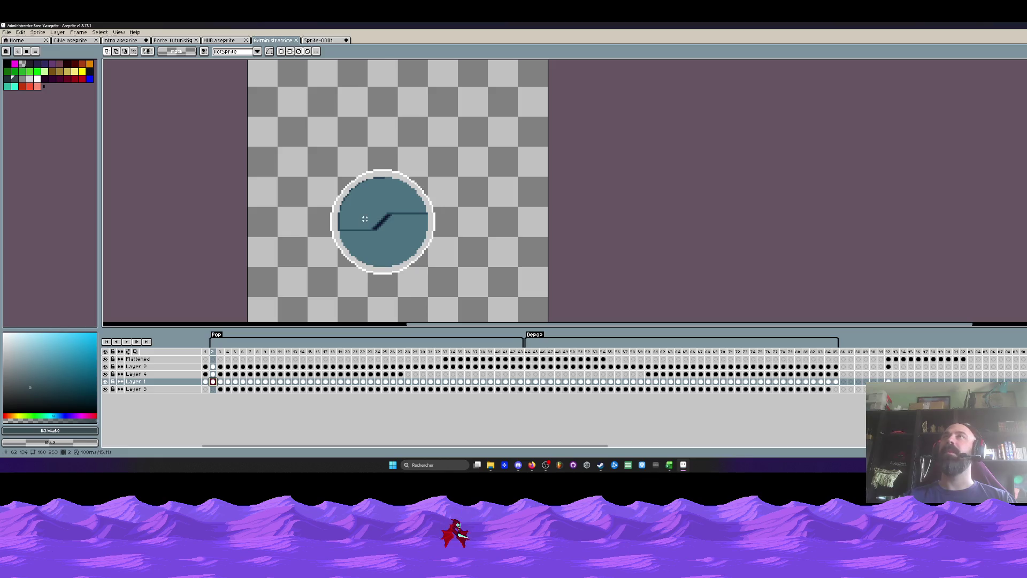
scroll(365, 219, down, 1)
drag(305, 156, 500, 298)
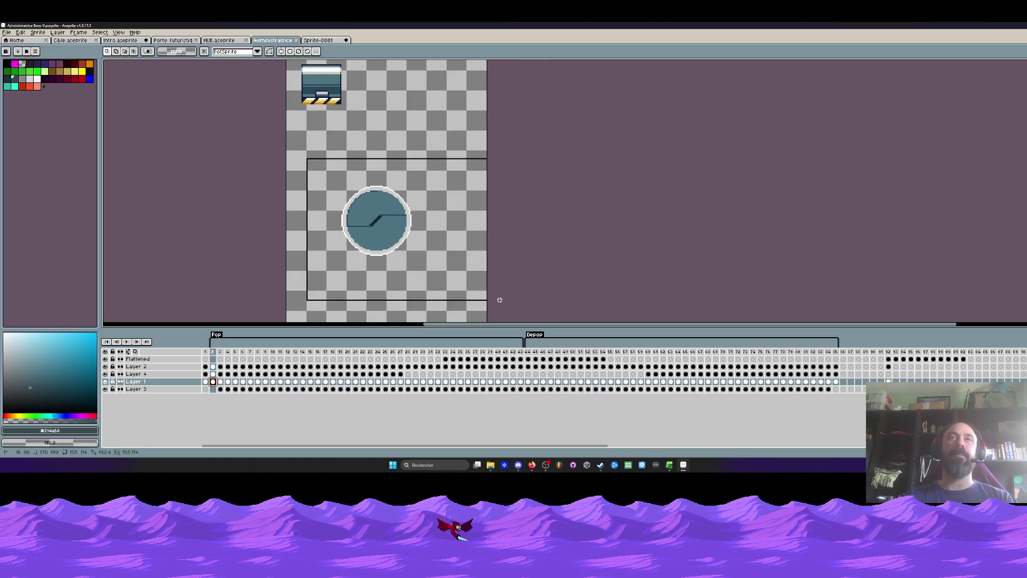
drag(213, 381, 400, 381)
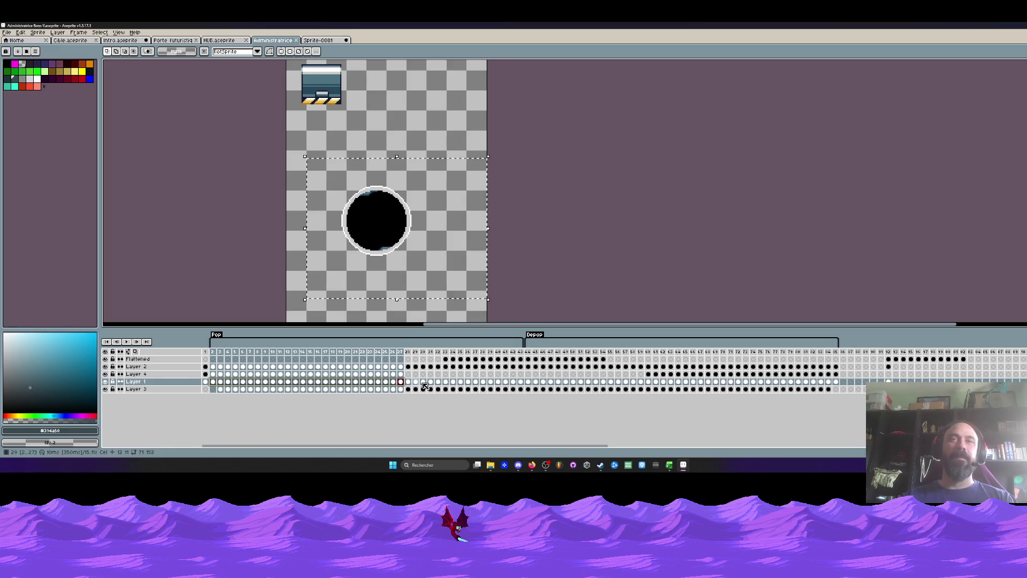
click(514, 381)
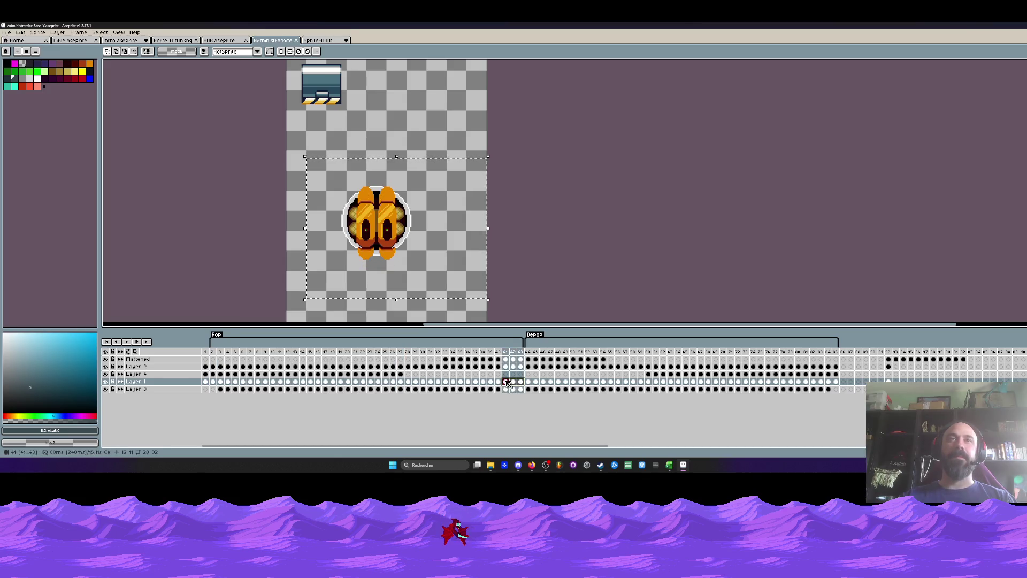
click(214, 382)
drag(213, 381, 433, 384)
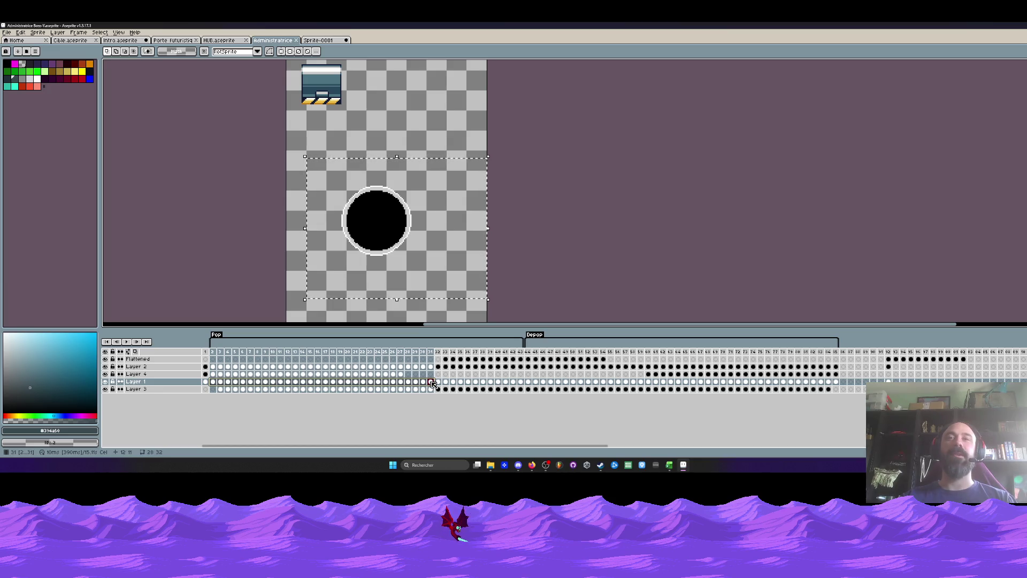
drag(432, 384, 446, 386)
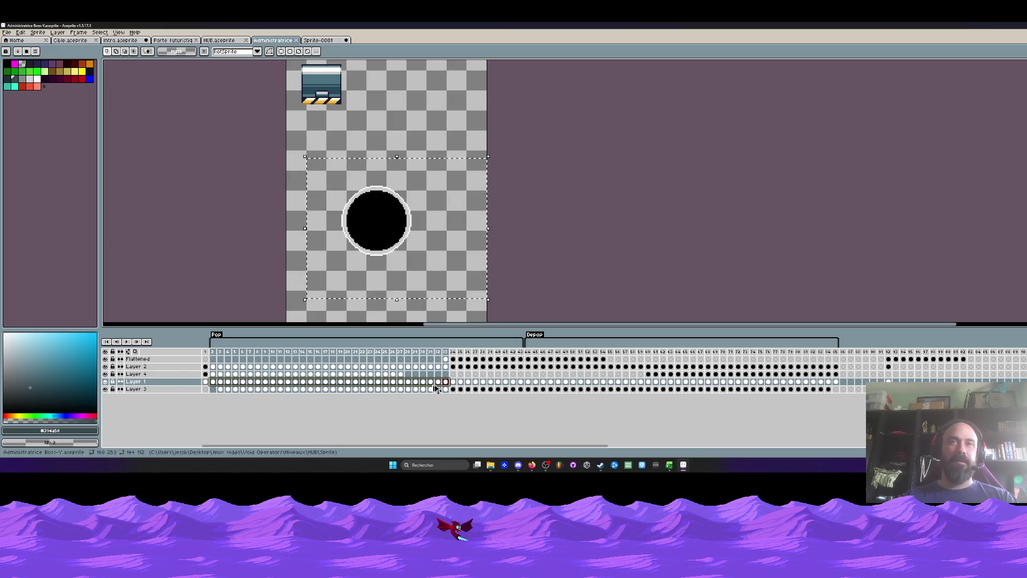
key(ctrl+c)
Paste the 32 copied frames into Sprite-0001, then undo the paste.
key(ctrl+Tab)
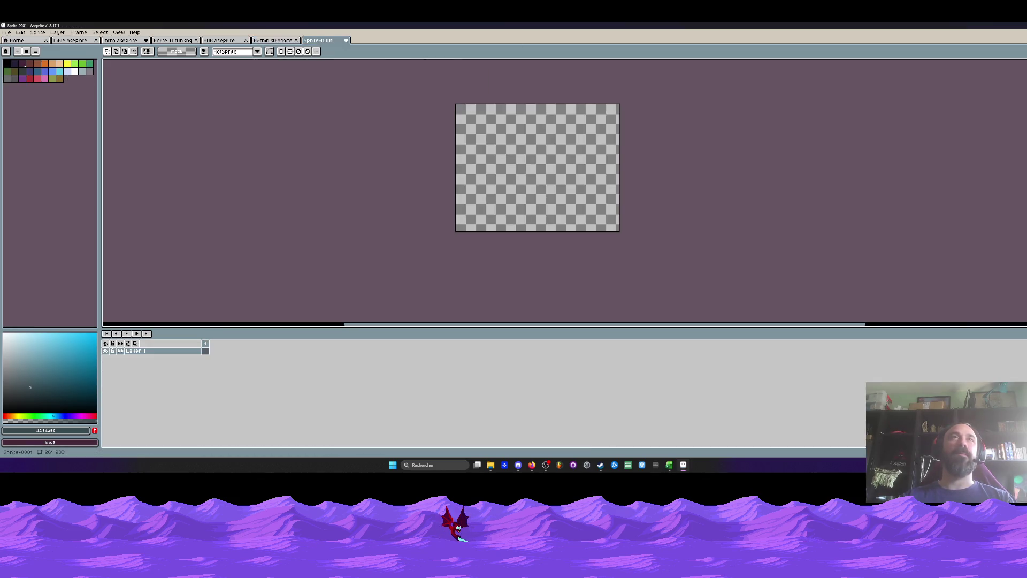
click(207, 353)
key(ctrl+v)
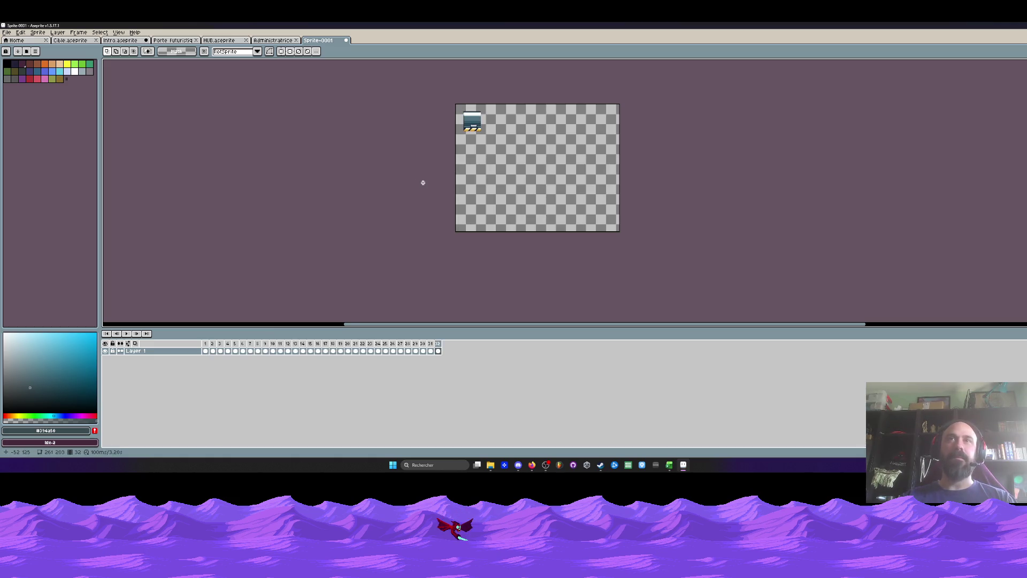
key(ctrl+z)
In Administratrice, clear the circle selection and hide every layer except Layer 1.
click(273, 40)
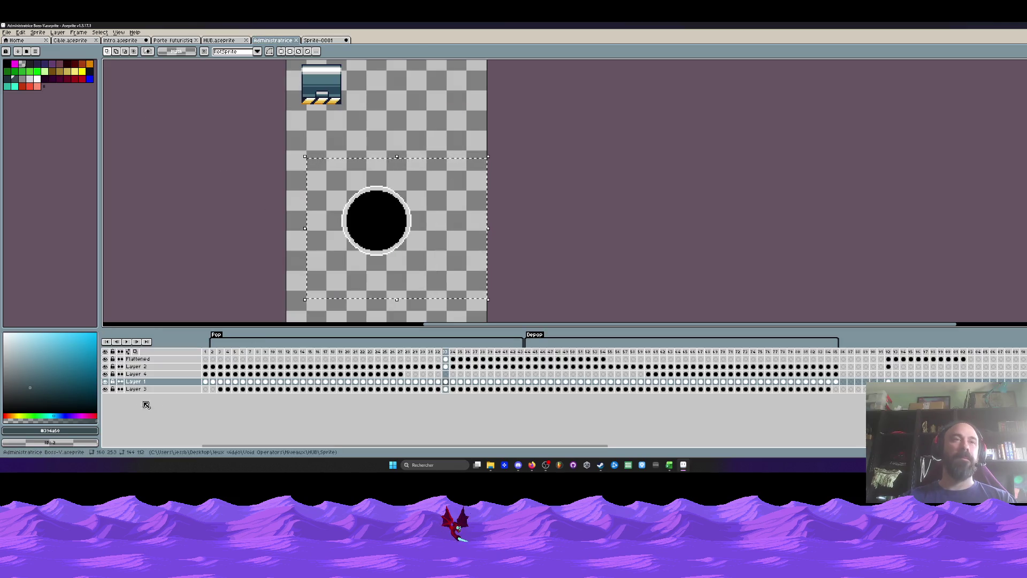
click(105, 381)
key(ctrl+d)
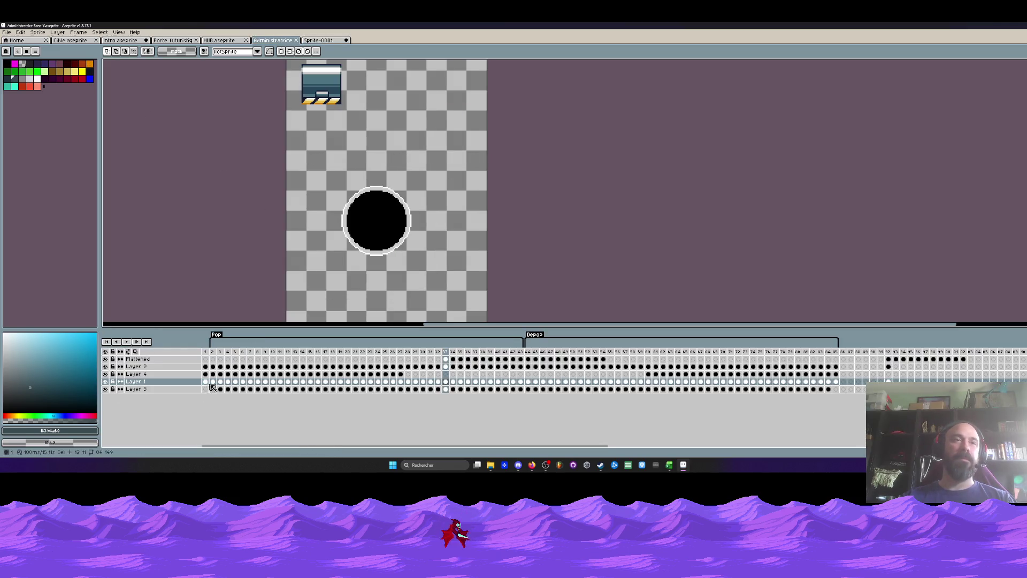
click(105, 382)
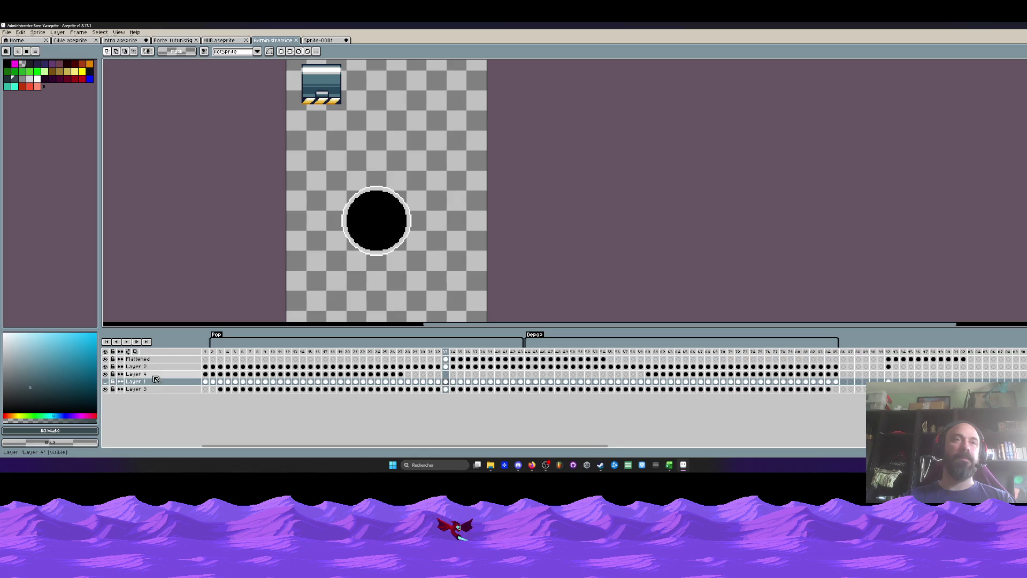
click(220, 382)
click(105, 382)
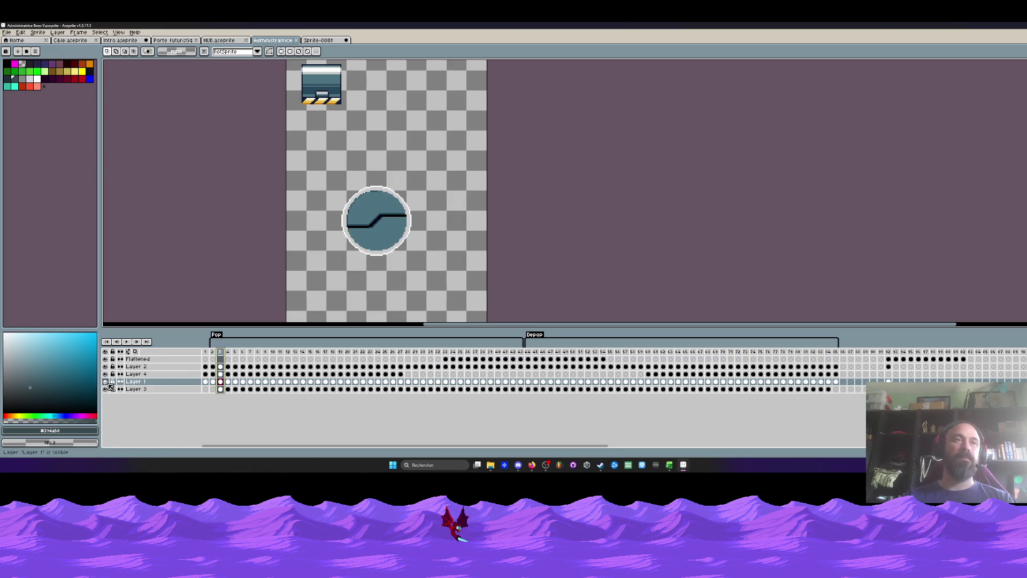
drag(105, 373, 105, 358)
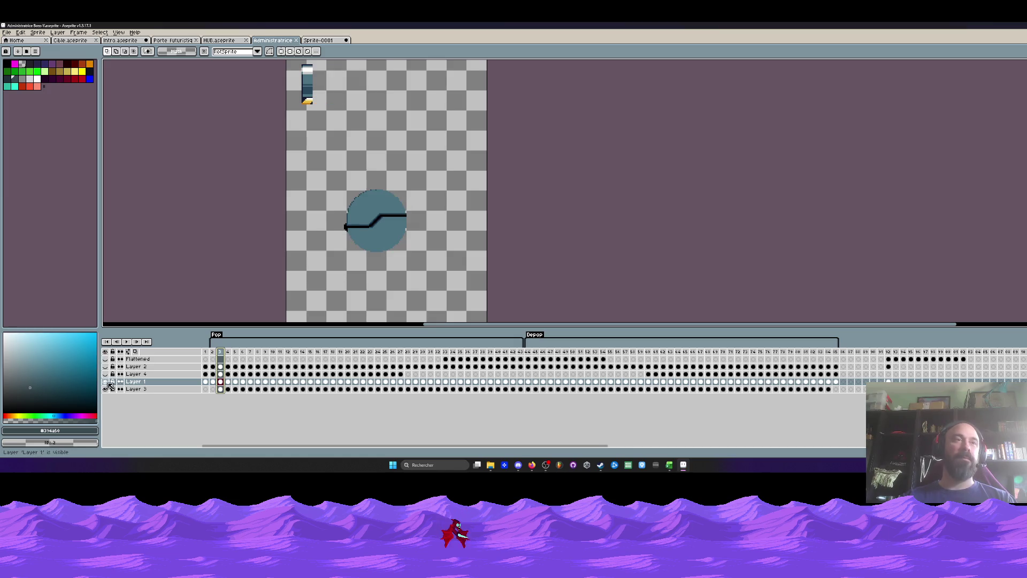
click(105, 389)
scroll(333, 194, down, 2)
Extend the Sprite-0001 canvas to the right and down.
click(319, 40)
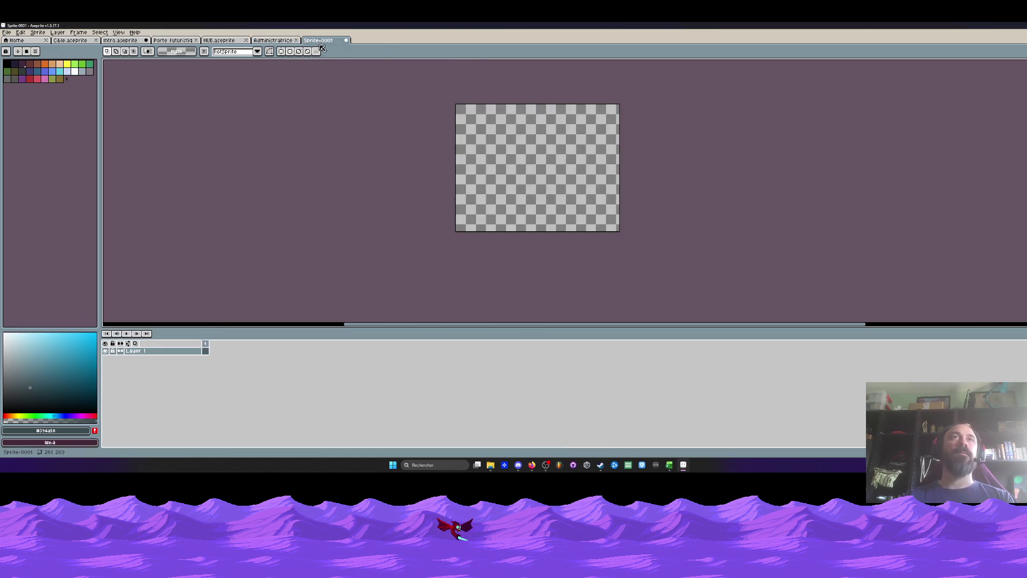
key(ctrl+alt+c)
drag(562, 219, 570, 272)
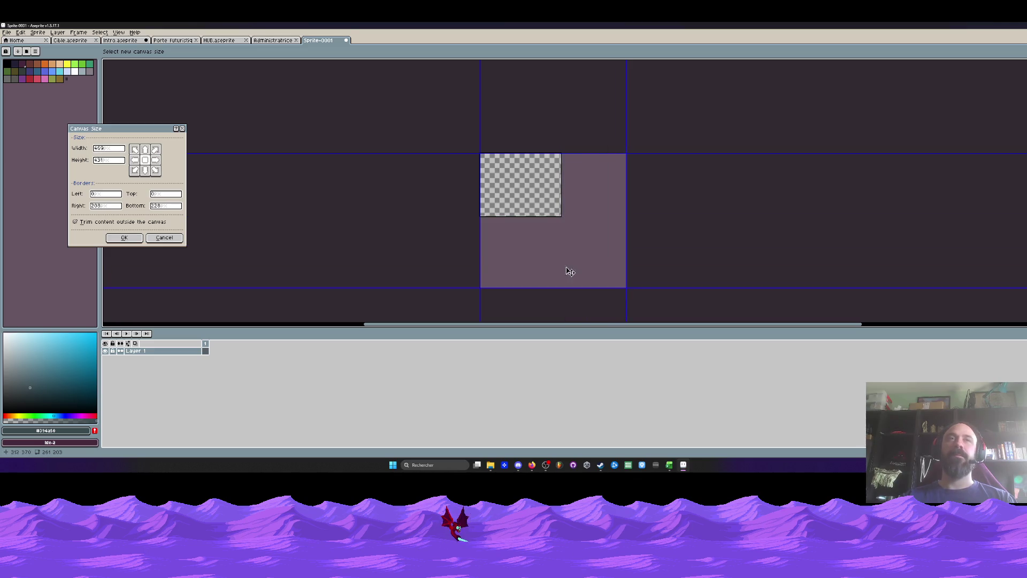
click(124, 238)
click(276, 40)
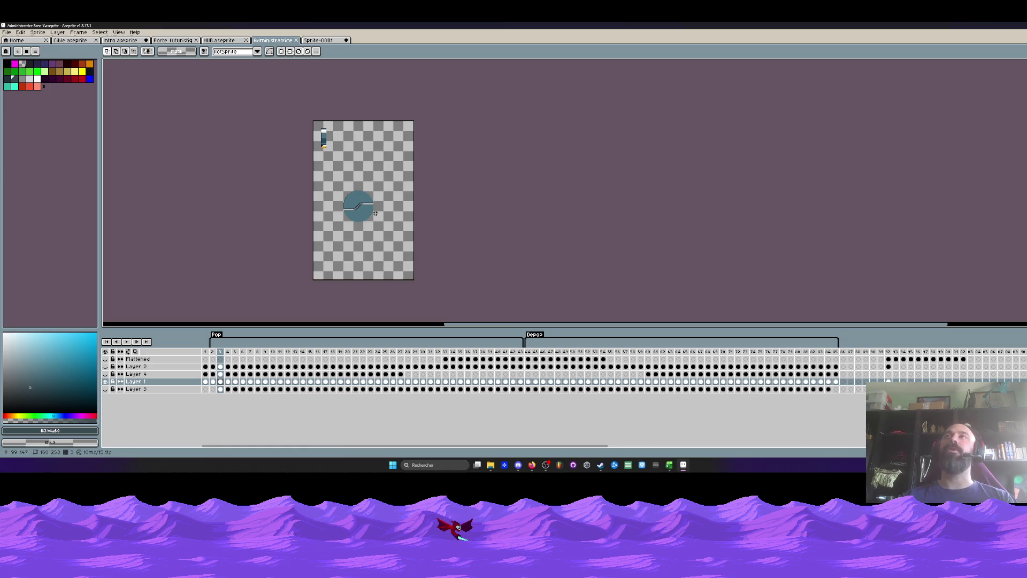
Step back to frame 2 and browse the Porte futuristique, Cible and HUB files.
key(Left)
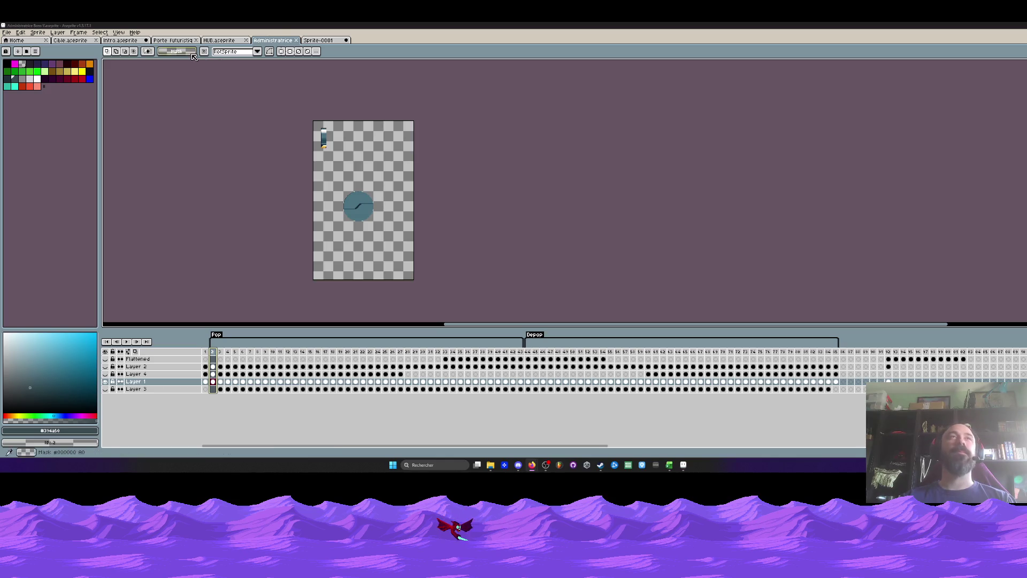
click(173, 40)
click(71, 40)
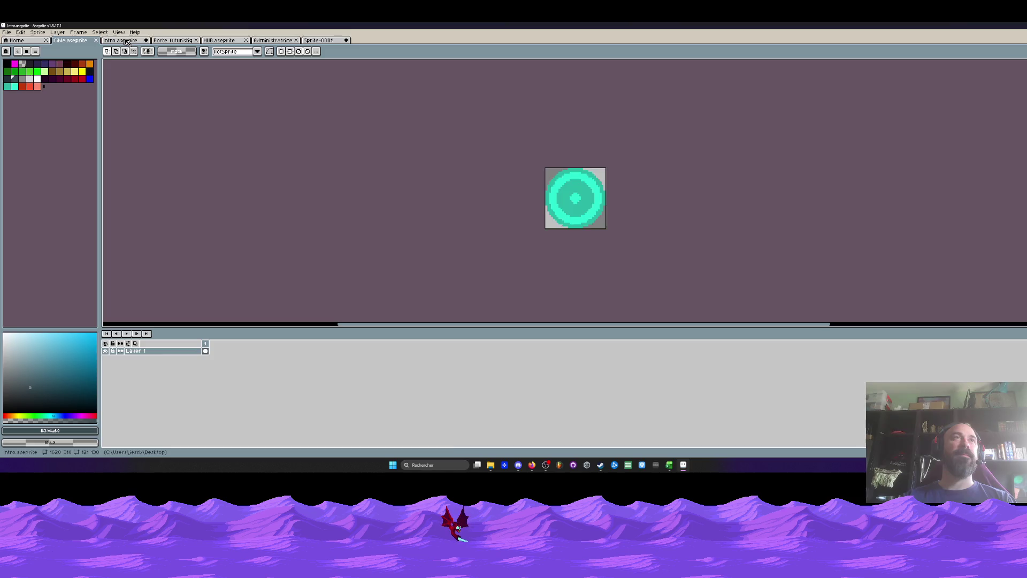
click(220, 40)
click(174, 40)
click(217, 41)
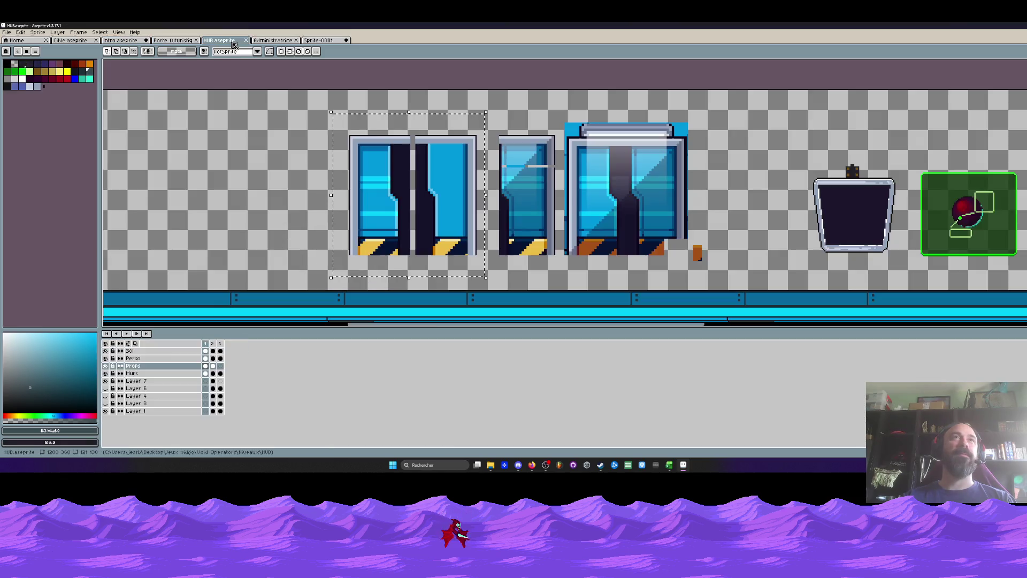
click(276, 41)
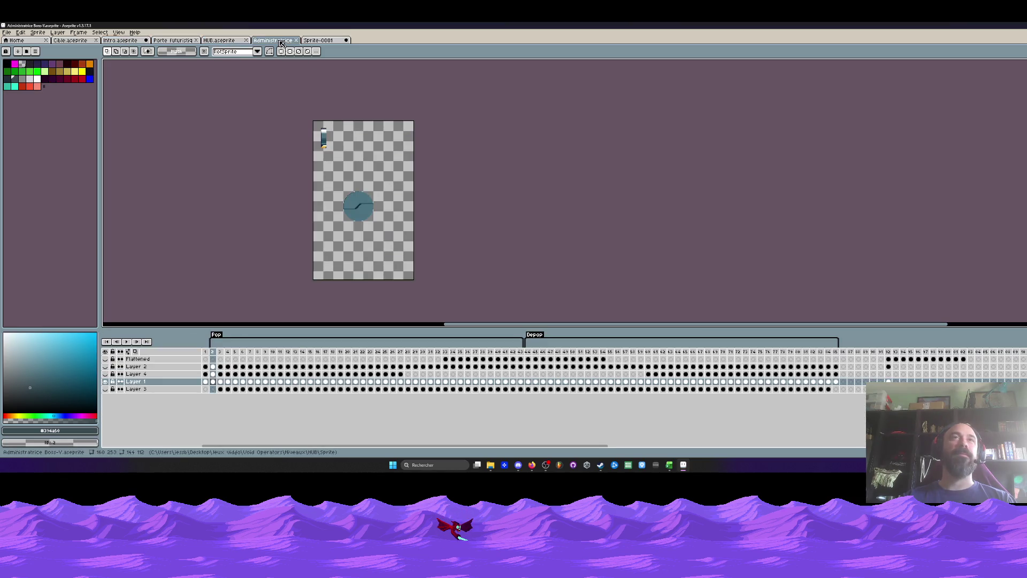
Select Layer 1 frames 2 through 25, then clear the range back to frame 2.
click(532, 465)
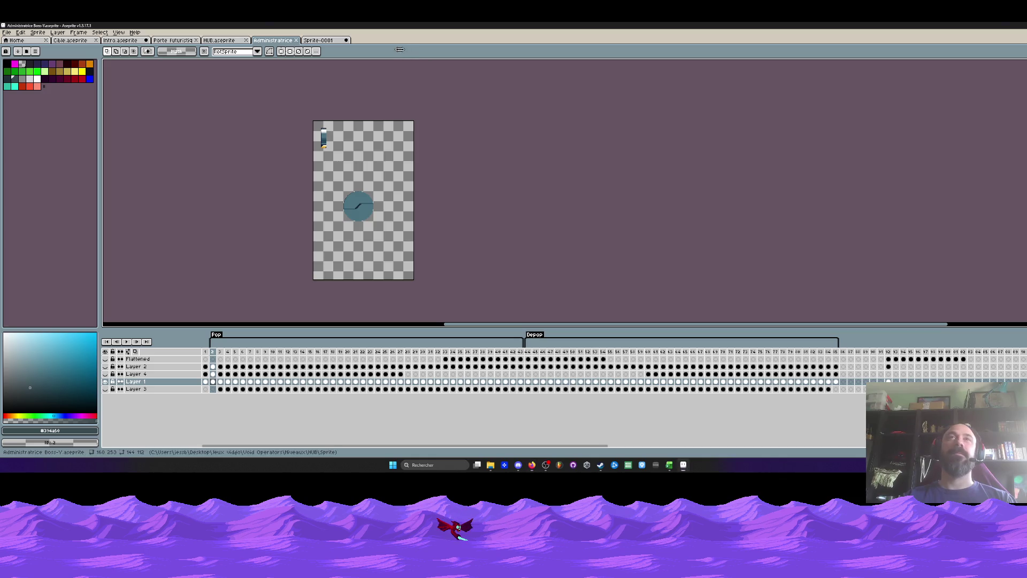
scroll(366, 193, up, 1)
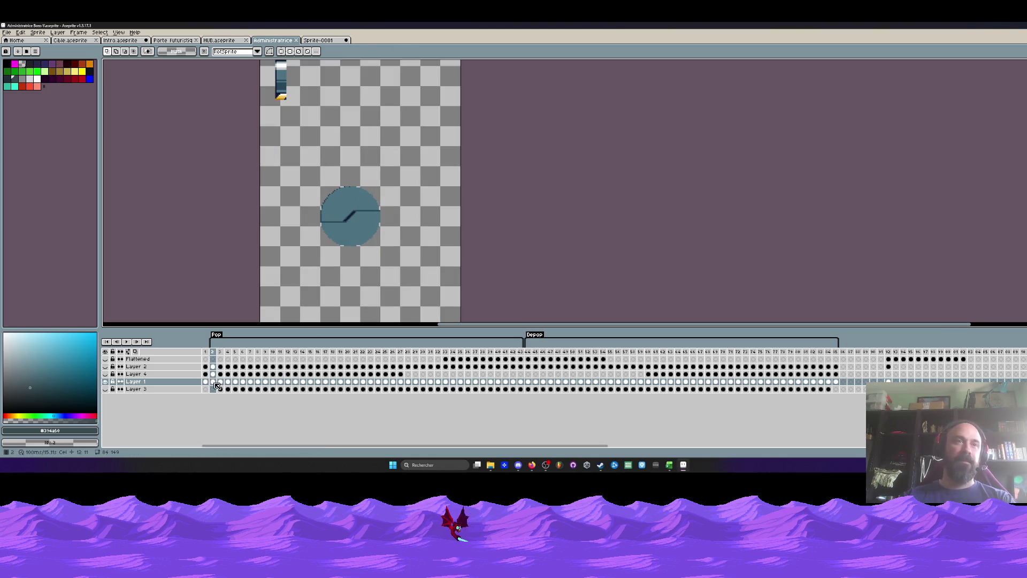
drag(213, 381, 388, 385)
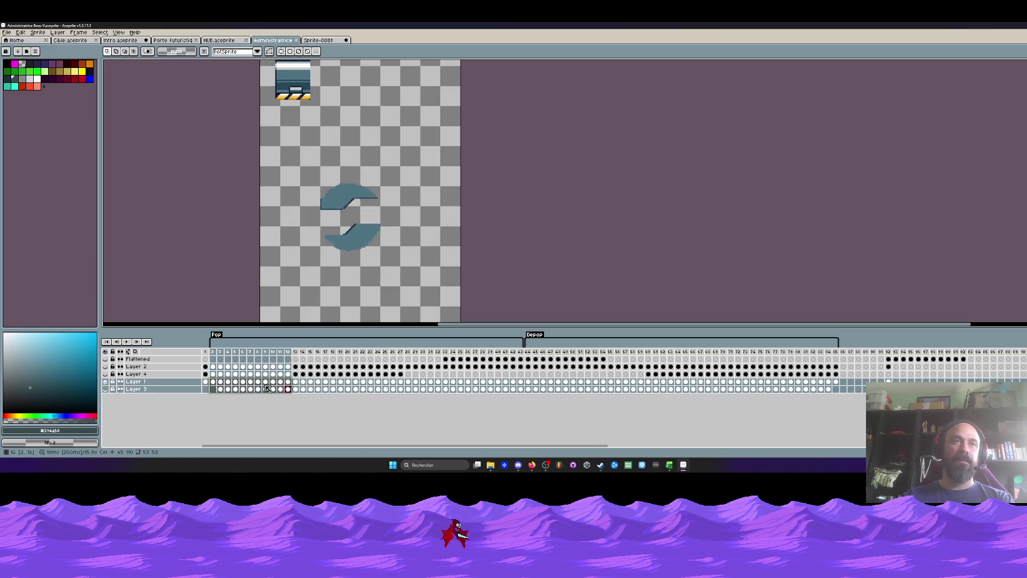
click(213, 382)
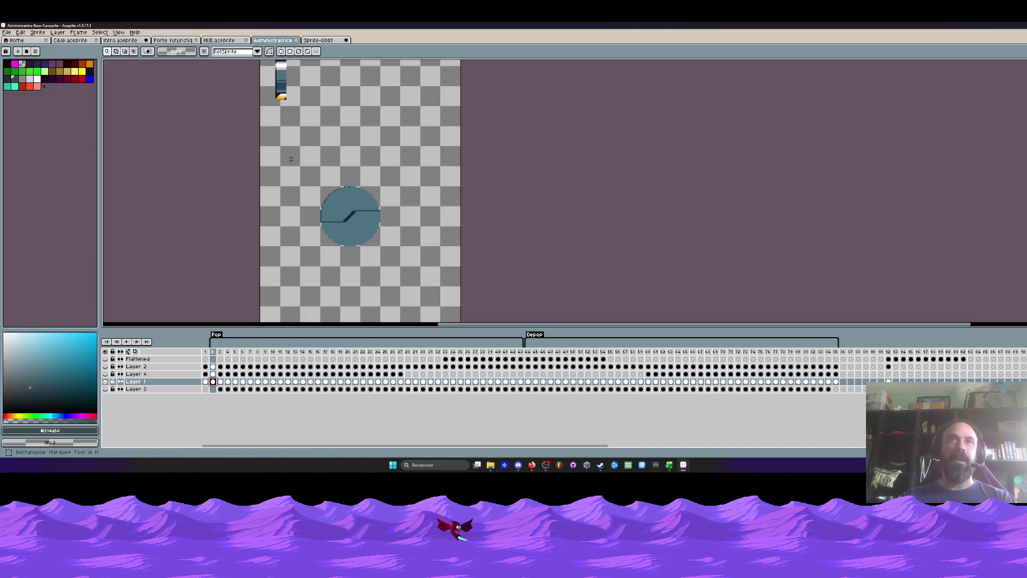
Extend Sprite-0001's canvas right and down to 681×647, then switch to the browser.
click(328, 40)
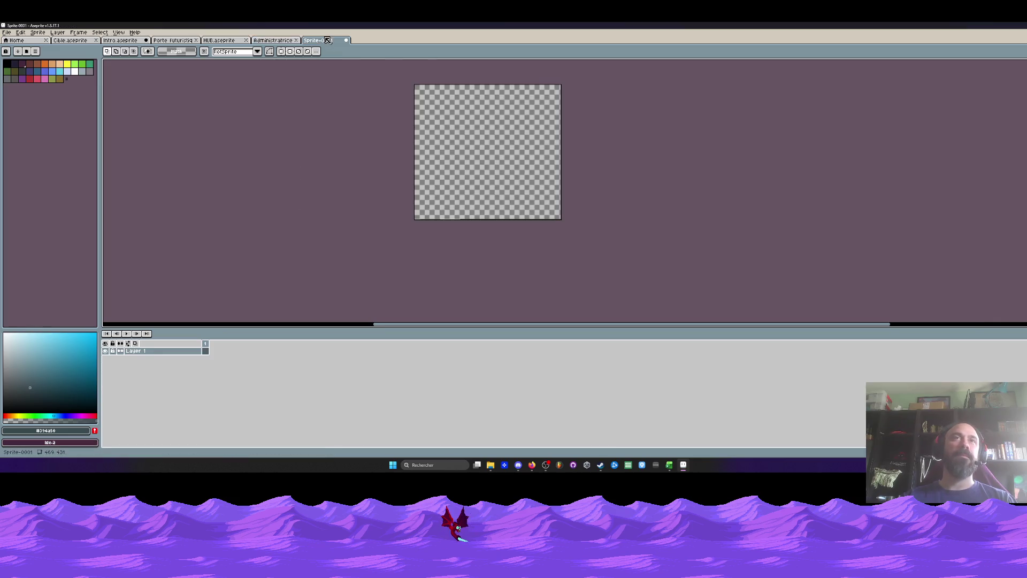
key(c)
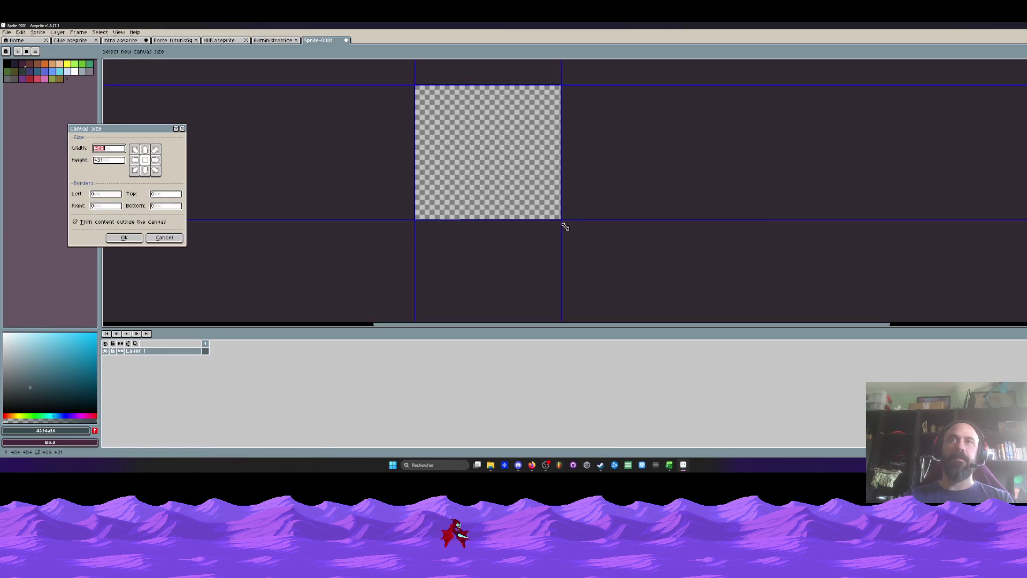
drag(561, 220, 628, 288)
click(124, 238)
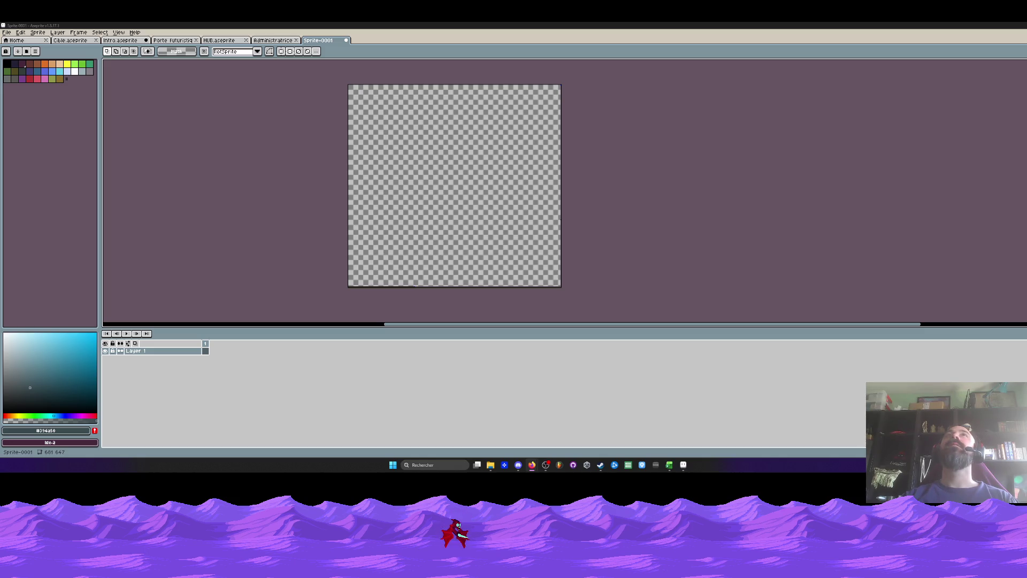
key(alt+Tab)
Maximize Firefox, go back one photo, close the photo viewer, and return to Aseprite.
double_click(492, 56)
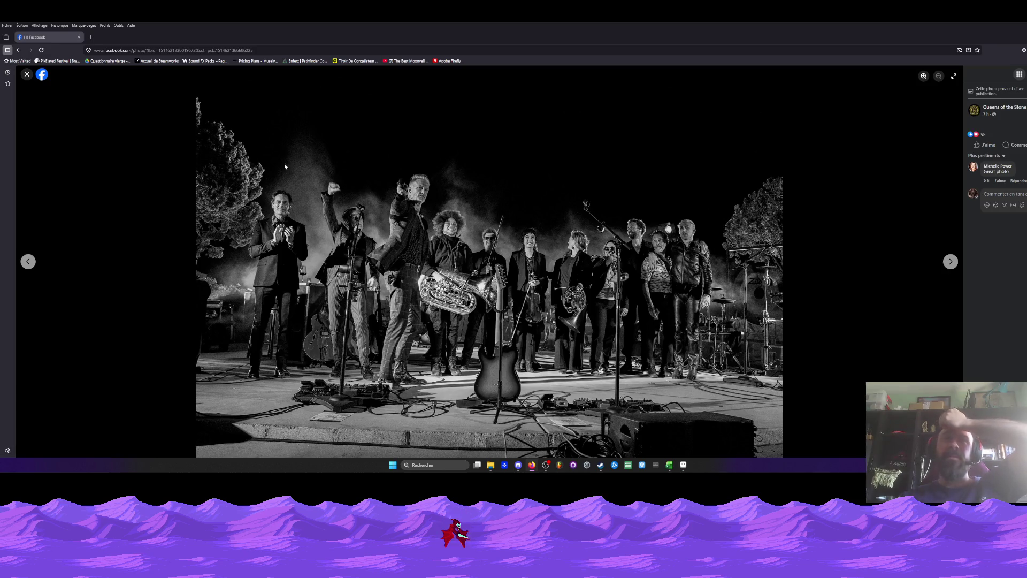
click(27, 262)
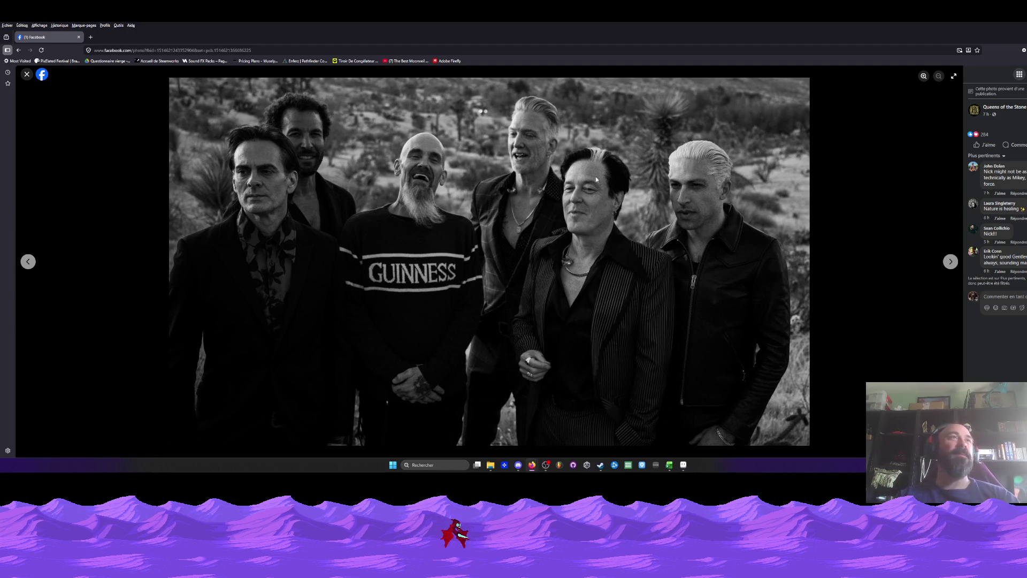
click(26, 74)
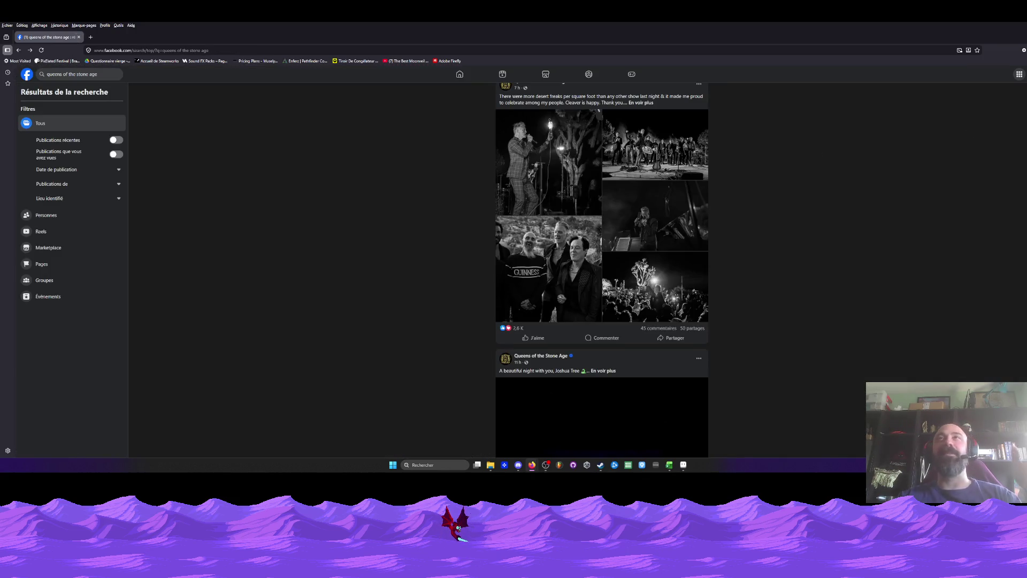
key(alt+Tab)
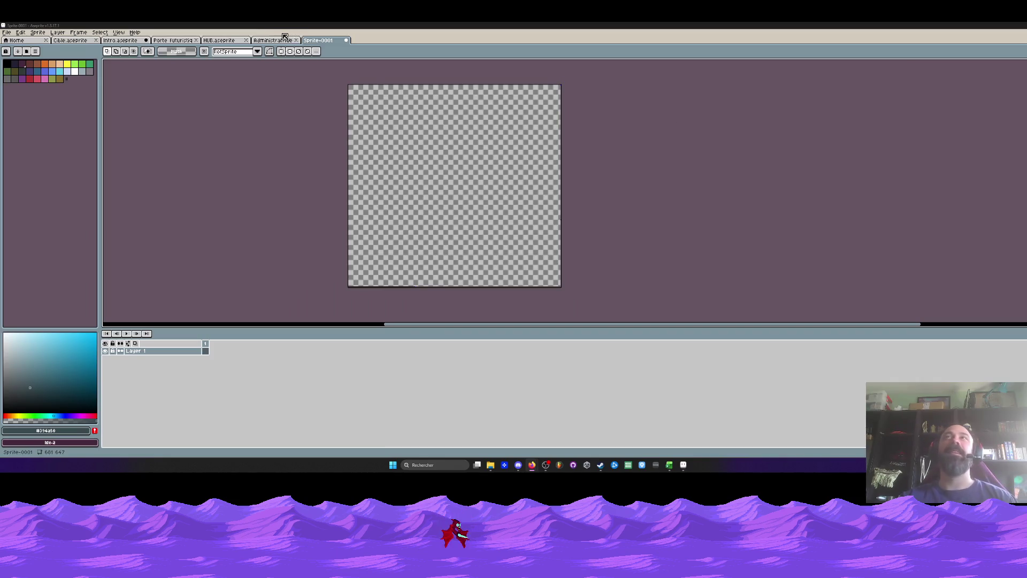
Copy Administratrice's Layer 1 frames 2–29 and paste the 28 frames into Sprite-0001.
click(283, 39)
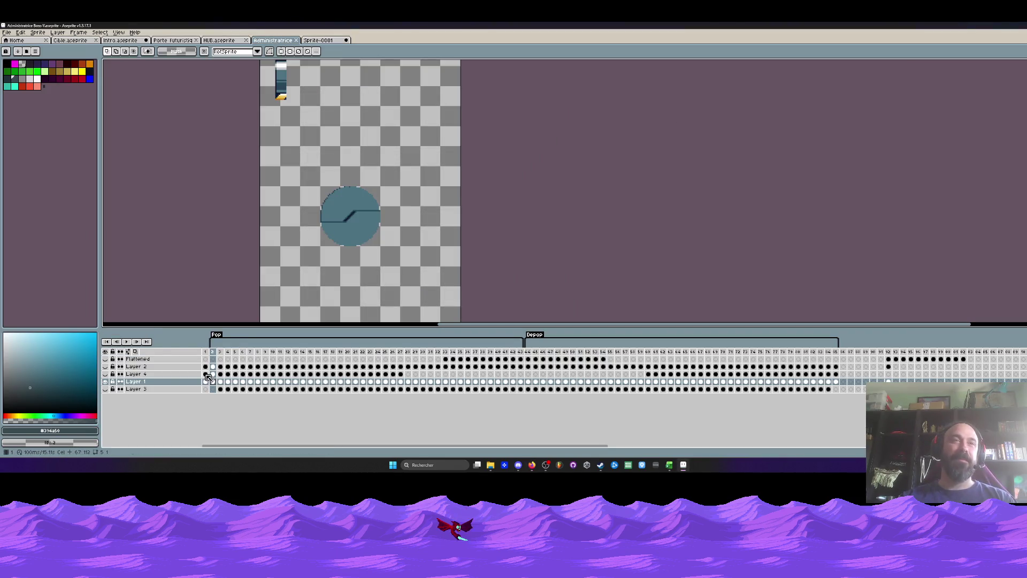
drag(214, 384, 417, 382)
key(ctrl+c)
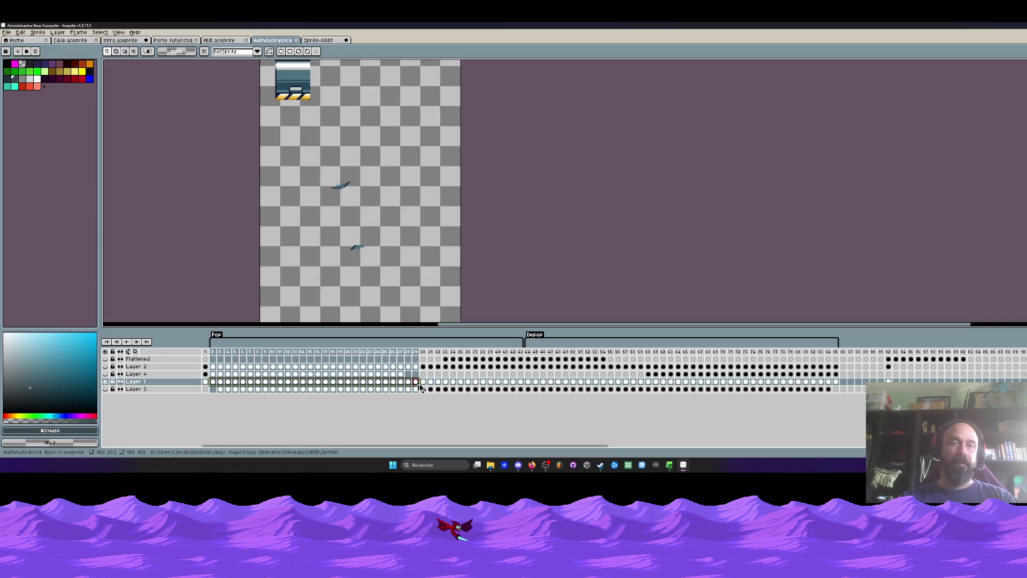
click(310, 41)
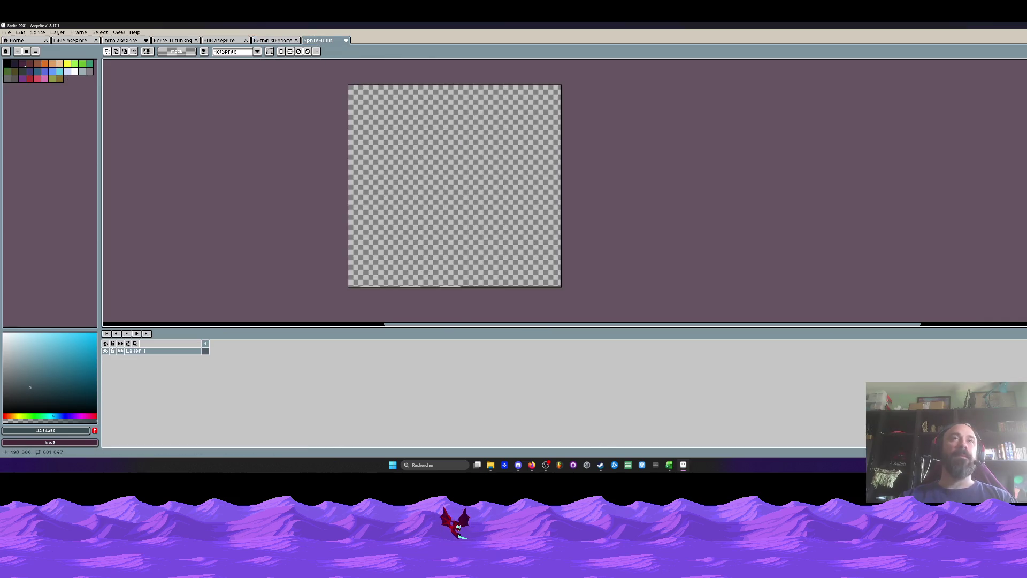
click(206, 351)
key(ctrl+v)
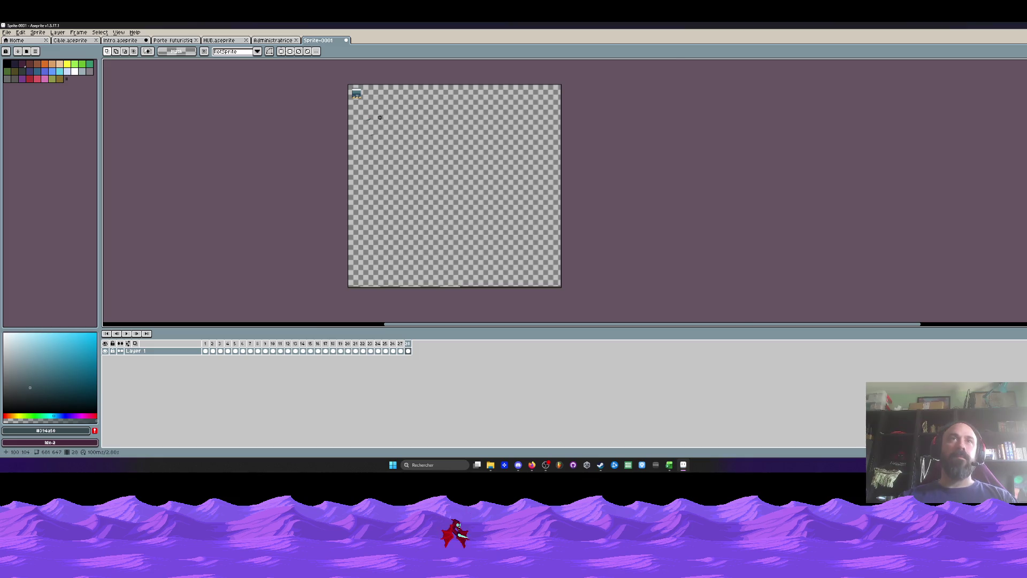
drag(377, 117, 378, 120)
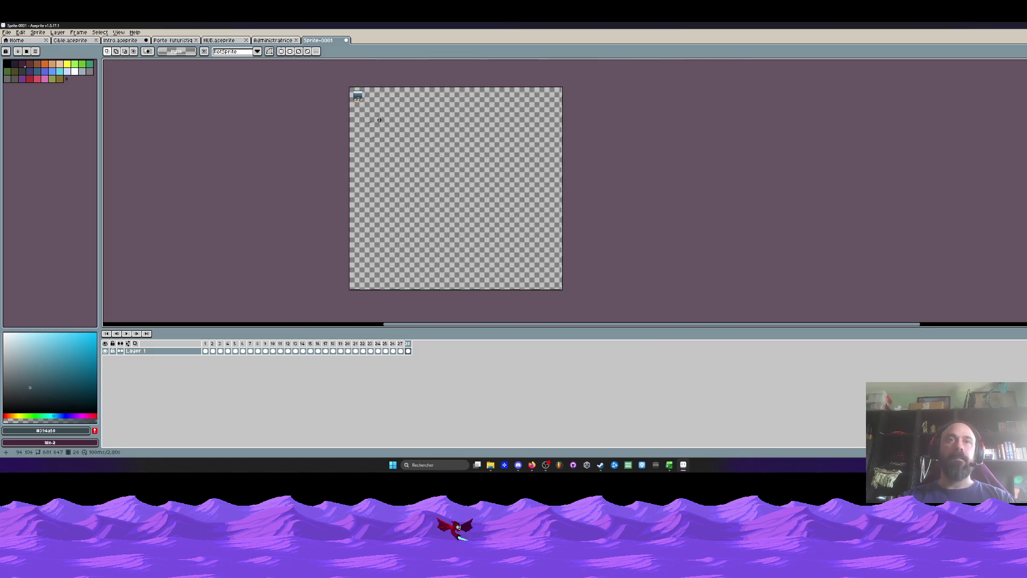
Resize the Sprite-0001 canvas to 189 × 299 pixels and zoom in.
key(ctrl+alt+c)
drag(560, 291, 421, 181)
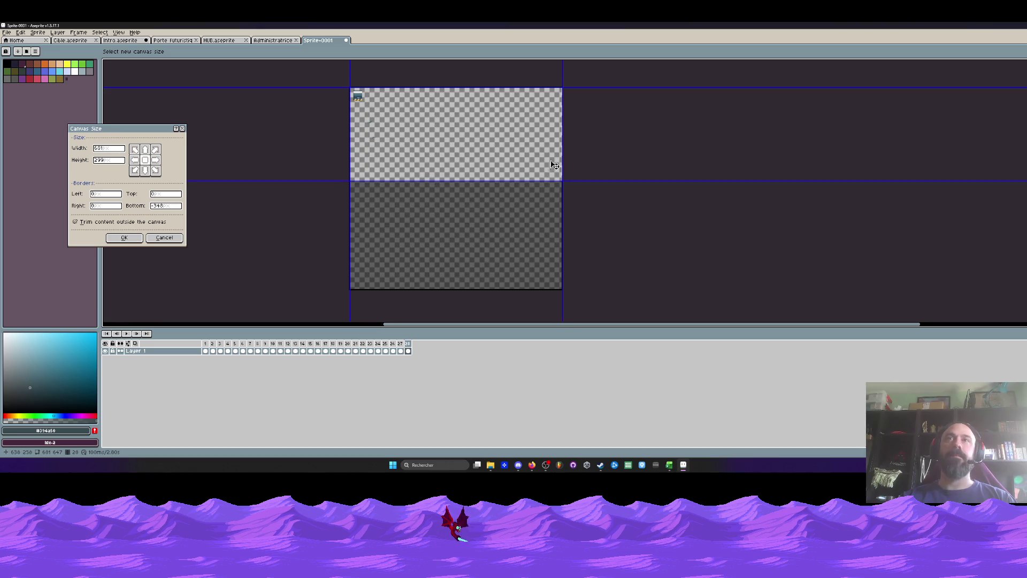
drag(554, 165, 409, 165)
click(124, 238)
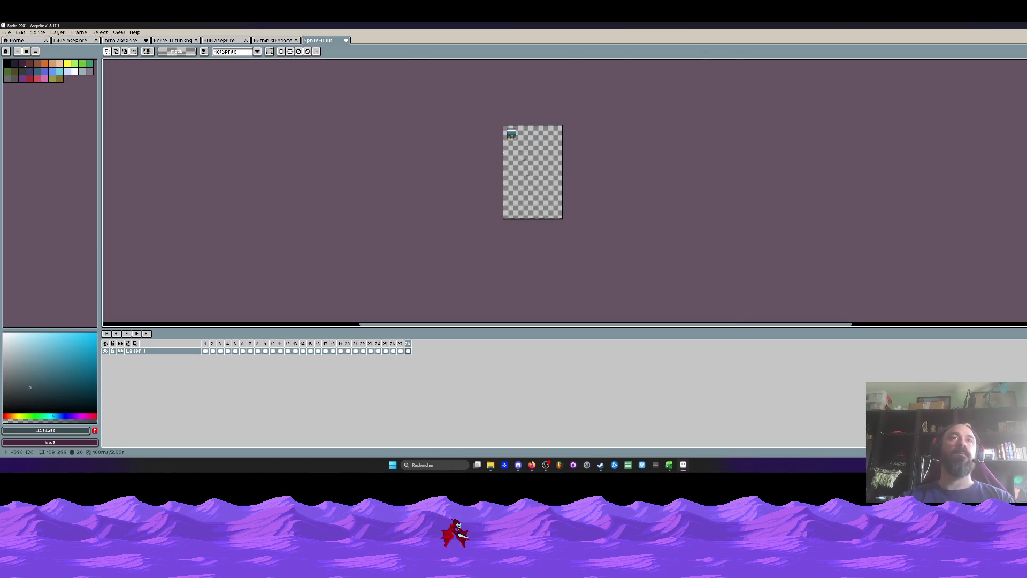
scroll(315, 162, up, 3)
key(Home)
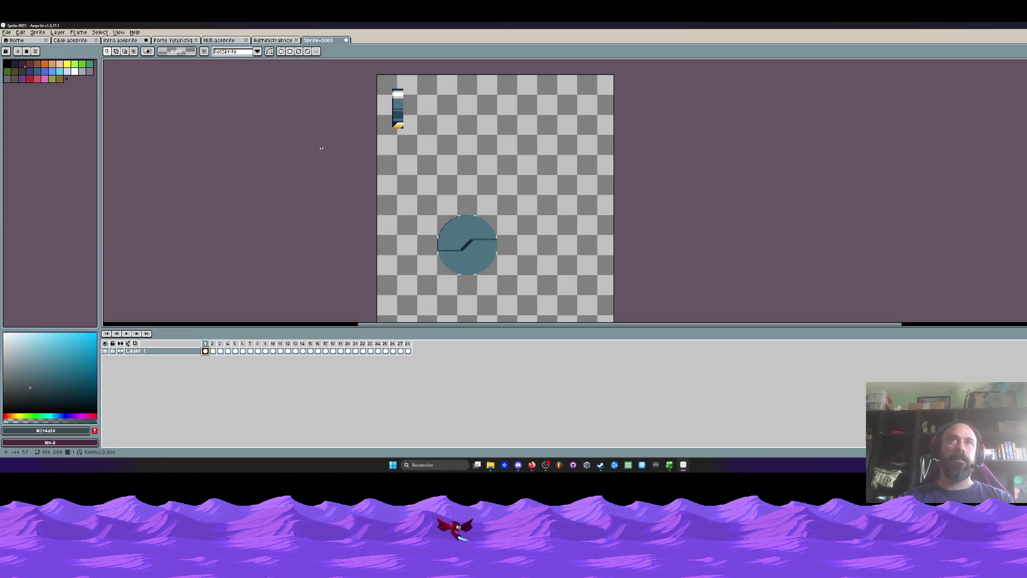
Zoom in on the circle, add Layer 2, and paste the copied art into its first frame.
key(z)
click(321, 128)
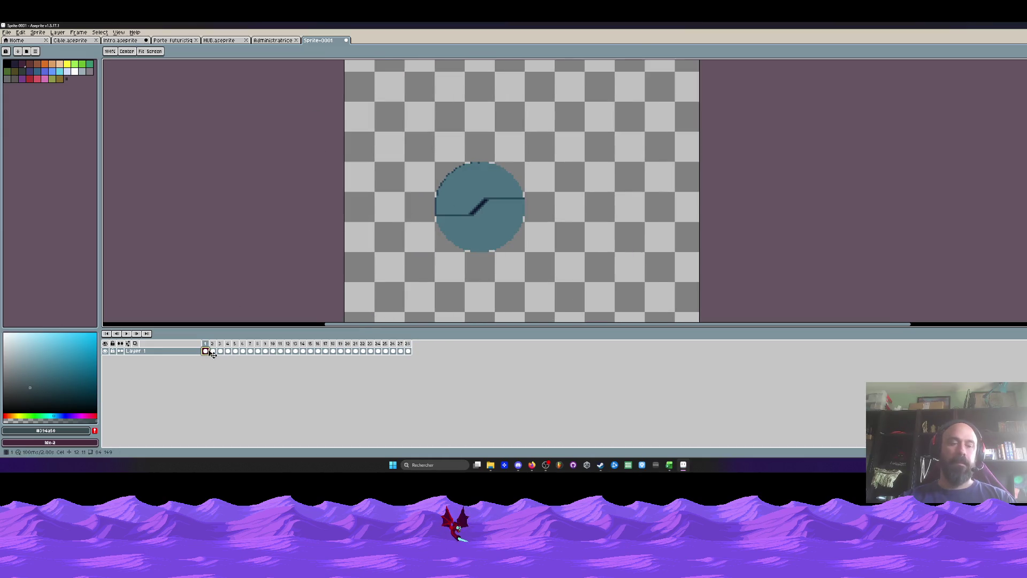
key(shift+n)
drag(206, 358, 408, 358)
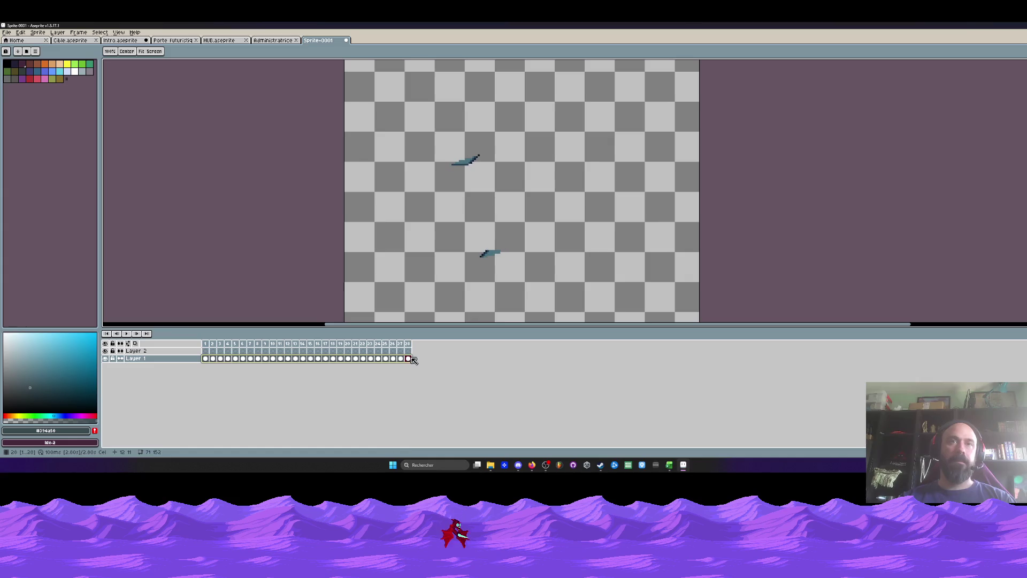
click(206, 351)
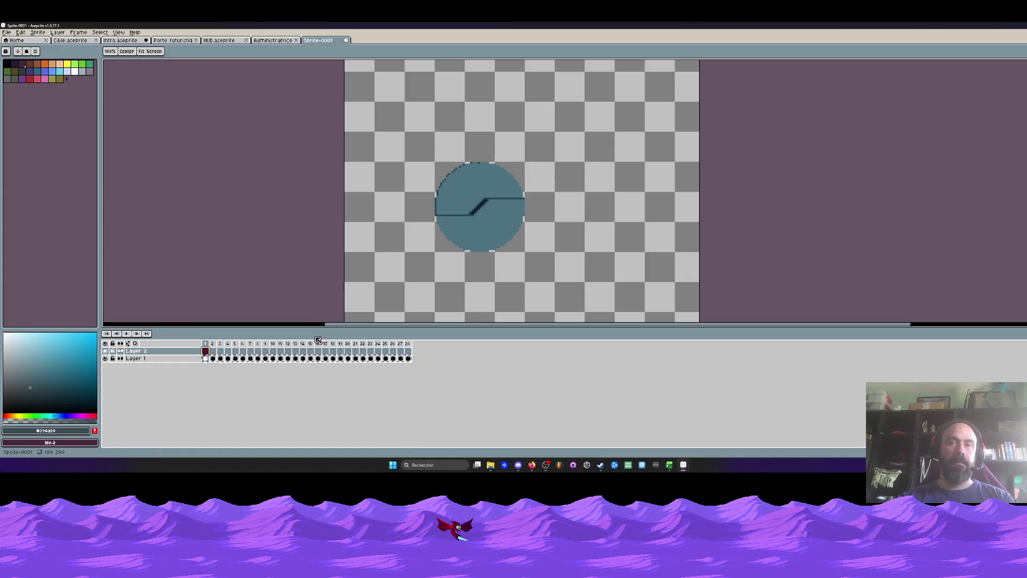
key(ctrl+v)
Select Layer 2 frames 25 to 28 and briefly check the start page.
scroll(401, 259, down, 1)
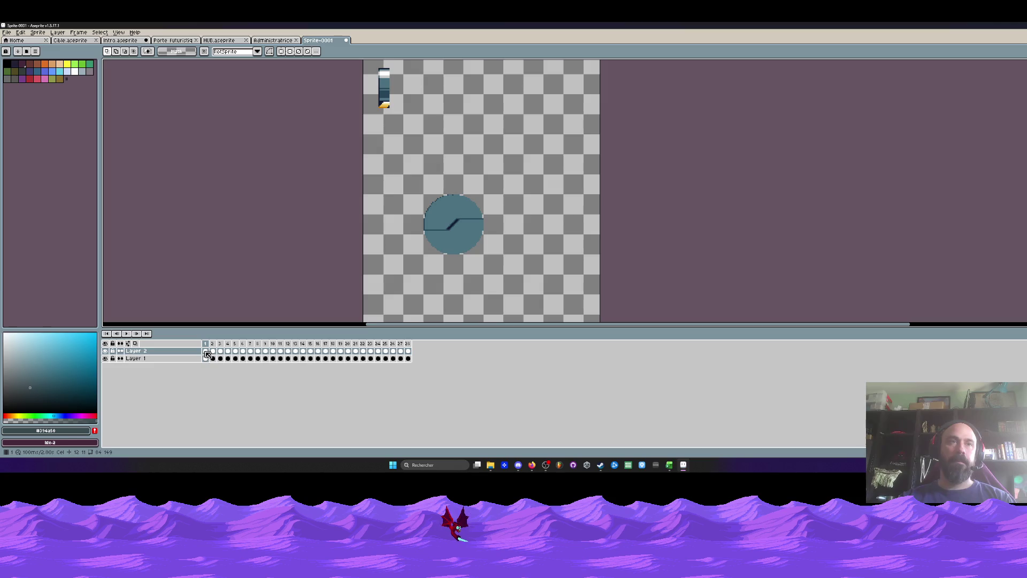
drag(386, 350, 408, 350)
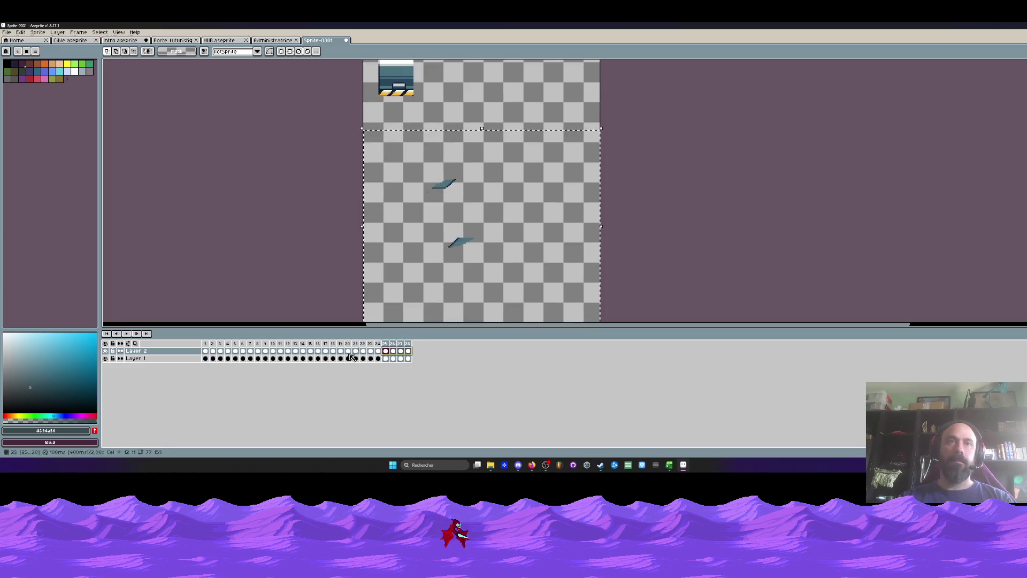
click(16, 41)
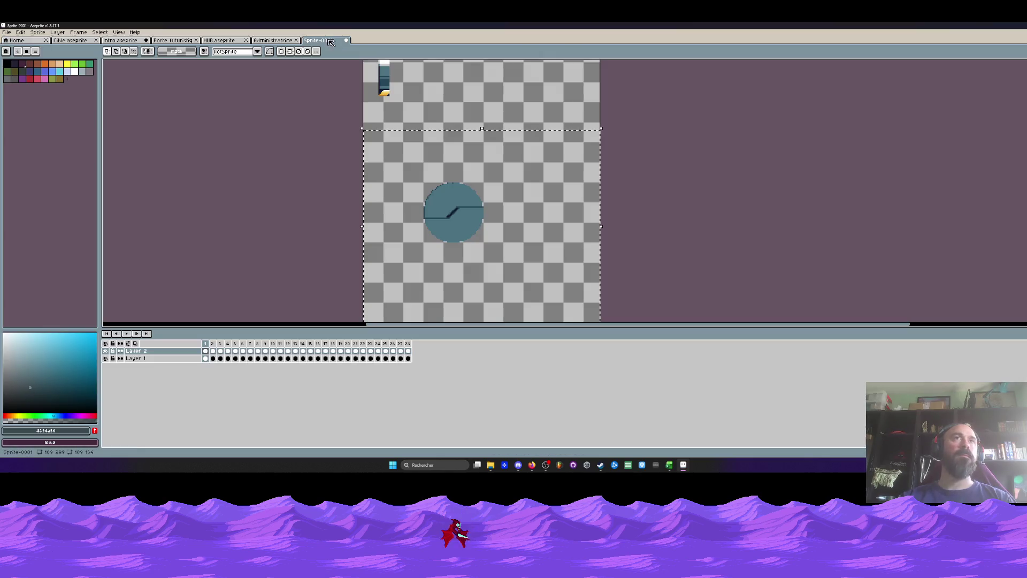
click(335, 40)
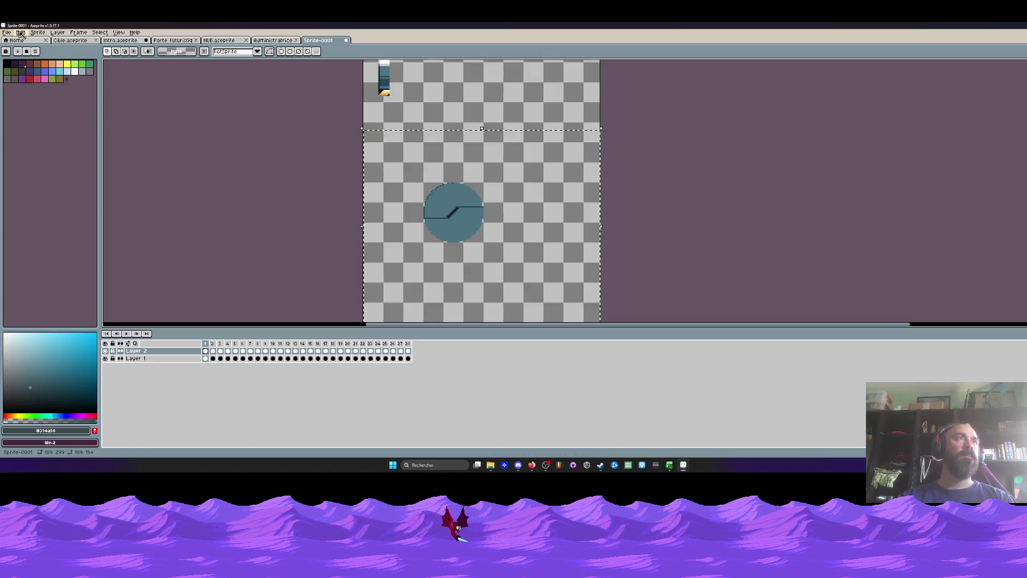
Rotate Layer 2's circle 90° clockwise and realign it over the original.
click(21, 33)
mouse_move(32, 124)
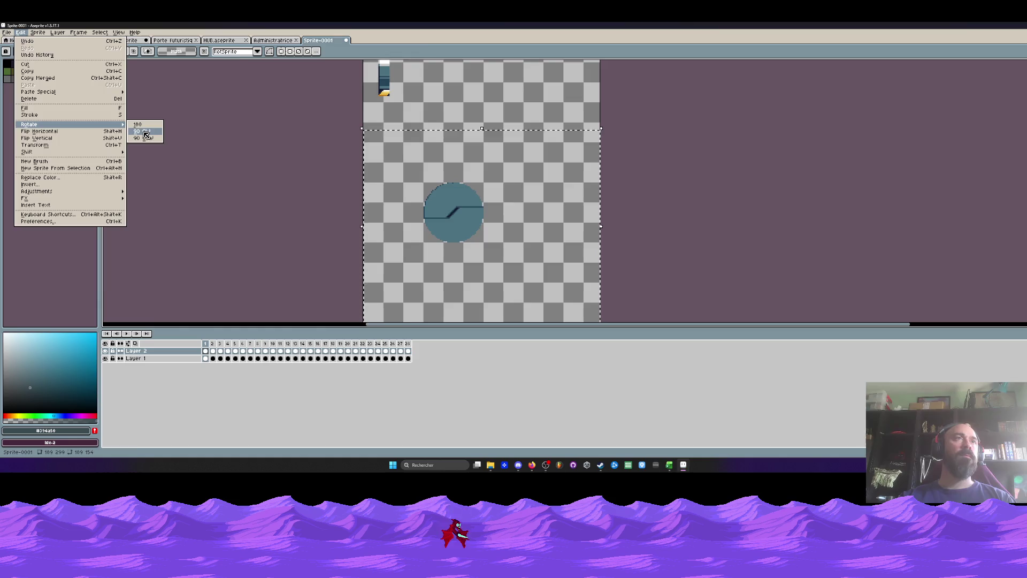
click(145, 132)
scroll(501, 214, up, 1)
mouse_move(525, 203)
mouse_down()
mouse_move(445, 251)
mouse_move(445, 235)
mouse_up()
key(Return)
Lower Layer 2's brightness to -100 and move Layer 2 below Layer 1.
scroll(442, 231, down, 1)
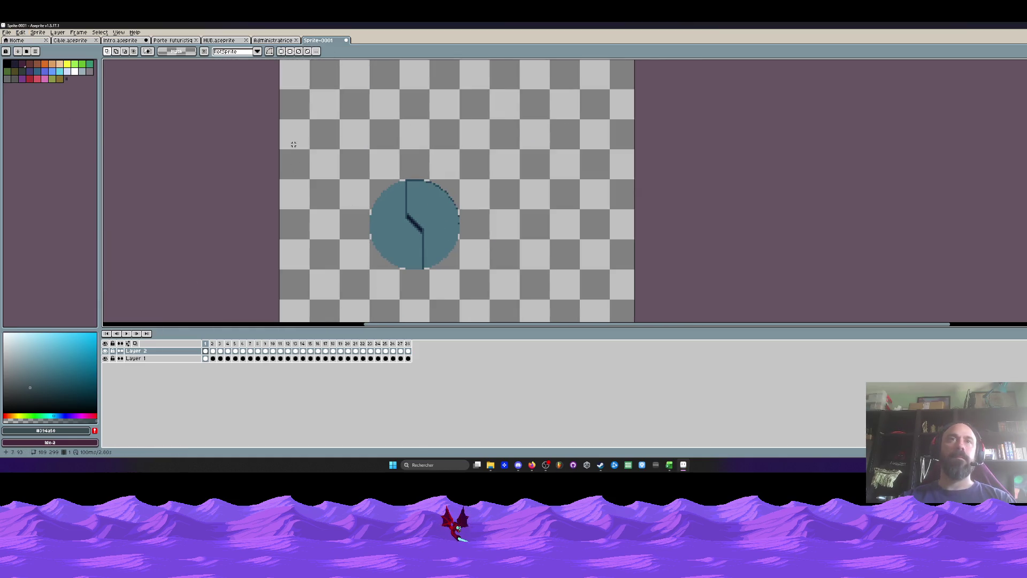
click(21, 32)
mouse_move(36, 191)
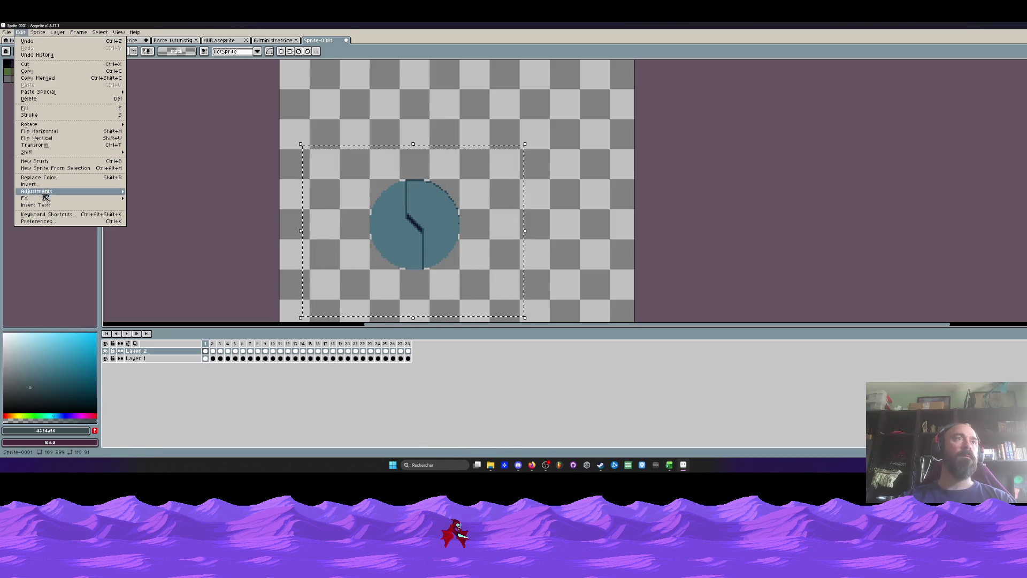
click(159, 191)
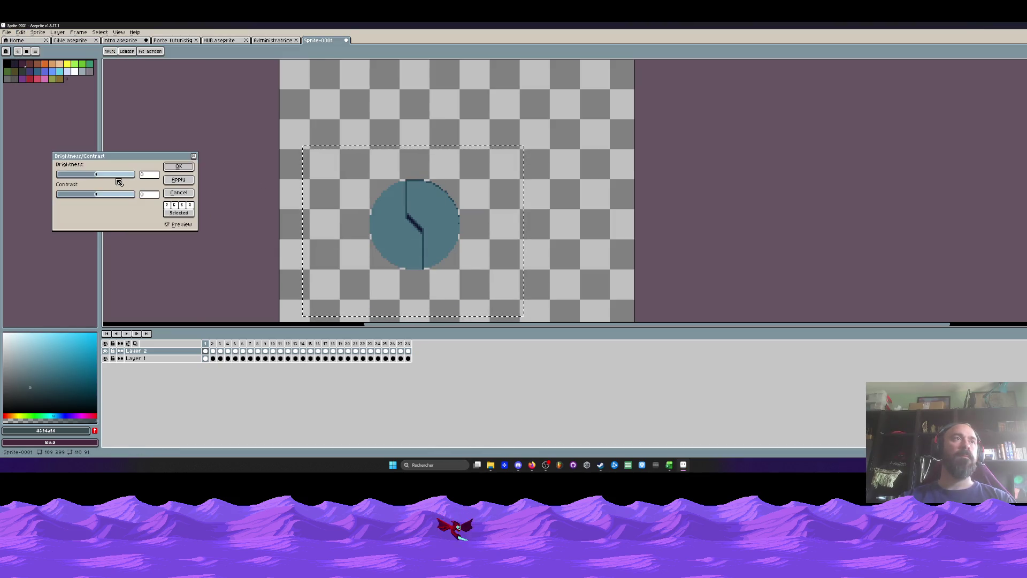
mouse_move(95, 177)
mouse_down()
mouse_move(60, 179)
mouse_move(79, 184)
mouse_up()
click(179, 166)
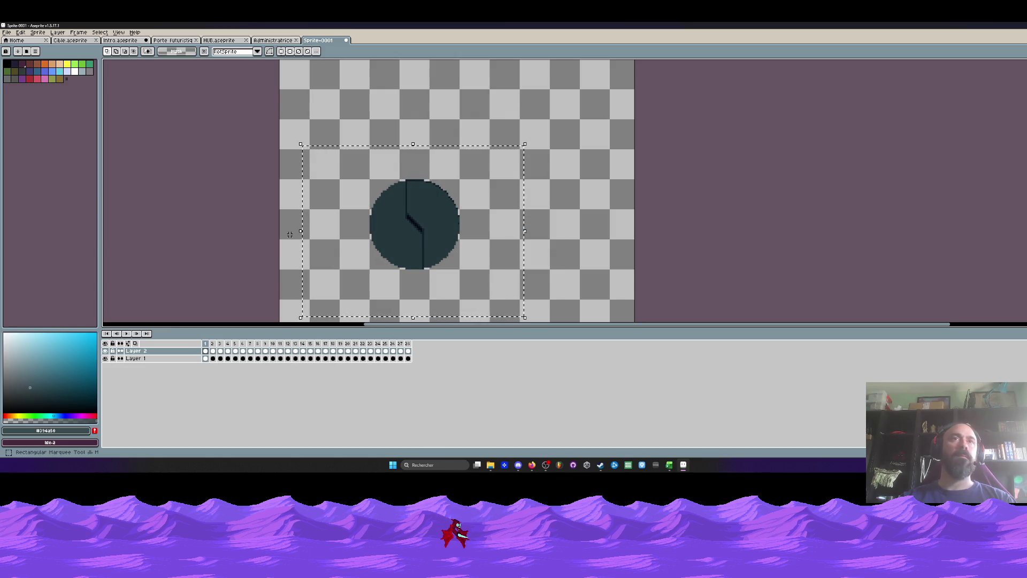
click(178, 351)
drag(178, 351, 176, 360)
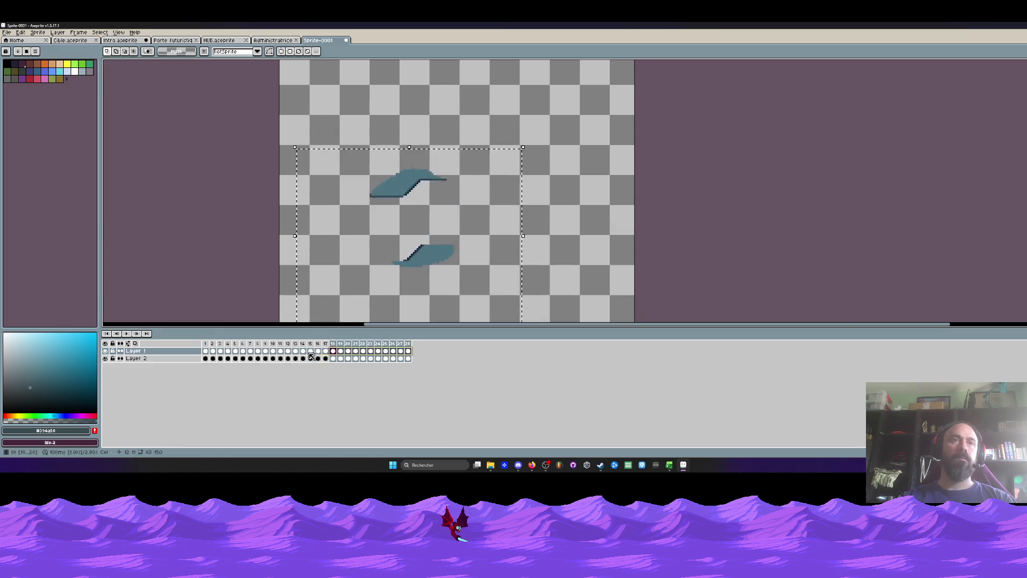
Shift Layer 1 cels to start at frame 1, play the animation, then undo the move.
drag(327, 351, 207, 350)
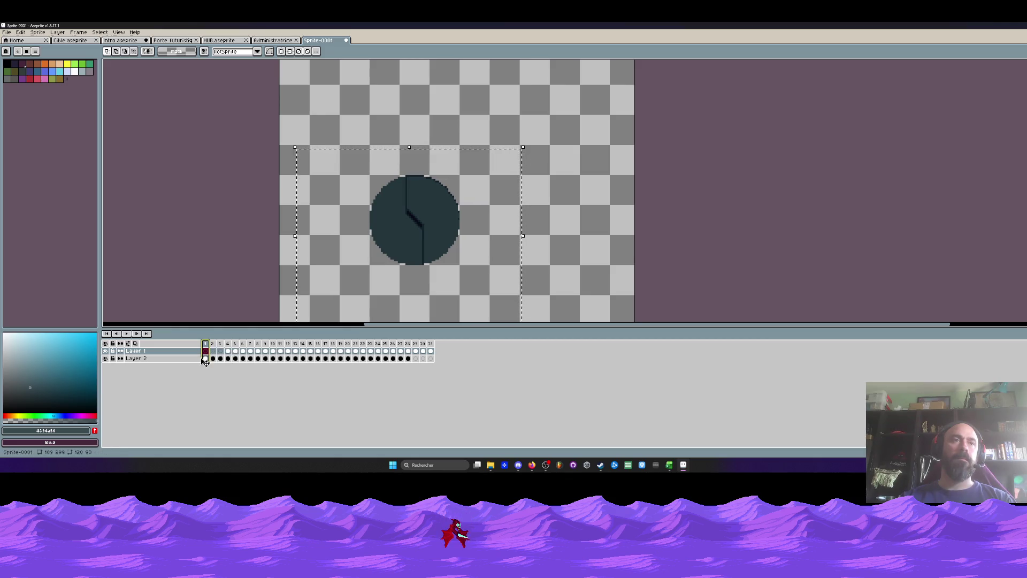
drag(205, 358, 410, 358)
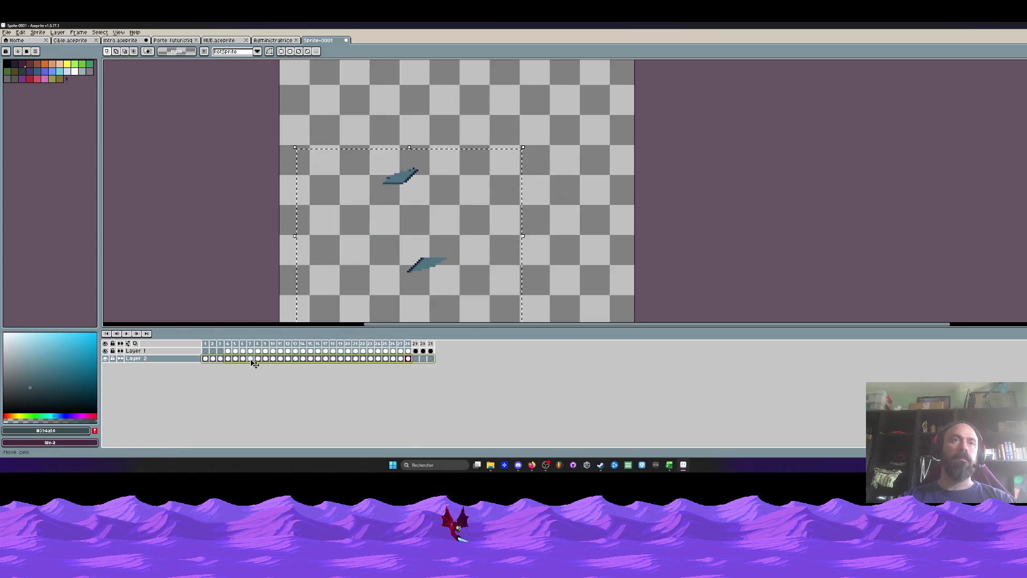
drag(228, 351, 431, 357)
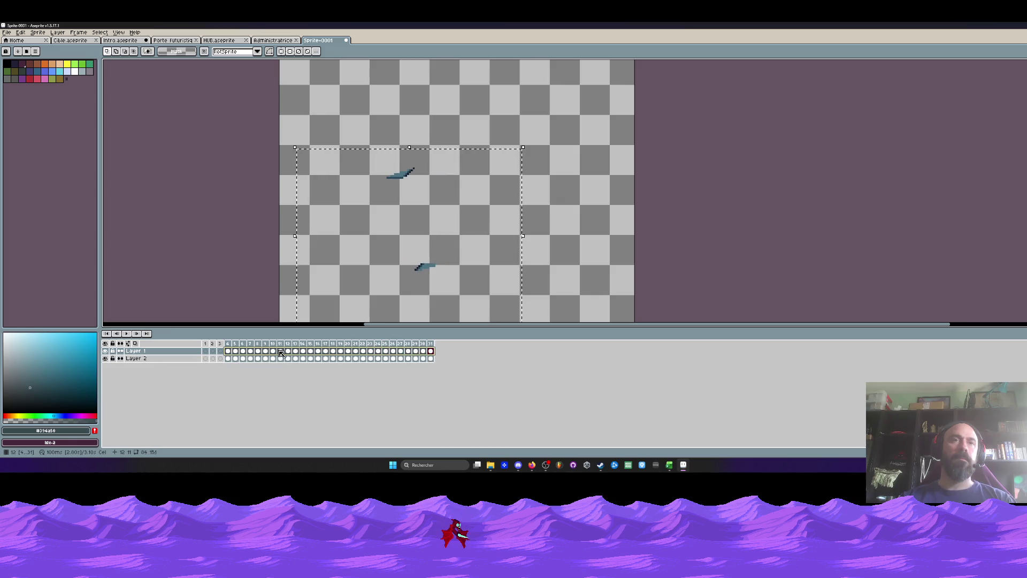
drag(281, 354, 207, 354)
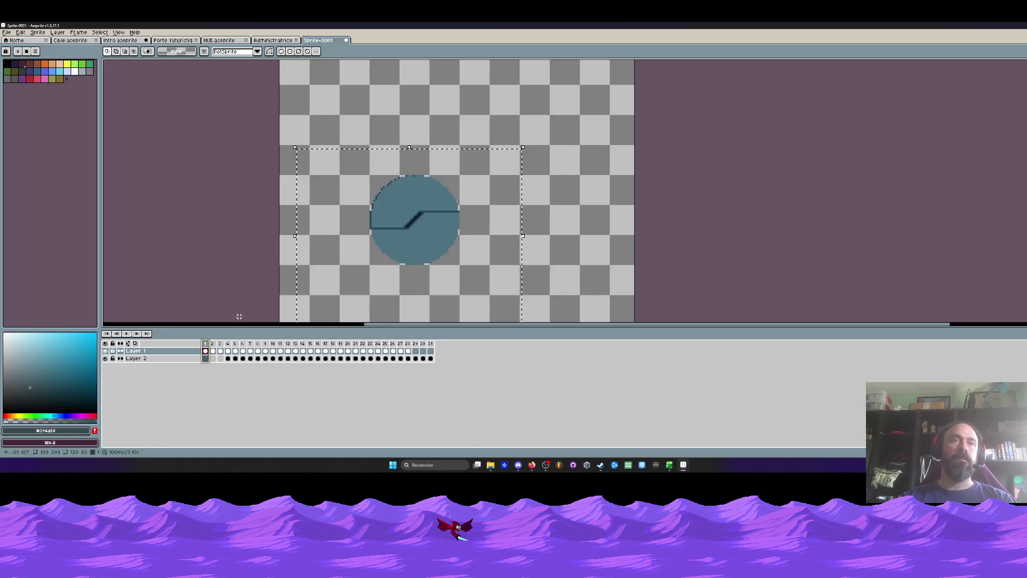
key(Return)
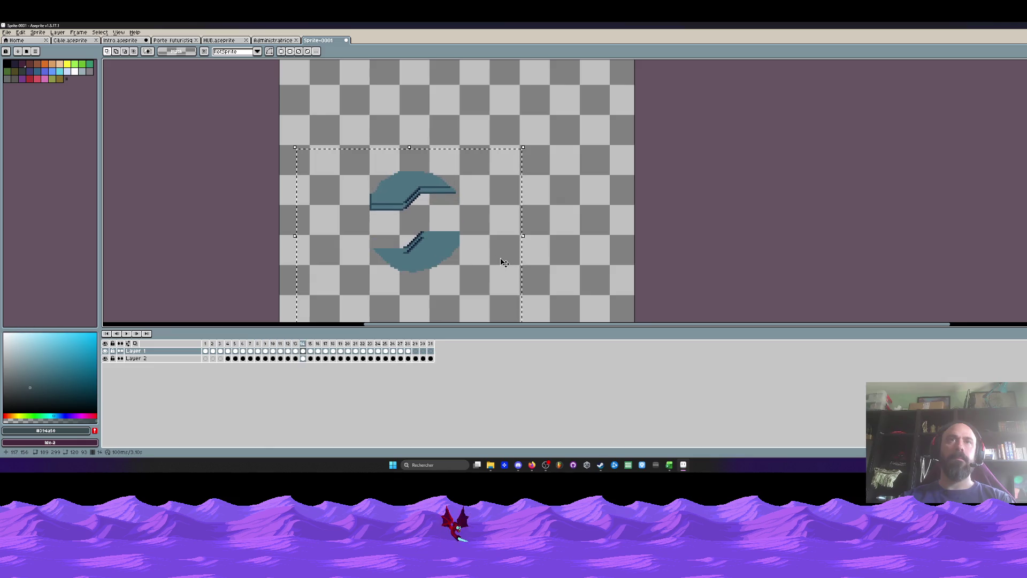
key(ctrl+z)
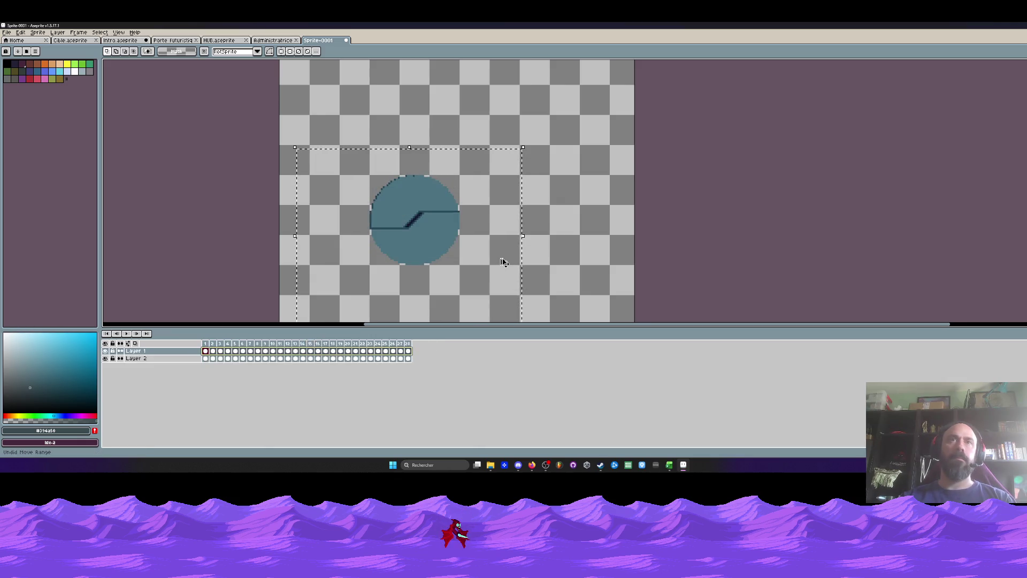
key(ctrl+z)
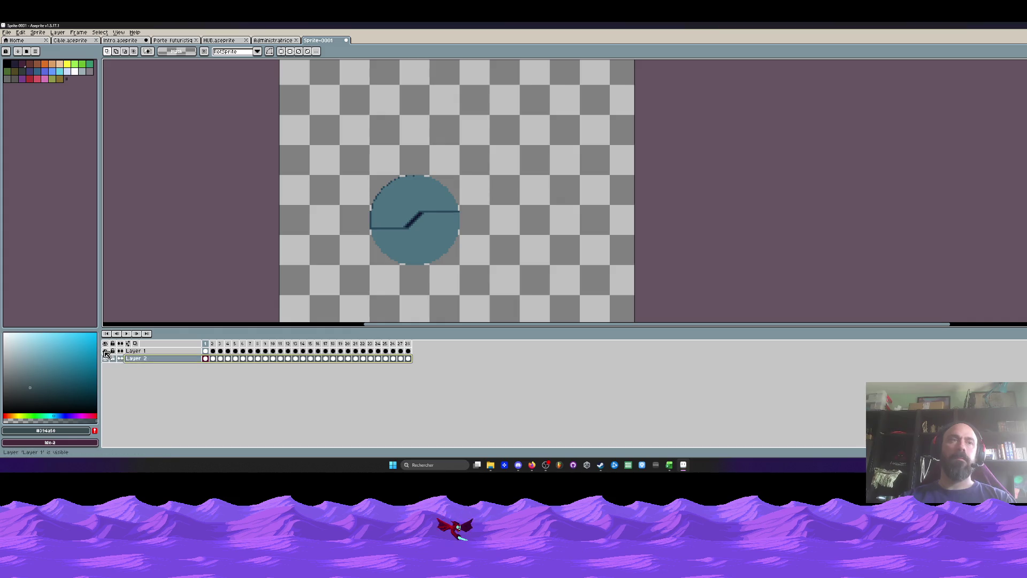
Restore Layer 2 above Layer 1, hide Layer 2, and return to frame 1.
click(105, 351)
click(213, 359)
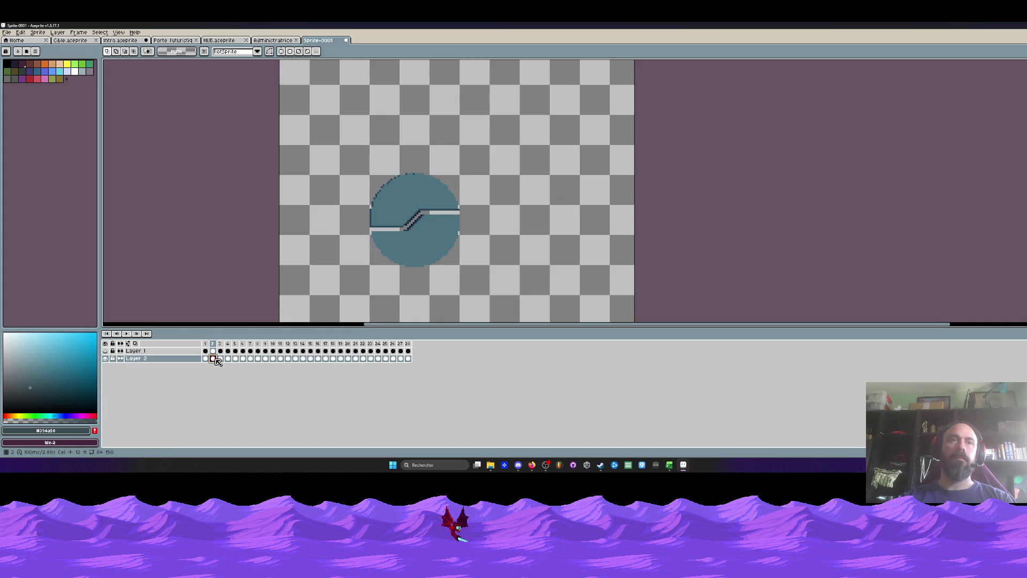
key(ctrl+y)
key(ctrl+y)
key(ctrl+y)
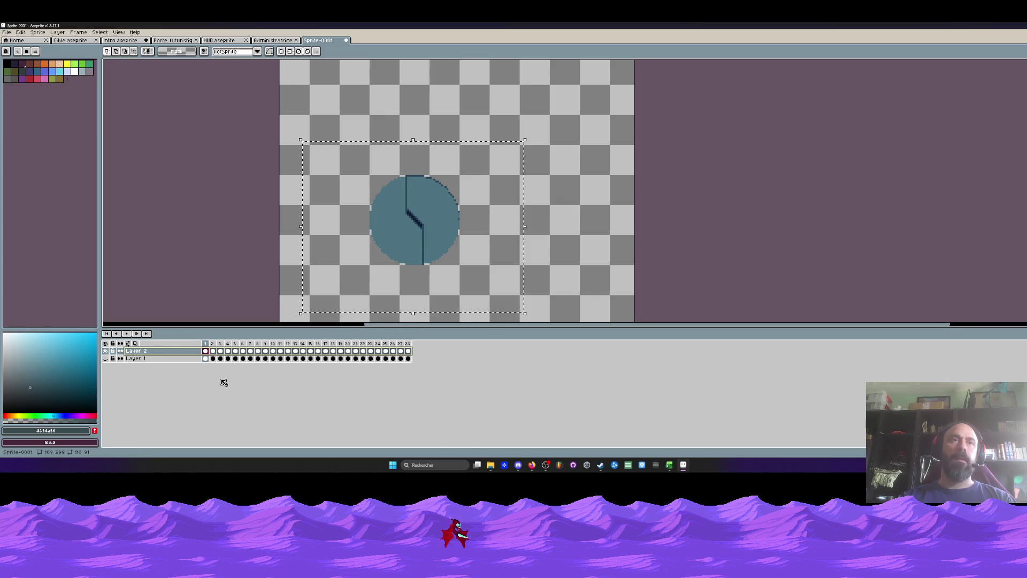
key(ctrl+y)
key(ctrl+y)
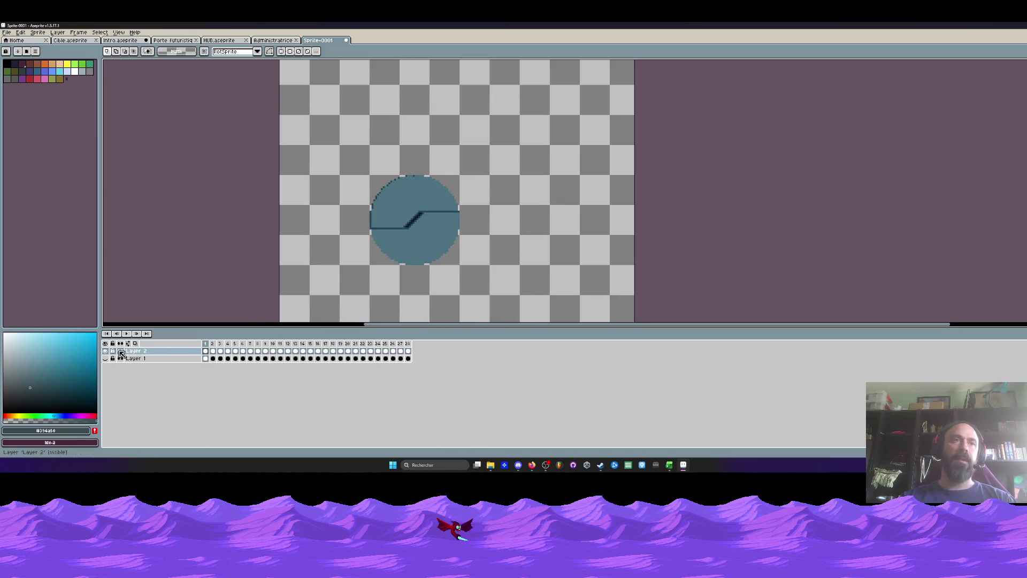
click(105, 351)
click(104, 358)
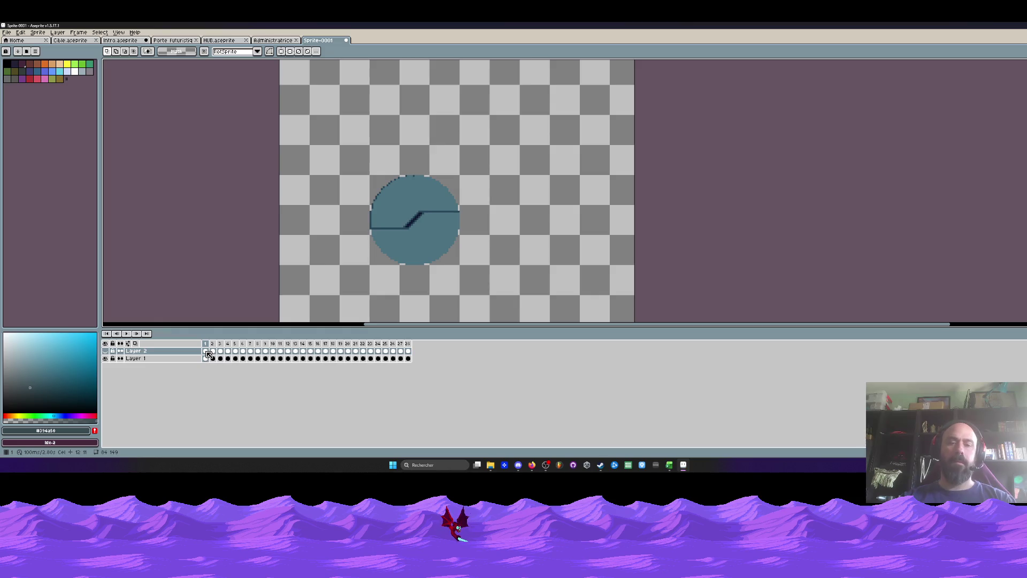
key(ctrl+y)
drag(407, 358, 257, 358)
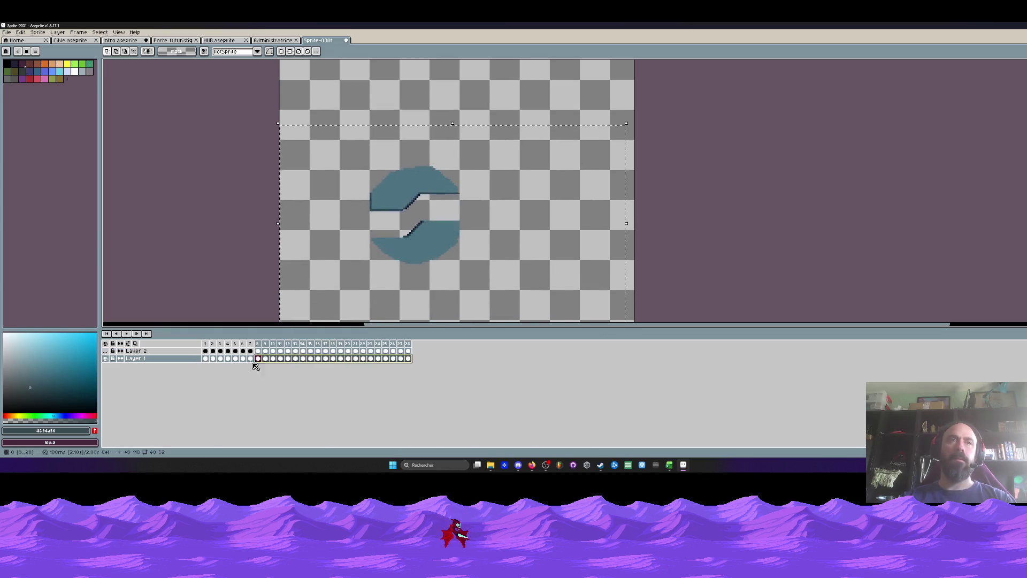
click(206, 358)
Select Layer 1's cels across all 28 frames and open the Edit menu, then clear the selection.
scroll(239, 165, down, 3)
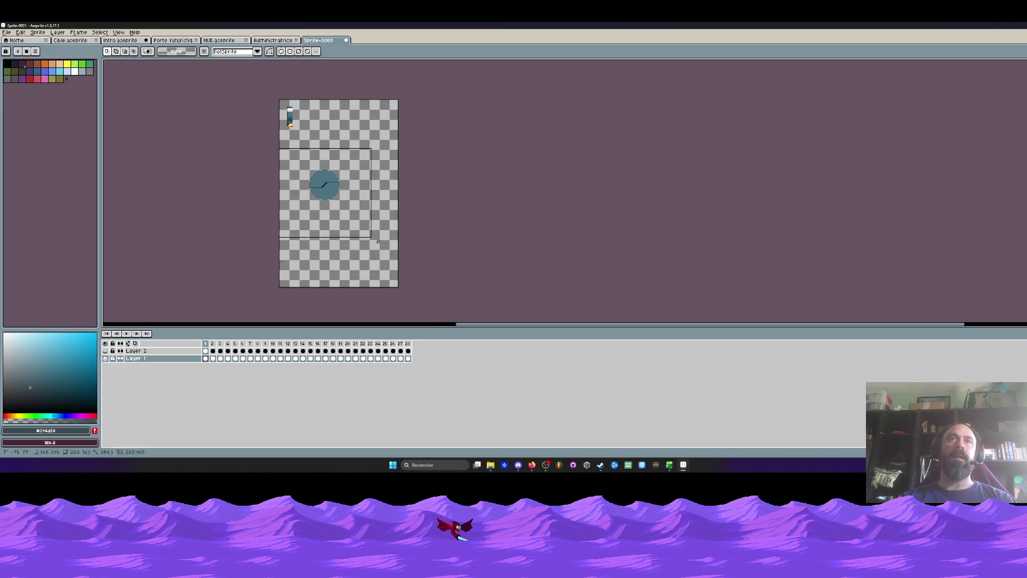
drag(408, 358, 206, 358)
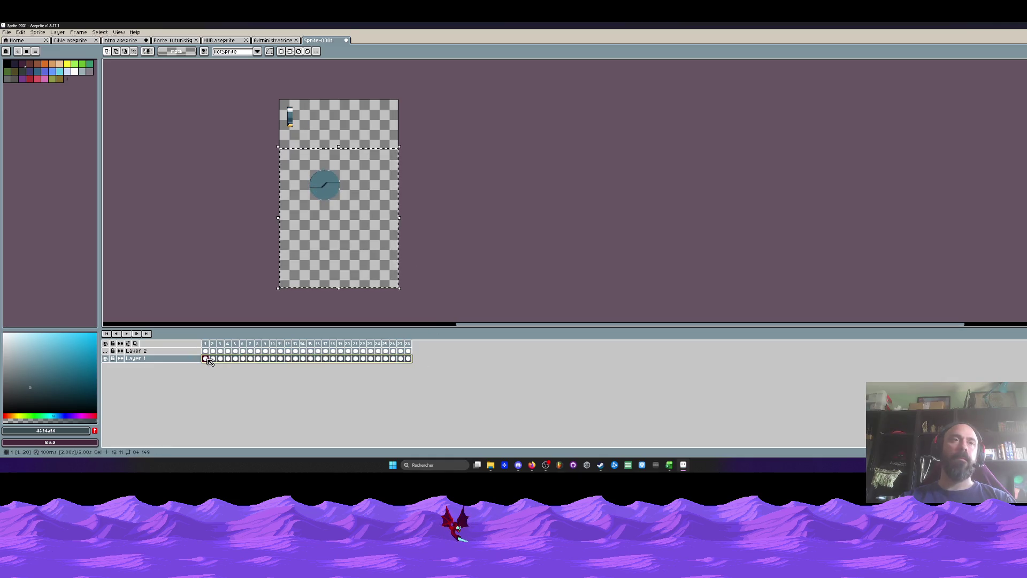
click(21, 32)
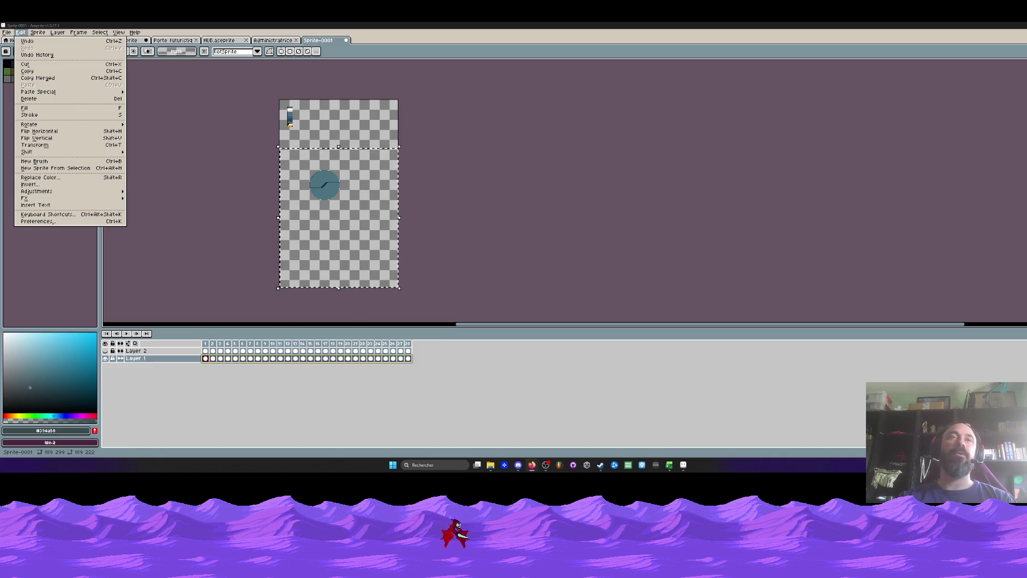
click(319, 180)
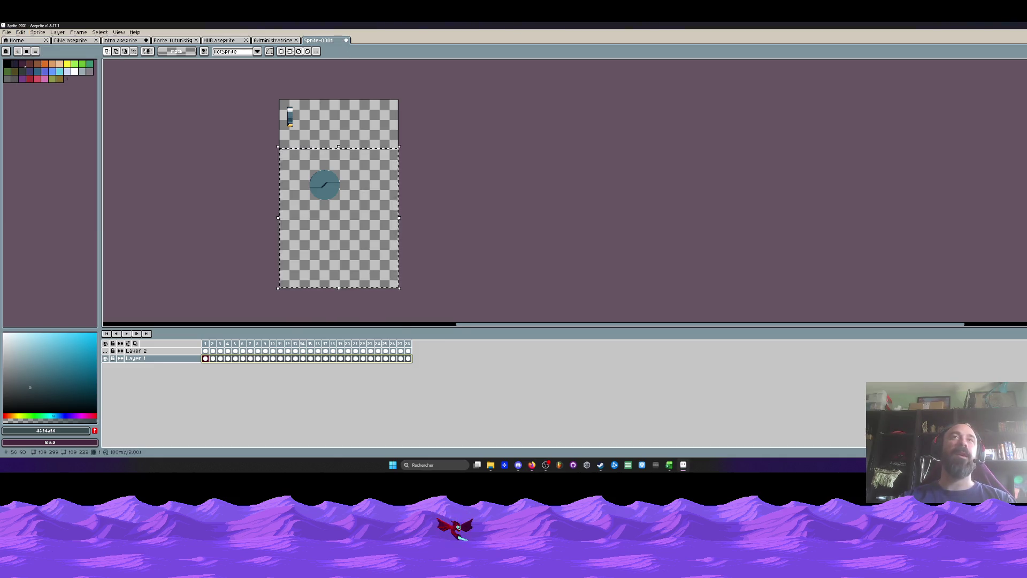
Reselect the porthole layer's cels from frame 28 back to frame 1 and open the Edit menu.
scroll(318, 181, down, 1)
click(376, 236)
scroll(345, 214, up, 1)
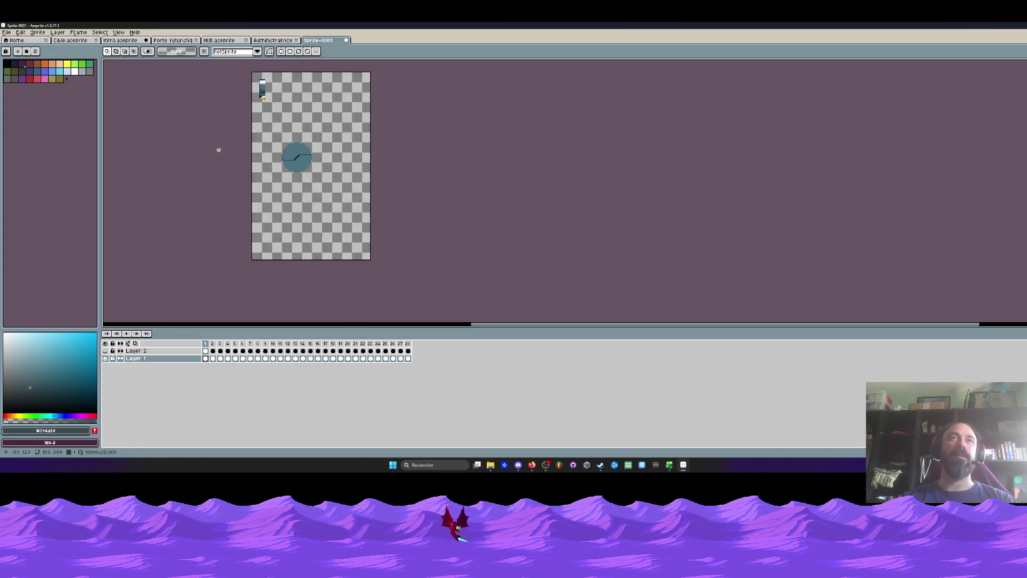
mouse_move(407, 358)
mouse_down()
mouse_move(242, 367)
mouse_move(209, 359)
mouse_up()
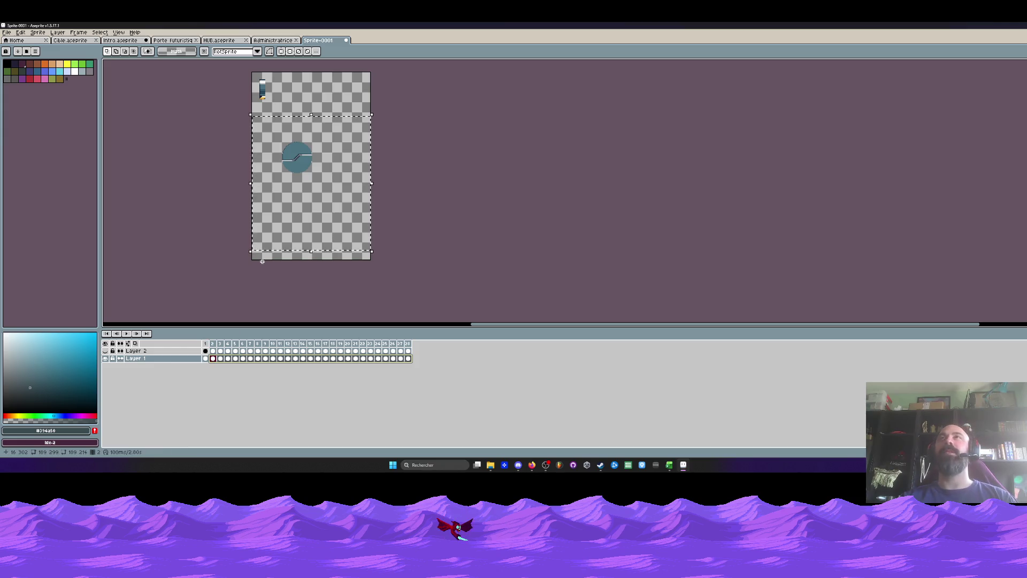
scroll(240, 196, up, 2)
scroll(292, 186, down, 2)
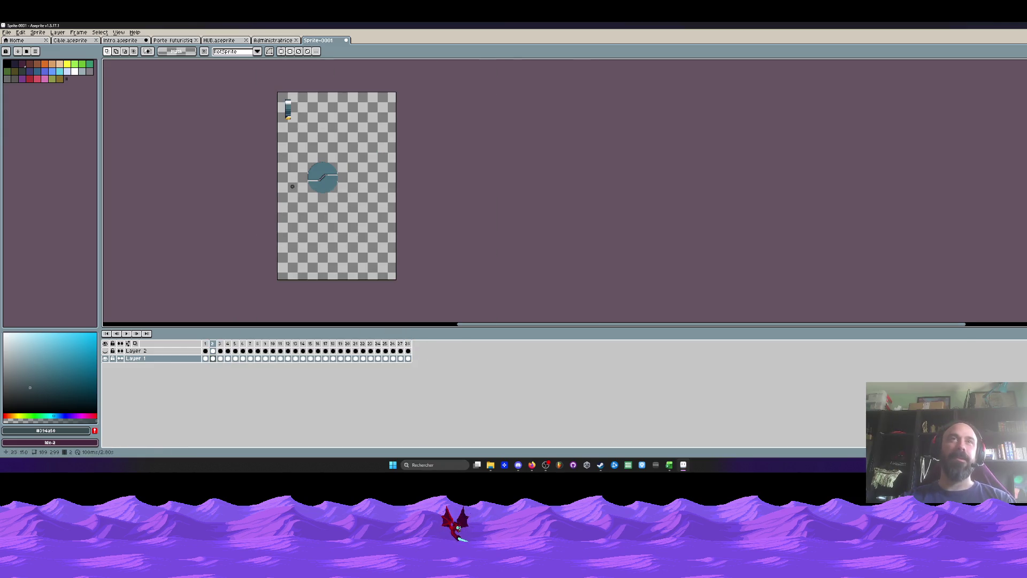
drag(408, 358, 208, 361)
click(20, 33)
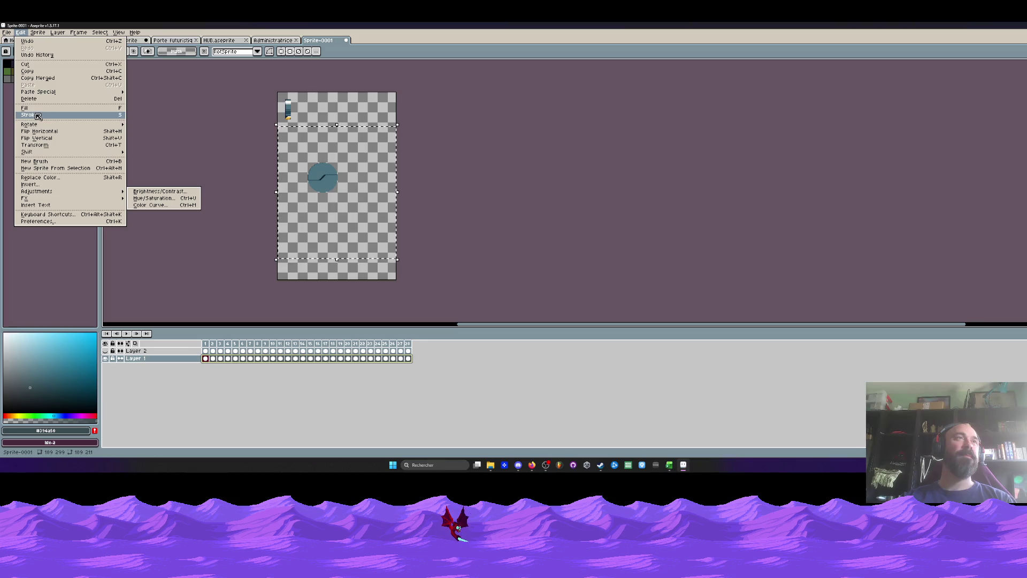
Rotate the selected porthole frames 90° clockwise, shift them left to realign, and commit.
mouse_move(32, 124)
click(142, 131)
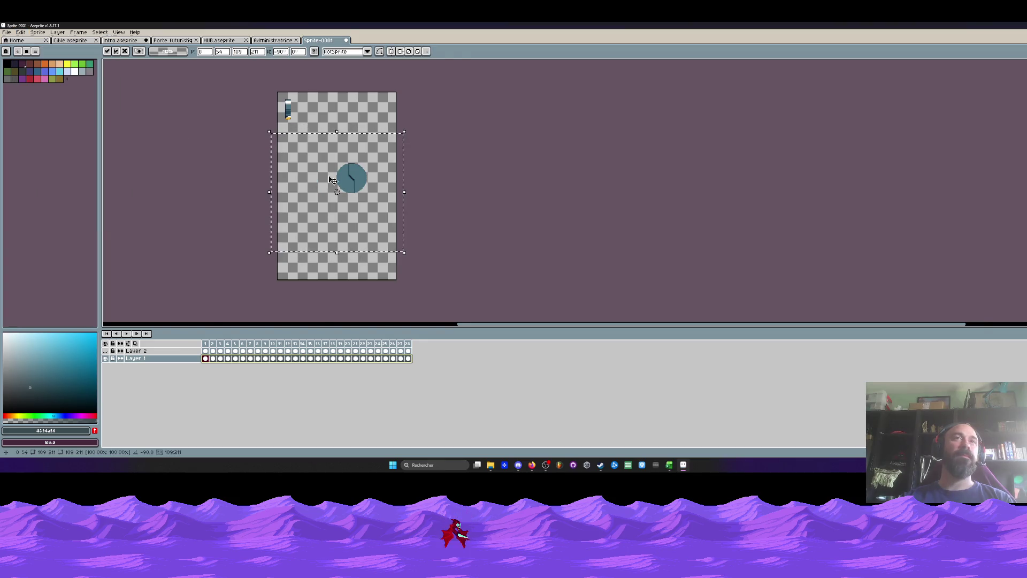
scroll(329, 164, up, 1)
drag(396, 188, 336, 188)
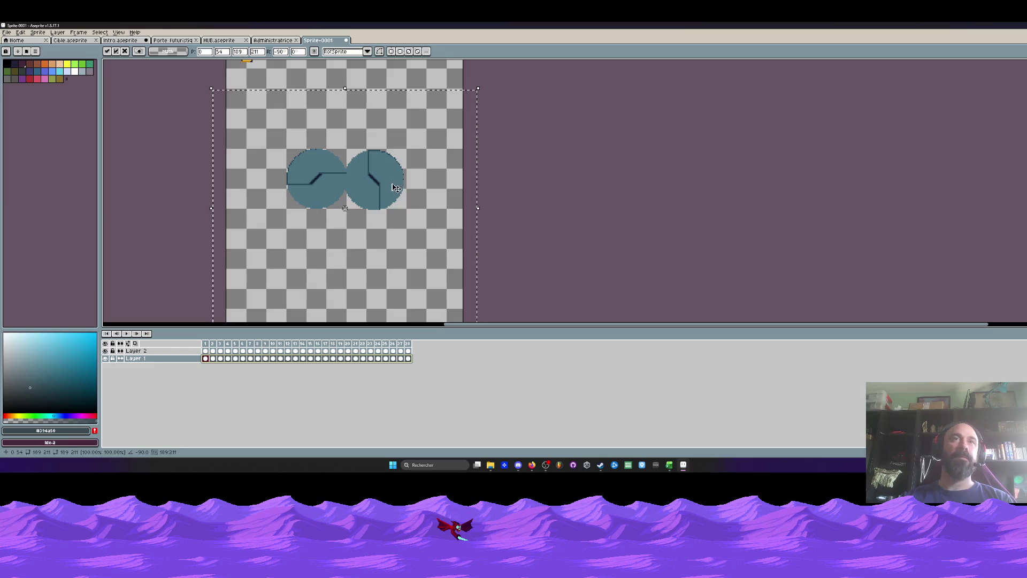
scroll(337, 187, up, 1)
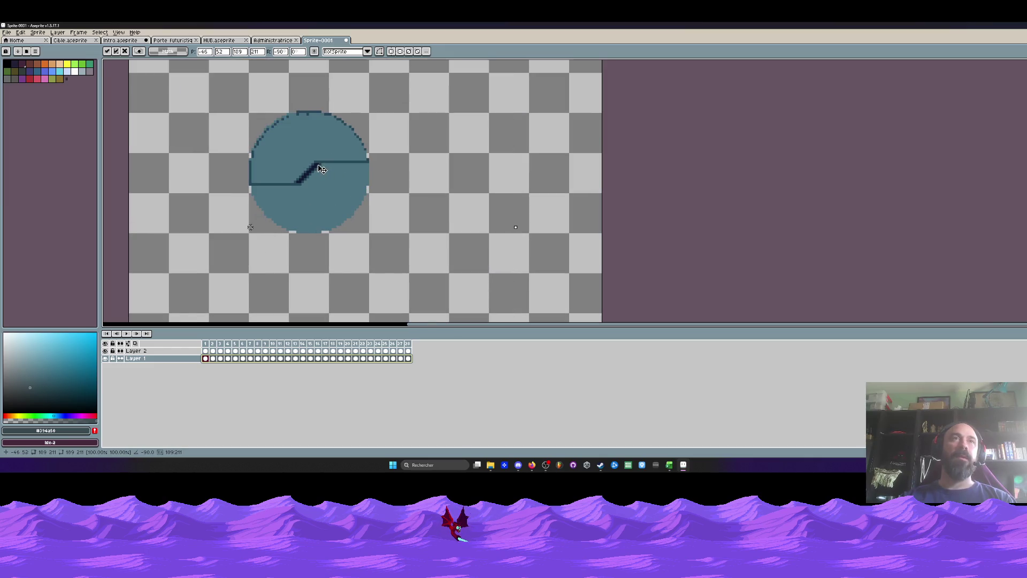
scroll(321, 170, down, 1)
click(218, 351)
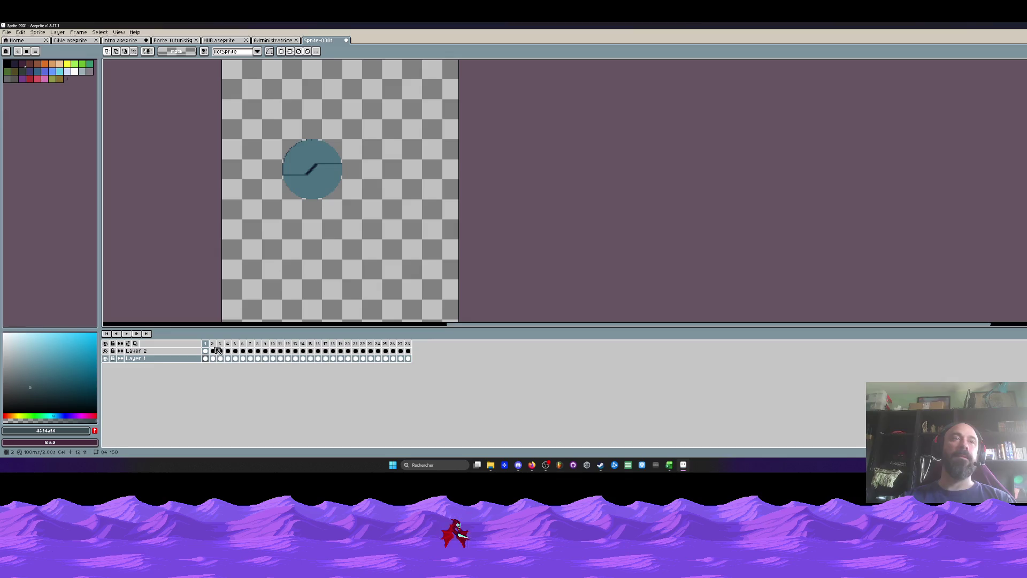
Move the selected porthole cels so the sequence starts at frame 1.
drag(183, 101, 550, 286)
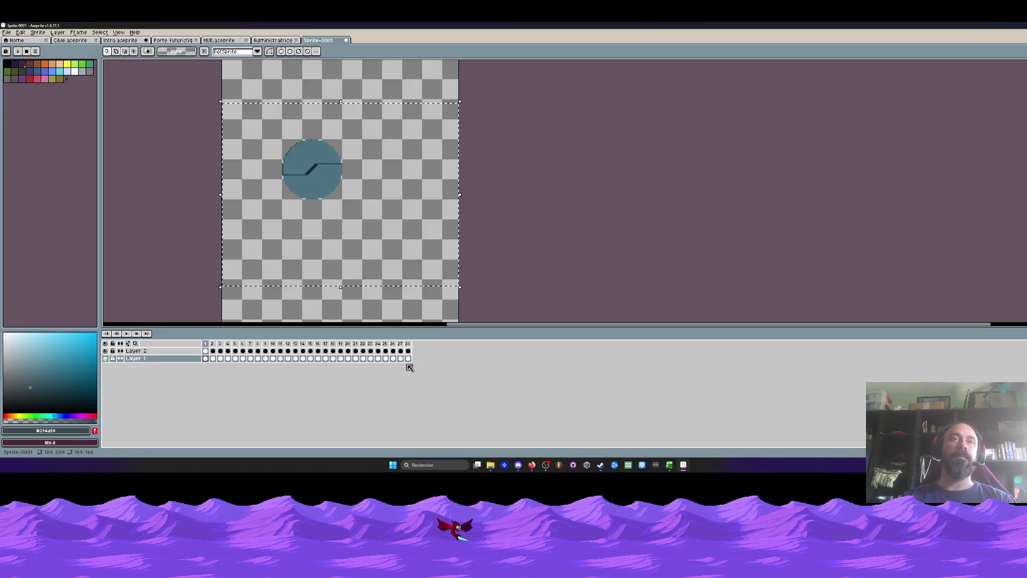
mouse_move(408, 358)
mouse_down()
mouse_move(235, 359)
mouse_move(265, 358)
mouse_up()
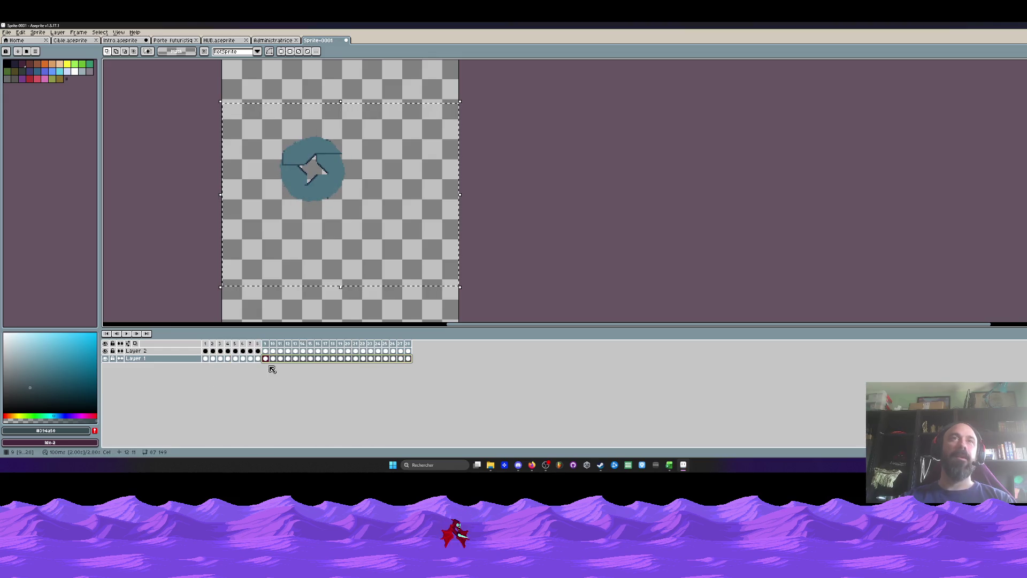
scroll(287, 291, up, 2)
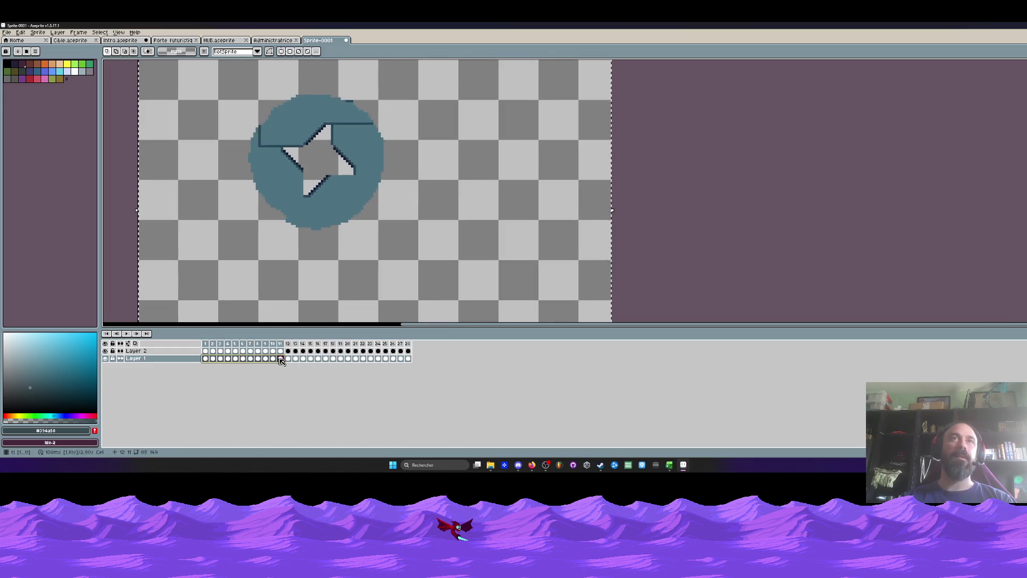
drag(209, 364, 409, 358)
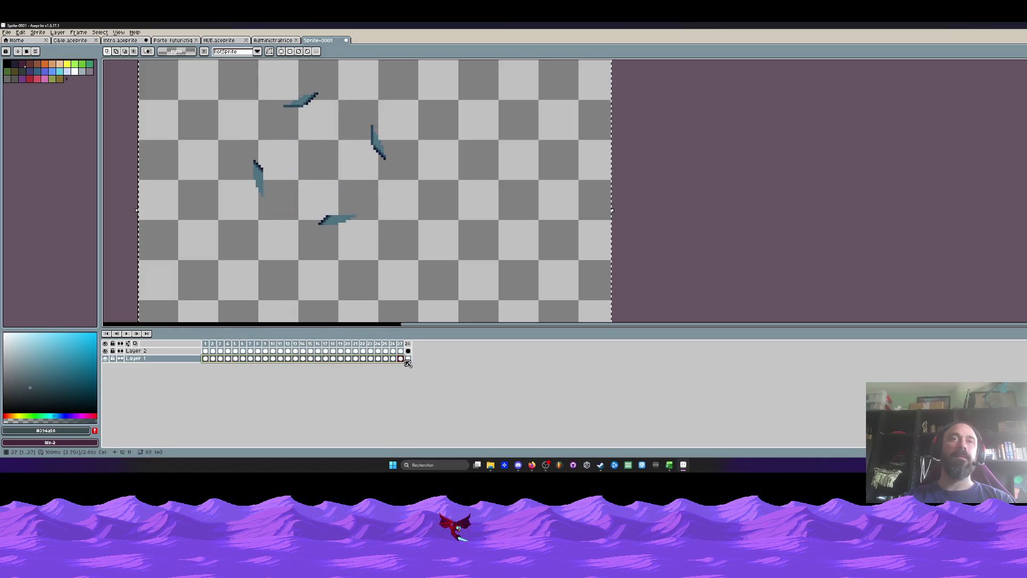
click(206, 359)
Select the area around the porthole and all 28 porthole cels, then open the Edit menu.
scroll(242, 296, down, 2)
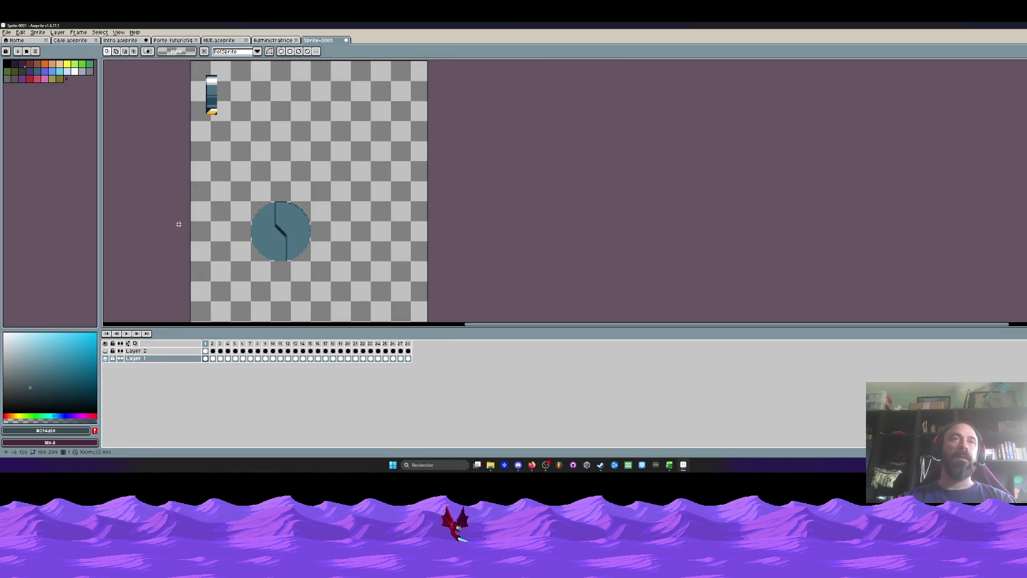
drag(182, 177, 433, 326)
drag(408, 358, 209, 360)
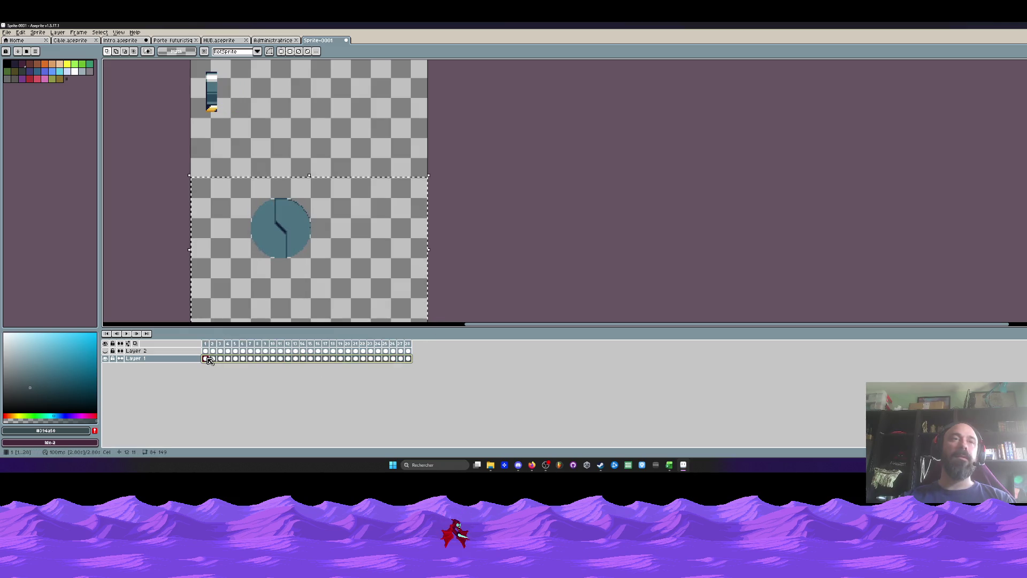
click(21, 32)
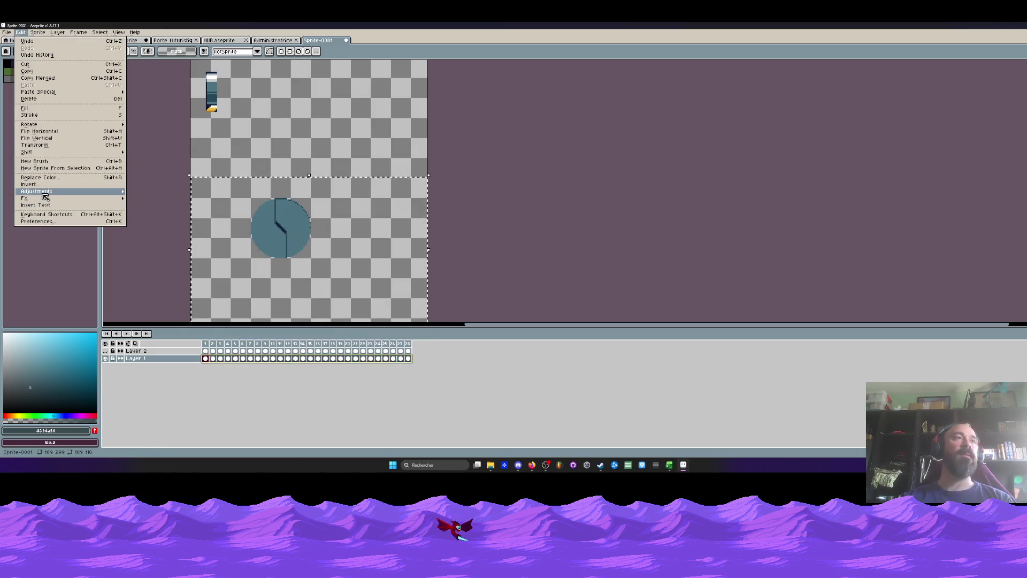
Try Brightness/Contrast at -34, cancel it, and play the porthole animation.
mouse_move(37, 191)
click(144, 193)
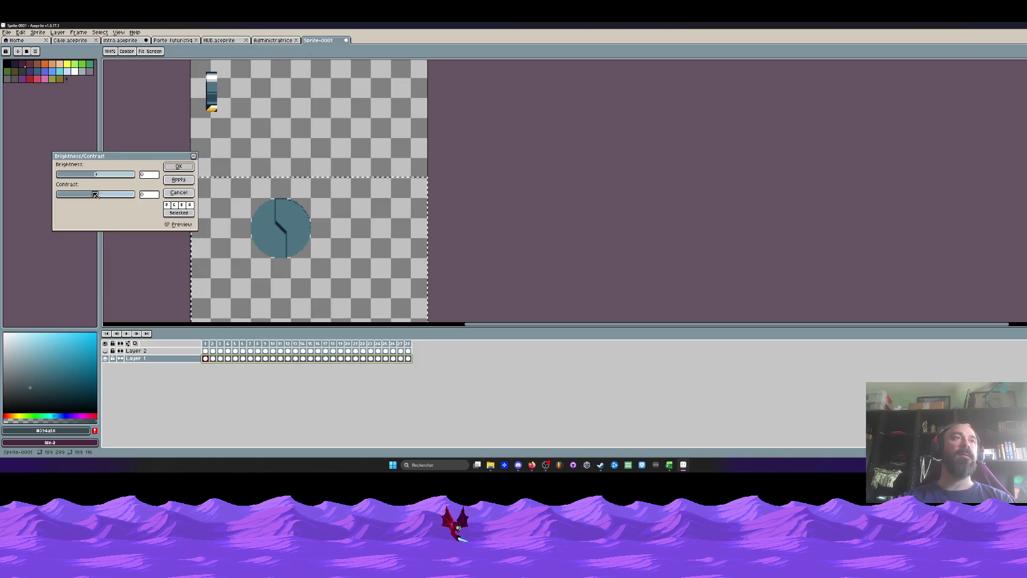
drag(95, 174, 85, 177)
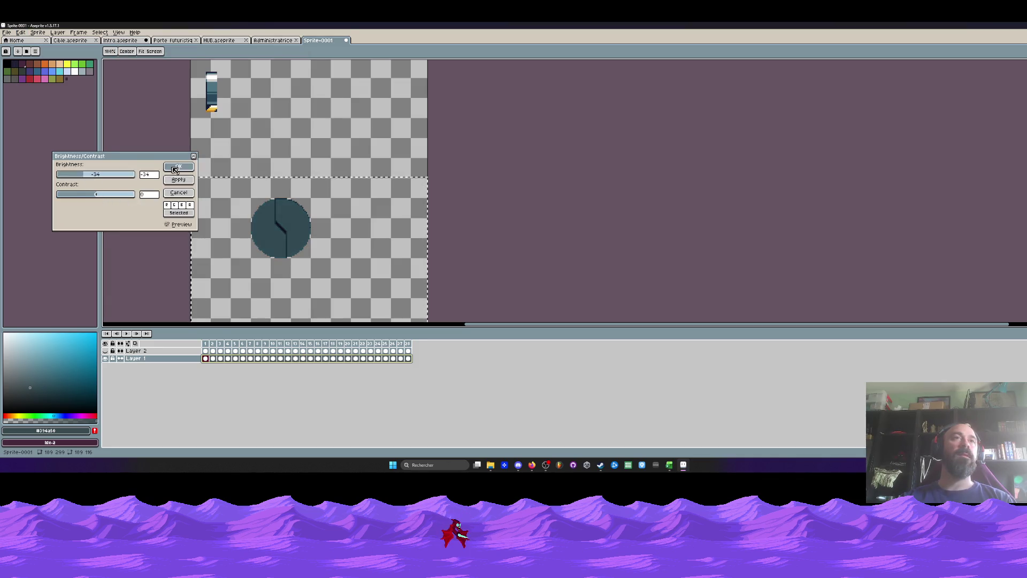
key(Escape)
key(Return)
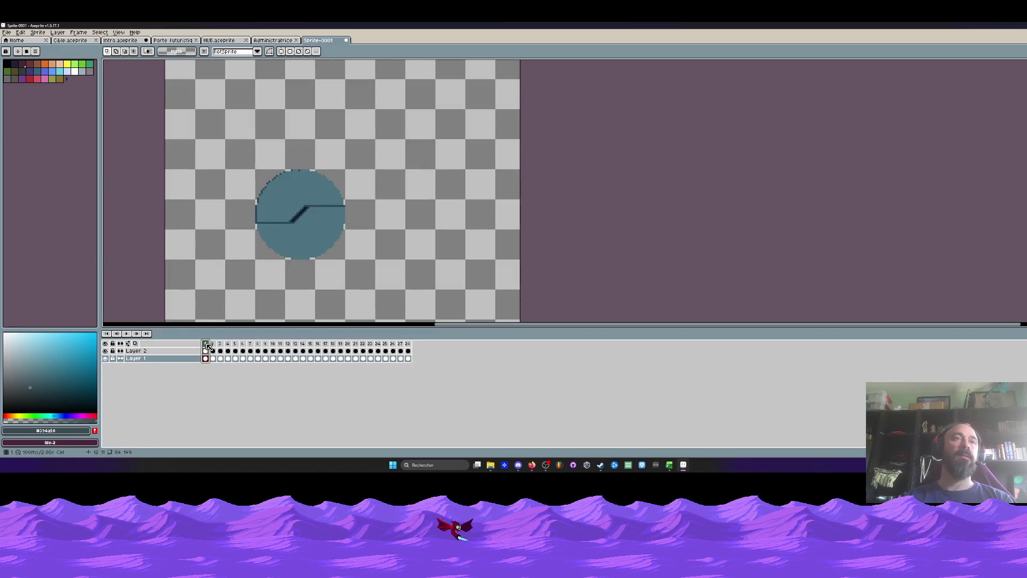
key(Return)
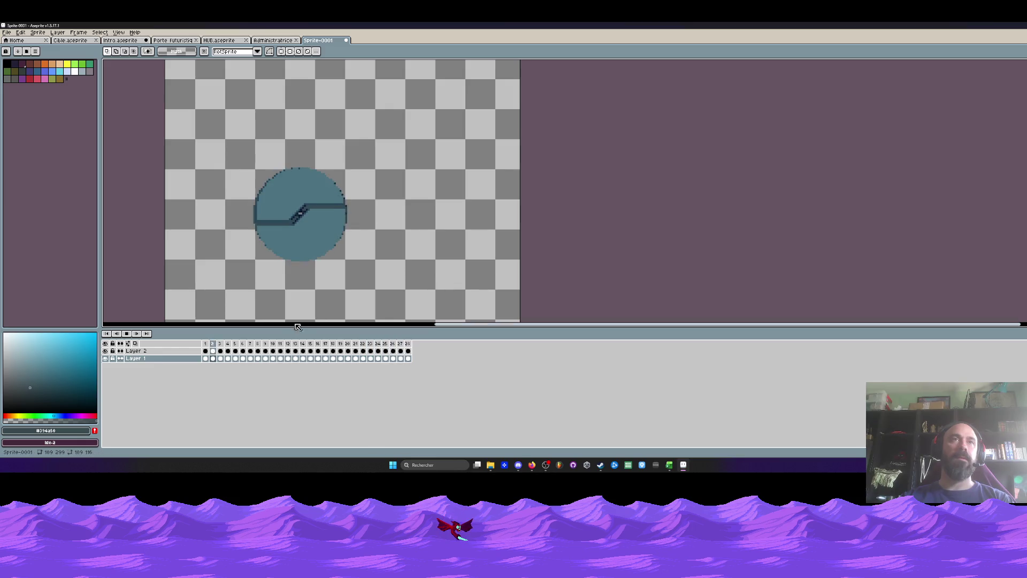
Set all 28 frames to a 10 ms duration and play the sped-up animation.
drag(206, 358, 409, 351)
key(p)
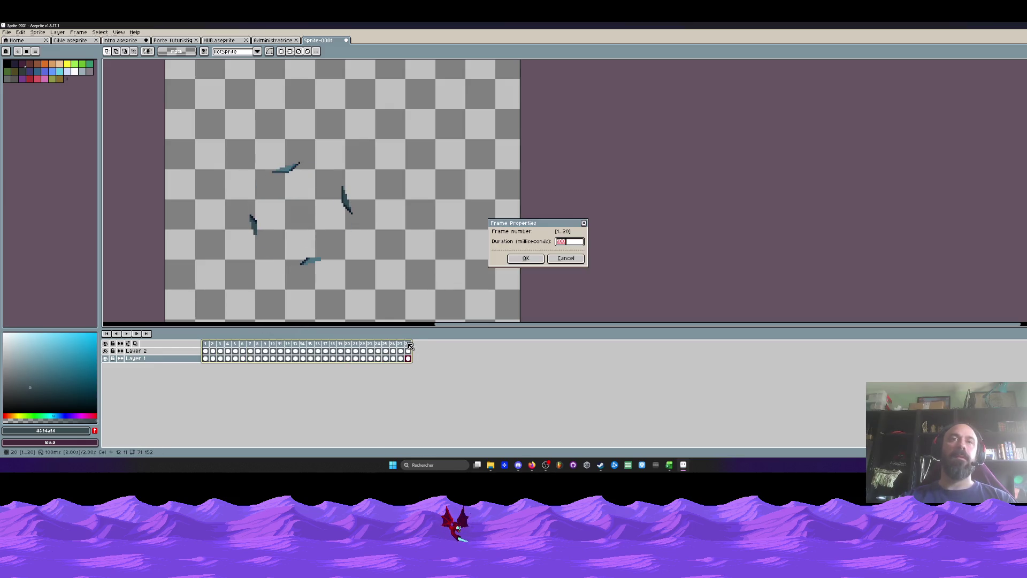
click(522, 265)
key(Return)
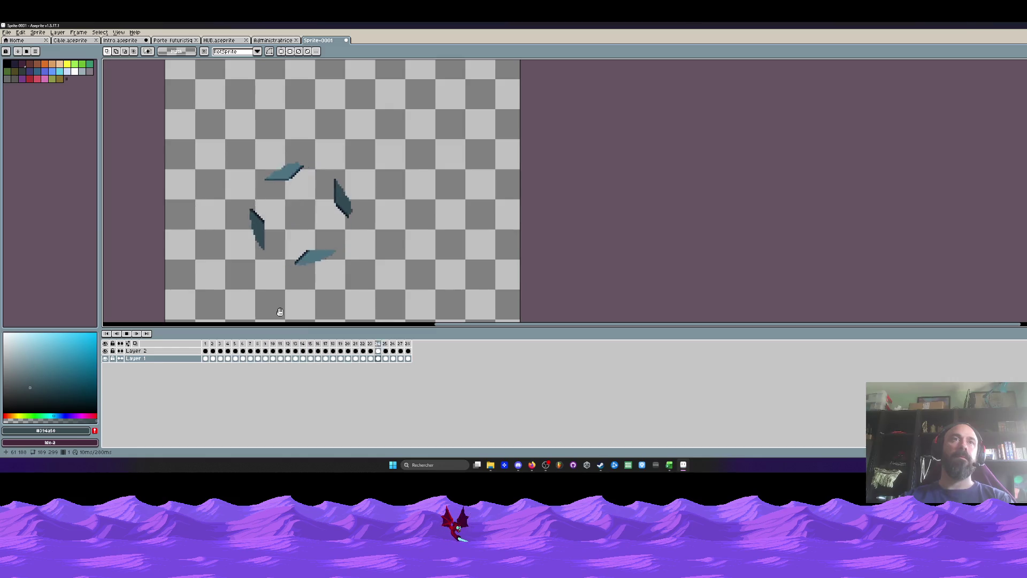
In Administratrice, show only Layer 2 on frame 2, marquee the white ring, then return to Sprite-0001.
key(ctrl+shift+Tab)
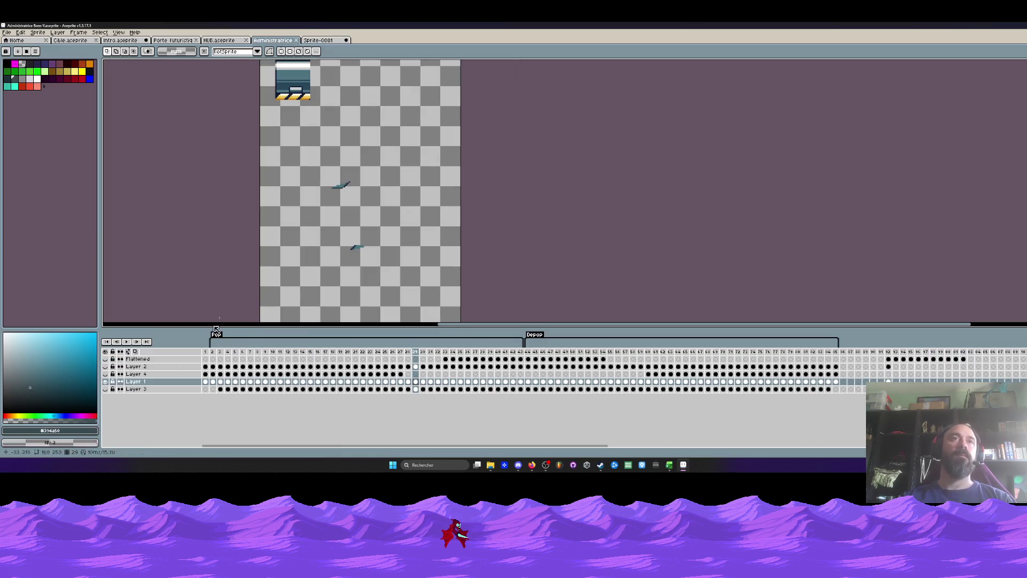
click(214, 351)
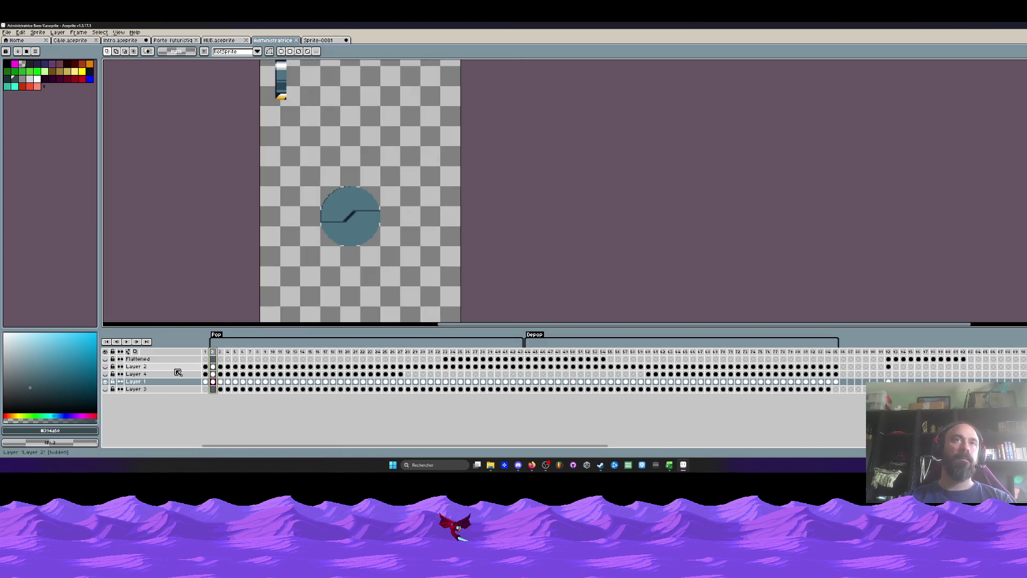
click(105, 366)
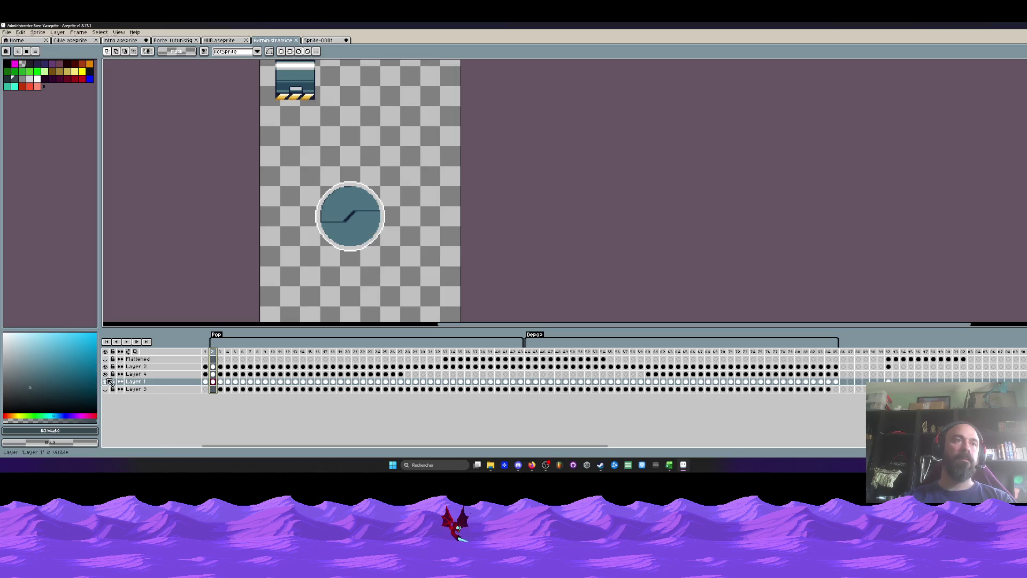
click(107, 381)
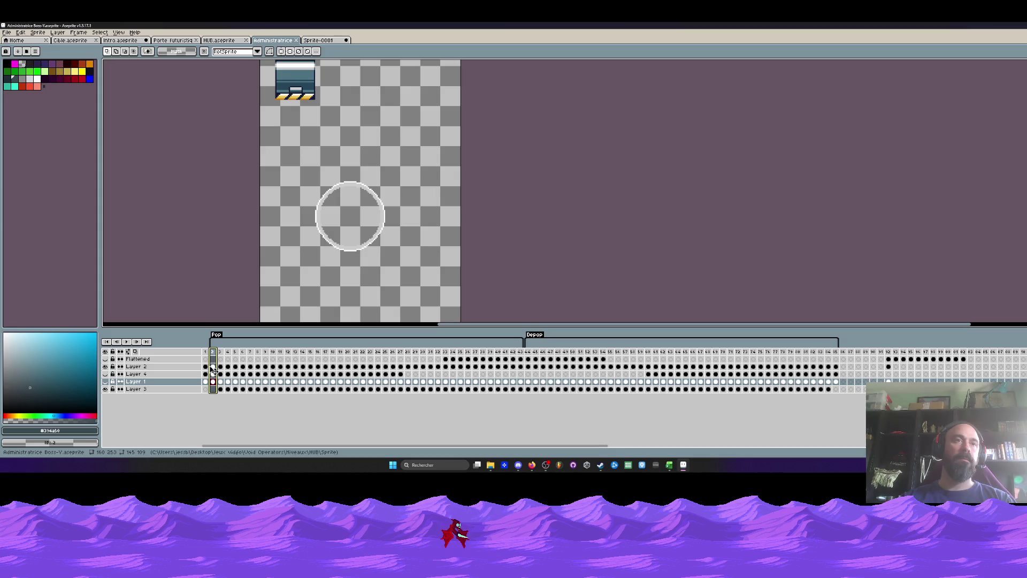
click(187, 366)
drag(262, 167, 454, 292)
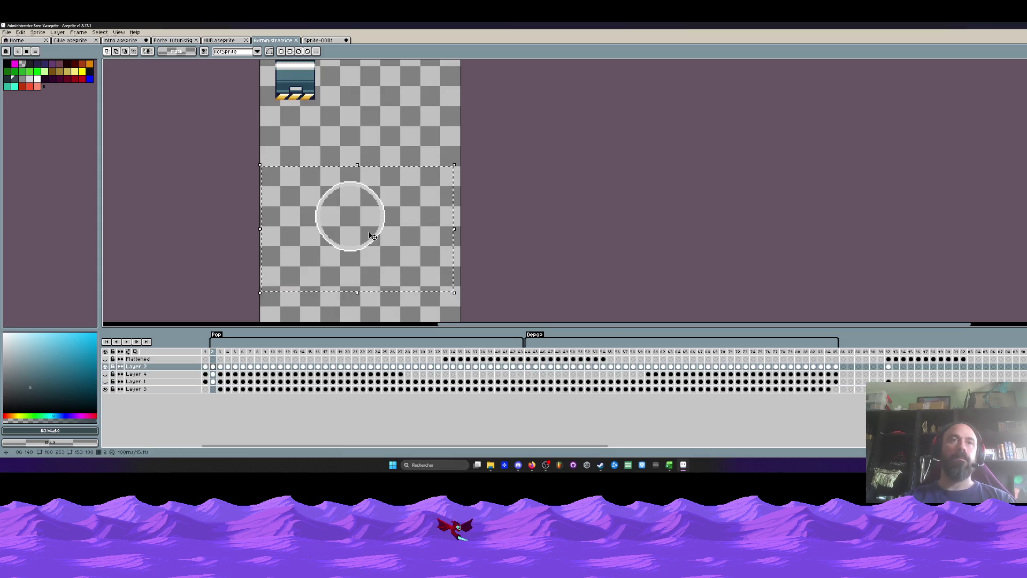
click(219, 40)
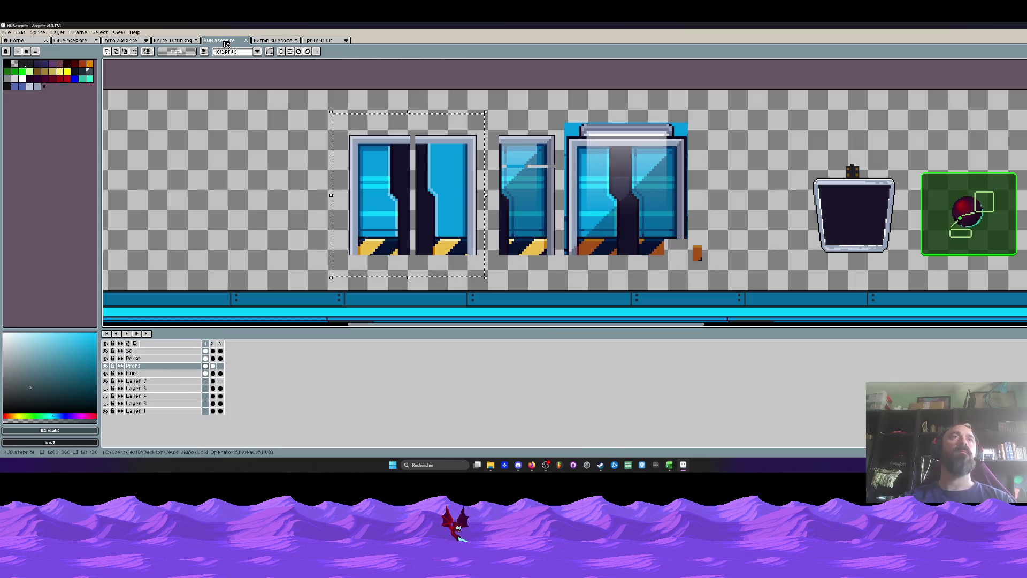
click(318, 40)
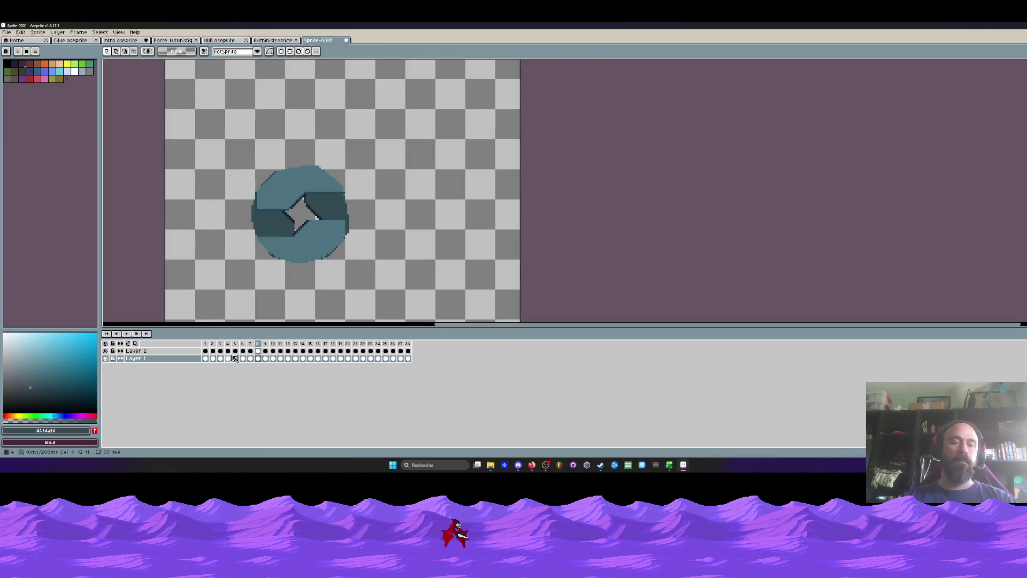
Add Layer 3, paste the white ring onto it, and extend its cels to about frame 24.
key(shift+n)
drag(197, 353, 170, 361)
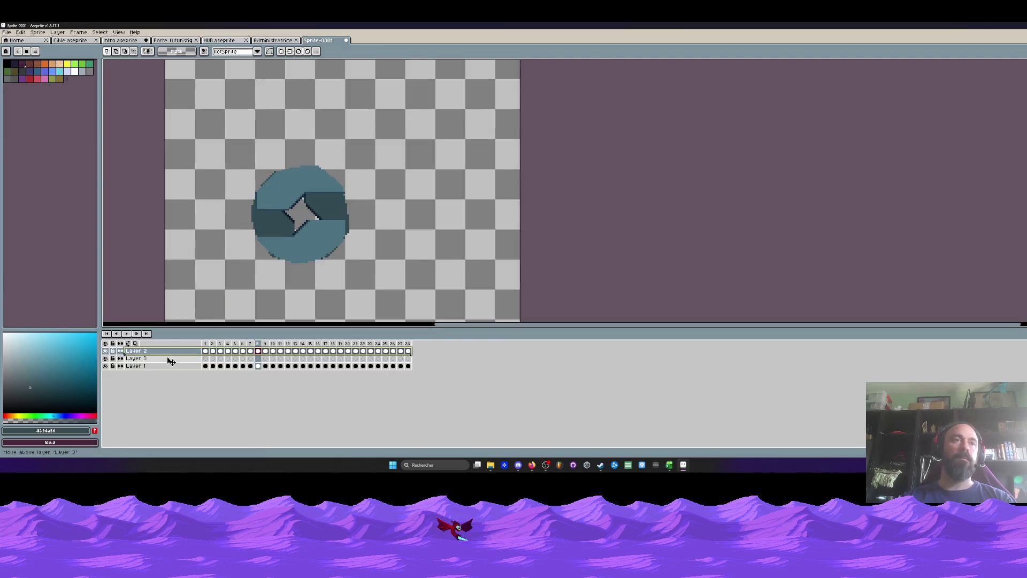
click(144, 352)
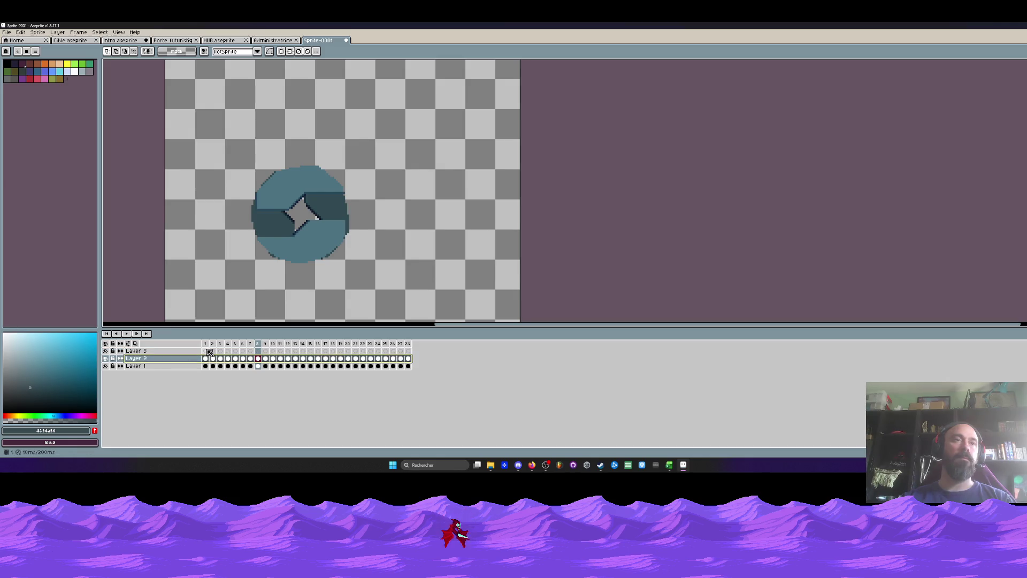
click(205, 351)
key(shift+o)
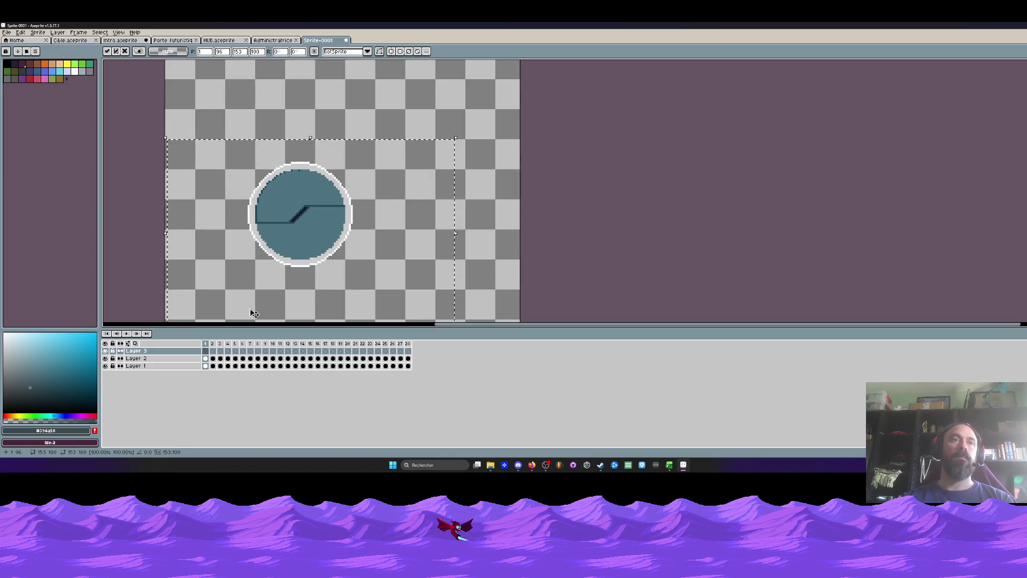
click(214, 351)
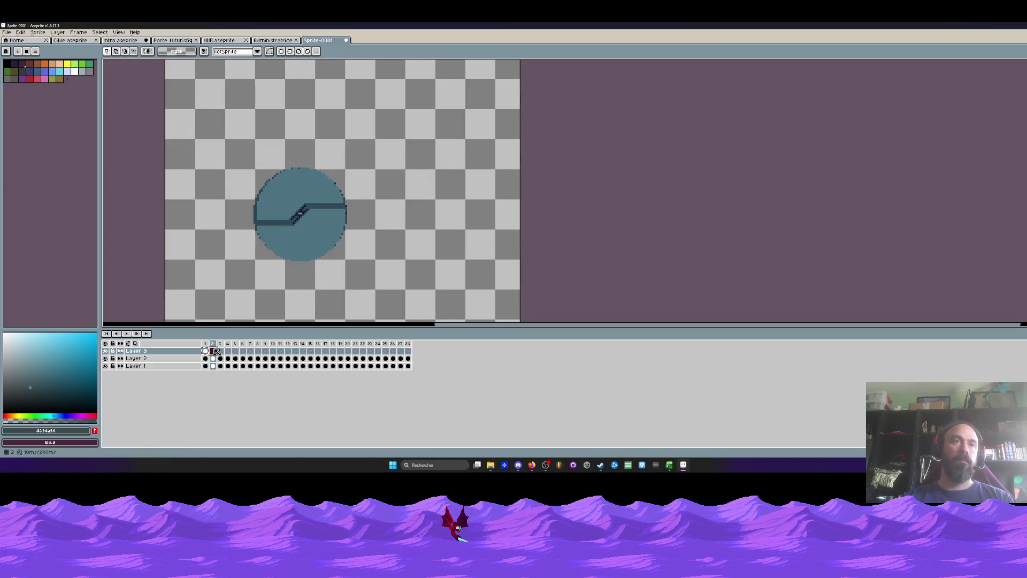
key(Return)
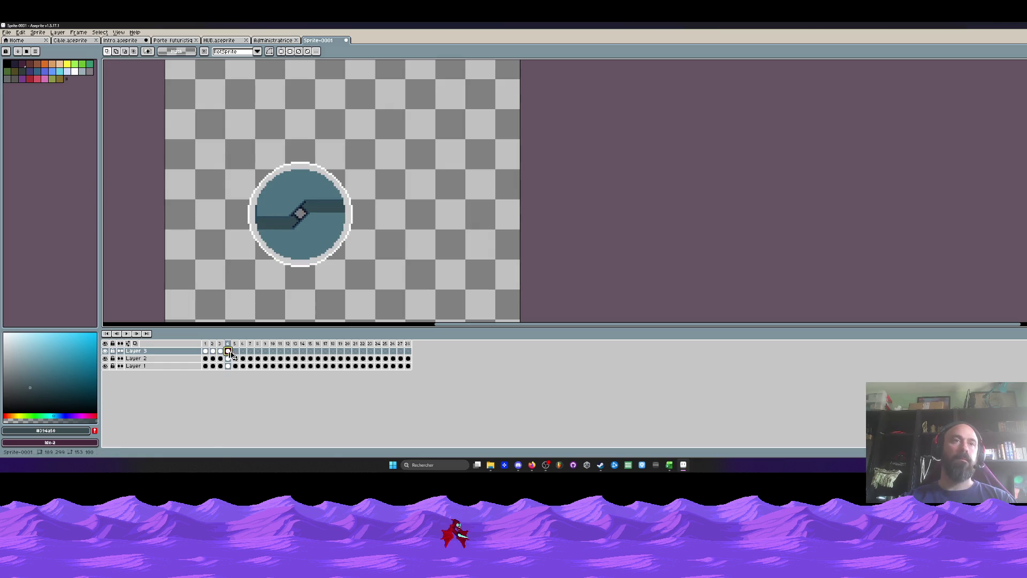
drag(212, 352, 298, 356)
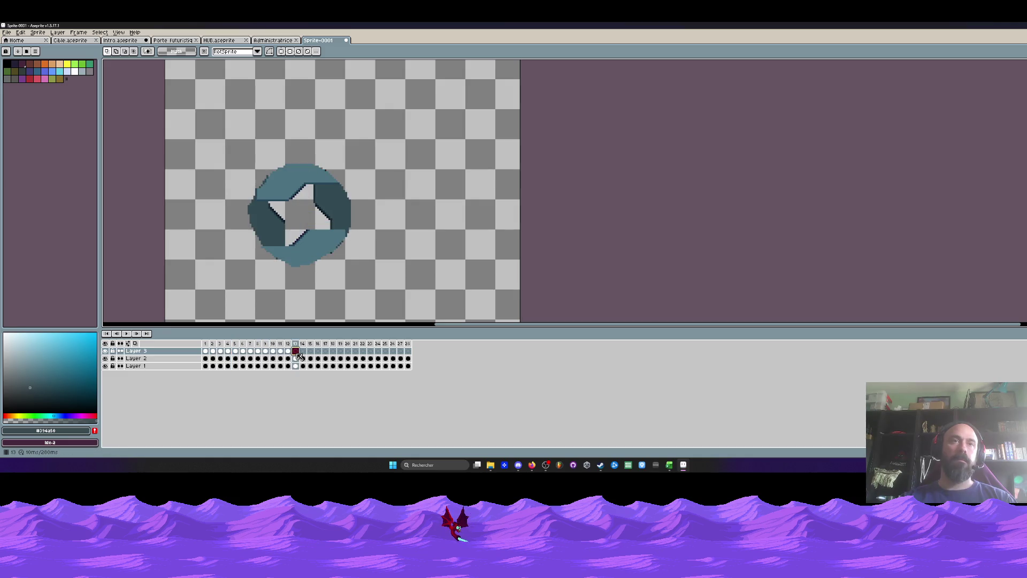
drag(298, 356, 390, 353)
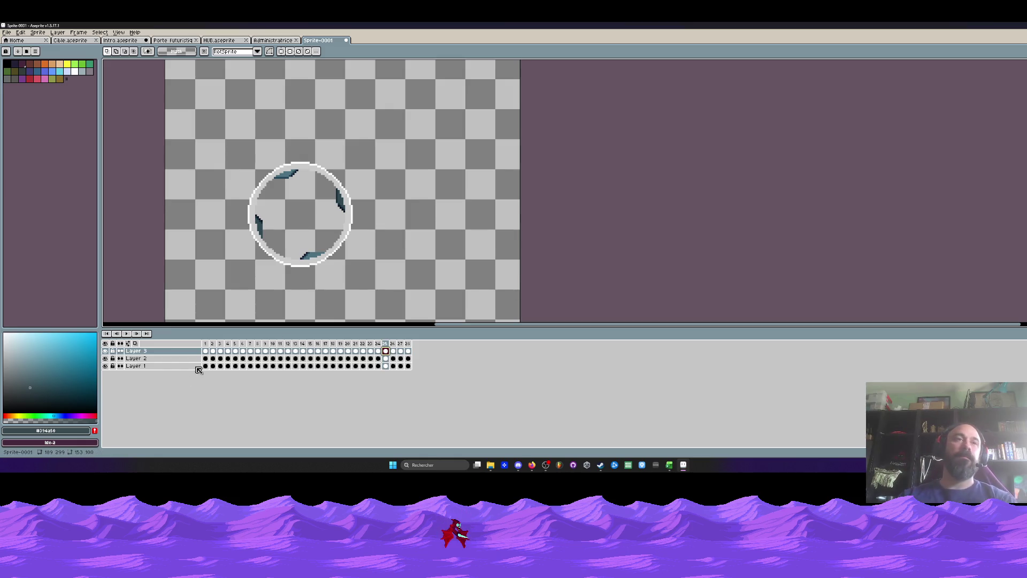
Play and step frame by frame through the porthole animation to review it.
click(206, 343)
key(Return)
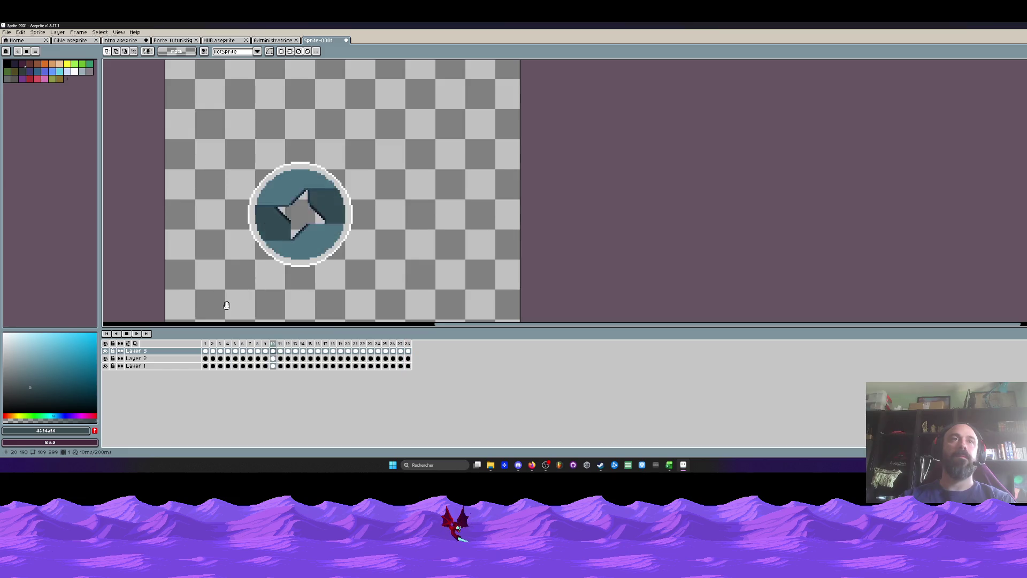
key(Return)
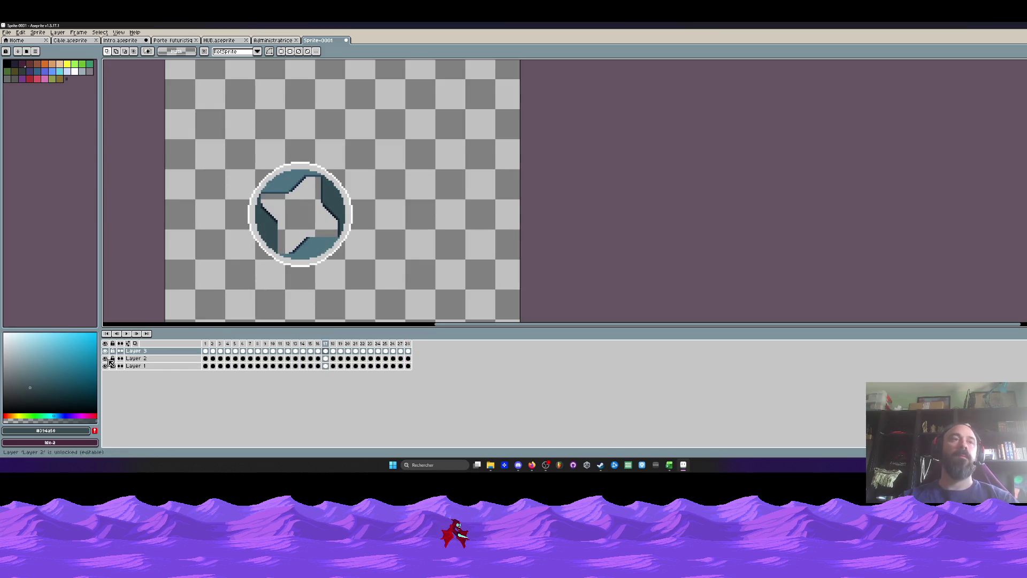
key(Home)
key(Right)
key(Right)
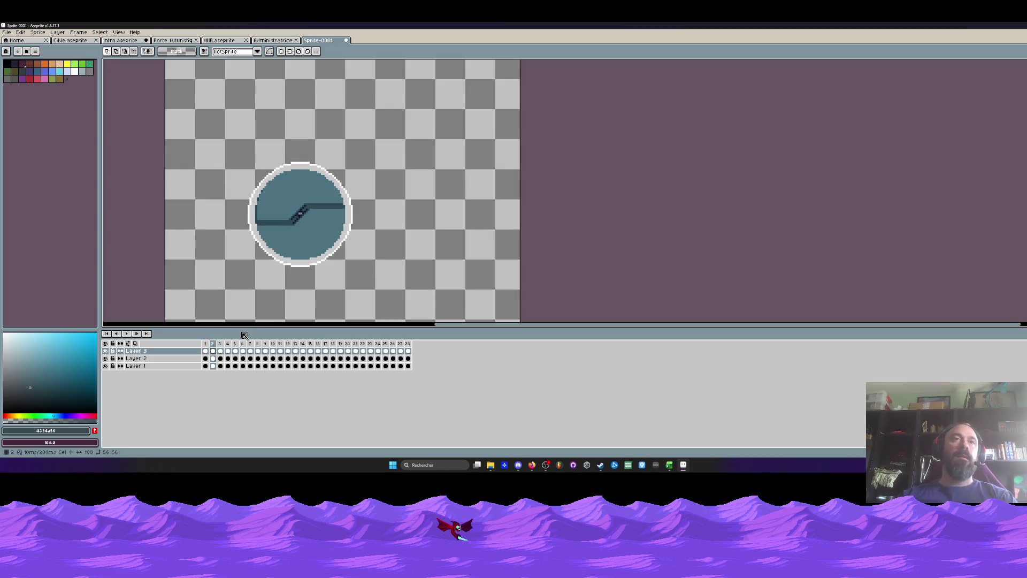
key(Right)
key(Right)
key(Right)
key(Right)
key(Right)
key(Right)
key(Right)
key(Right)
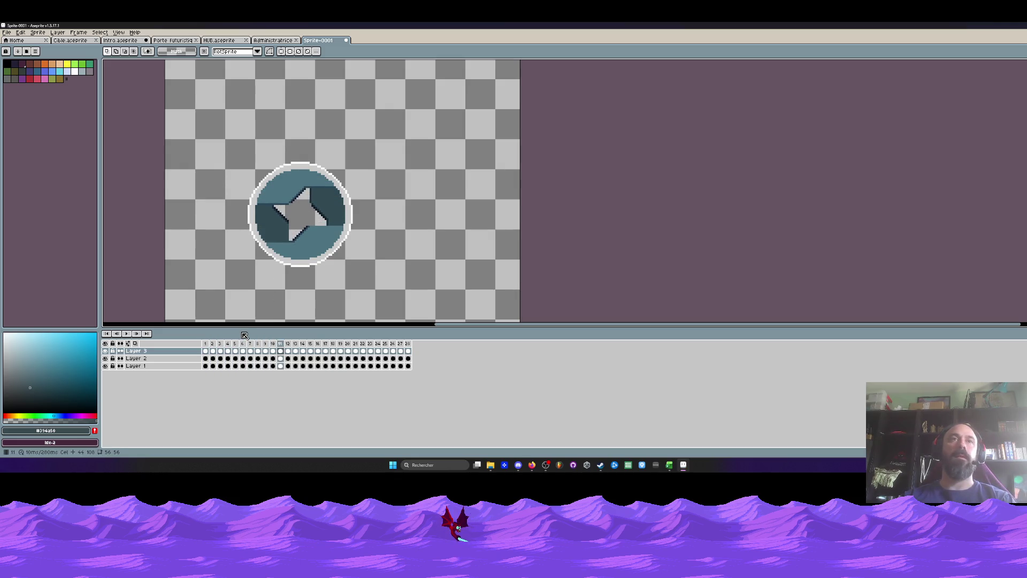
key(Right)
key(Right)
key(Right)
key(Right)
key(Right)
key(Right)
key(Right)
key(Right)
key(Right)
key(Right)
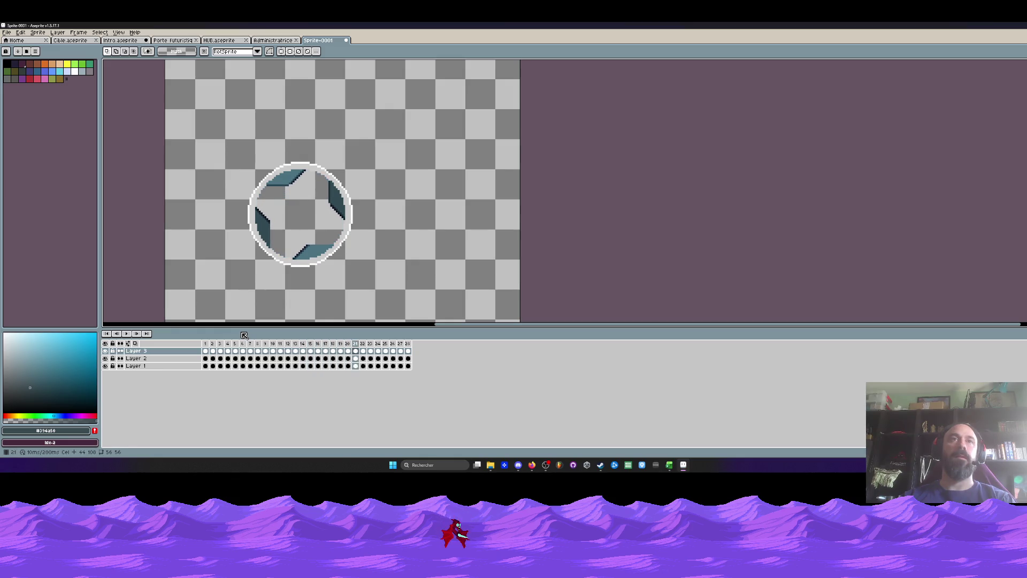
key(Right)
key(Right)
key(Right)
key(Right)
key(Right)
key(Right)
key(Right)
key(Right)
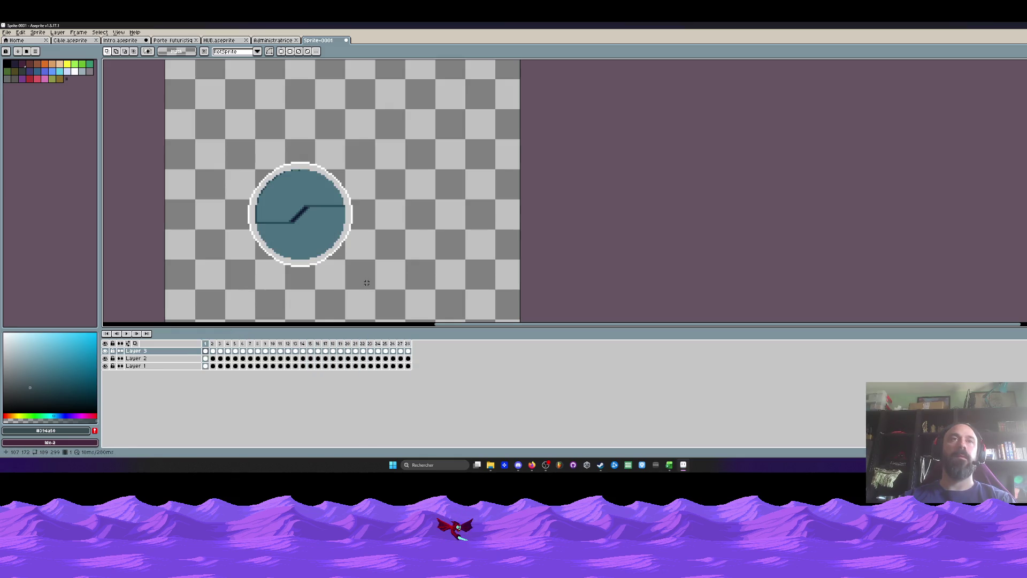
key(Left)
key(Right)
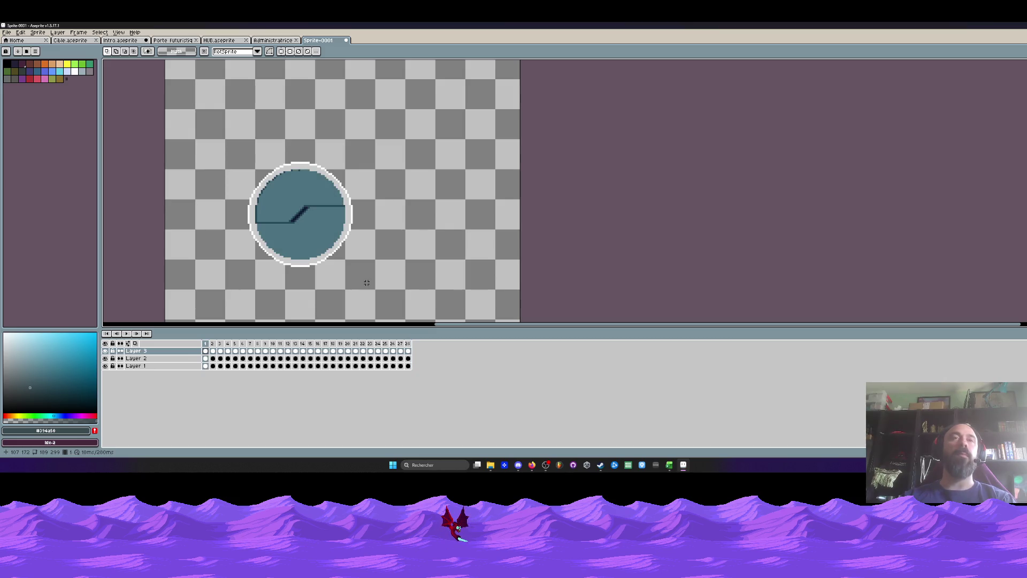
scroll(367, 282, down, 1)
scroll(353, 275, up, 1)
key(Return)
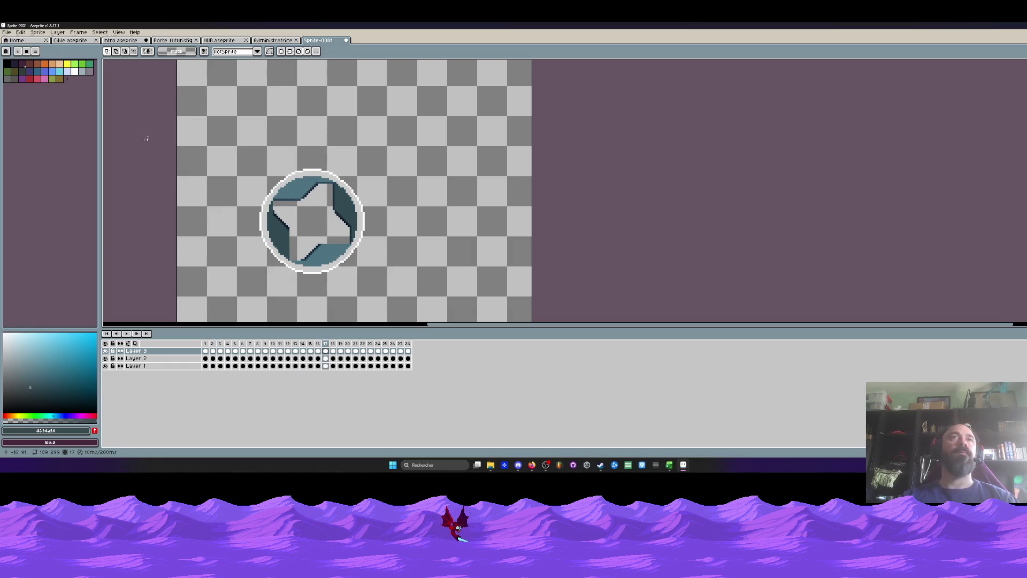
Hide Layer 2 and select the porthole cels across frames 1–28.
click(107, 359)
click(105, 365)
click(105, 365)
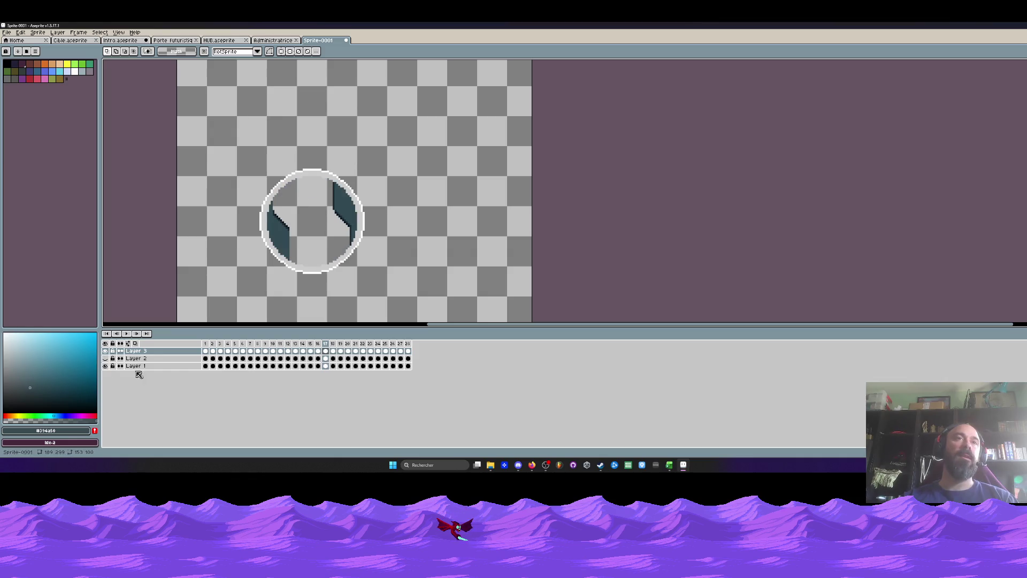
drag(206, 371, 409, 369)
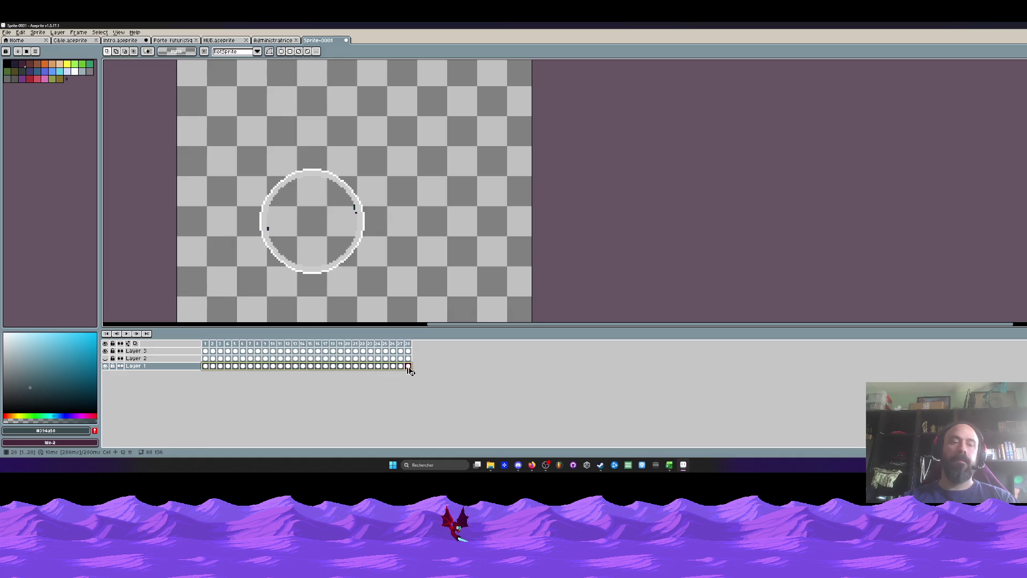
Paste the porthole into a new Layer 5 in Administratrice and move it below Layer 1.
click(119, 43)
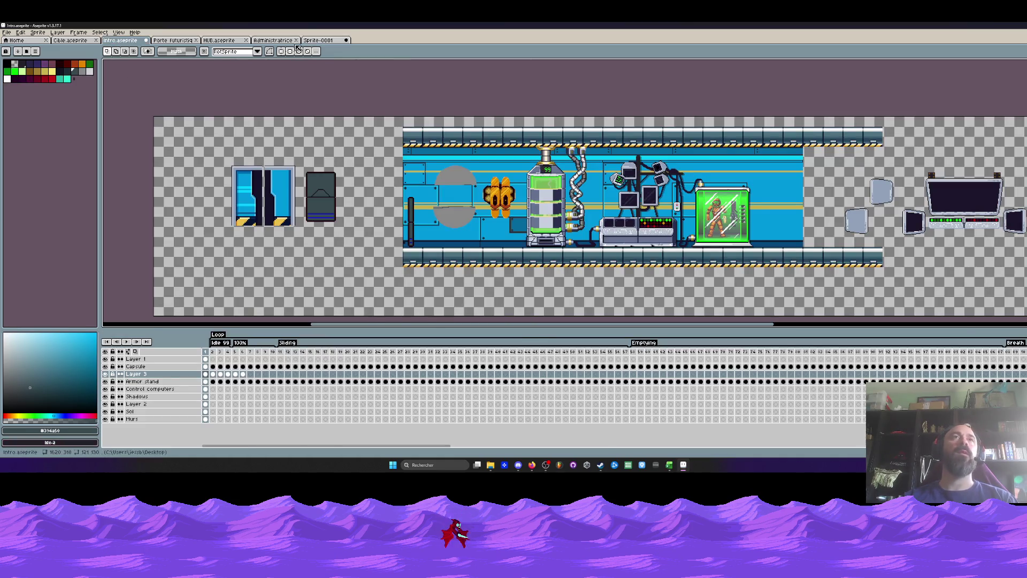
click(284, 41)
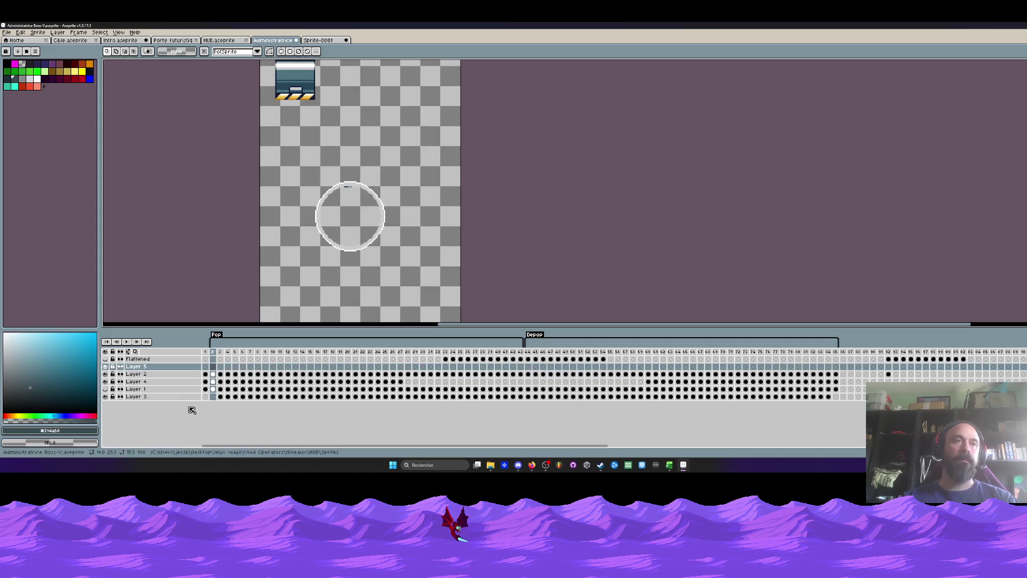
key(shift+n)
key(ctrl+v)
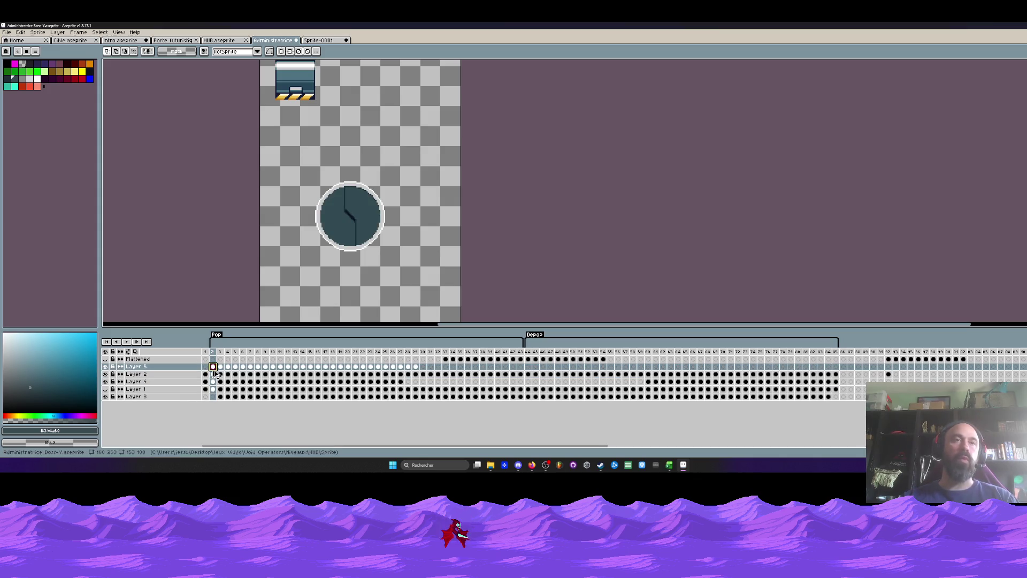
click(105, 366)
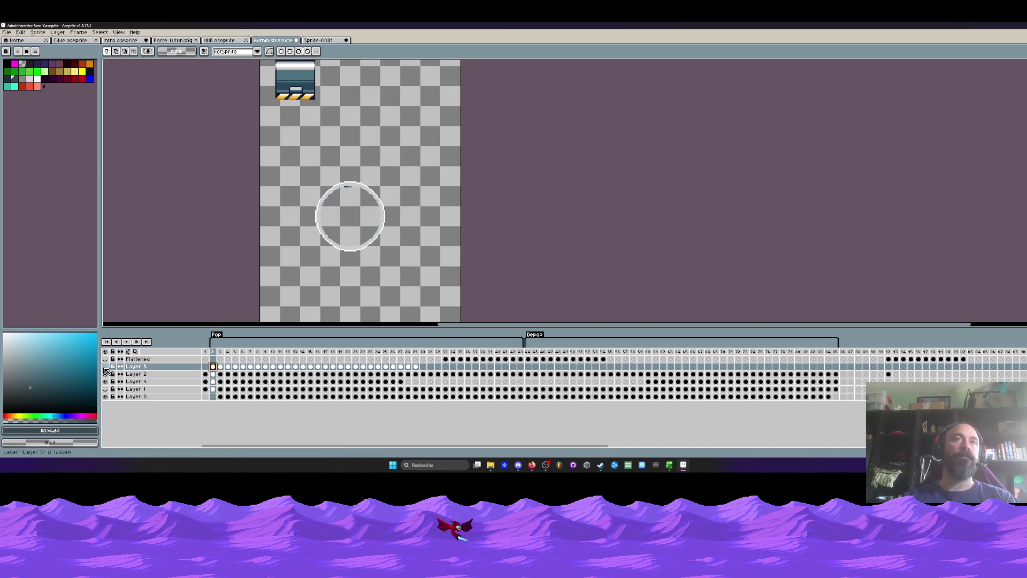
click(104, 366)
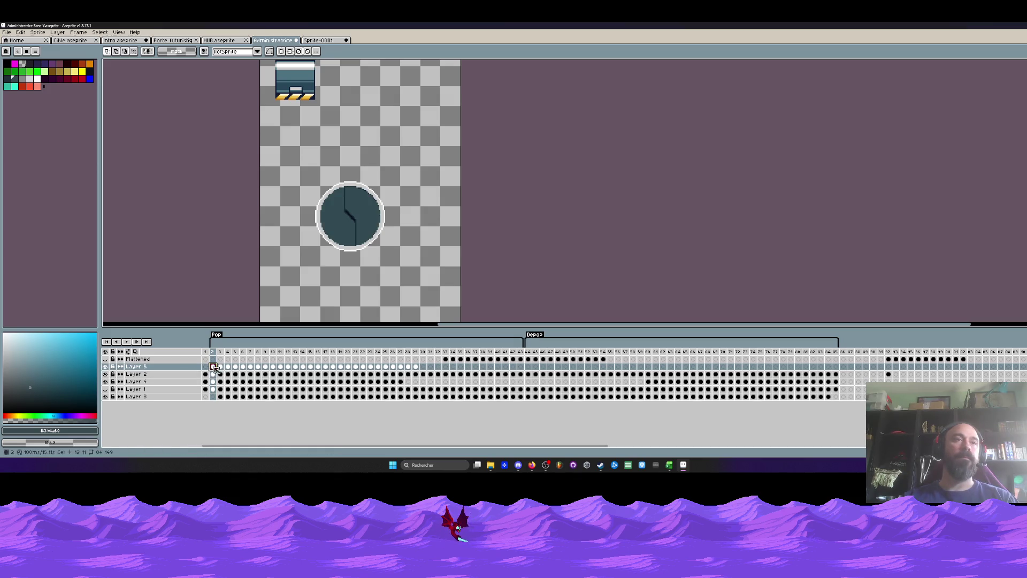
click(106, 374)
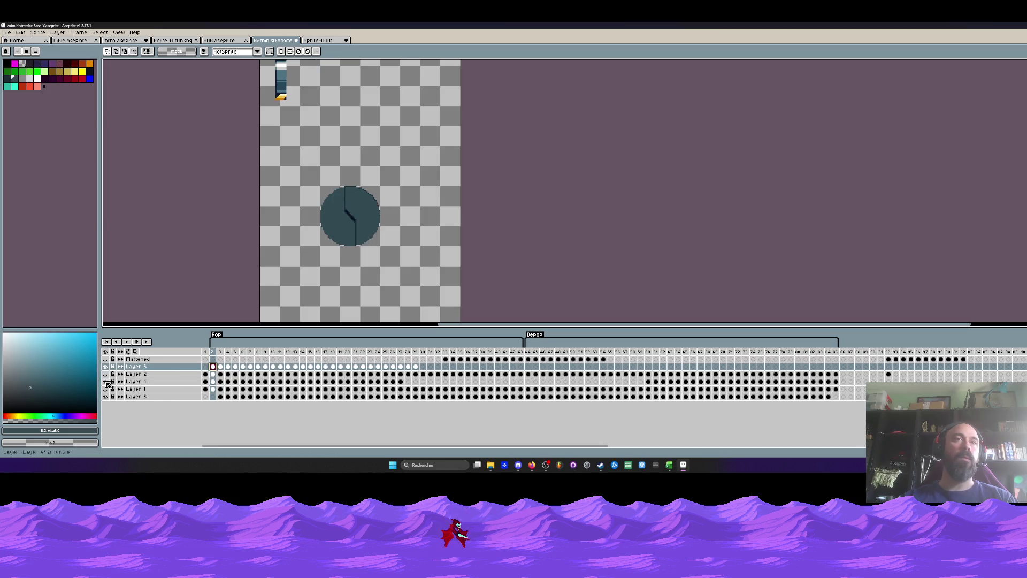
click(105, 367)
click(106, 389)
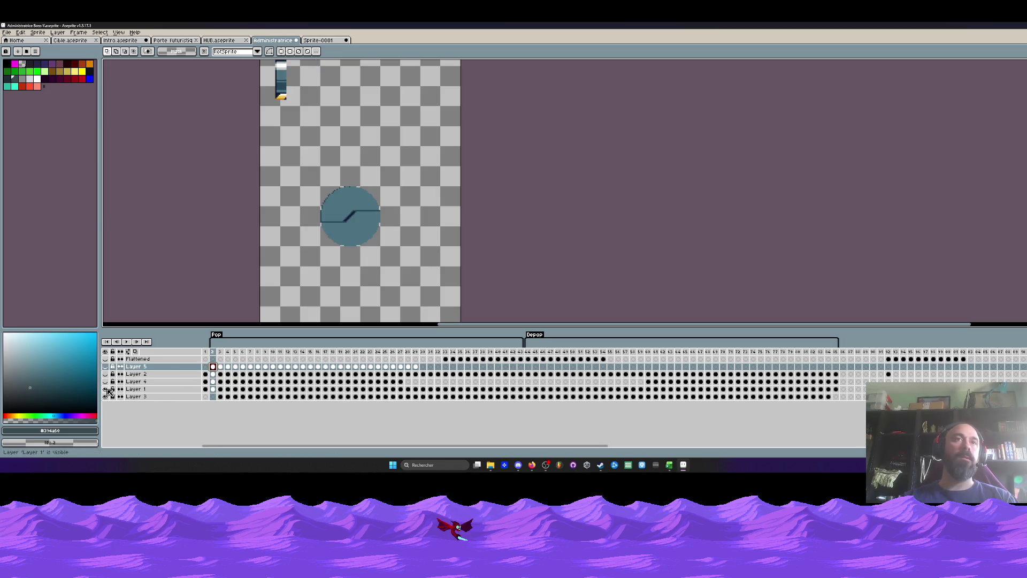
click(137, 367)
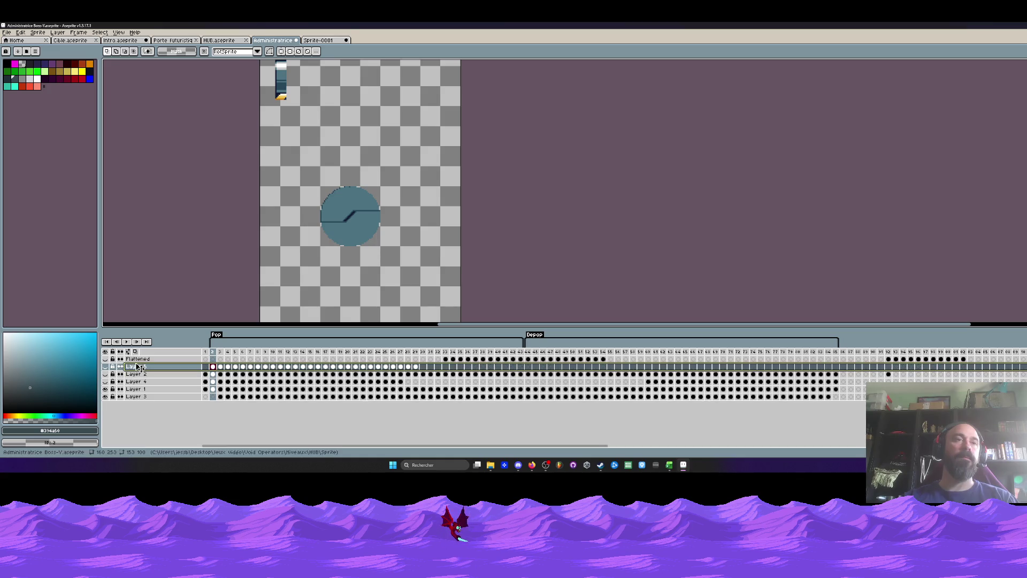
drag(138, 367, 137, 394)
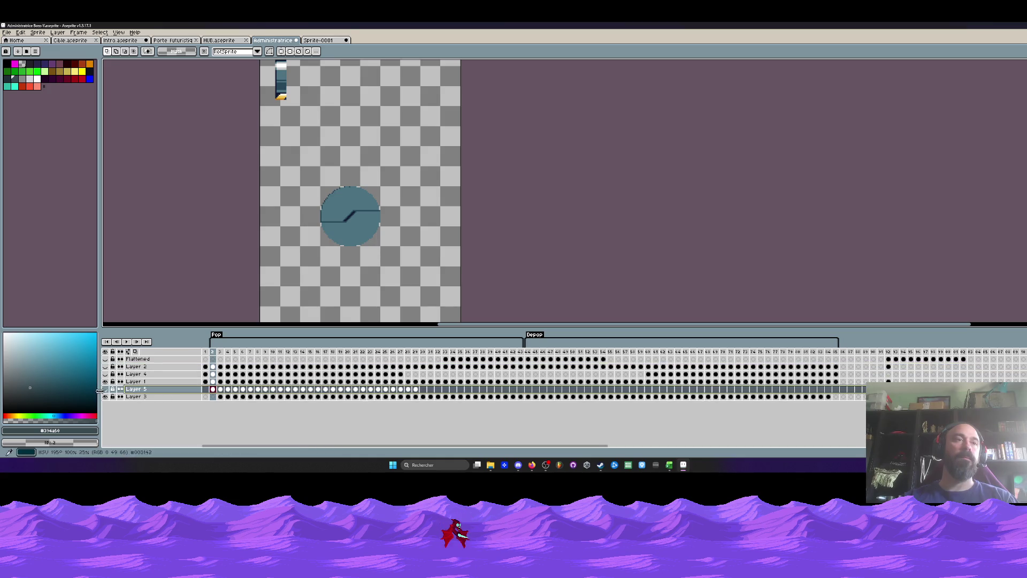
Play the Administratrice animation from frame 2, zooming to inspect the porthole, and stop on frame 41.
click(214, 361)
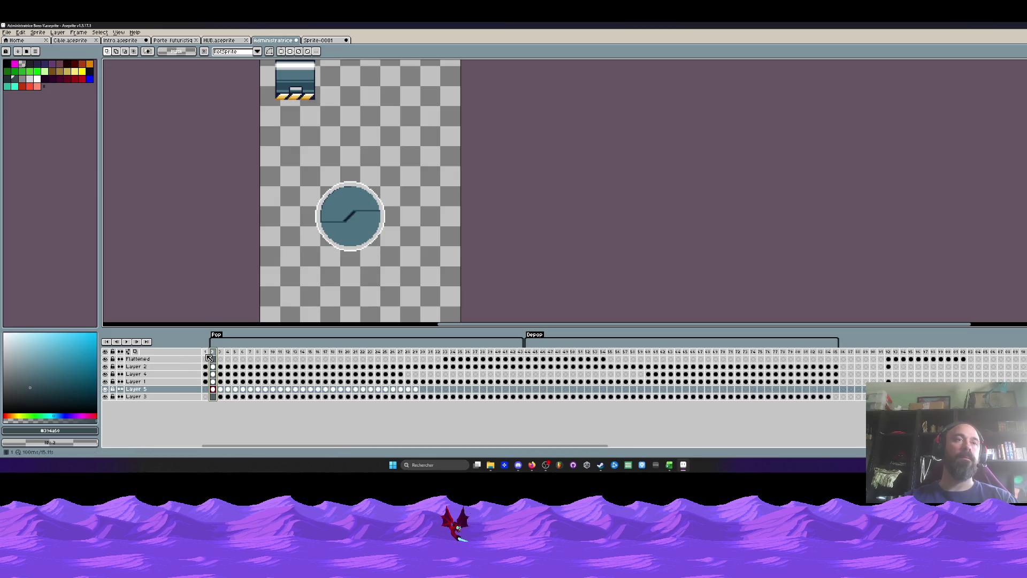
key(Return)
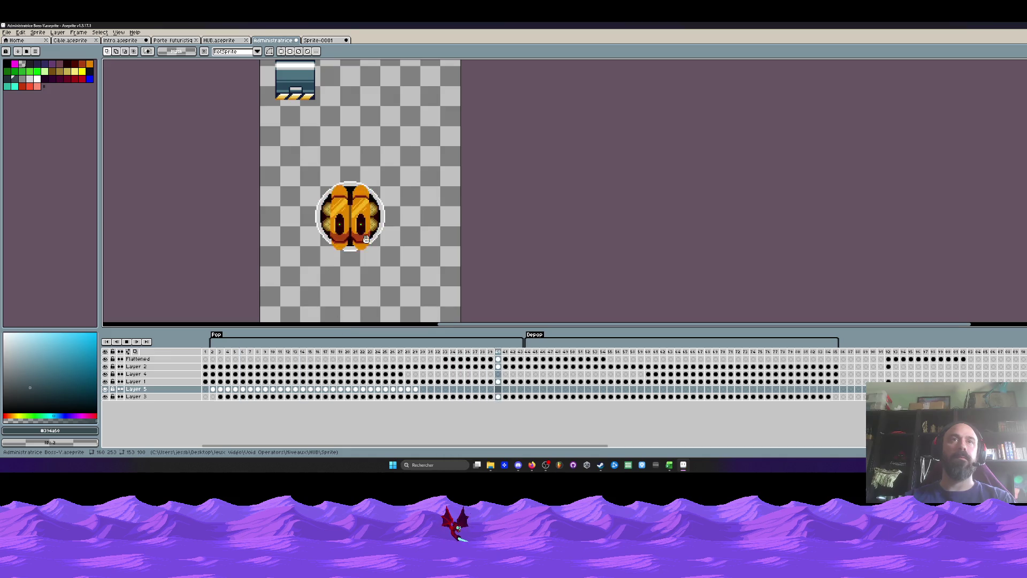
scroll(359, 226, down, 2)
scroll(359, 225, up, 3)
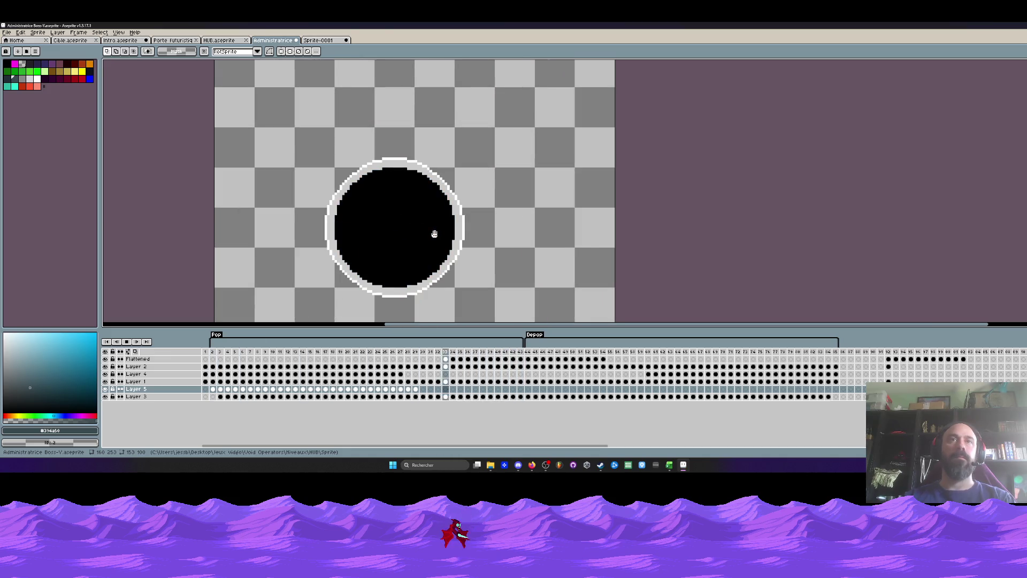
scroll(401, 227, down, 1)
scroll(438, 228, up, 2)
scroll(438, 227, down, 1)
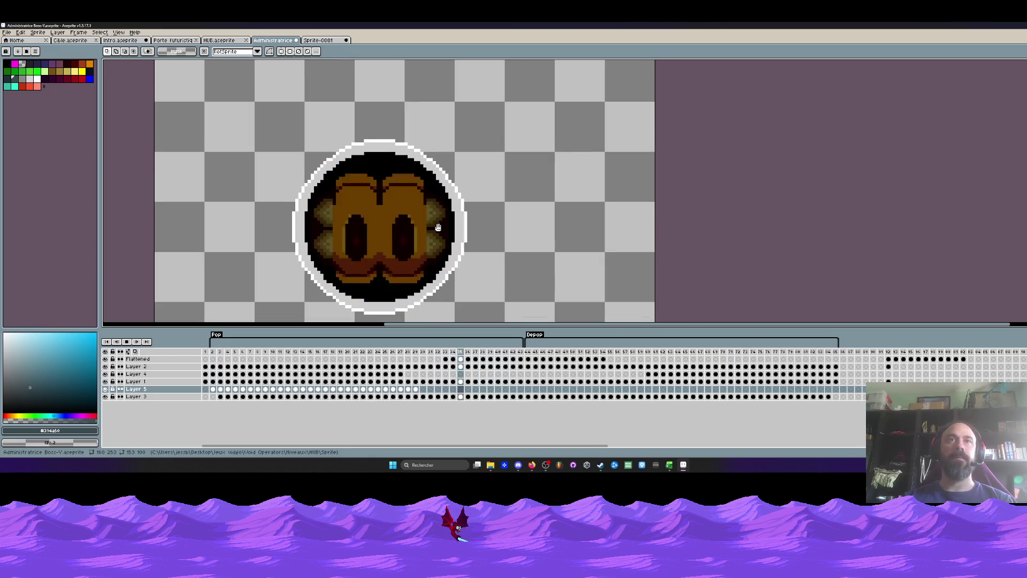
scroll(440, 220, down, 1)
scroll(444, 224, down, 1)
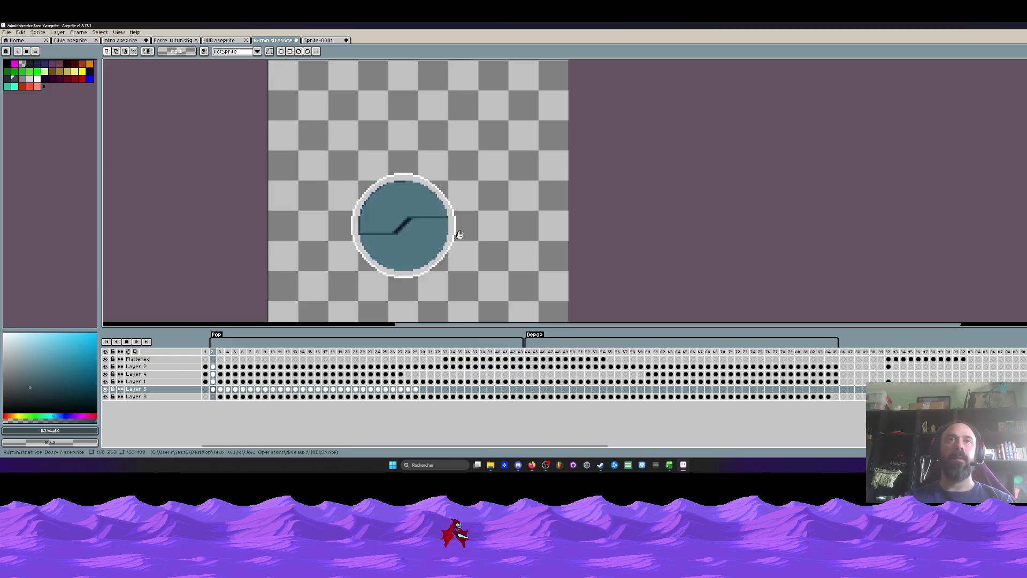
scroll(460, 235, down, 2)
scroll(469, 241, up, 2)
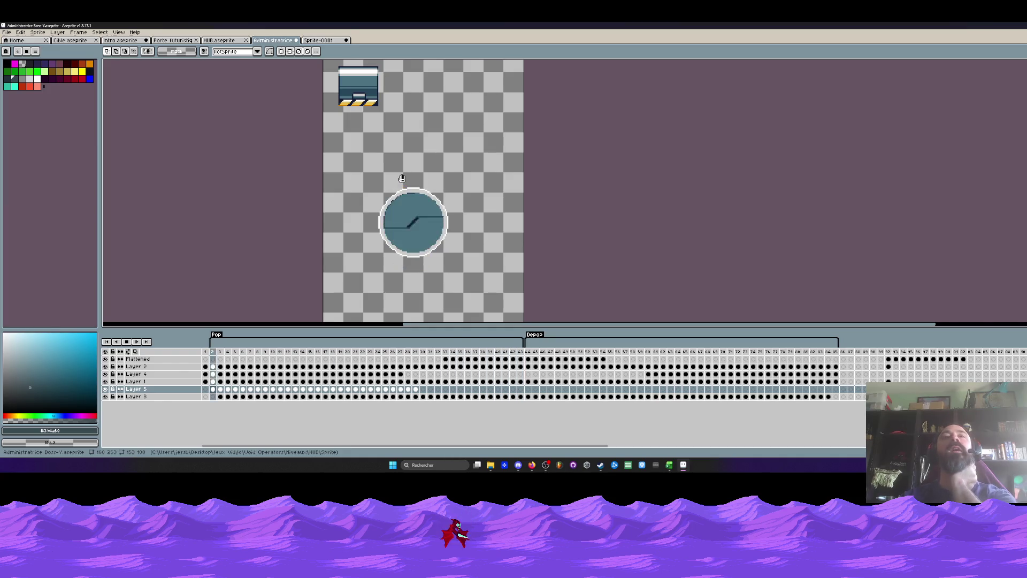
click(129, 342)
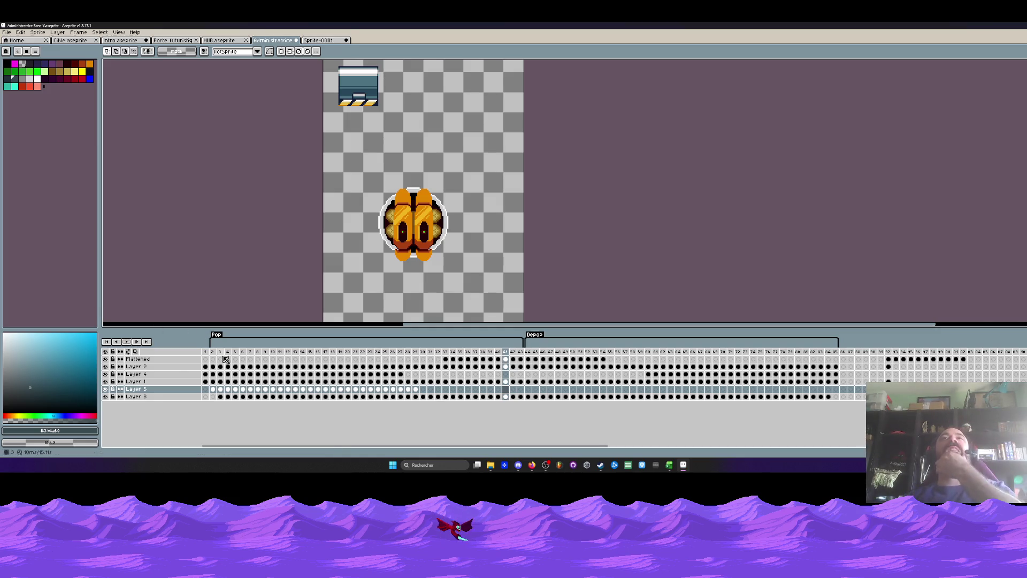
Open Dragon Age: Origins in the Steam library and scroll down to its community guides.
click(601, 466)
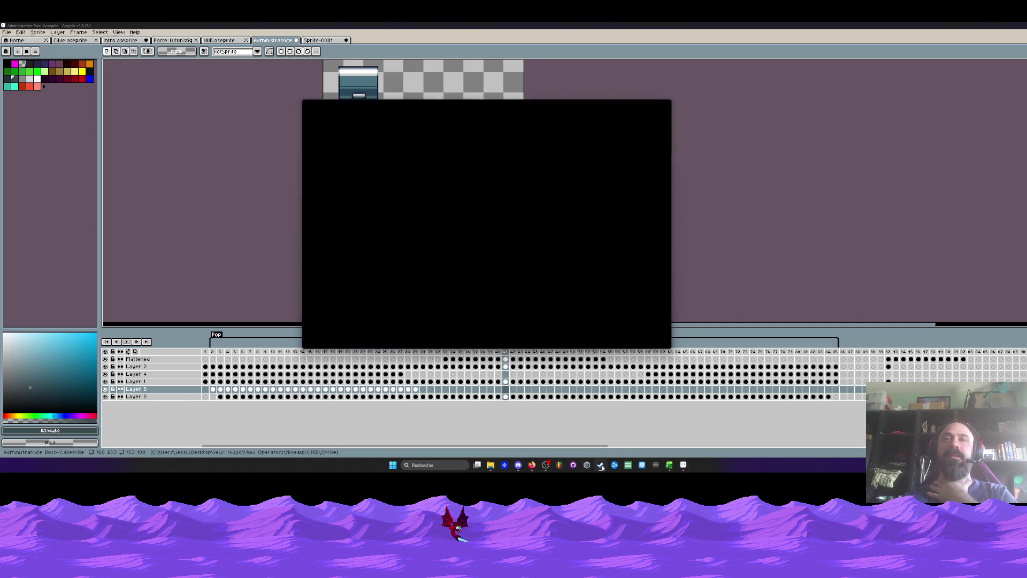
scroll(319, 226, down, 3)
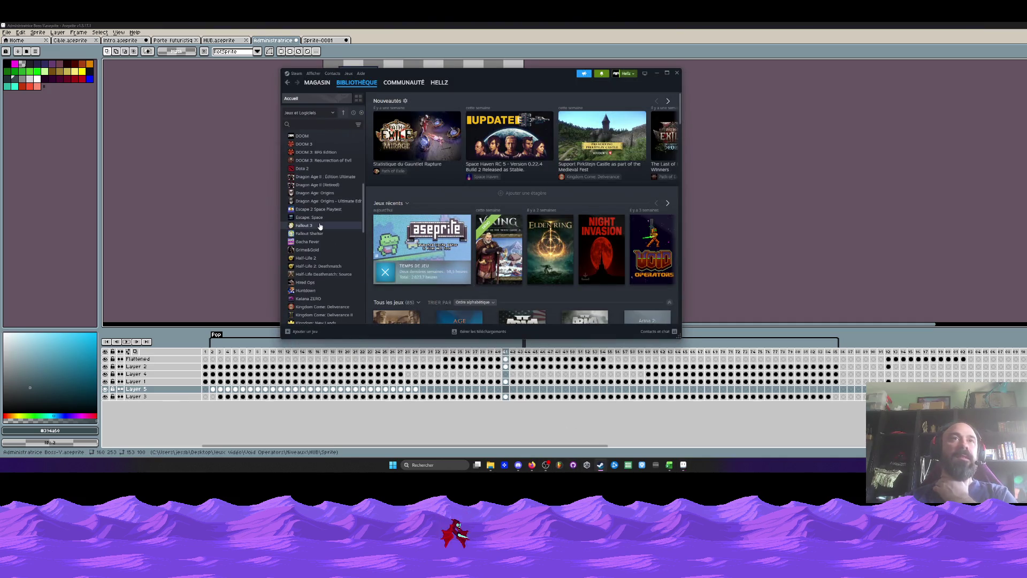
click(313, 193)
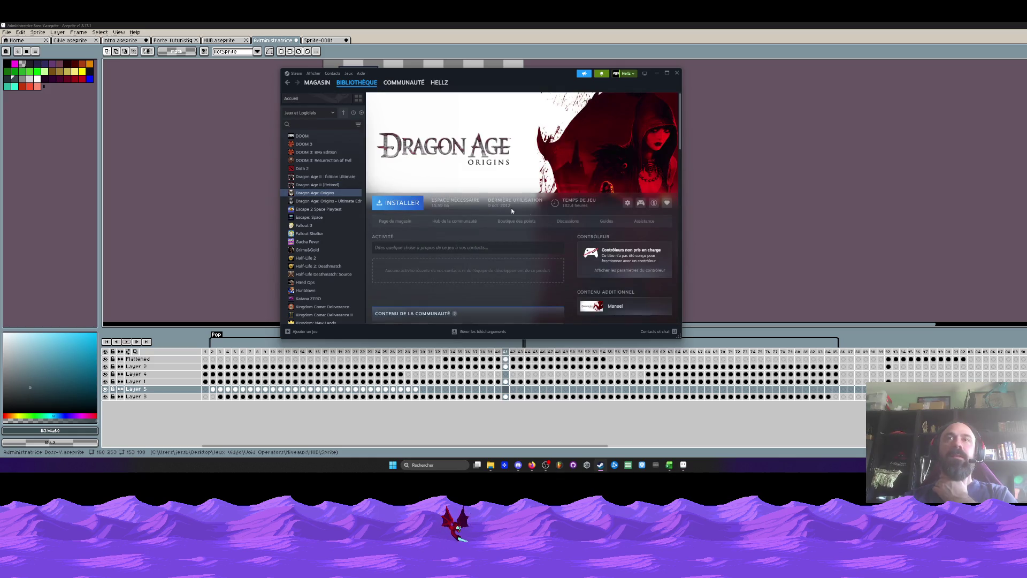
scroll(525, 217, down, 2)
scroll(519, 215, down, 3)
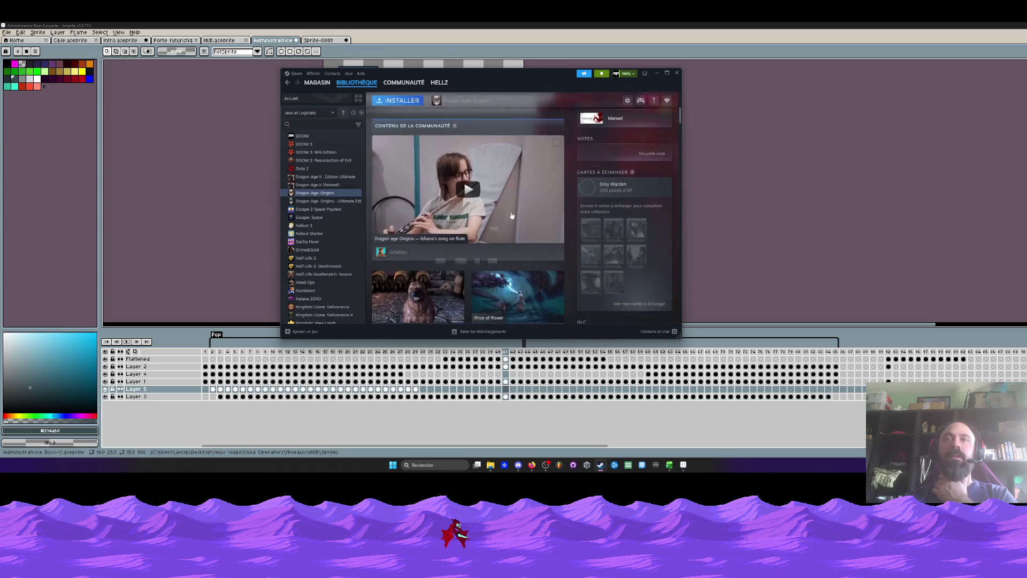
scroll(511, 214, down, 2)
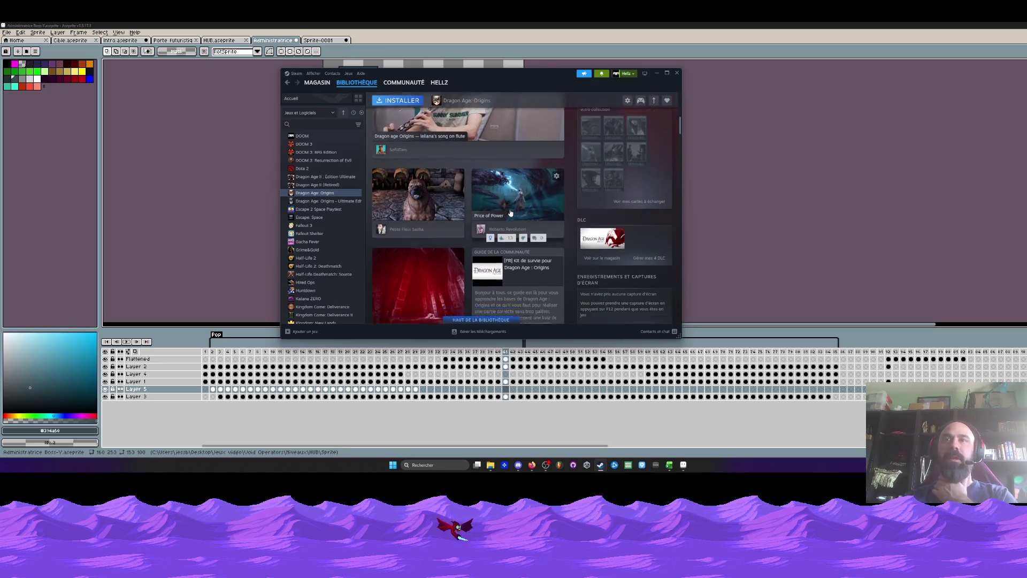
scroll(511, 213, down, 2)
scroll(510, 214, down, 2)
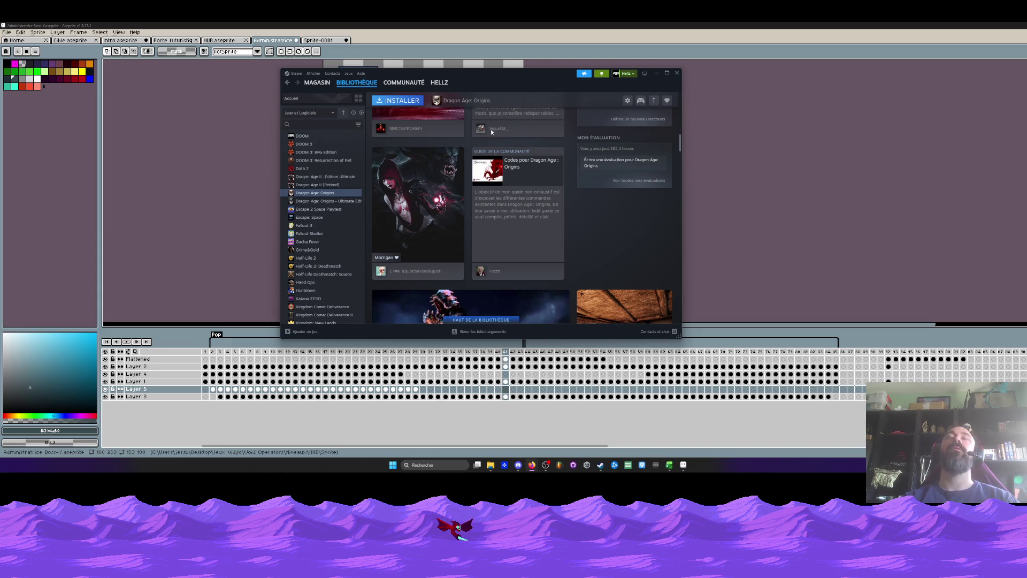
Preview the Administratrice animation and save the file.
click(502, 43)
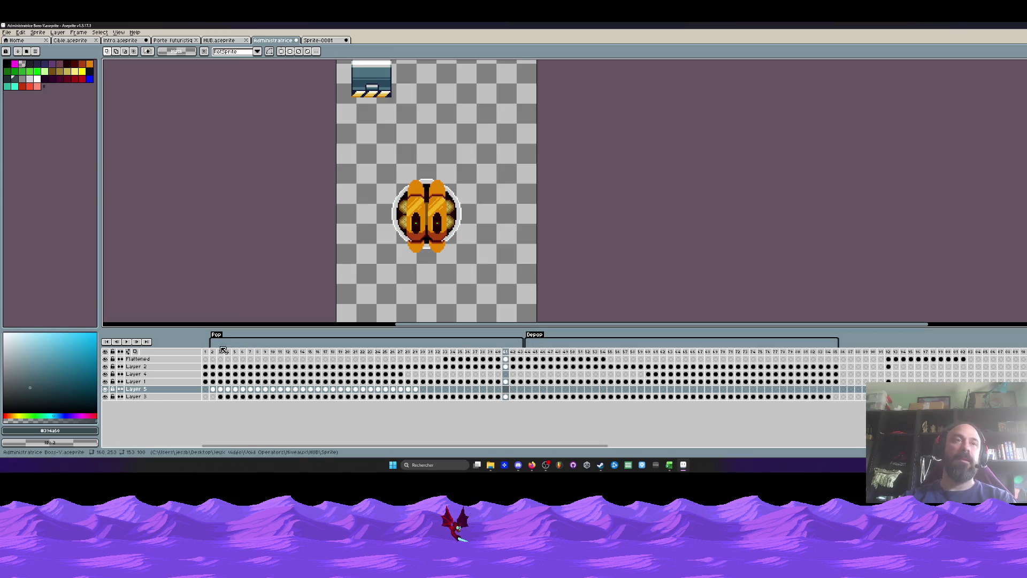
key(Right)
key(Return)
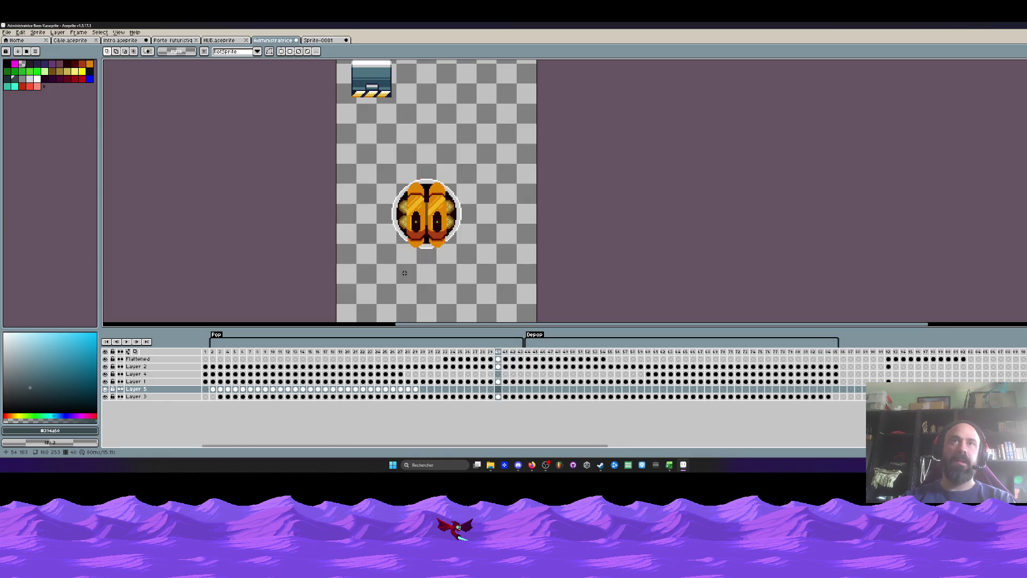
key(Return)
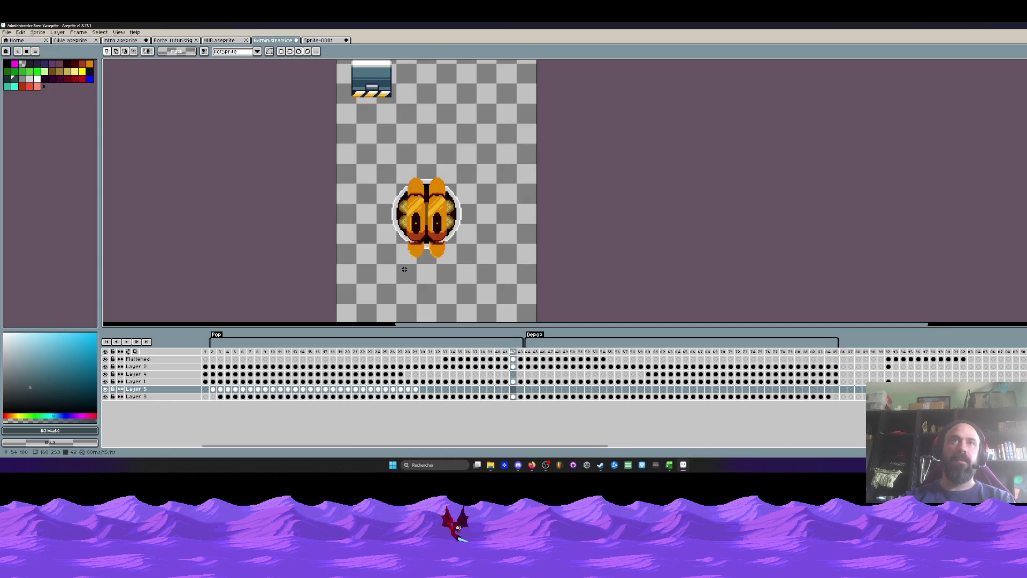
key(Right)
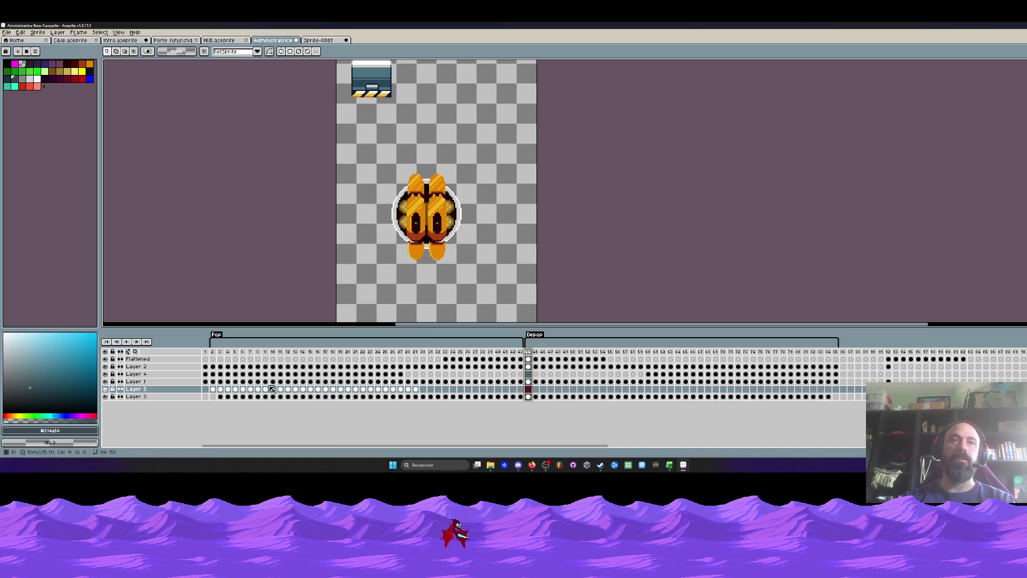
click(6, 32)
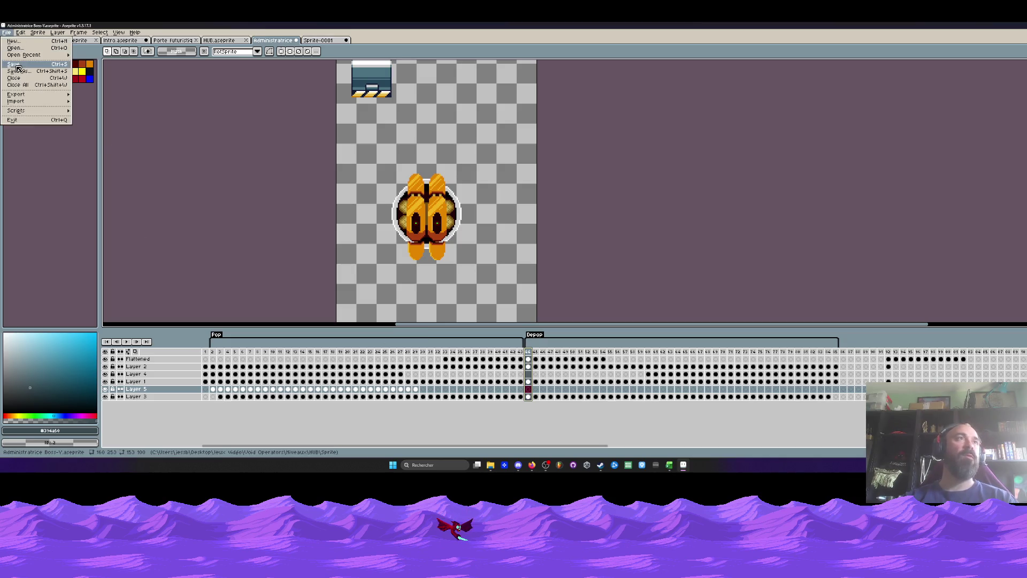
click(16, 56)
Close Sprite-0001, answering the save-changes prompt, and switch to the HUB.aseprite level.
click(319, 40)
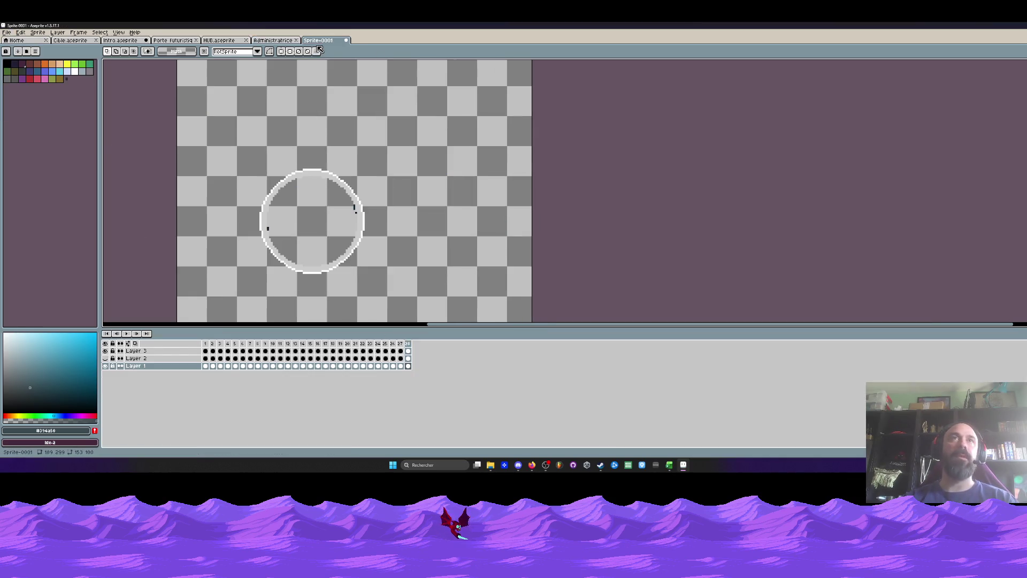
click(351, 40)
click(538, 259)
click(224, 51)
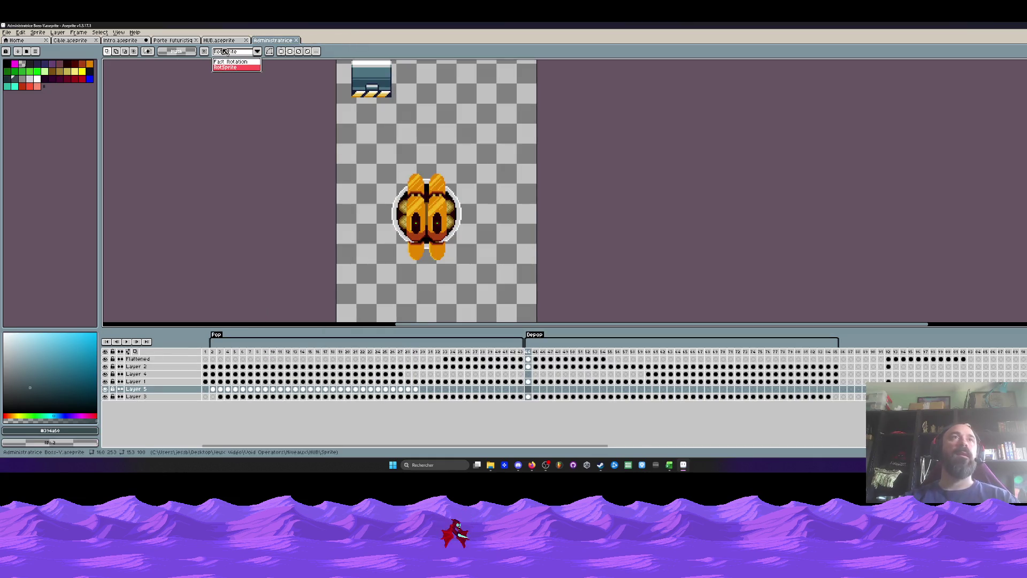
click(219, 40)
scroll(303, 244, down, 2)
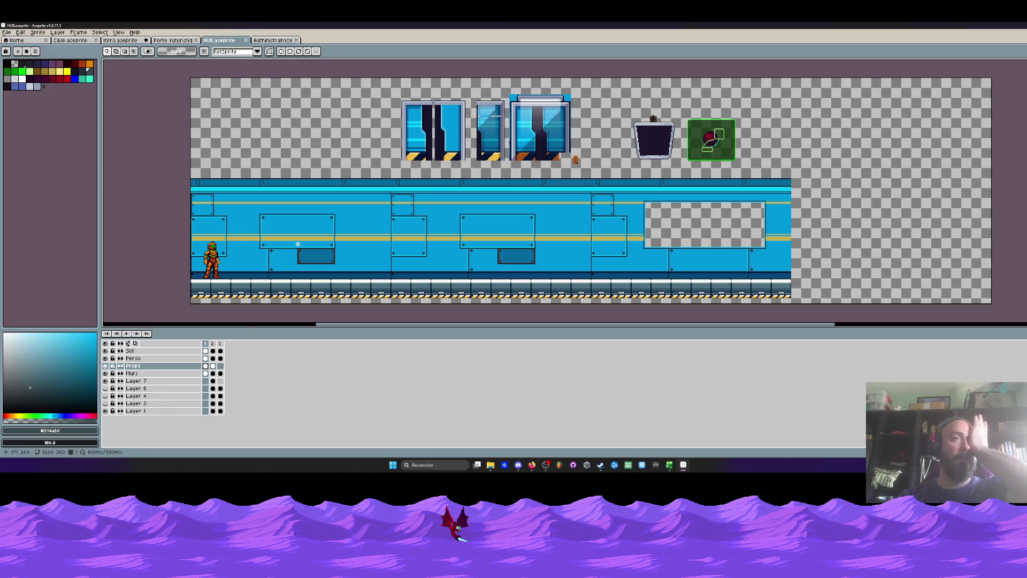
Switch to the Porte futuristique door sprite and review its first frames, ending on frame 1.
click(175, 41)
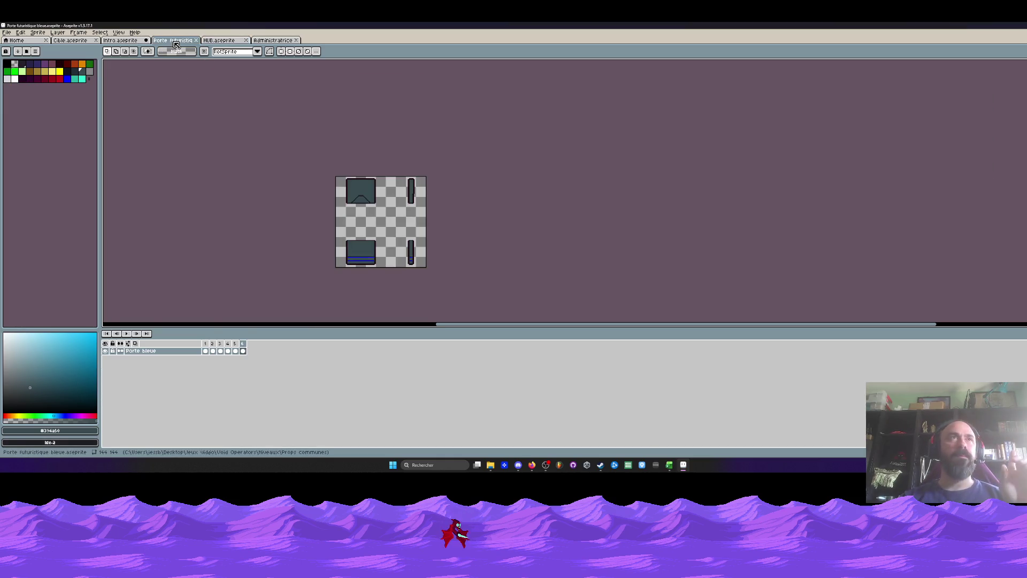
drag(205, 351, 220, 351)
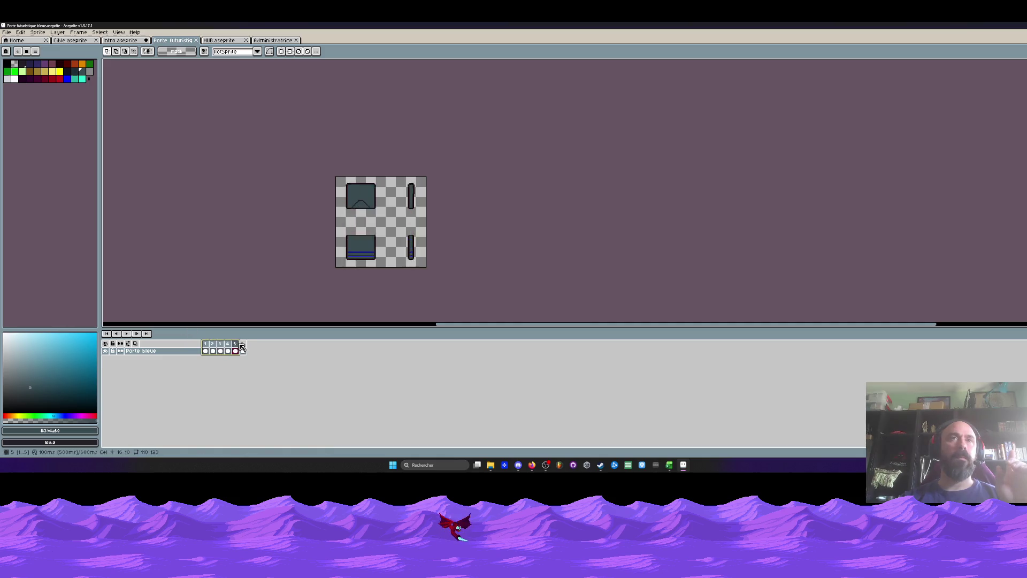
click(207, 352)
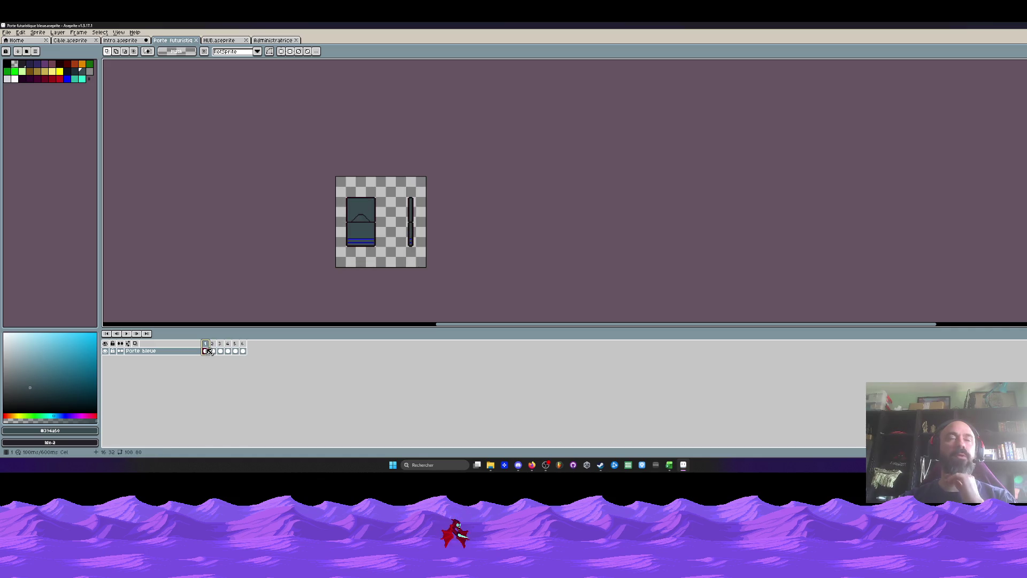
scroll(357, 211, up, 2)
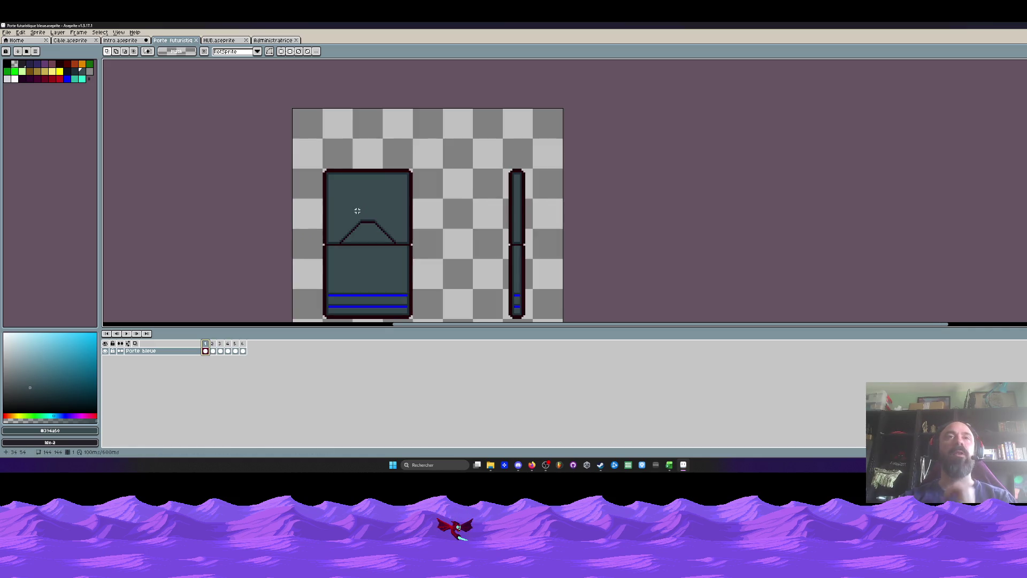
scroll(354, 210, down, 1)
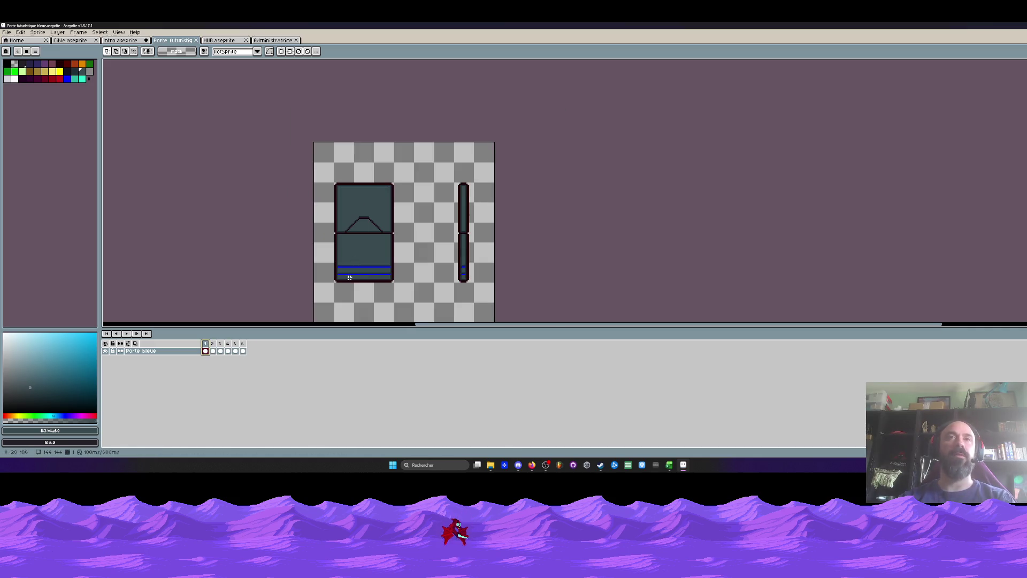
drag(206, 351, 228, 351)
click(206, 351)
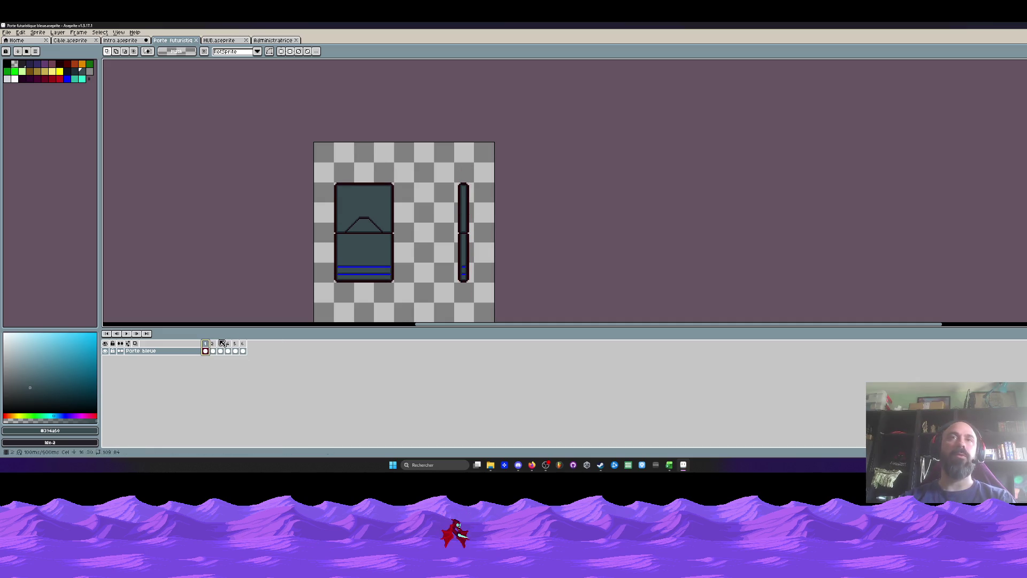
key(Right)
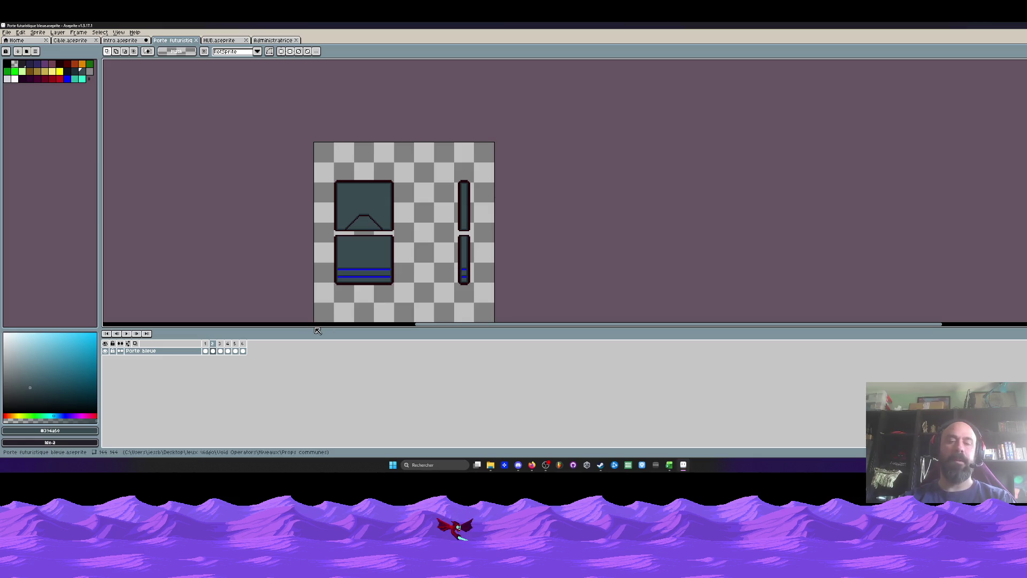
click(206, 350)
Delete the first closed-door frame and add a new frame to the door animation.
key(alt+c)
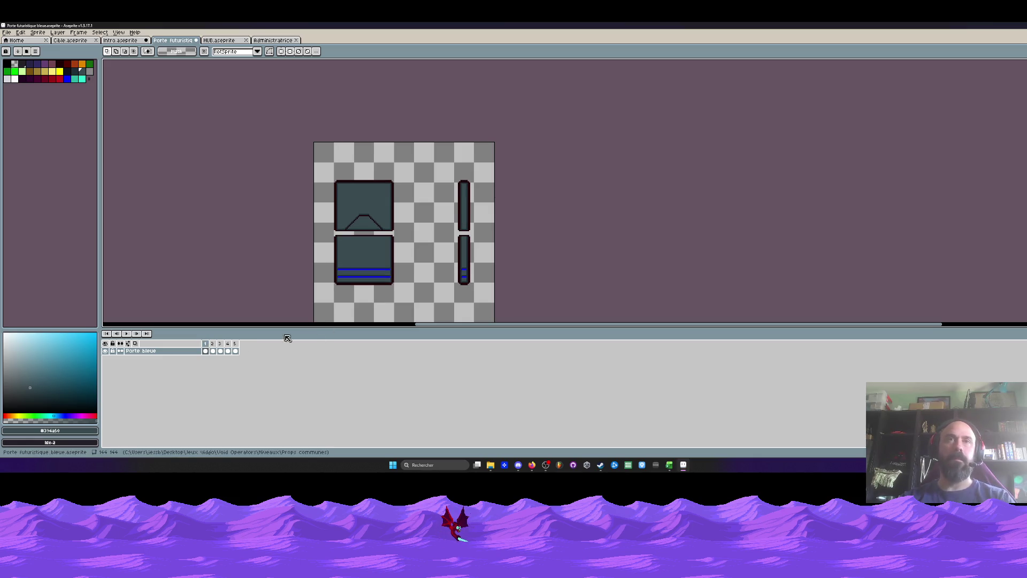
click(227, 351)
key(ctrl+z)
scroll(430, 207, up, 1)
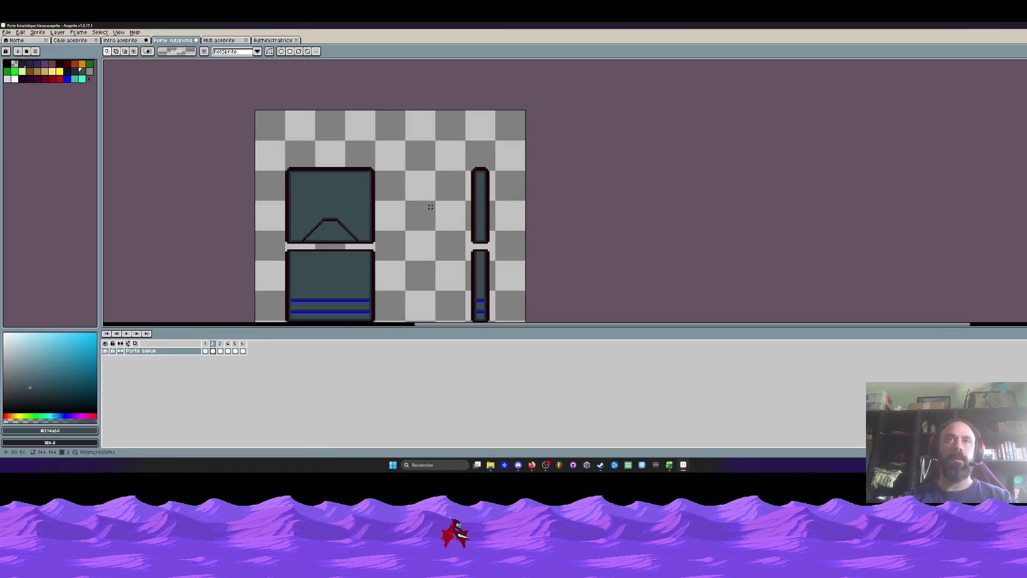
scroll(430, 207, up, 1)
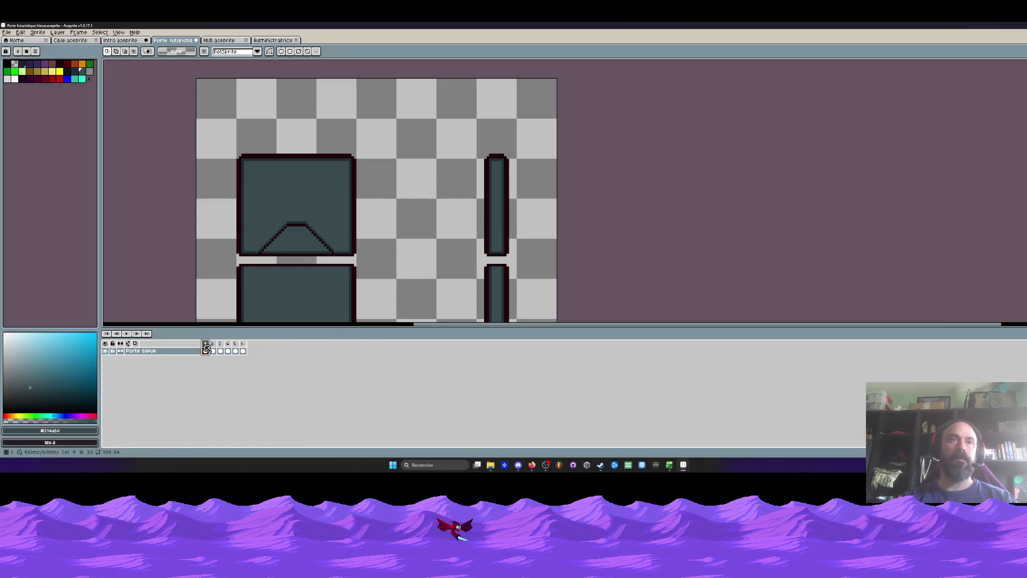
Select the upper half of the thin right door bar and nudge it into place.
drag(458, 130, 533, 257)
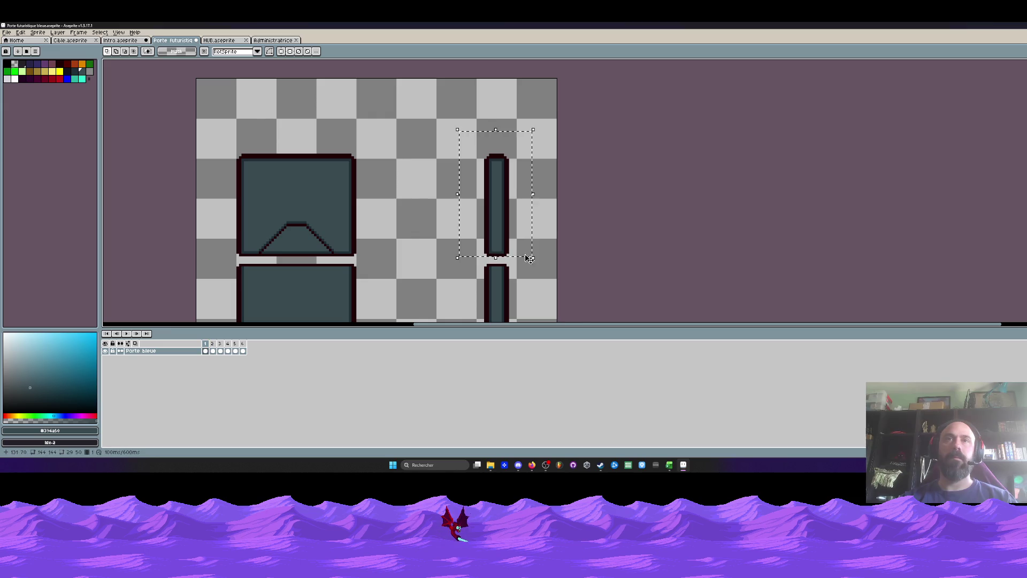
scroll(498, 213, up, 1)
scroll(497, 184, down, 1)
scroll(500, 143, up, 2)
drag(500, 142, 500, 149)
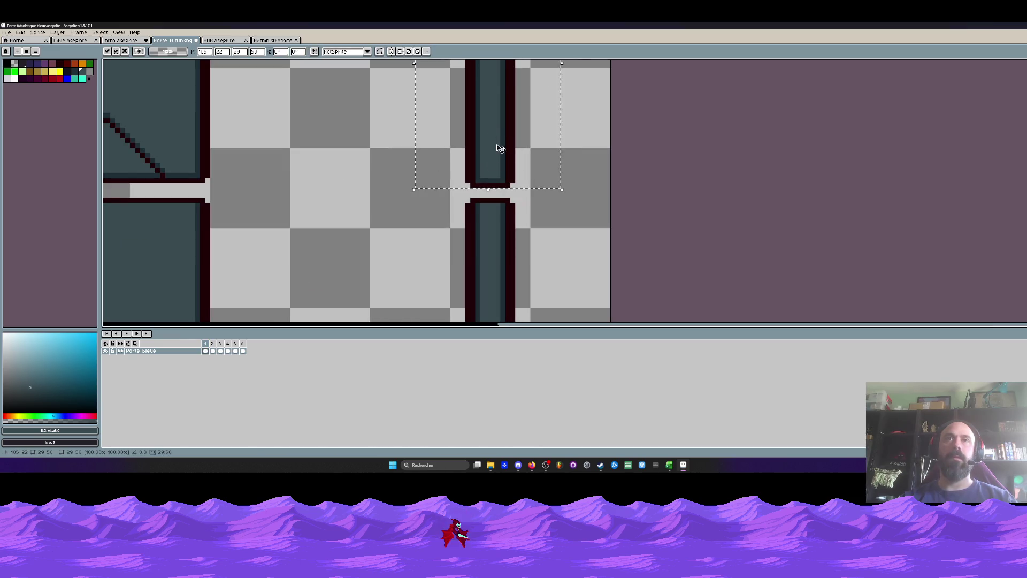
click(451, 202)
Move the lower half of the bar up to meet the upper half and deselect.
drag(603, 316, 443, 59)
scroll(482, 161, up, 1)
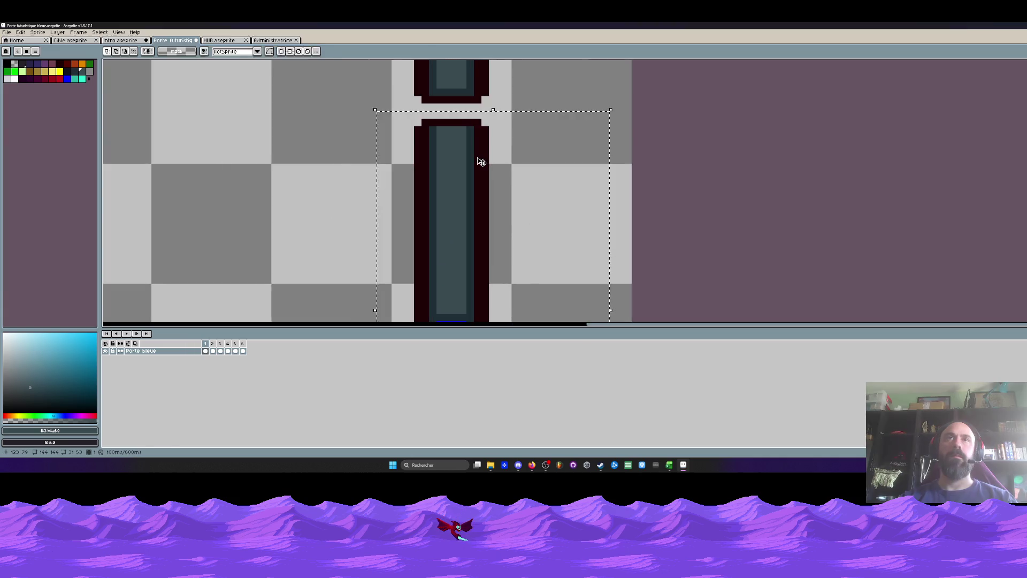
mouse_move(482, 162)
mouse_down()
mouse_move(482, 146)
mouse_move(474, 234)
mouse_up()
scroll(478, 157, down, 2)
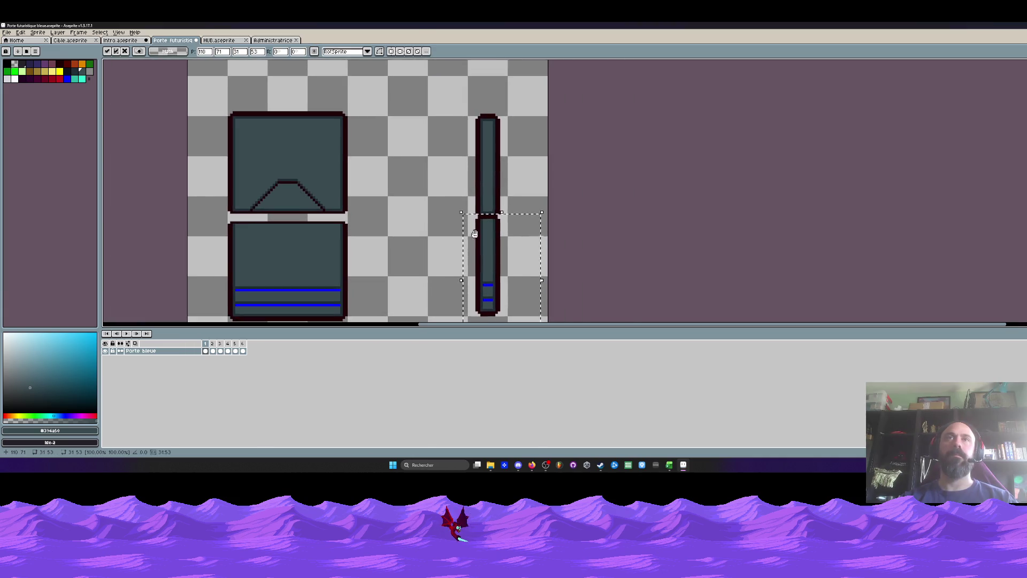
key(ctrl+d)
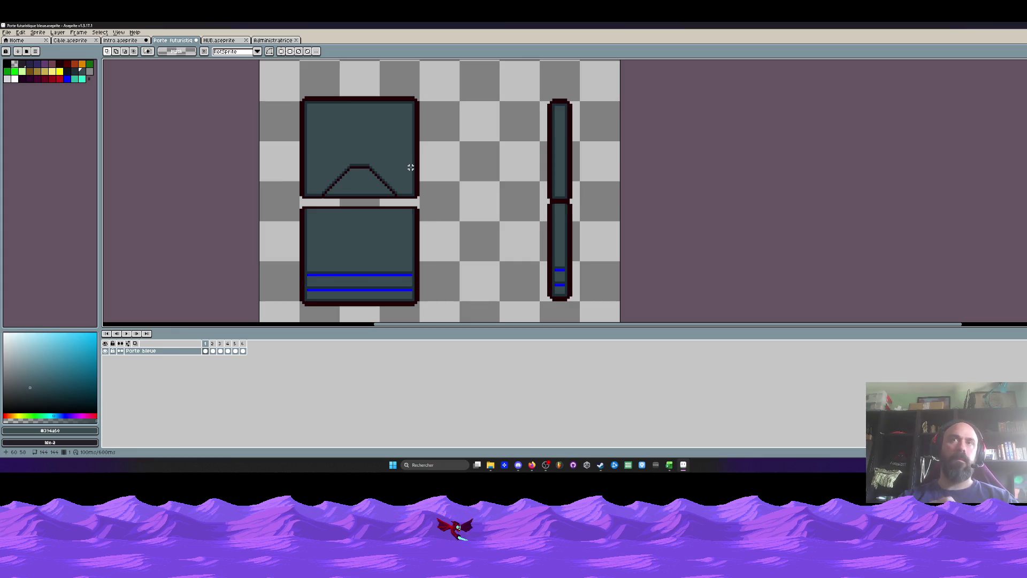
Select the whole joined door bar, then switch to the Cible.aseprite target sprite.
scroll(583, 225, up, 1)
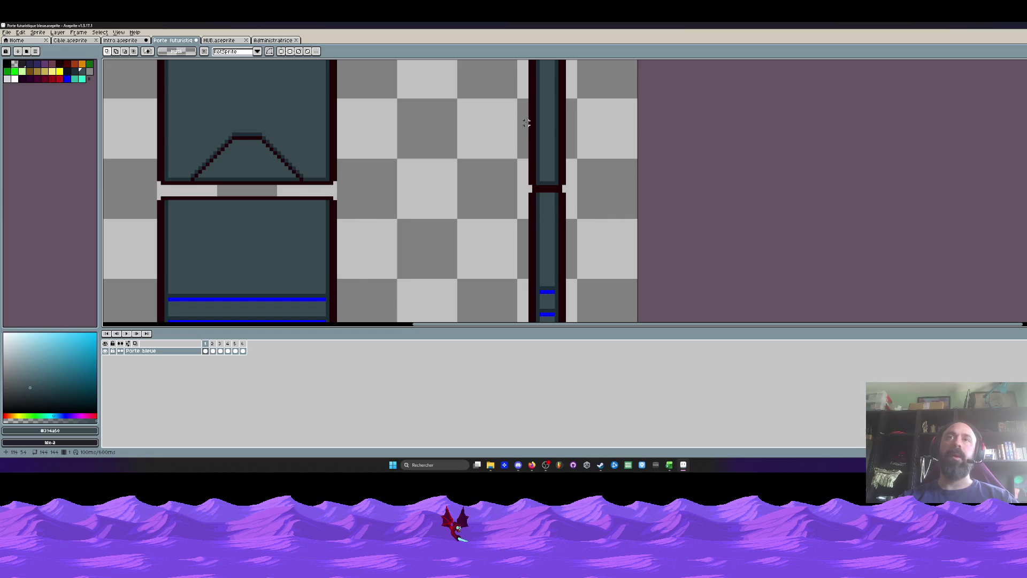
scroll(526, 123, down, 1)
drag(485, 93, 585, 243)
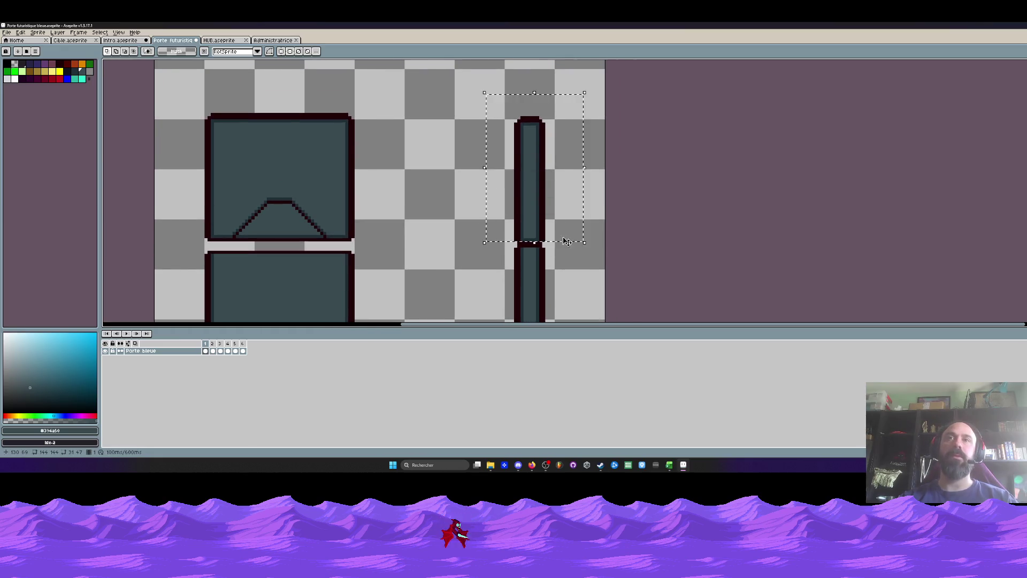
scroll(567, 241, up, 2)
scroll(517, 211, down, 3)
scroll(499, 196, down, 1)
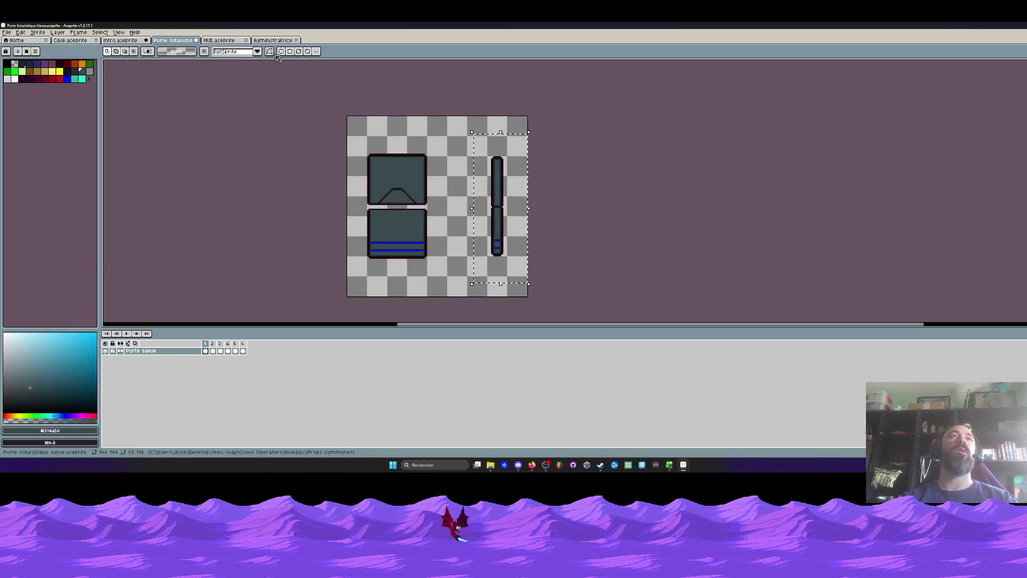
click(218, 41)
click(68, 42)
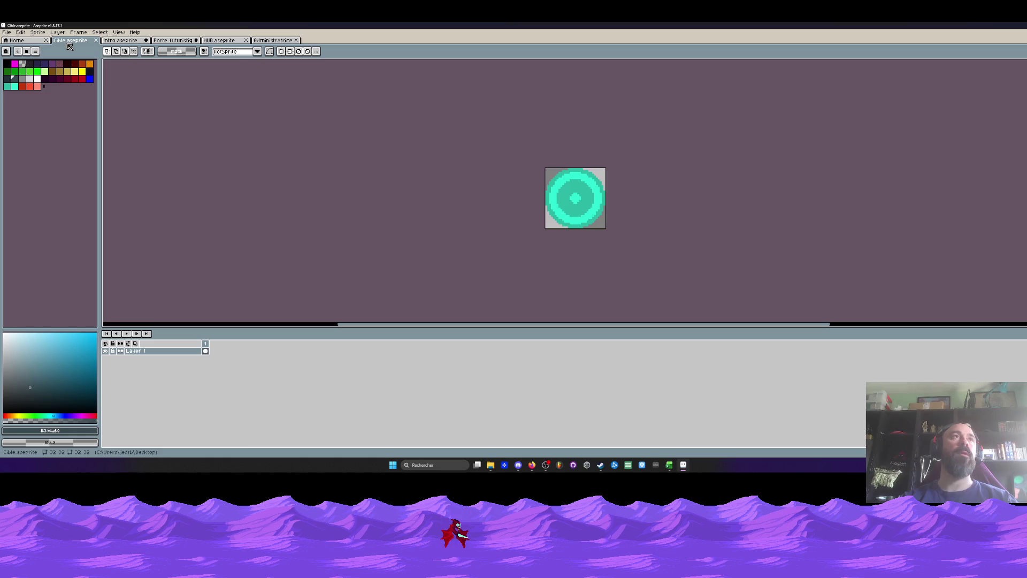
click(172, 40)
click(121, 41)
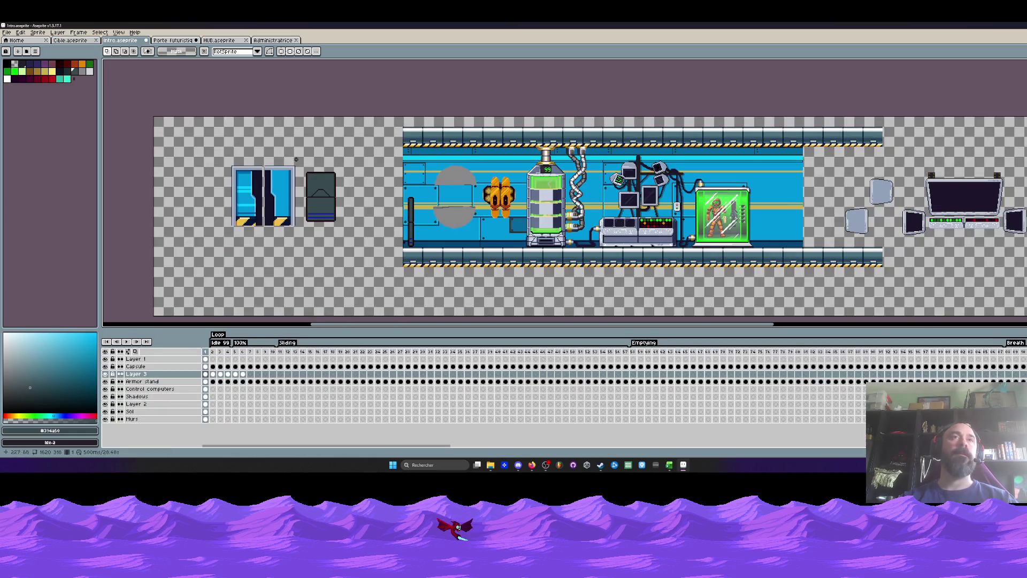
scroll(535, 203, up, 2)
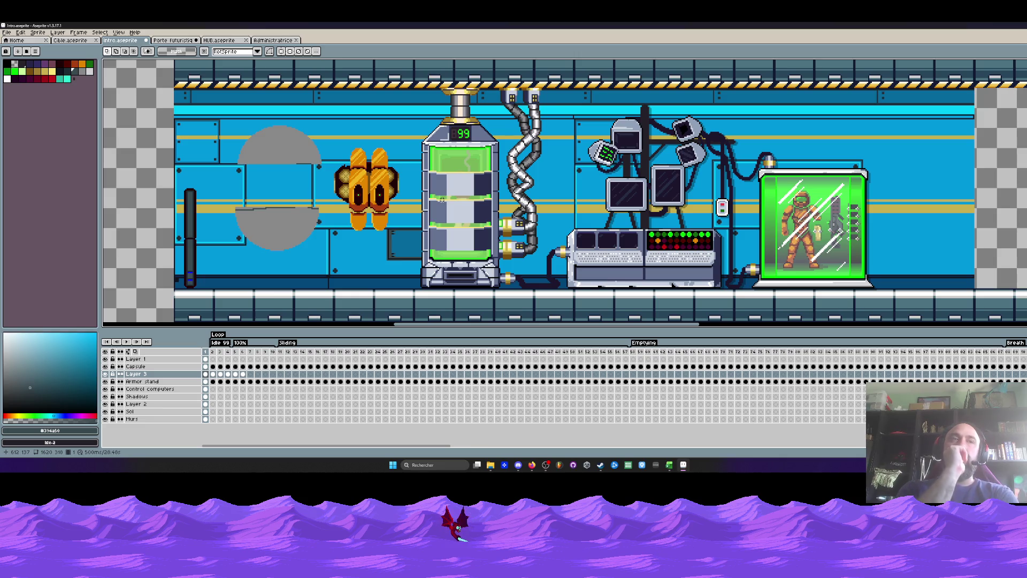
scroll(193, 267, down, 2)
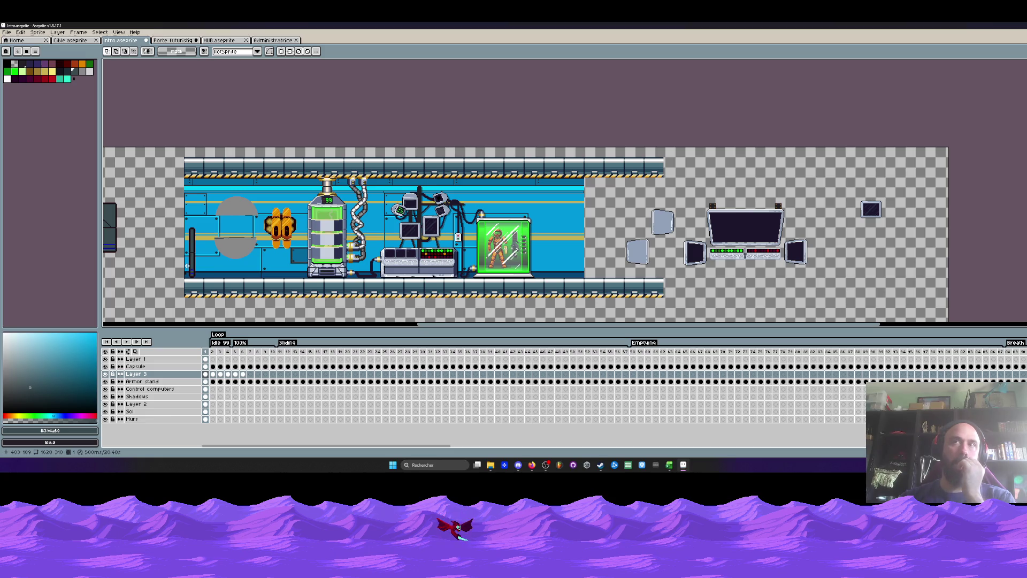
scroll(155, 280, up, 1)
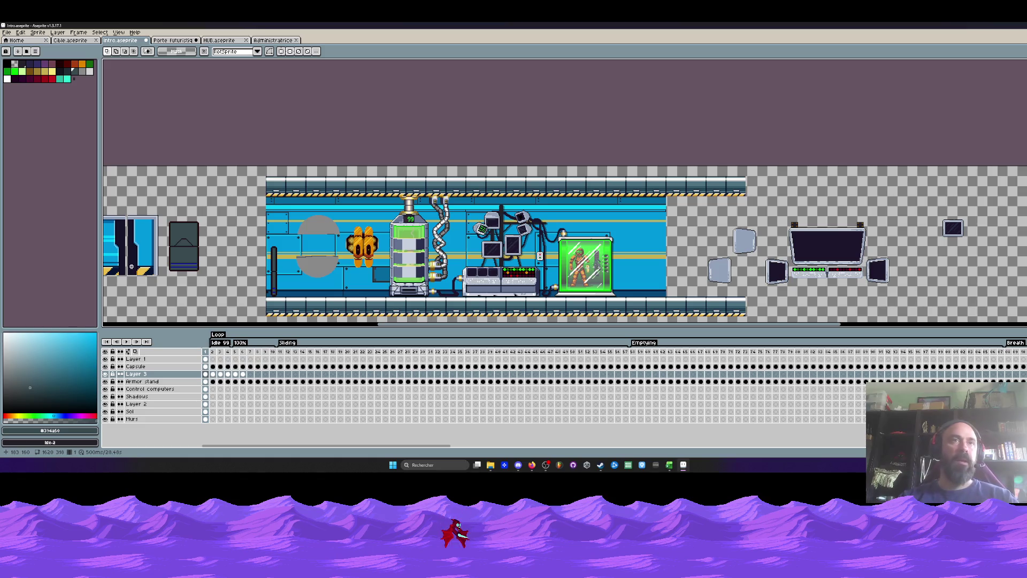
scroll(270, 267, down, 2)
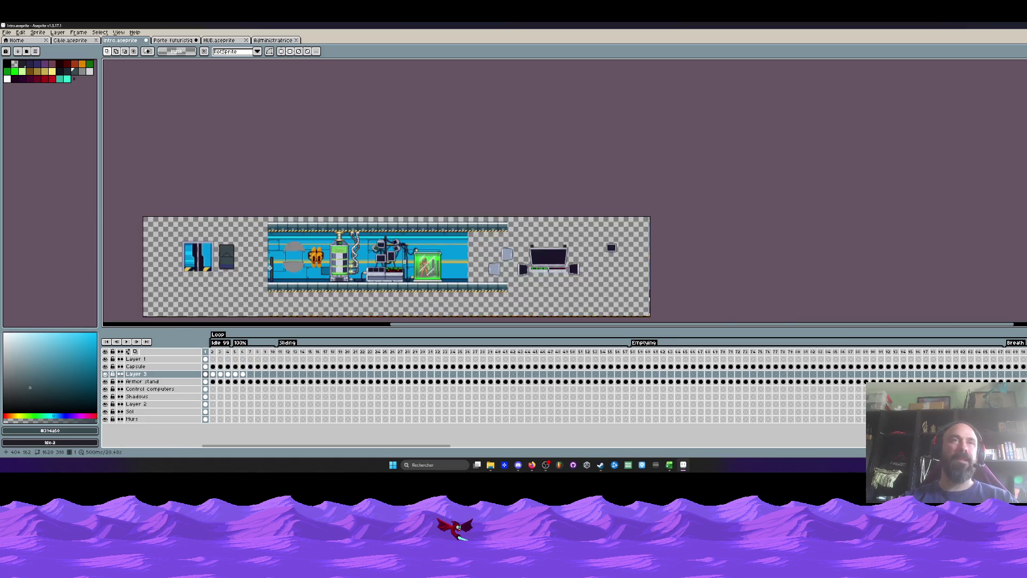
scroll(270, 267, up, 1)
scroll(271, 268, down, 1)
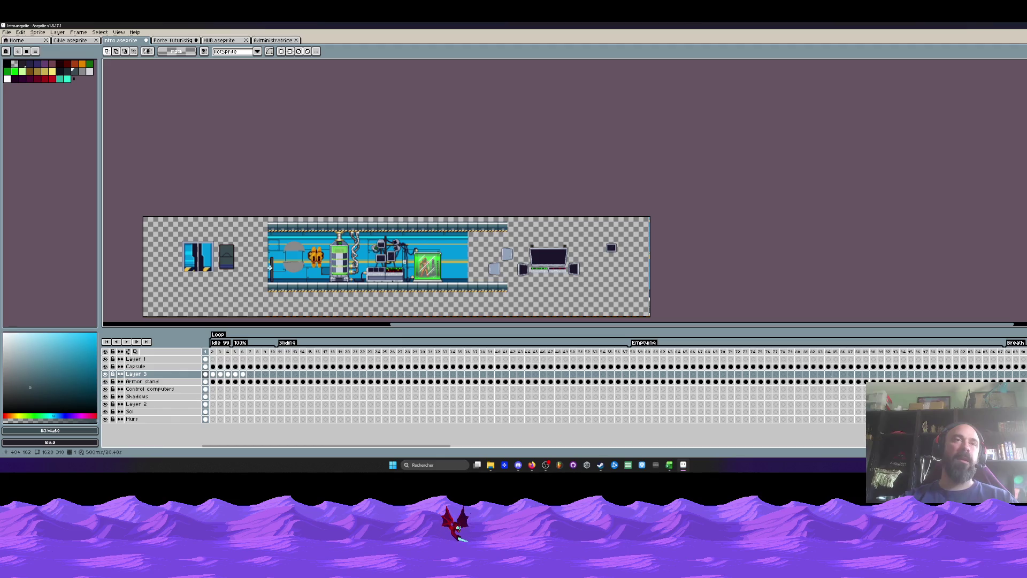
drag(405, 327, 355, 327)
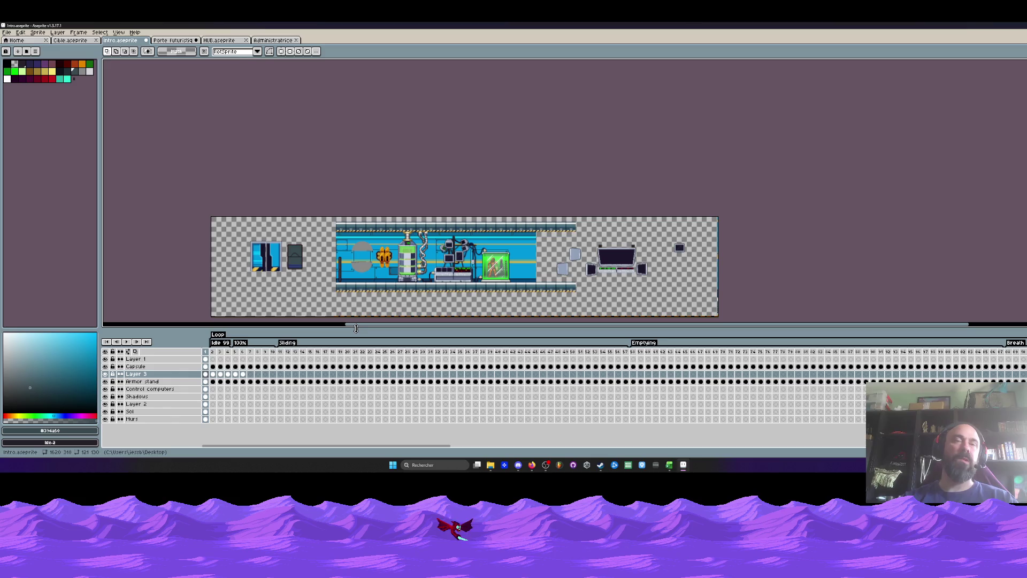
scroll(329, 252, up, 2)
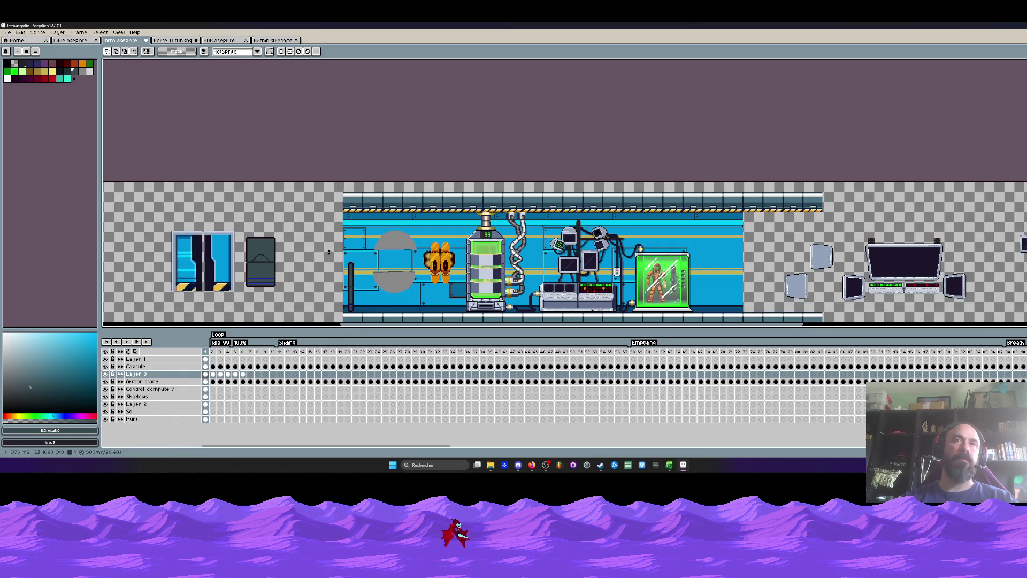
scroll(329, 251, down, 1)
scroll(331, 277, up, 1)
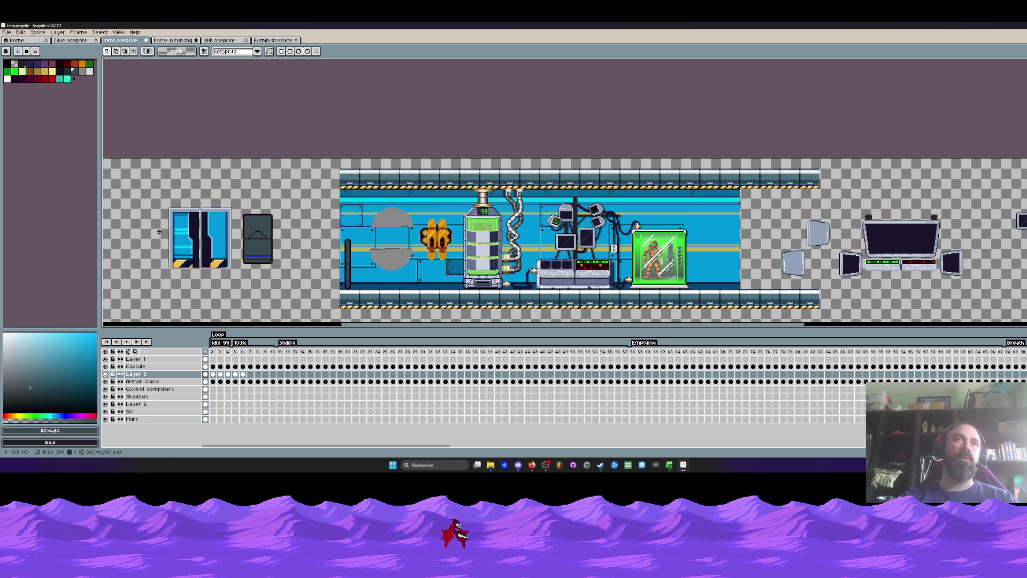
scroll(159, 232, up, 1)
scroll(157, 231, down, 2)
scroll(218, 201, up, 2)
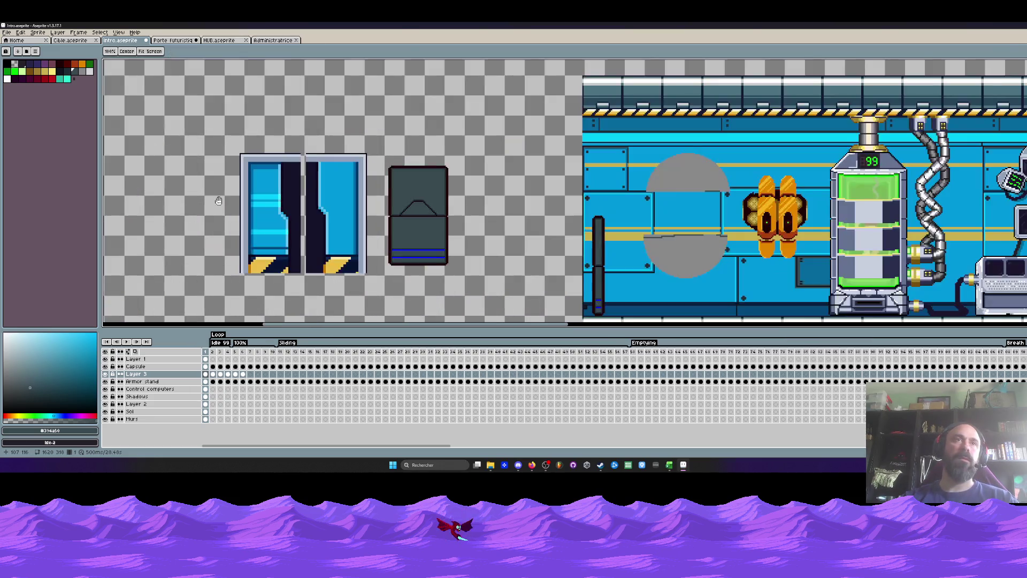
key(m)
drag(185, 114, 381, 296)
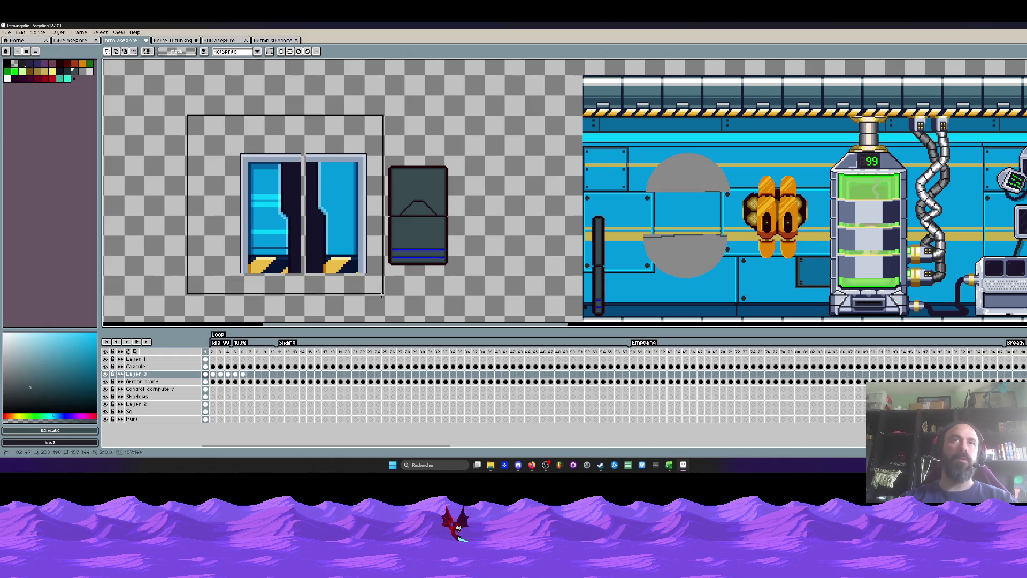
drag(268, 244, 604, 286)
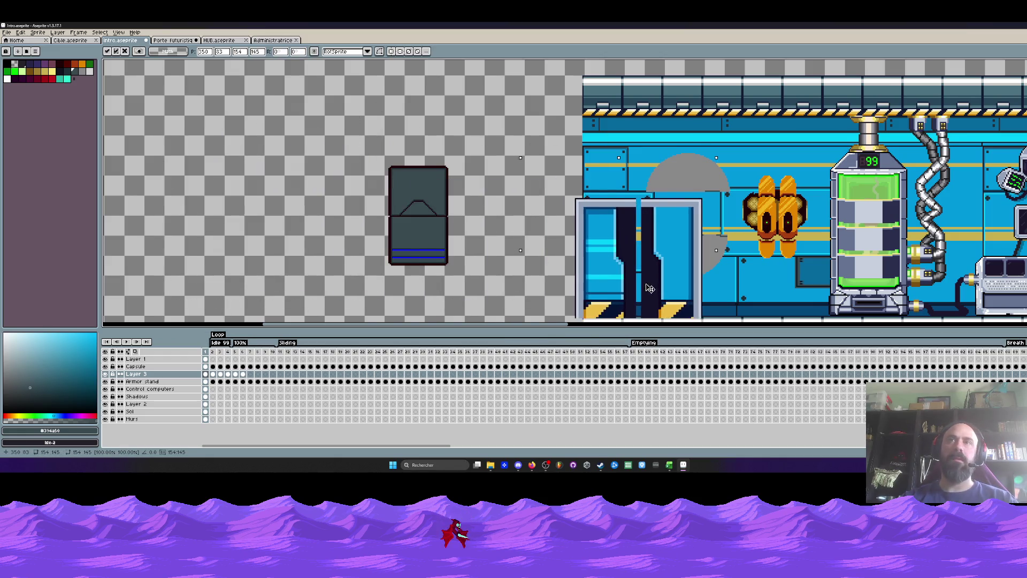
scroll(450, 185, down, 1)
scroll(473, 197, down, 1)
scroll(771, 208, up, 3)
drag(310, 208, 718, 217)
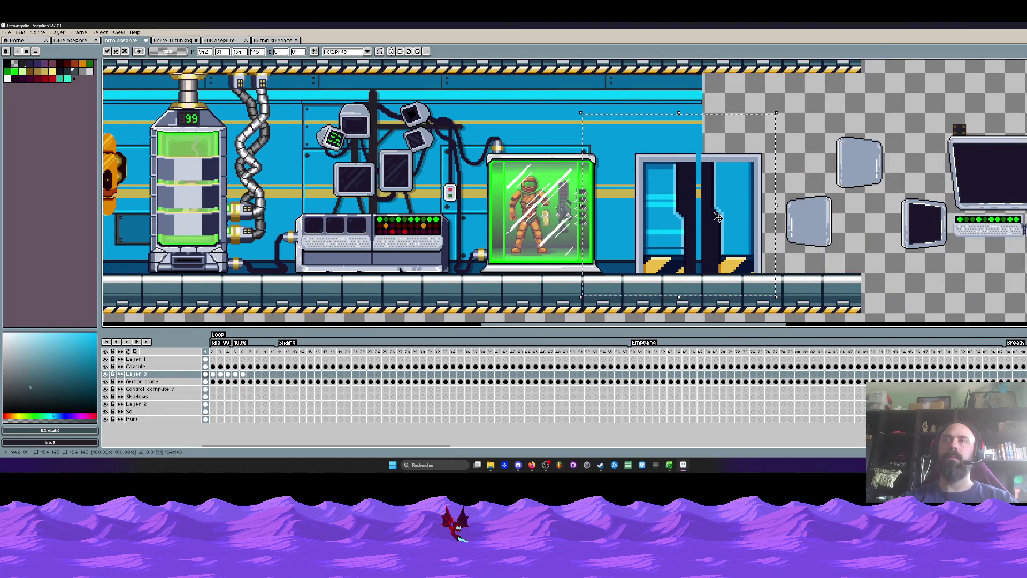
scroll(717, 216, down, 3)
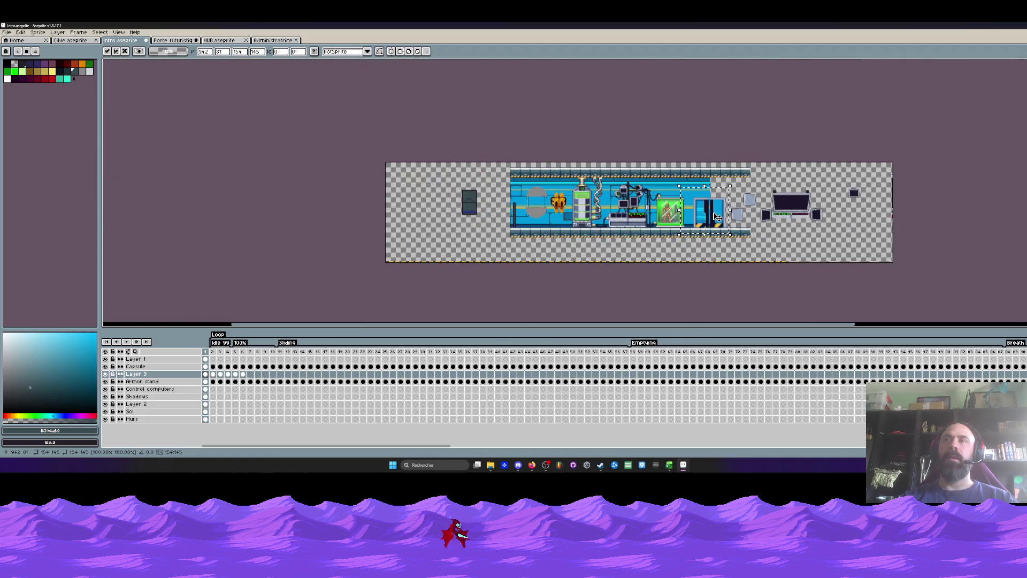
drag(709, 212, 419, 216)
scroll(436, 215, up, 4)
key(Return)
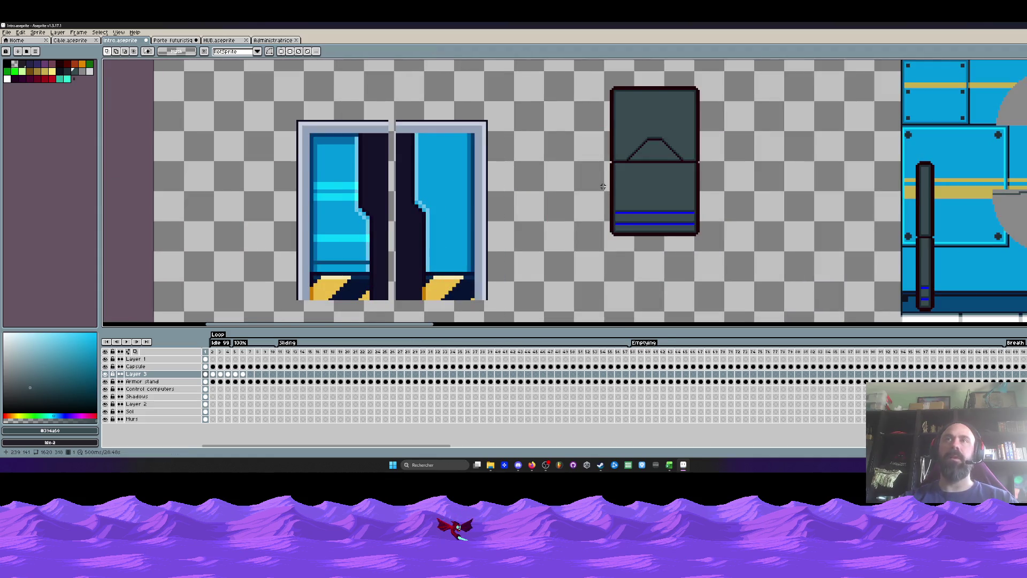
scroll(591, 183, down, 3)
scroll(544, 188, up, 2)
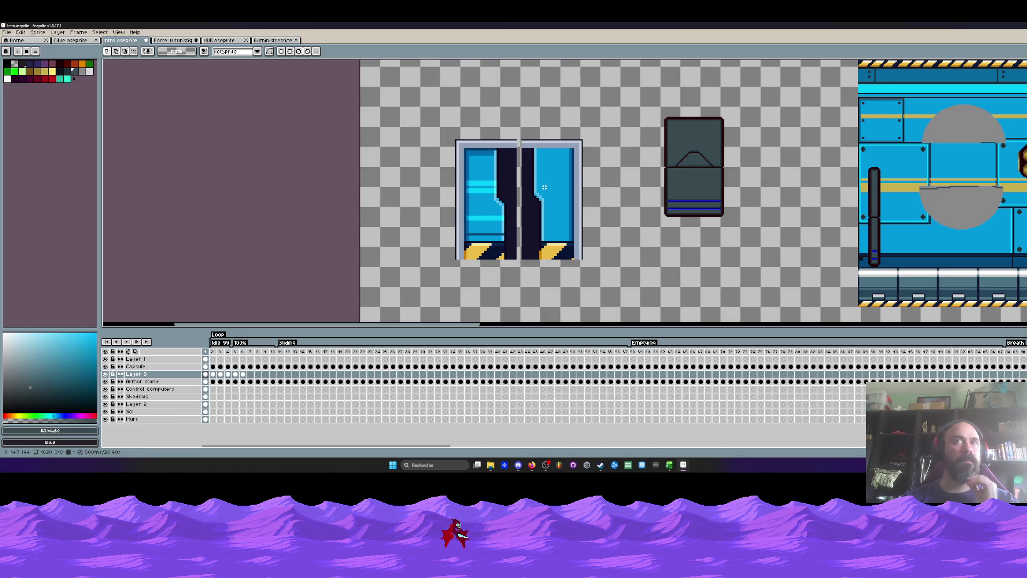
Select the sliding door sprite and drop a copy below the original.
scroll(545, 187, down, 2)
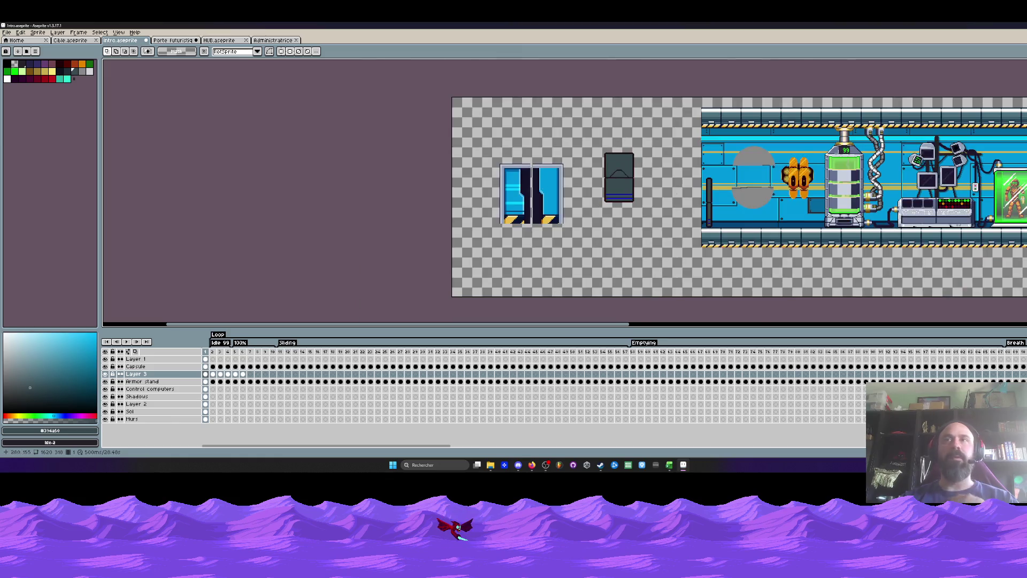
scroll(720, 188, up, 2)
drag(238, 100, 430, 308)
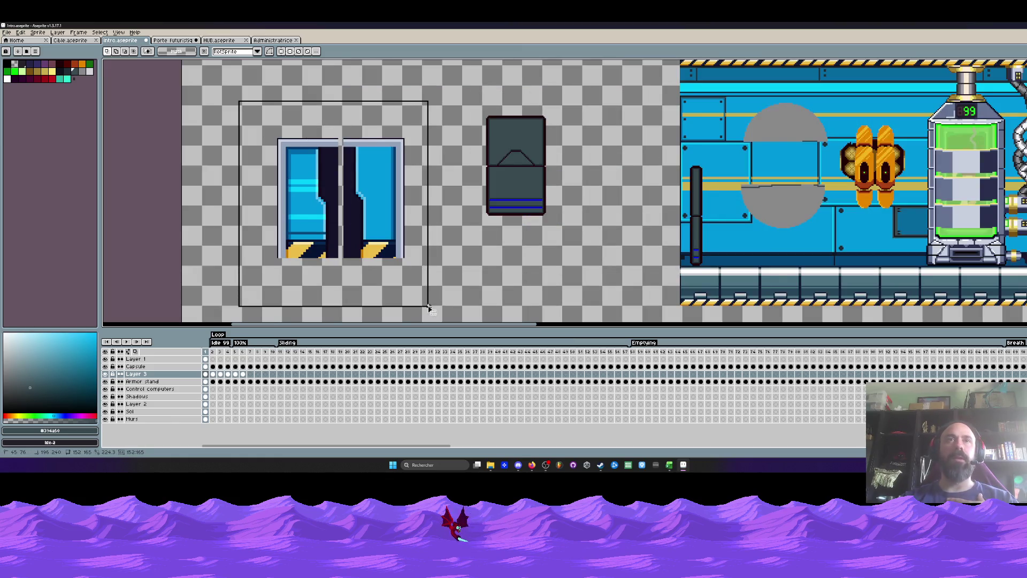
scroll(408, 255, down, 2)
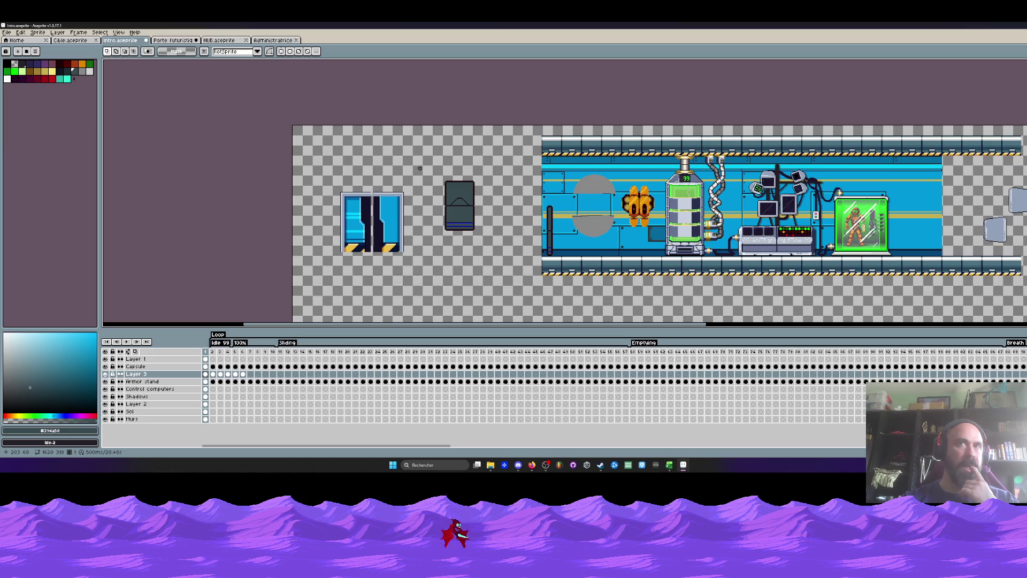
scroll(397, 221, up, 2)
scroll(344, 176, down, 1)
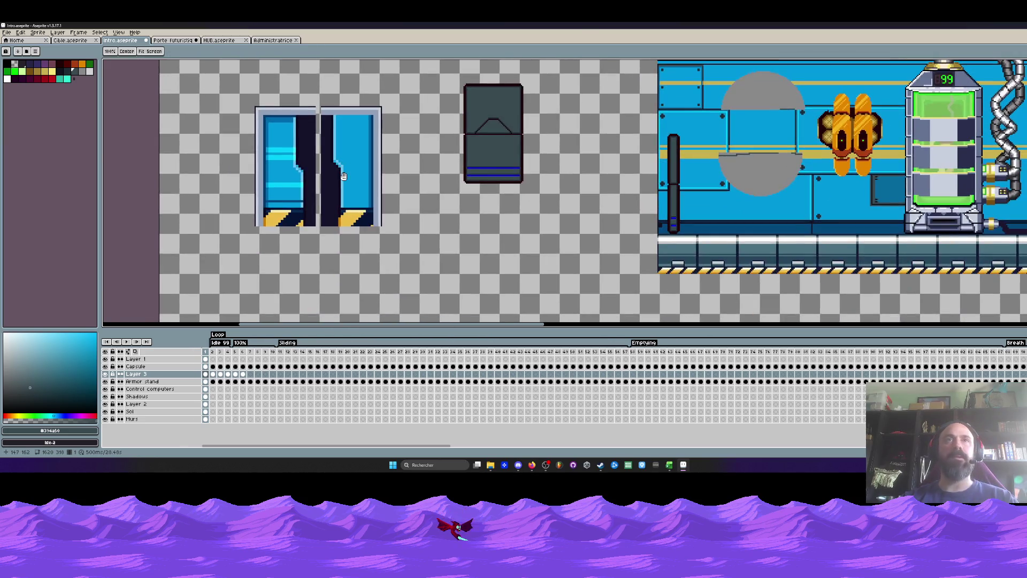
scroll(344, 177, up, 1)
scroll(344, 176, down, 1)
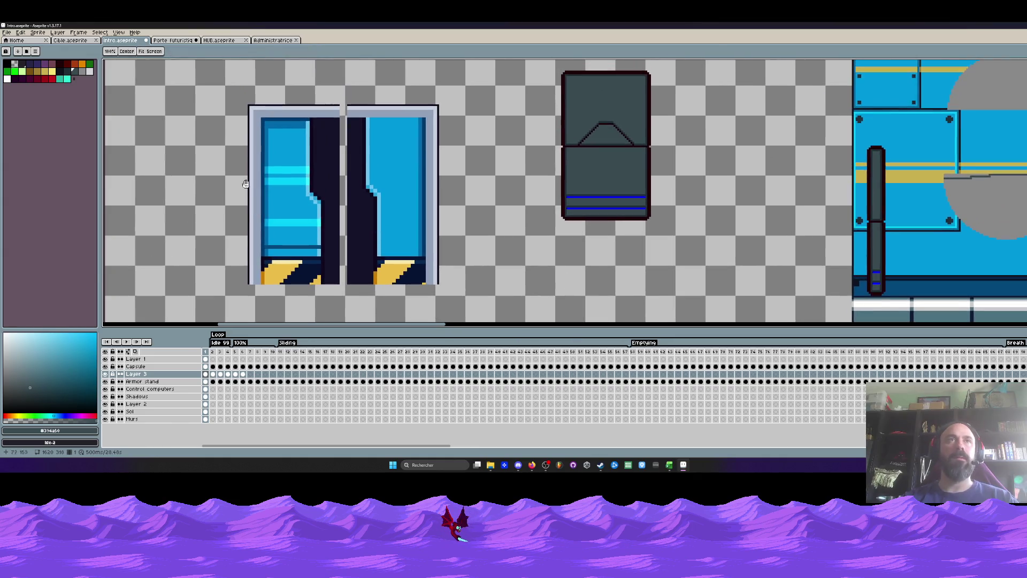
drag(203, 87, 452, 308)
mouse_move(390, 236)
mouse_down()
mouse_move(471, 259)
mouse_move(498, 206)
mouse_up()
Squash the door copy horizontally into a narrow strip and move it beside the wall.
scroll(466, 226, down, 2)
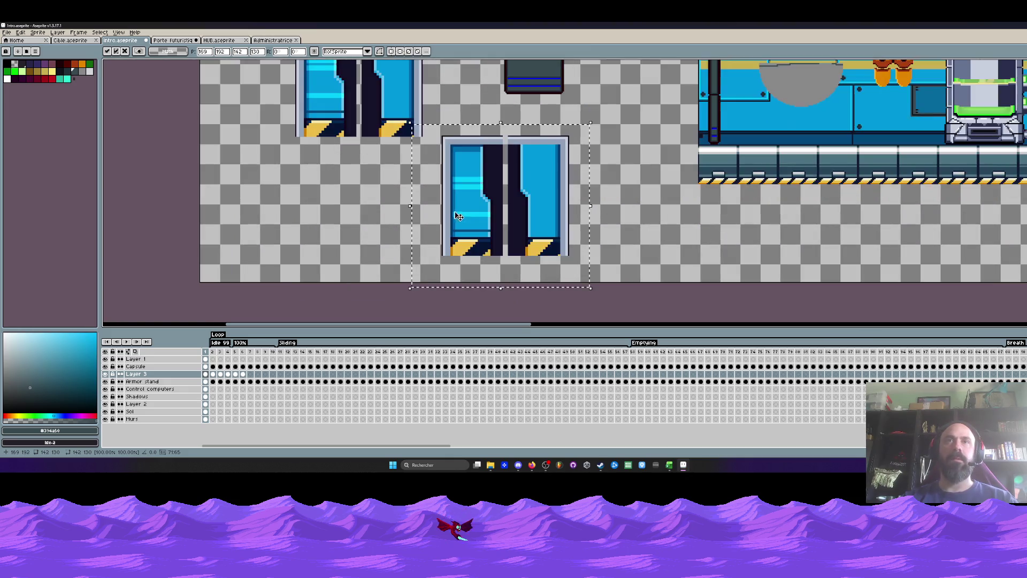
scroll(408, 209, up, 2)
drag(408, 208, 543, 209)
scroll(546, 208, down, 2)
scroll(517, 176, up, 2)
drag(508, 247, 657, 138)
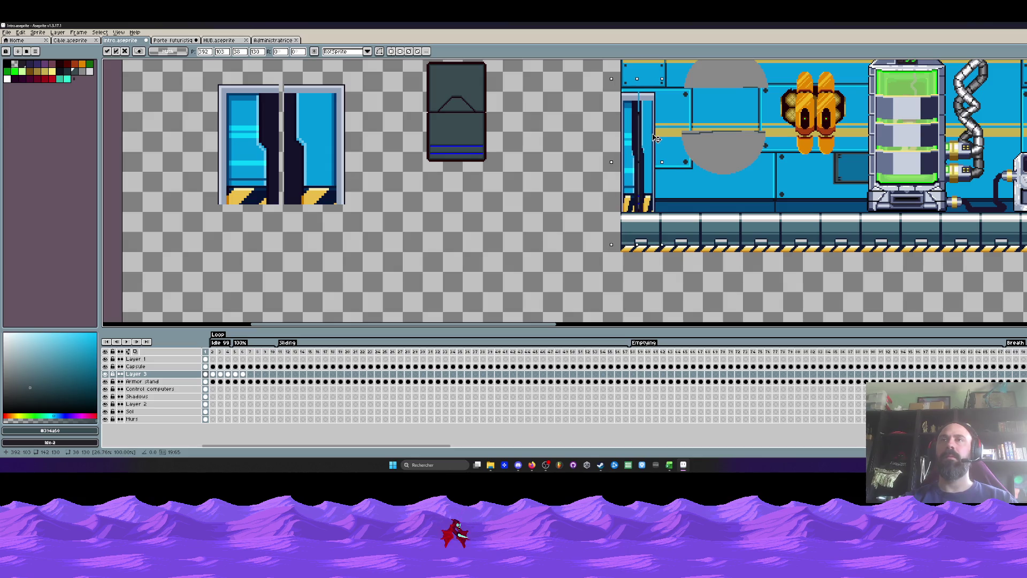
Place the narrow door strip on the empty canvas left of the corridor and commit it.
scroll(657, 138, down, 2)
scroll(596, 168, down, 1)
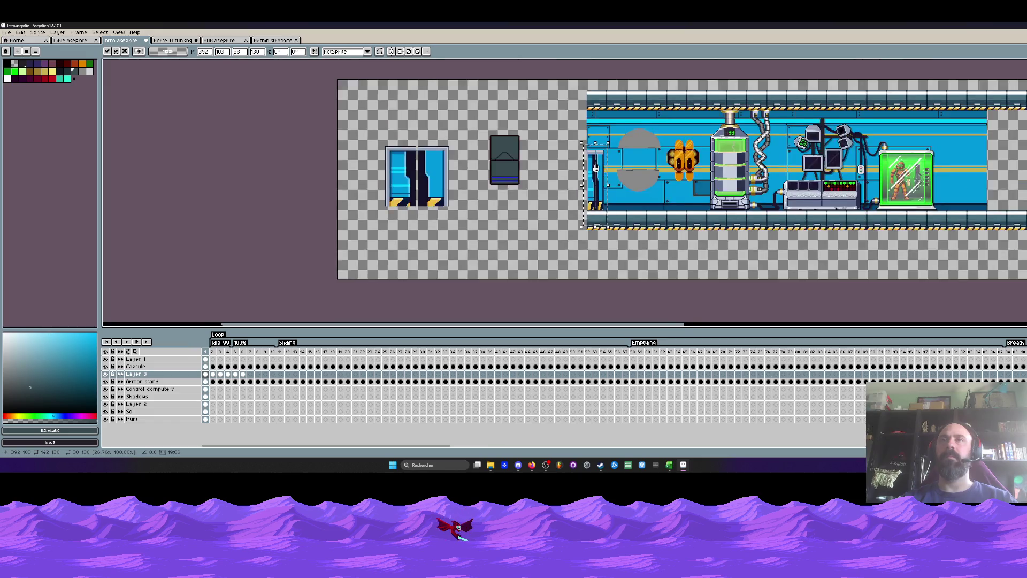
scroll(596, 168, up, 2)
scroll(586, 155, down, 2)
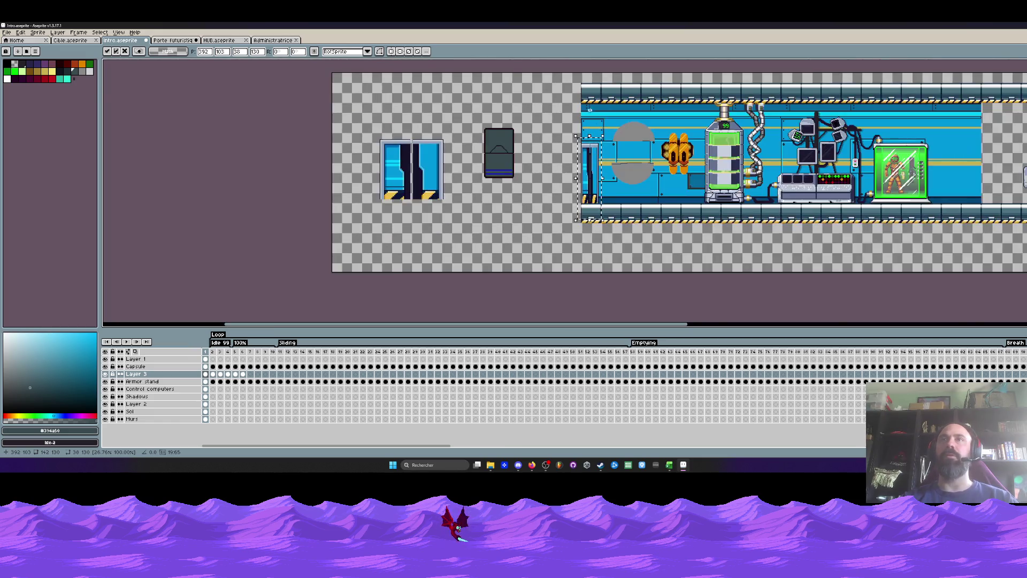
scroll(592, 214, up, 2)
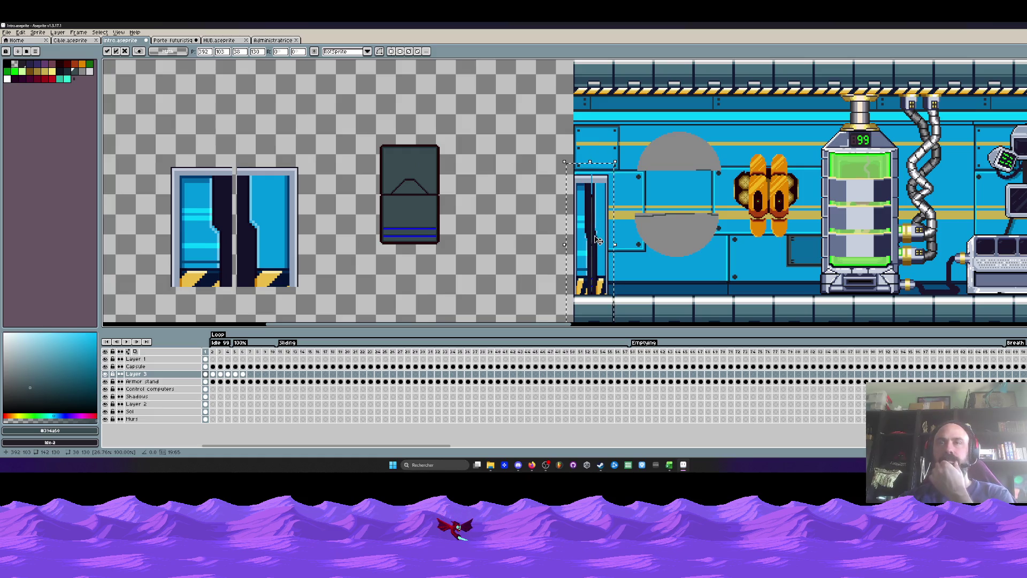
mouse_move(598, 241)
mouse_down()
mouse_move(488, 244)
mouse_move(459, 267)
mouse_up()
scroll(488, 244, down, 3)
scroll(469, 261, up, 2)
key(Return)
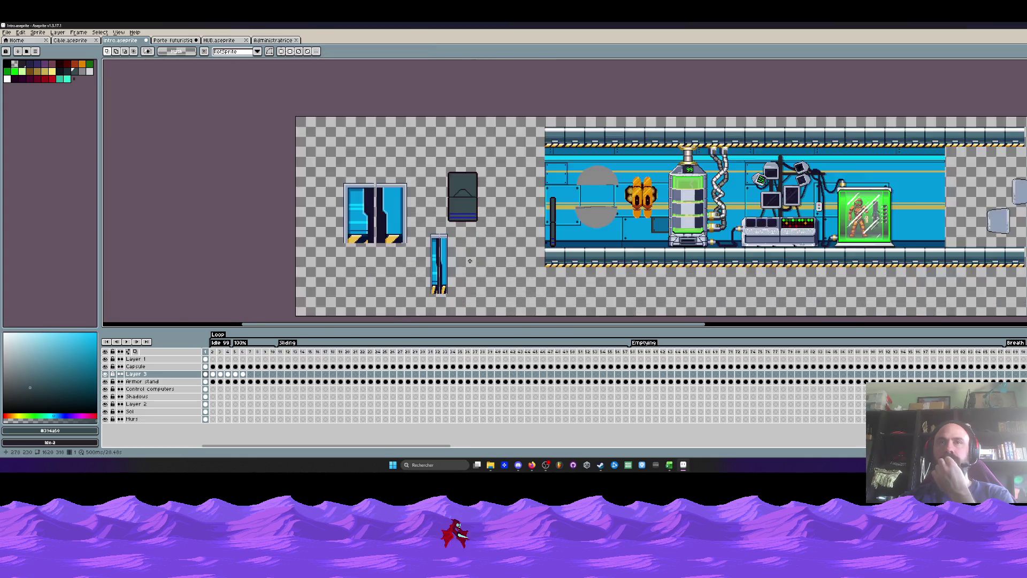
scroll(469, 261, up, 1)
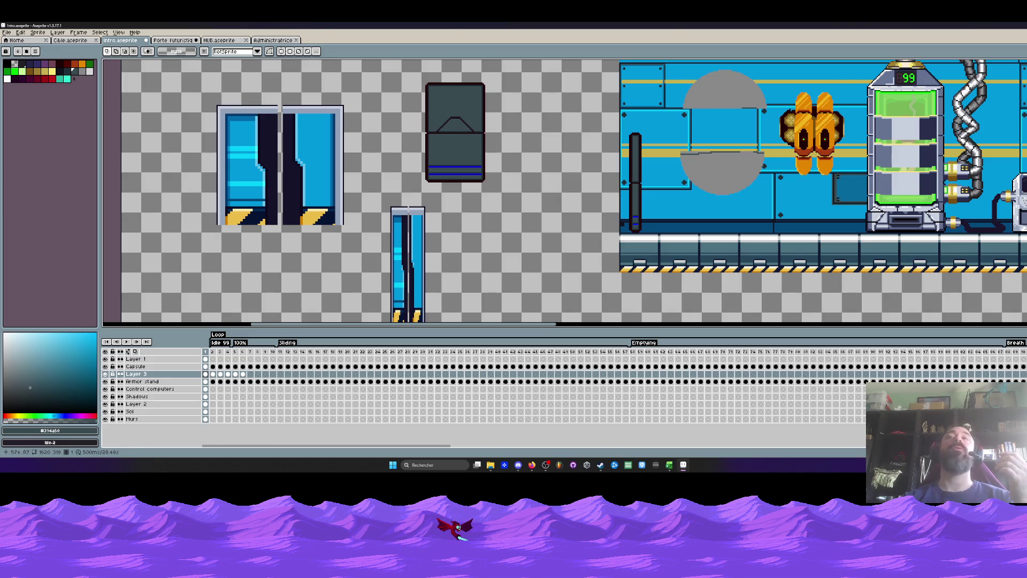
Minimise Aseprite and close the Steam window to reach File Explorer.
click(996, 26)
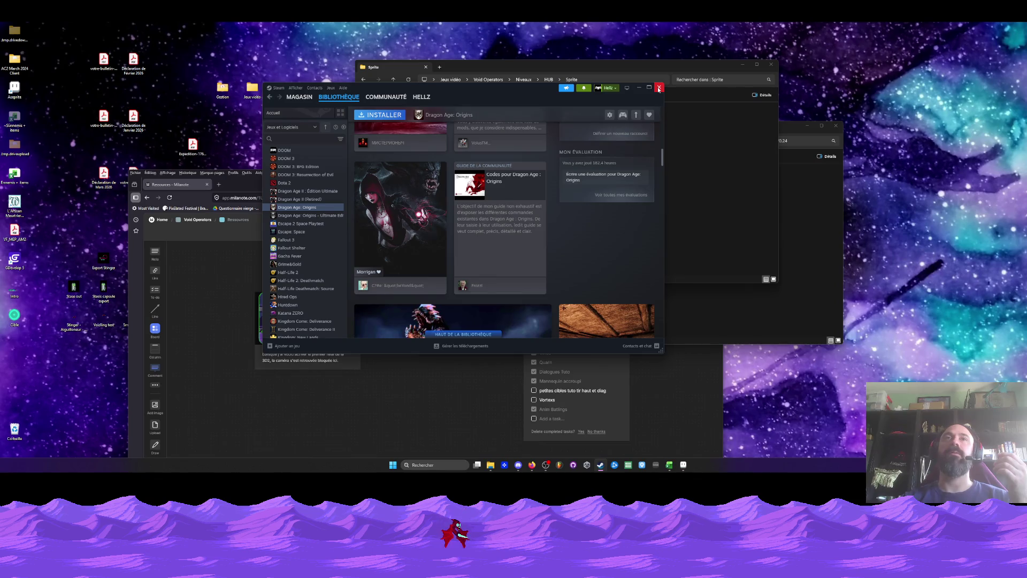
click(658, 89)
drag(535, 67, 516, 75)
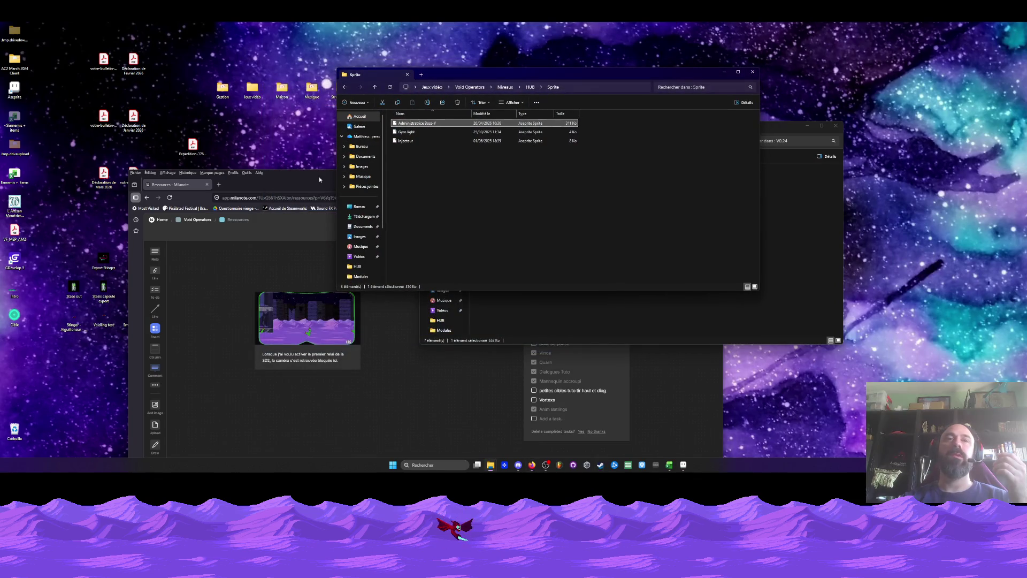
Go back to the HUB folder, enter Mission 1, and open Lvl design.
click(345, 87)
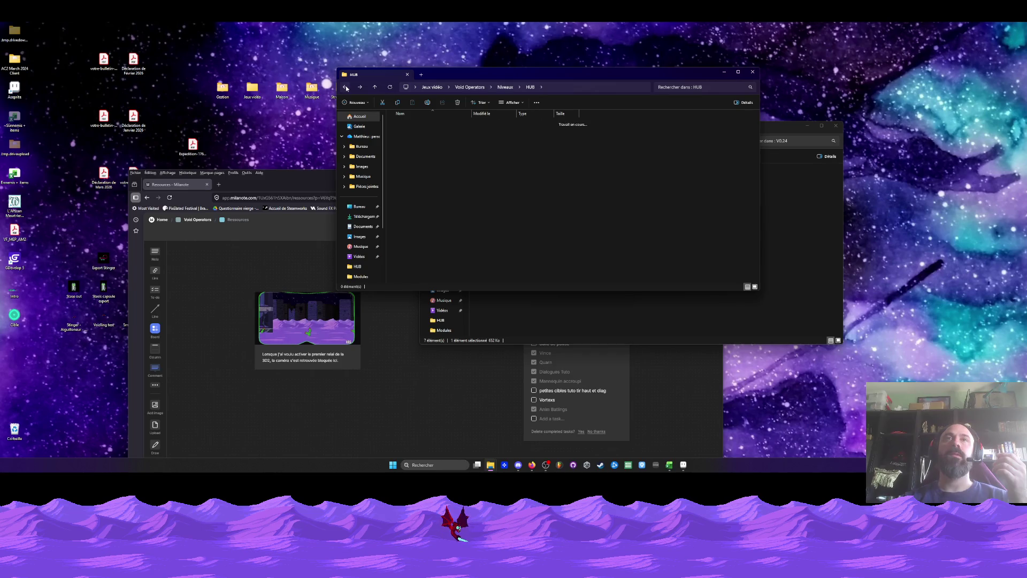
double_click(405, 131)
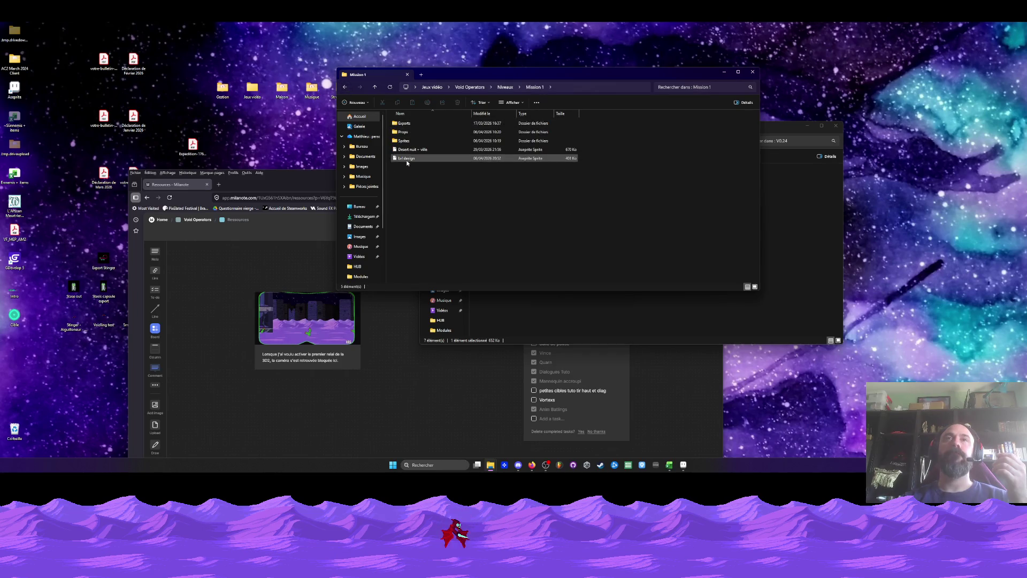
double_click(407, 158)
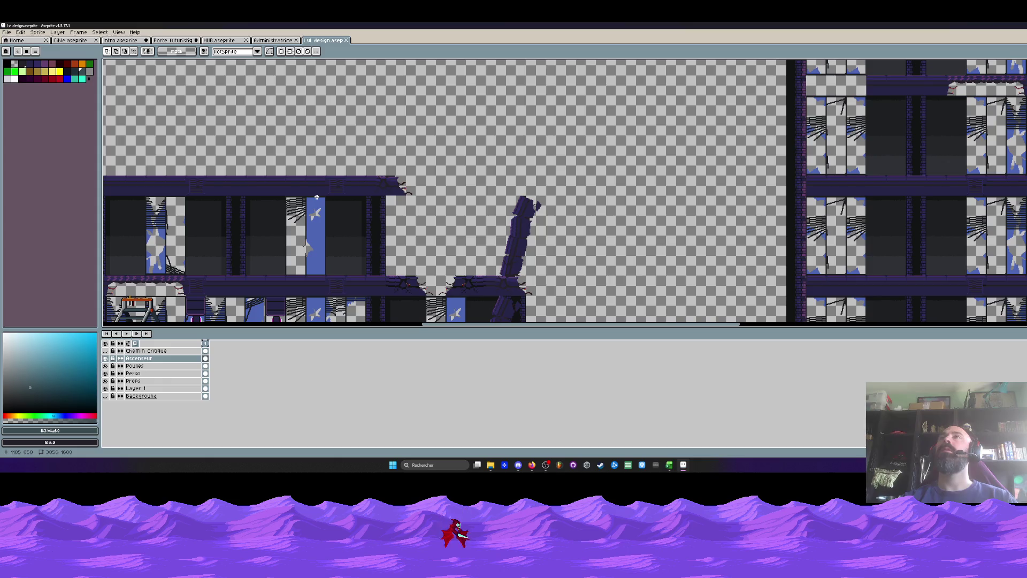
scroll(316, 198, down, 2)
scroll(316, 197, up, 2)
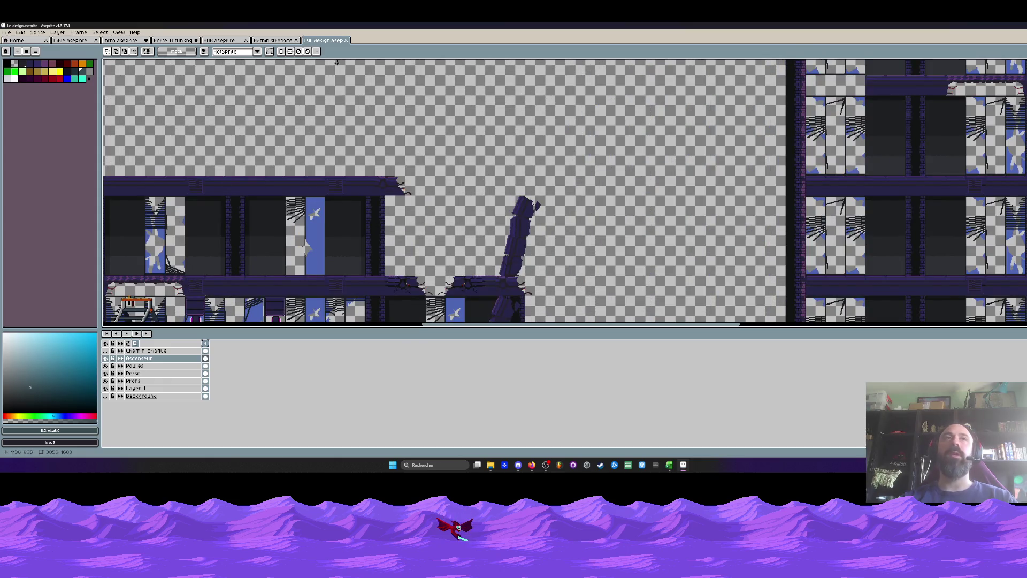
scroll(227, 197, down, 2)
scroll(228, 197, down, 1)
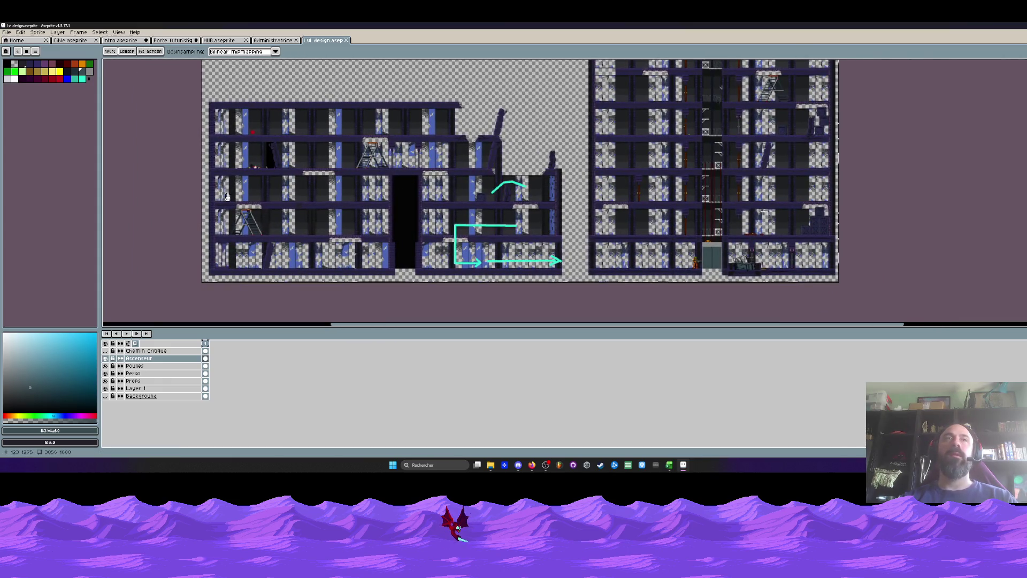
scroll(227, 197, up, 3)
drag(227, 226, 232, 204)
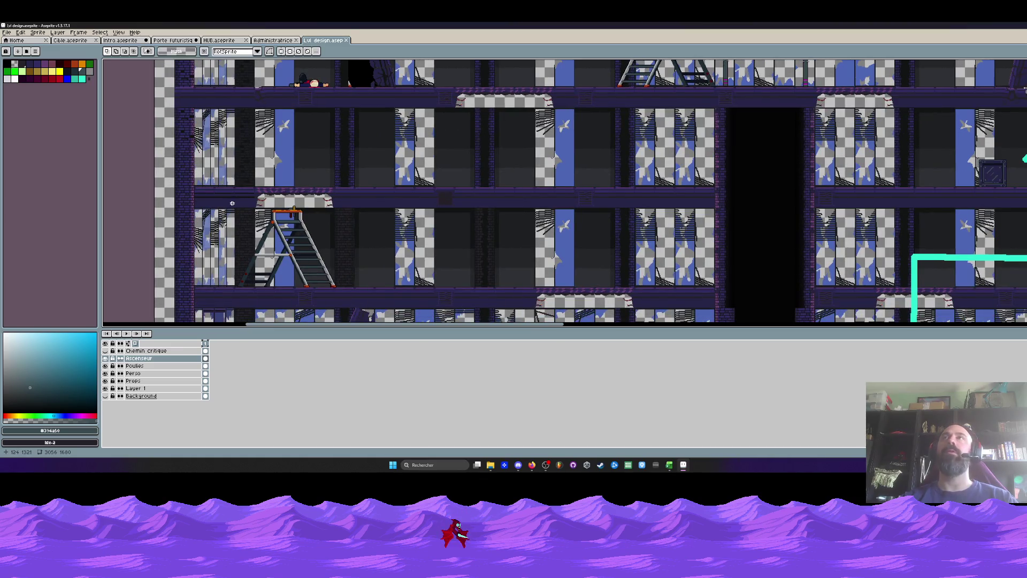
scroll(267, 246, up, 1)
scroll(267, 247, down, 1)
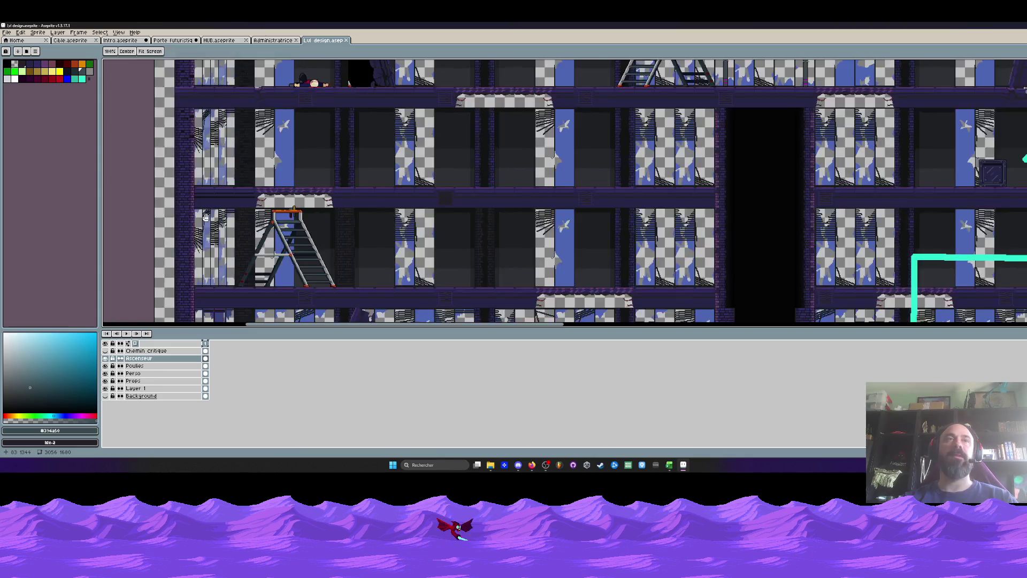
scroll(266, 247, up, 1)
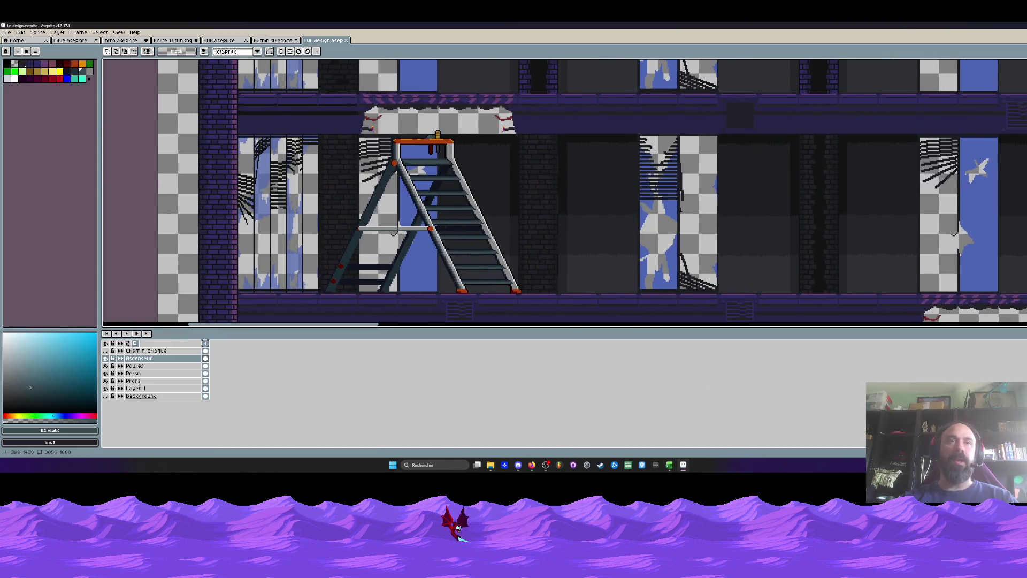
scroll(601, 257, down, 3)
scroll(602, 257, down, 1)
scroll(602, 257, up, 4)
drag(601, 204, 601, 257)
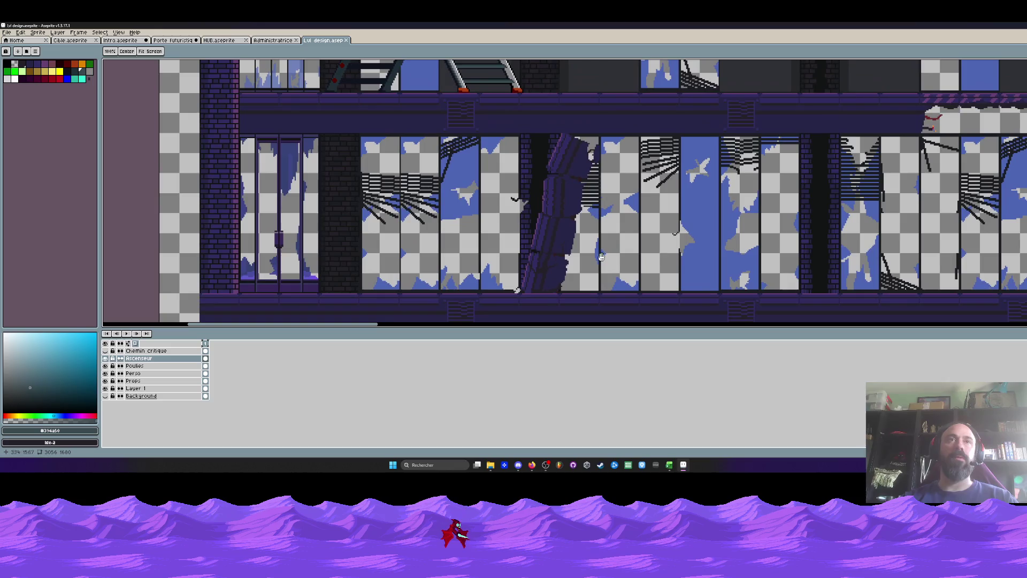
scroll(602, 256, down, 1)
scroll(602, 257, up, 1)
drag(212, 132, 303, 284)
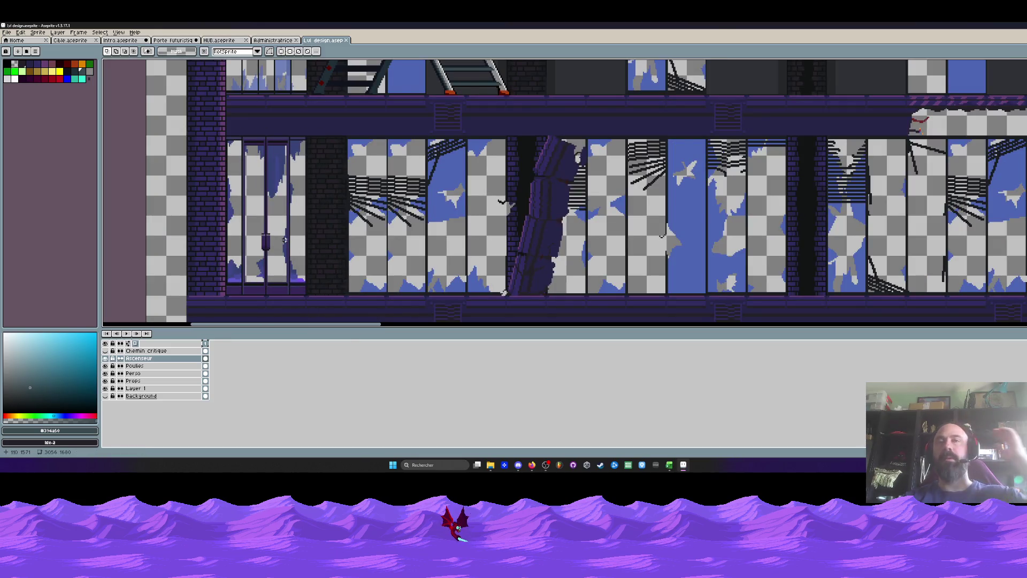
scroll(242, 183, down, 2)
drag(230, 163, 362, 320)
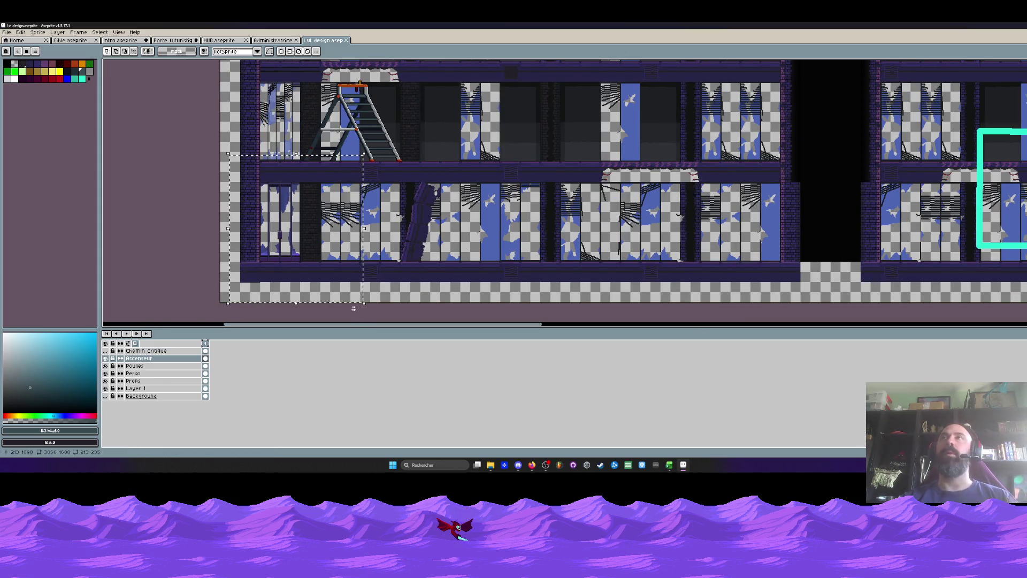
click(432, 292)
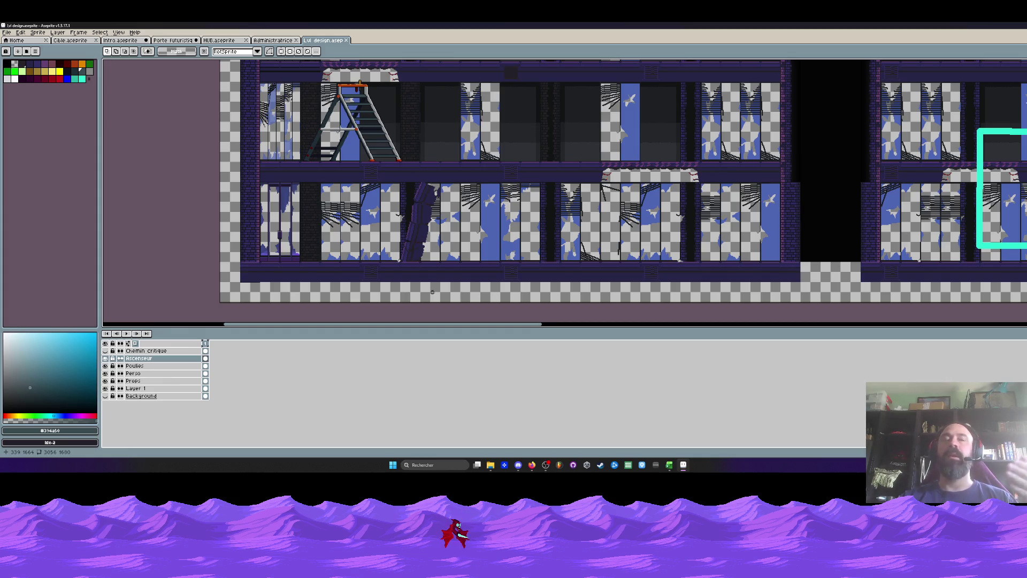
scroll(279, 227, up, 1)
scroll(279, 227, down, 1)
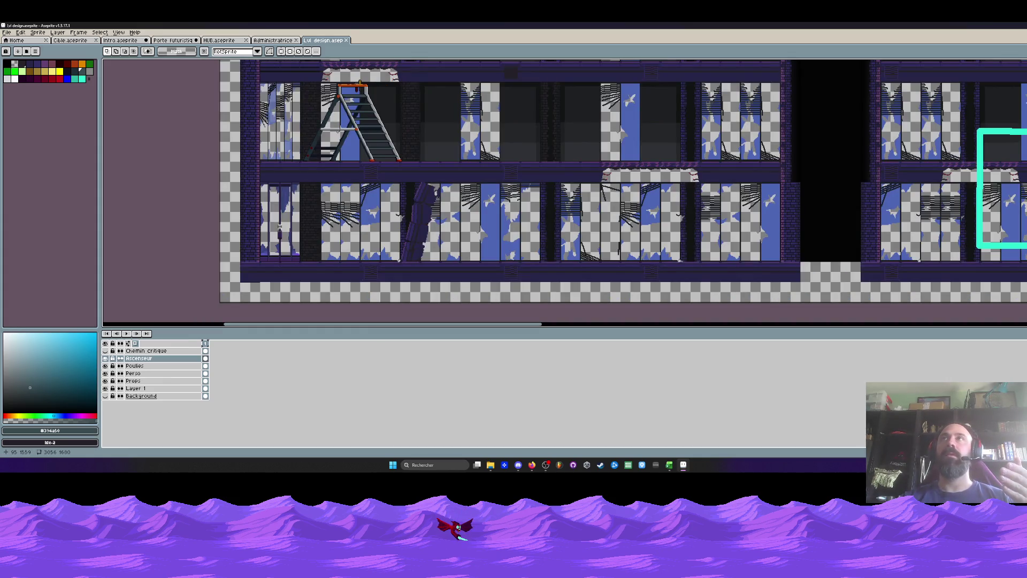
scroll(279, 227, down, 1)
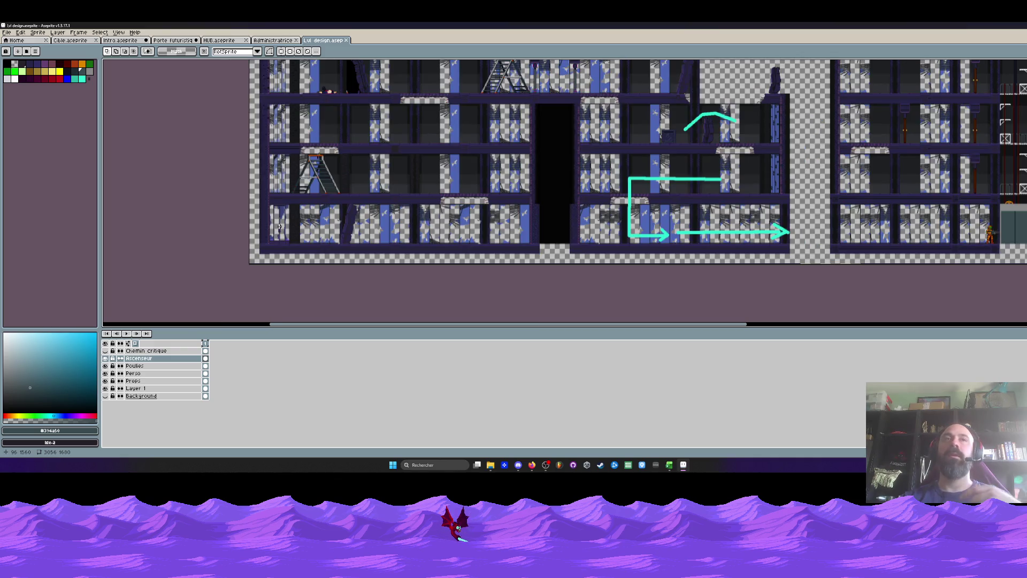
scroll(278, 224, up, 1)
scroll(272, 210, up, 1)
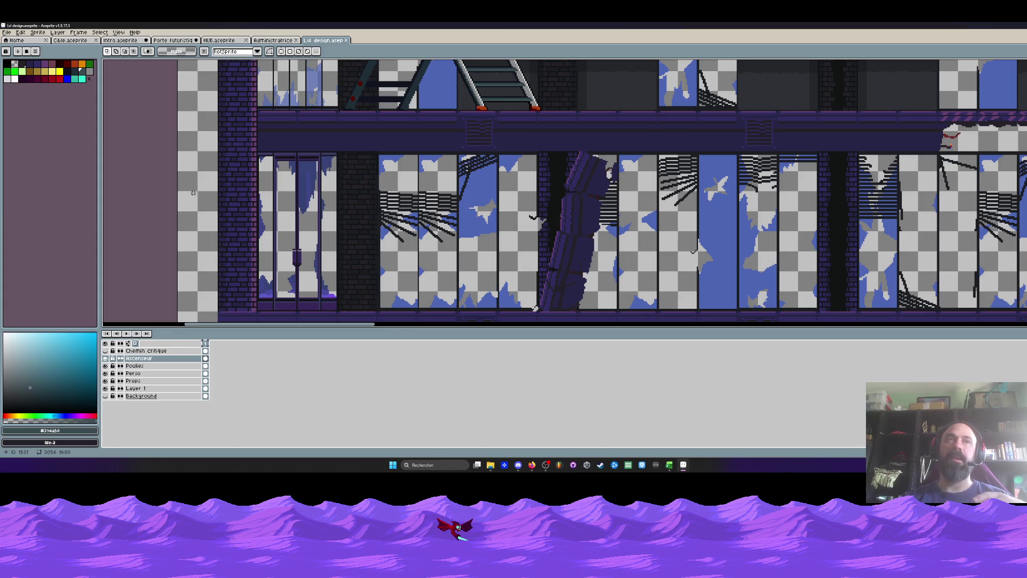
drag(177, 145, 220, 310)
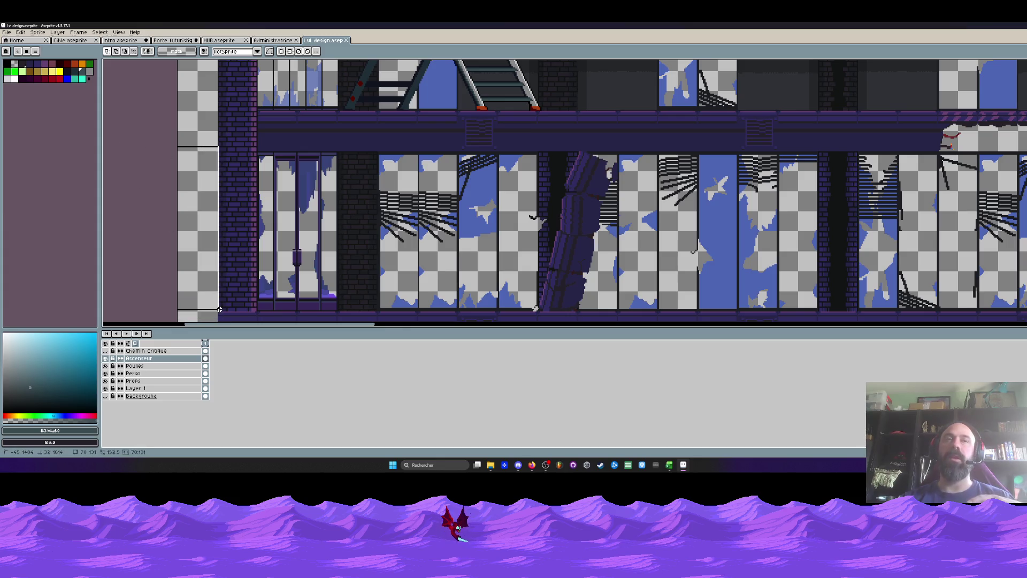
scroll(271, 233, down, 1)
scroll(283, 235, up, 1)
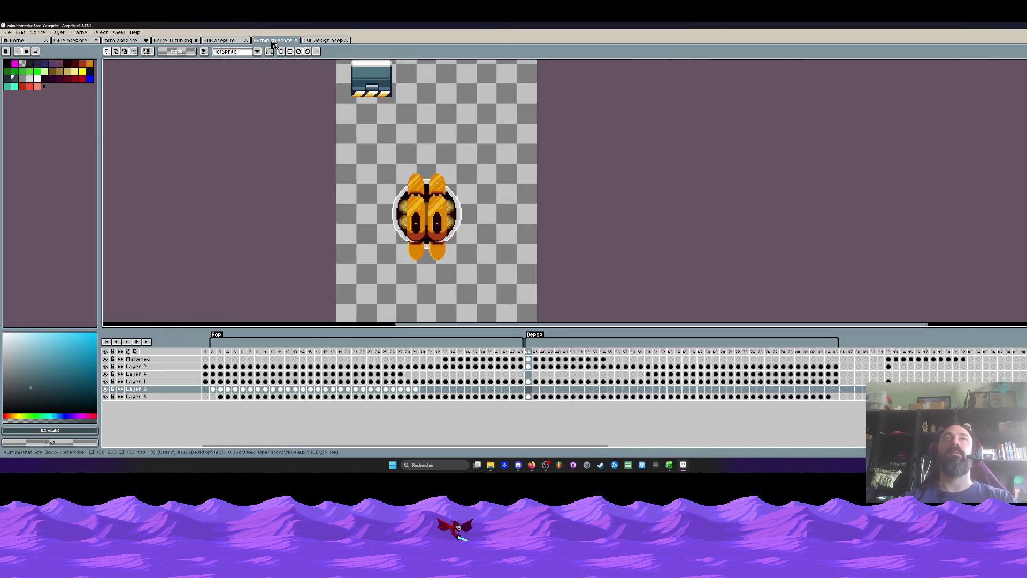
Cycle the document tabs with Ctrl+Shift+Tab back to the Intro lab scene.
key(ctrl+shift+Tab)
key(ctrl+shift+Tab)
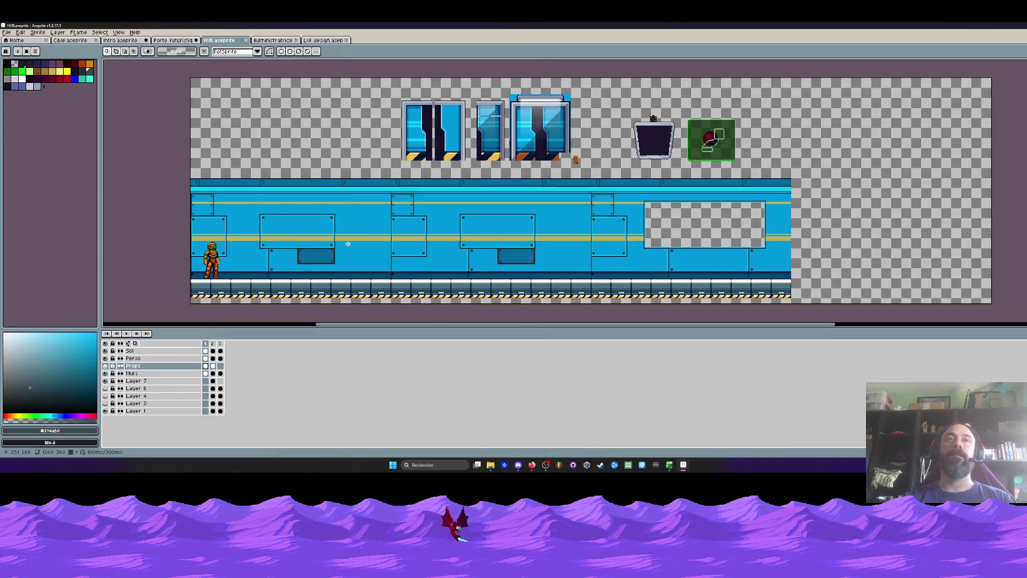
key(ctrl+shift+Tab)
key(ctrl+shift+Tab)
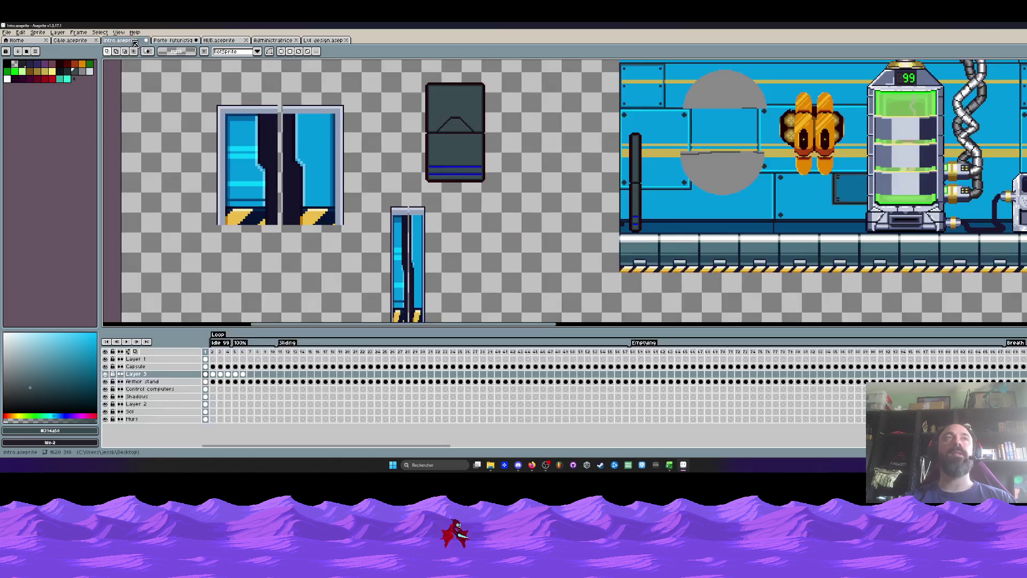
scroll(285, 207, right, 5)
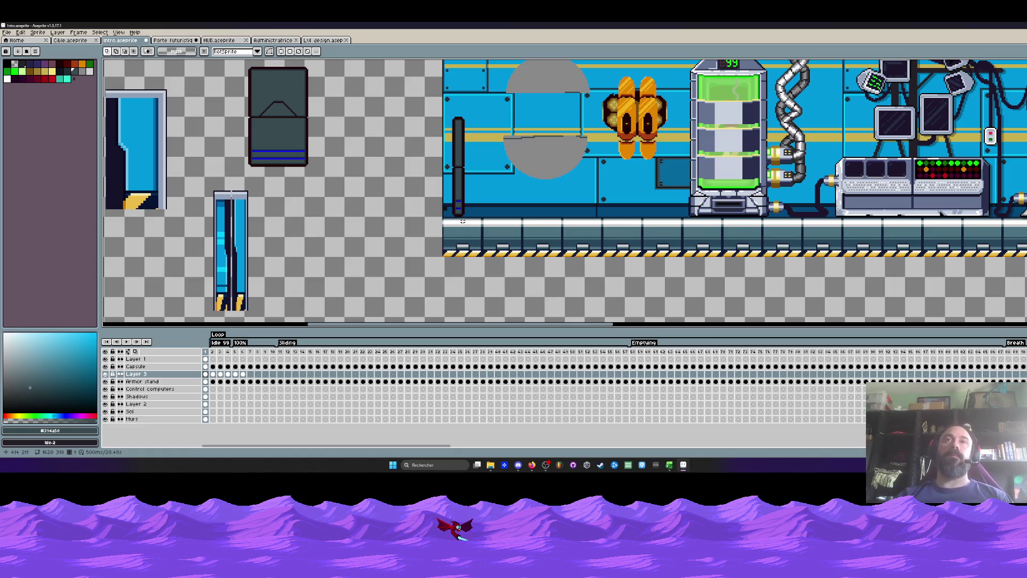
scroll(478, 278, down, 2)
scroll(242, 164, up, 2)
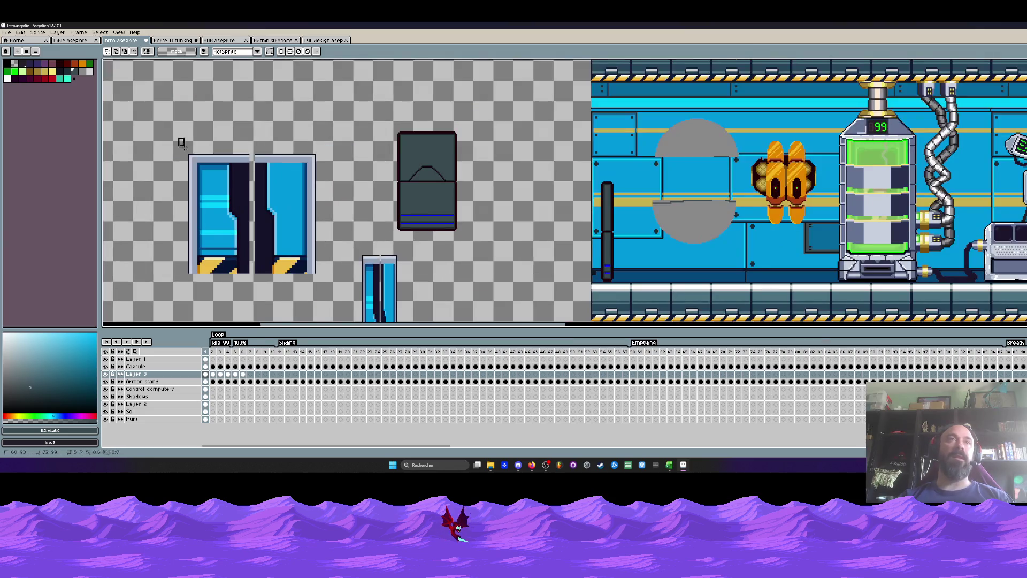
Marquee-select the blue sliding door, clear the selection, and view the whole corridor.
drag(177, 137, 331, 307)
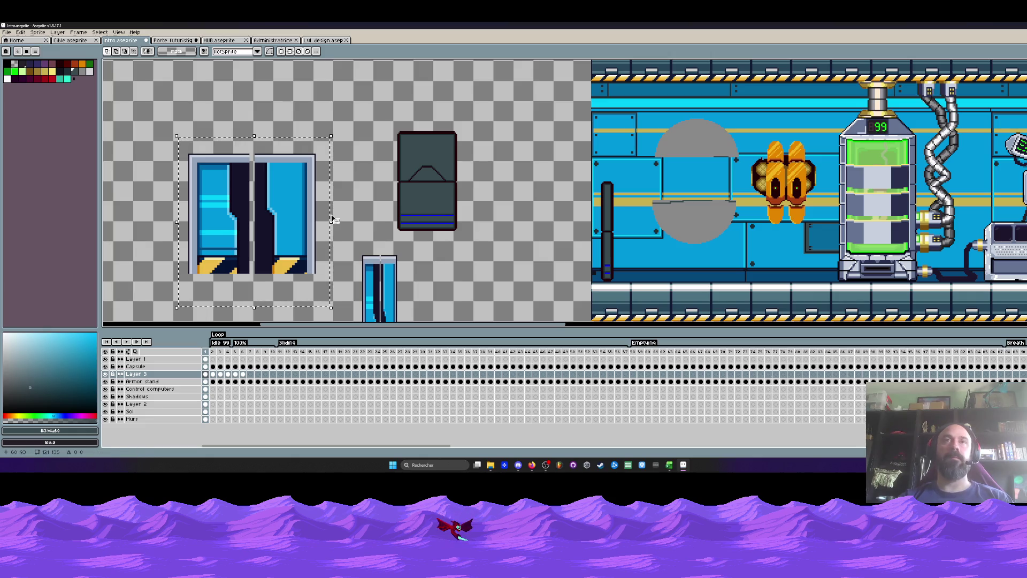
click(343, 187)
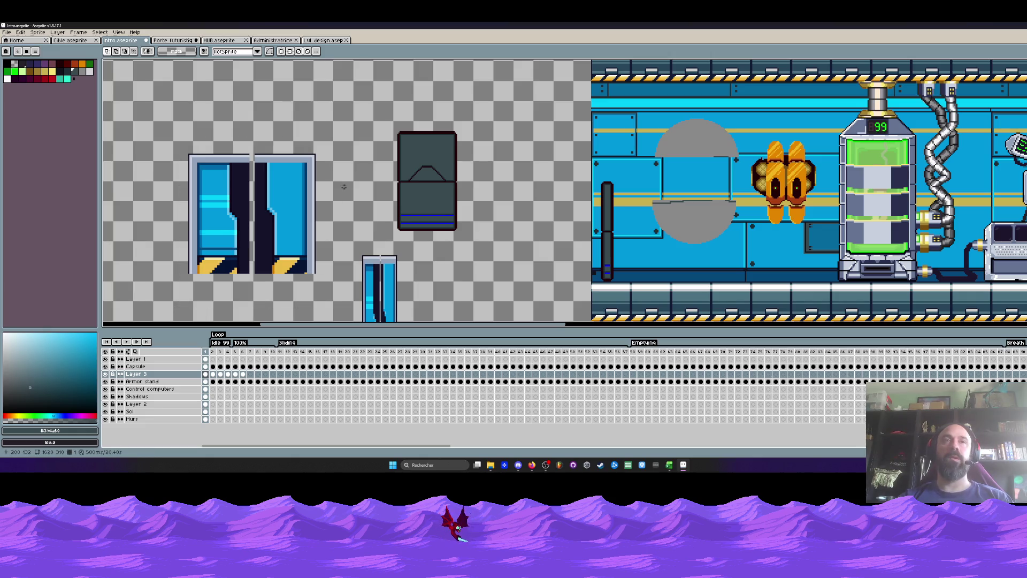
scroll(703, 206, right, 3)
scroll(468, 160, down, 1)
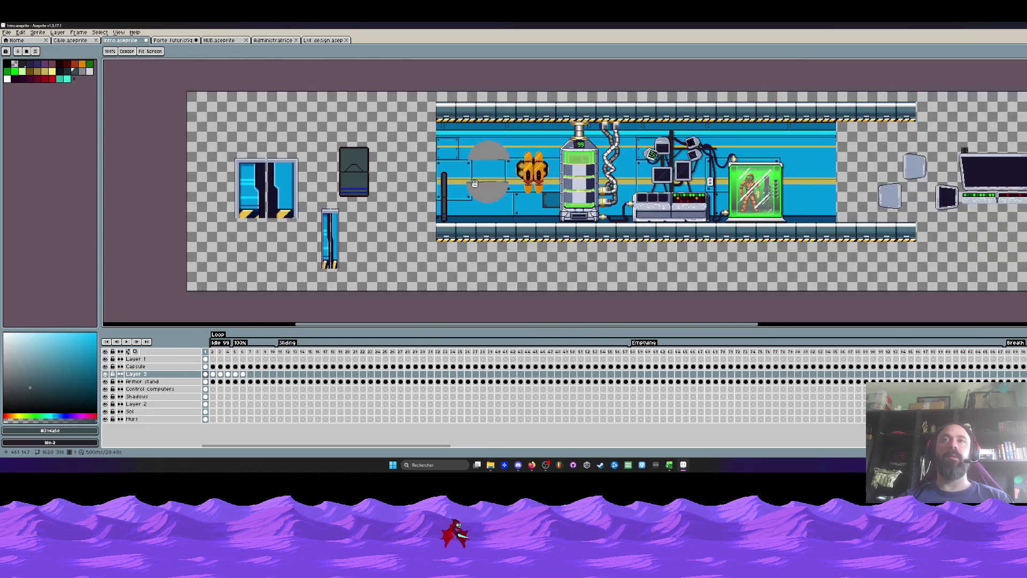
Toggle visibility of the capsule, armor, computers, Shadows and Layer 2 layers to identify their contents.
click(105, 366)
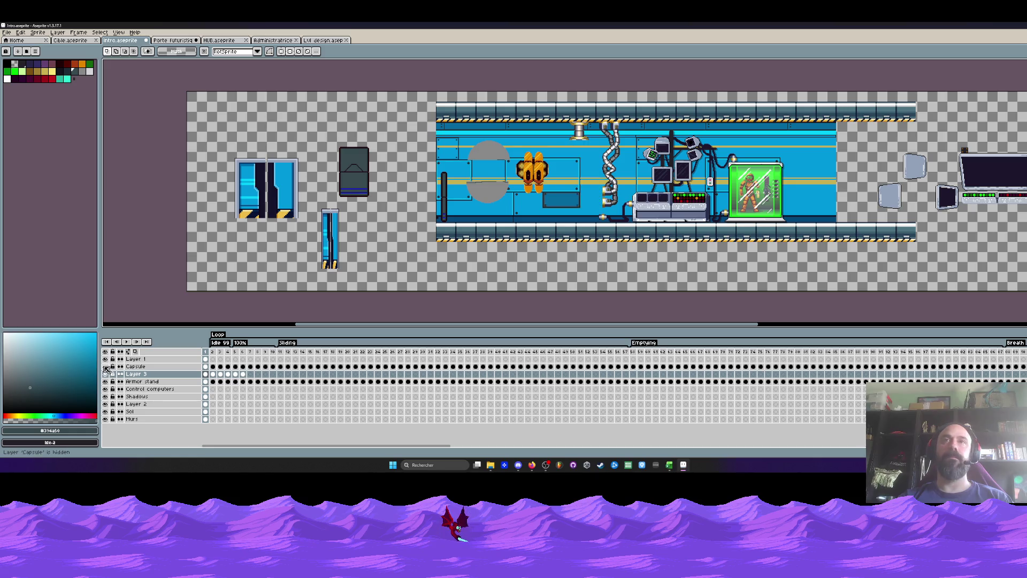
click(104, 367)
click(105, 381)
click(105, 381)
click(105, 389)
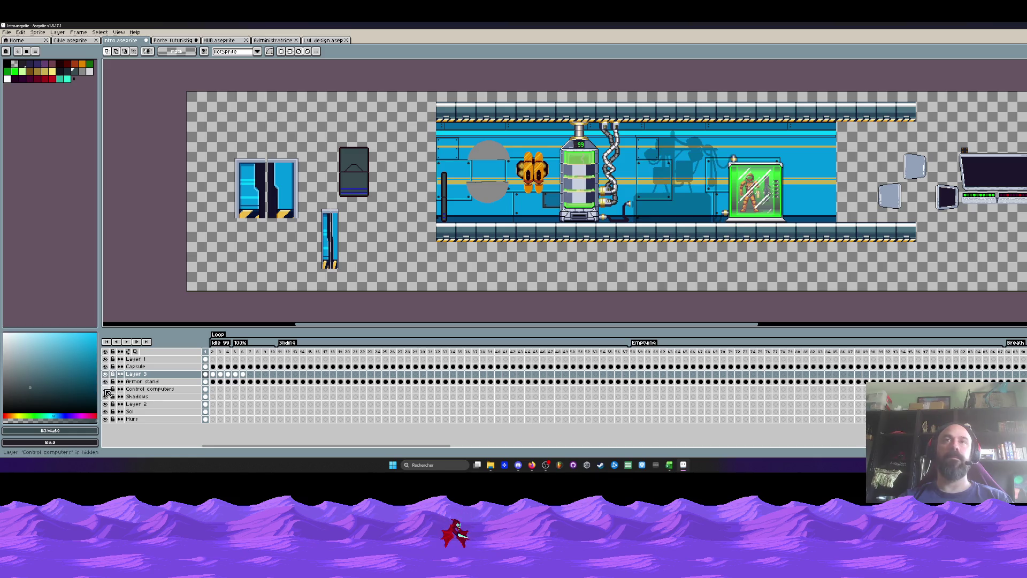
click(106, 388)
click(105, 396)
click(106, 397)
click(105, 404)
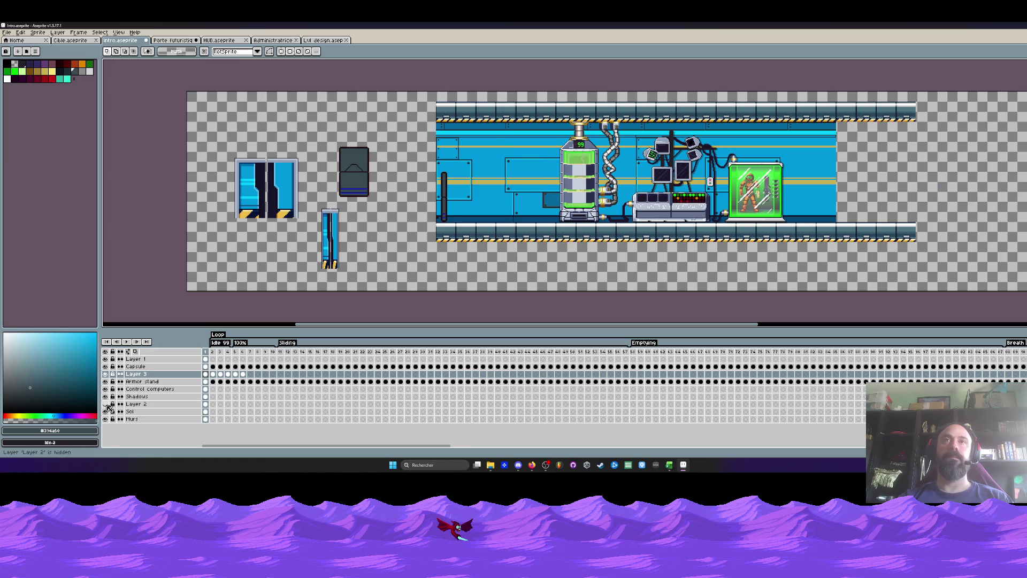
click(105, 404)
On Layer 2, delete only the grey circle and orange sprite, then switch to Lvl design.
click(176, 405)
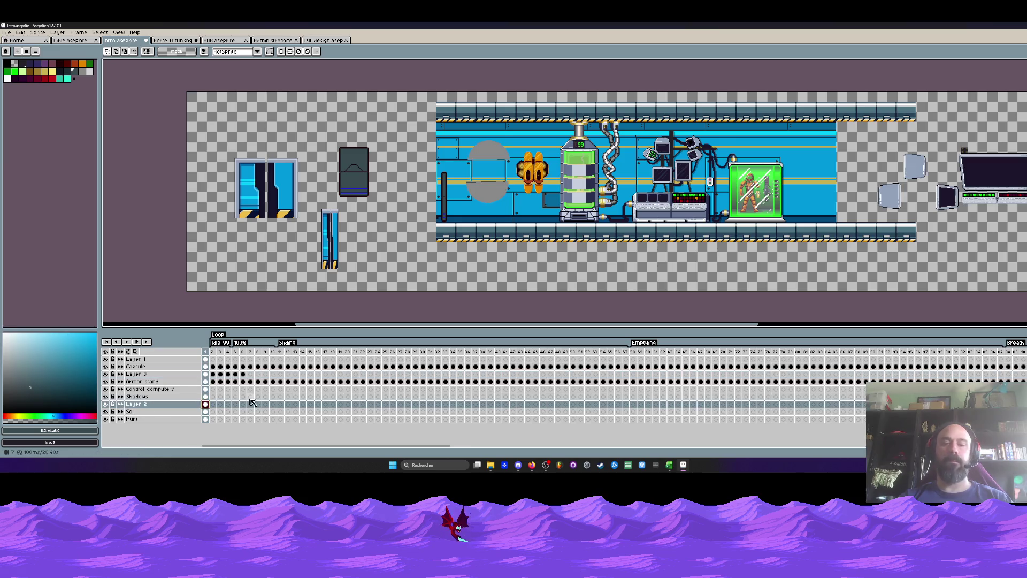
key(Delete)
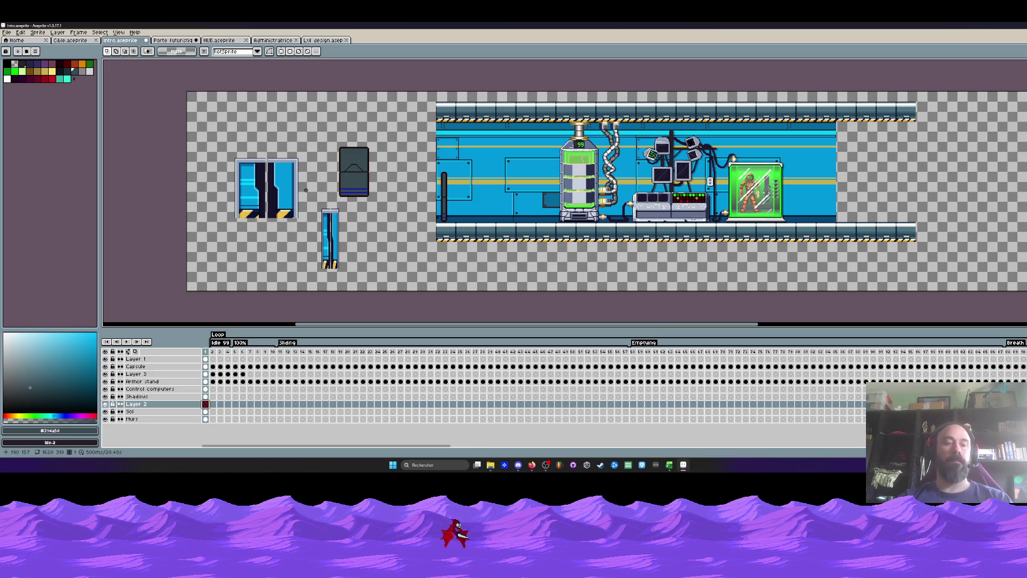
key(ctrl+z)
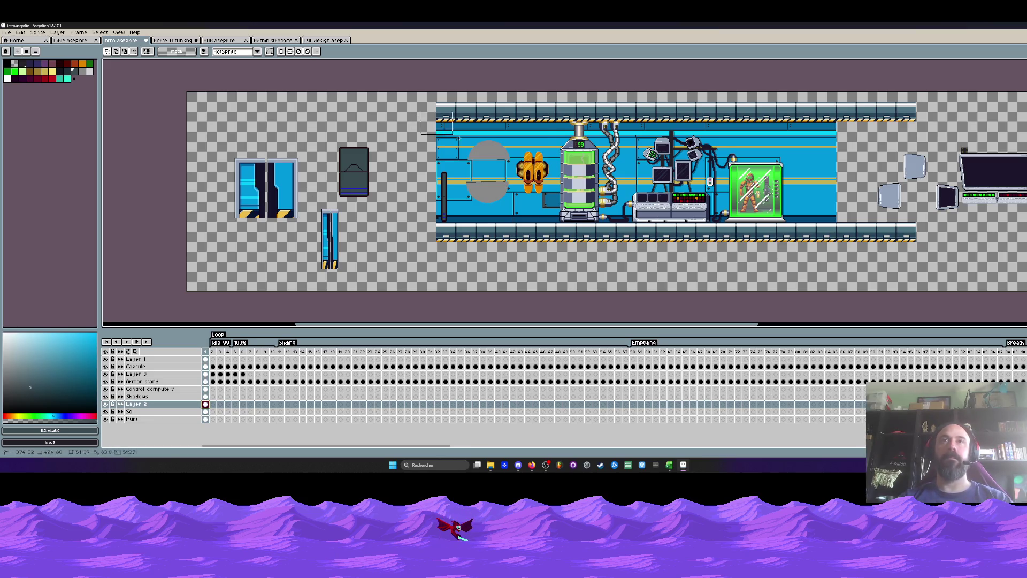
drag(420, 110, 551, 236)
key(Delete)
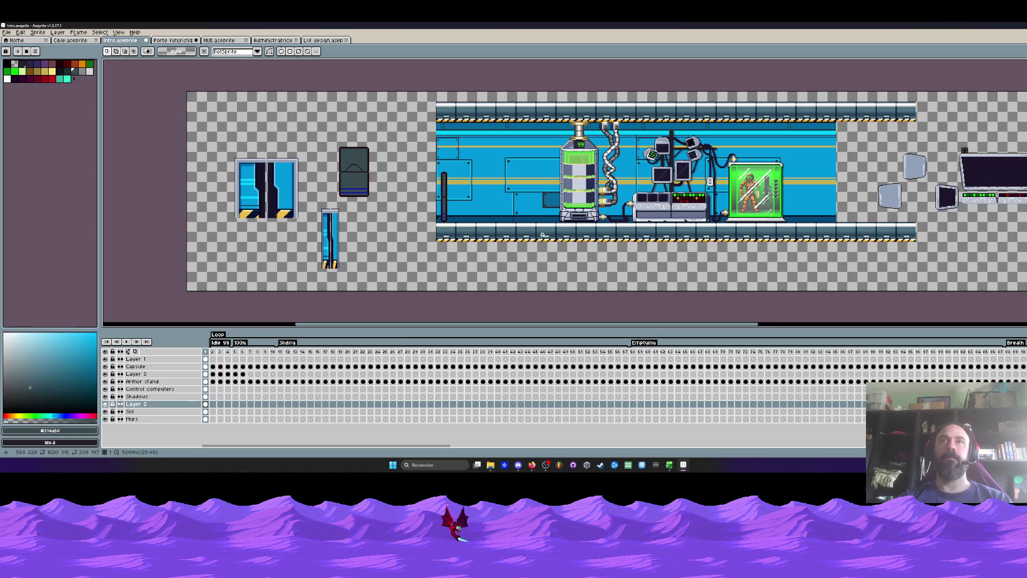
click(327, 40)
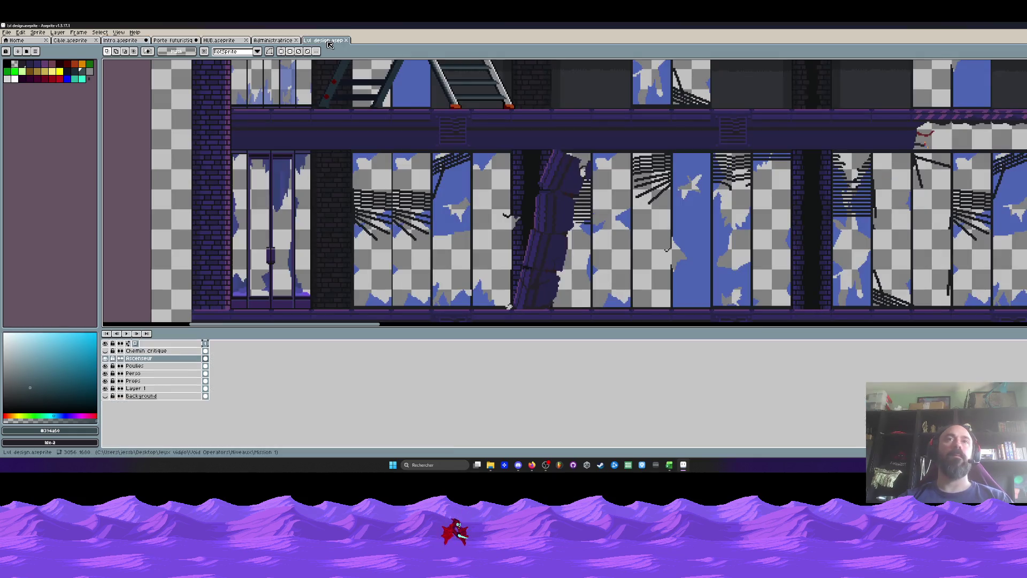
Select frames 1–43 of the Administratrice Flattened layer, then return to the Intro scene.
click(273, 40)
click(521, 359)
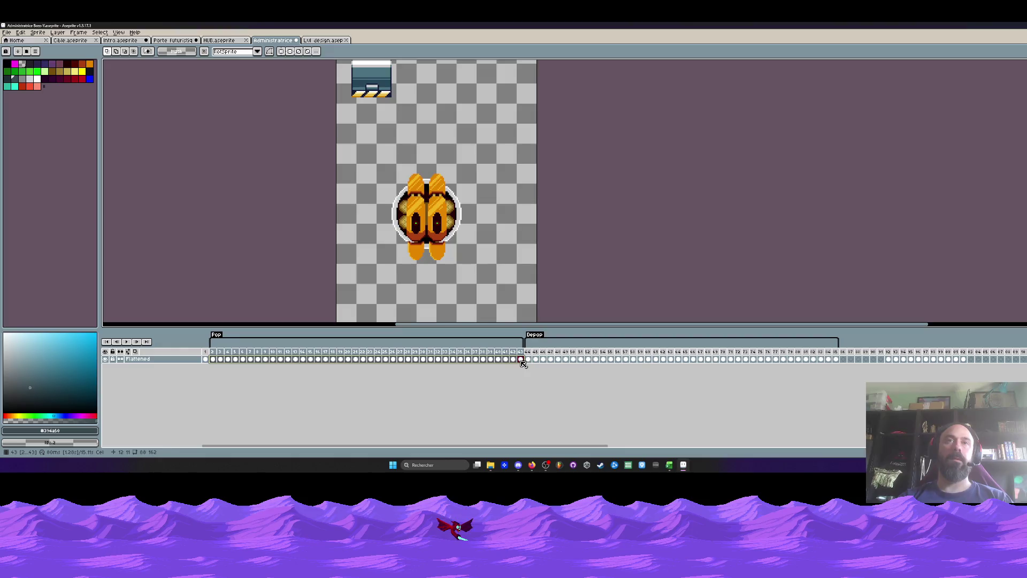
drag(522, 360, 206, 360)
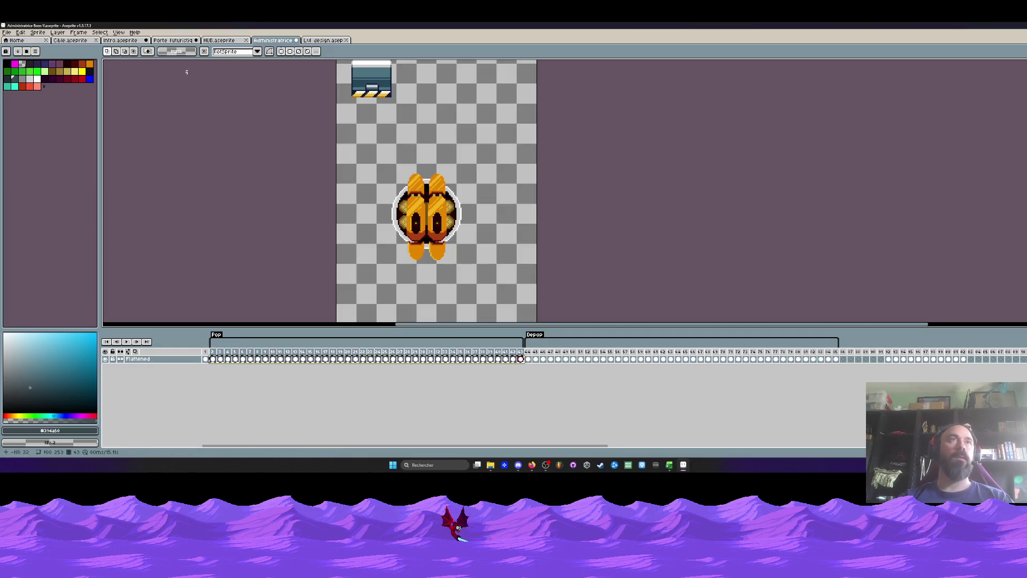
click(223, 41)
click(328, 40)
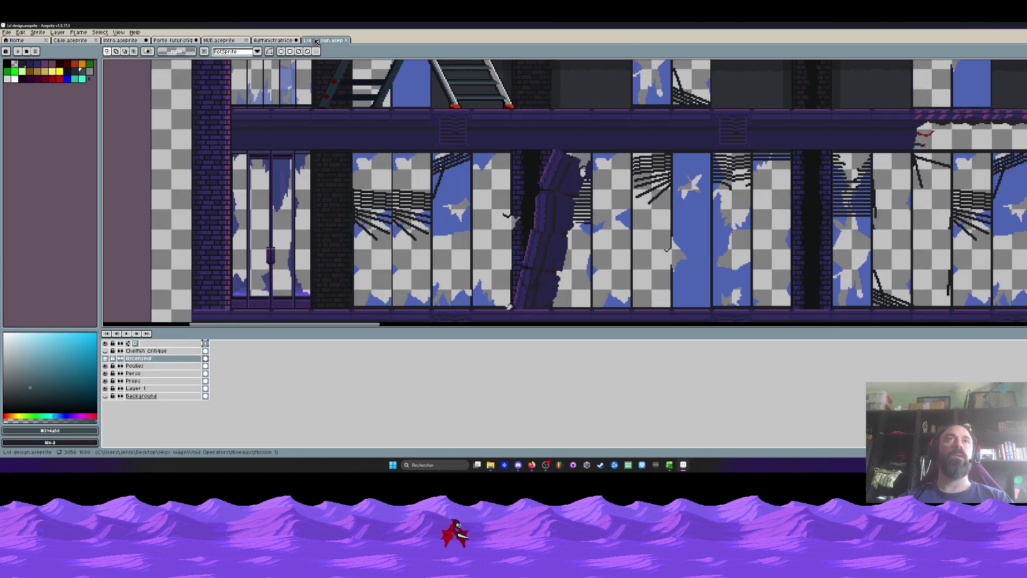
click(121, 41)
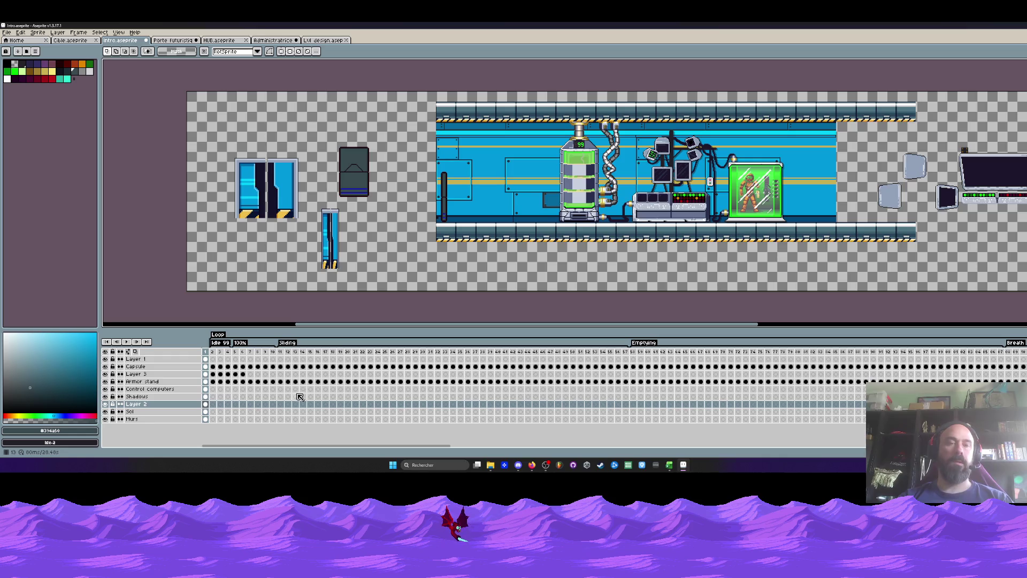
Add a new layer and select the porthole cels across frames 2 to 43.
key(shift+n)
click(213, 405)
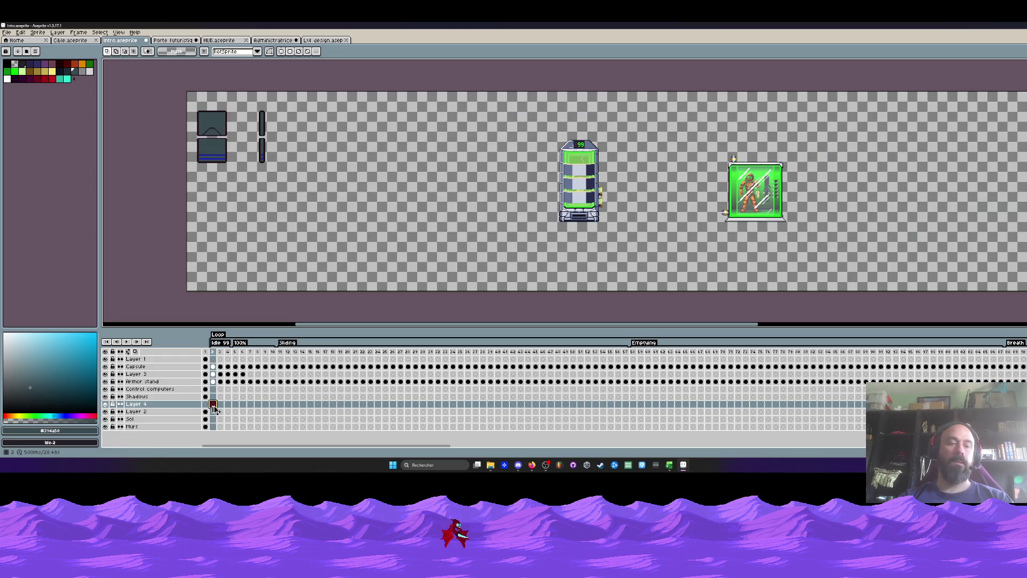
drag(214, 409, 523, 408)
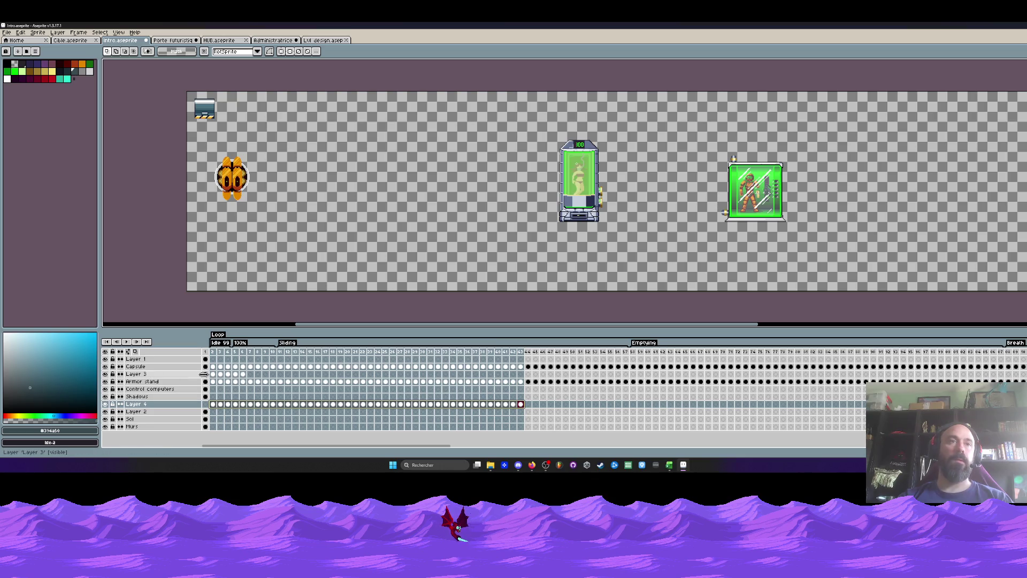
click(212, 352)
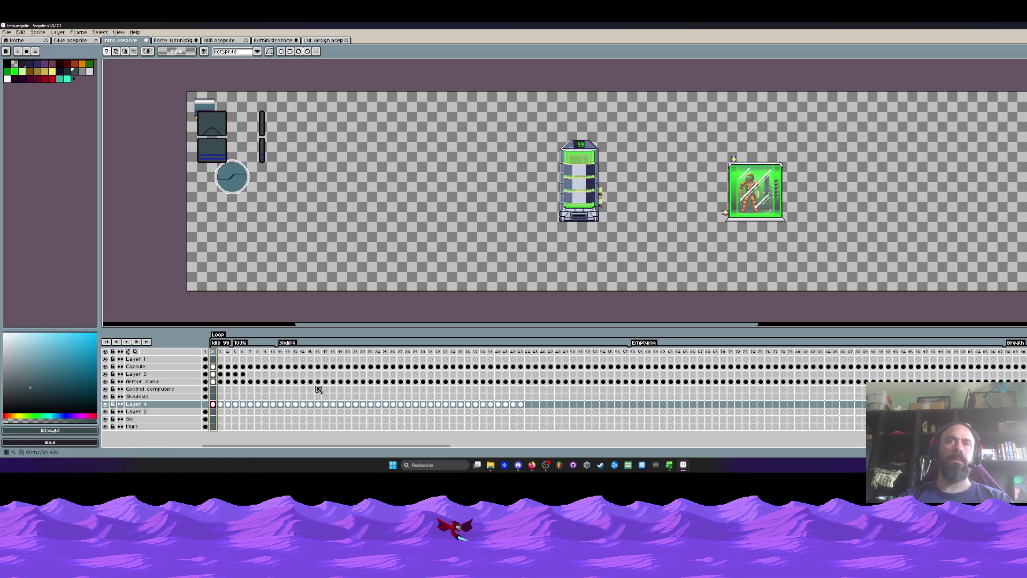
click(206, 427)
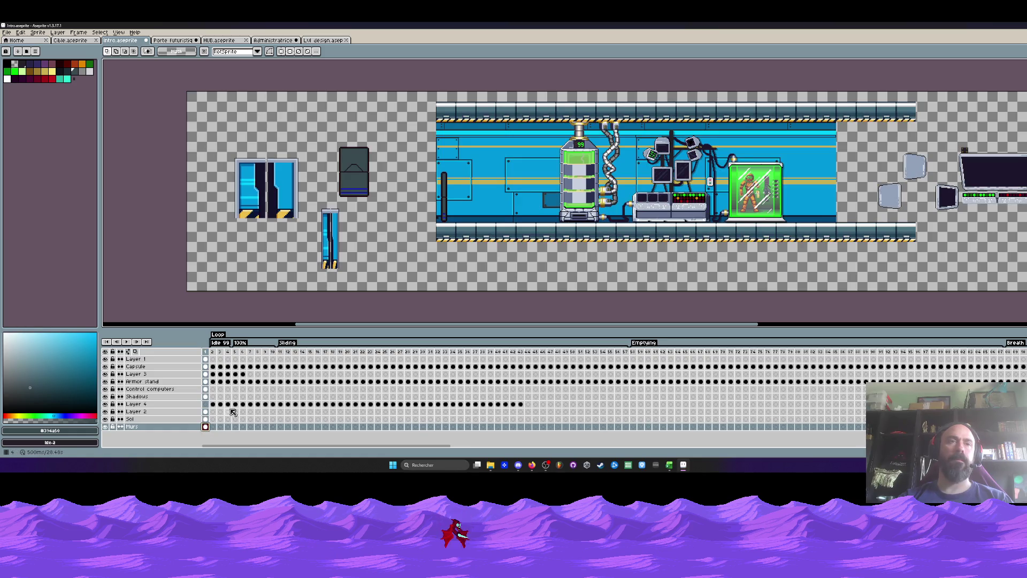
drag(522, 407, 206, 405)
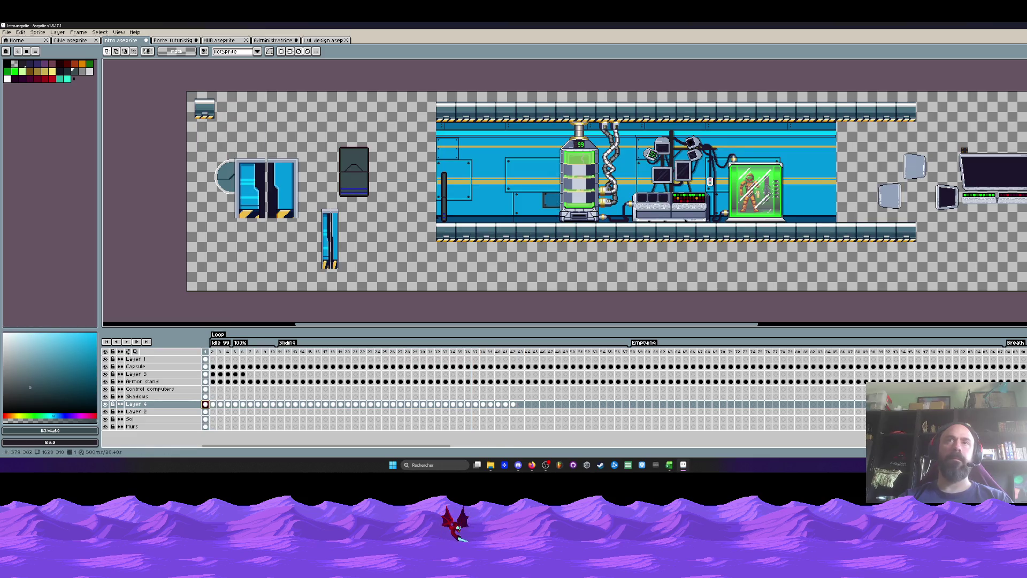
scroll(408, 252, down, 3)
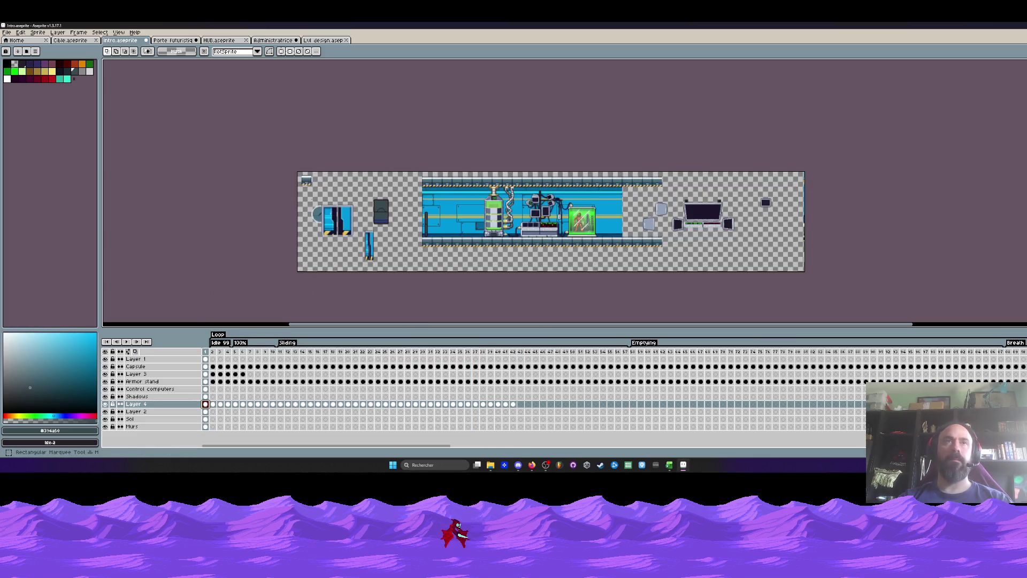
scroll(408, 253, up, 1)
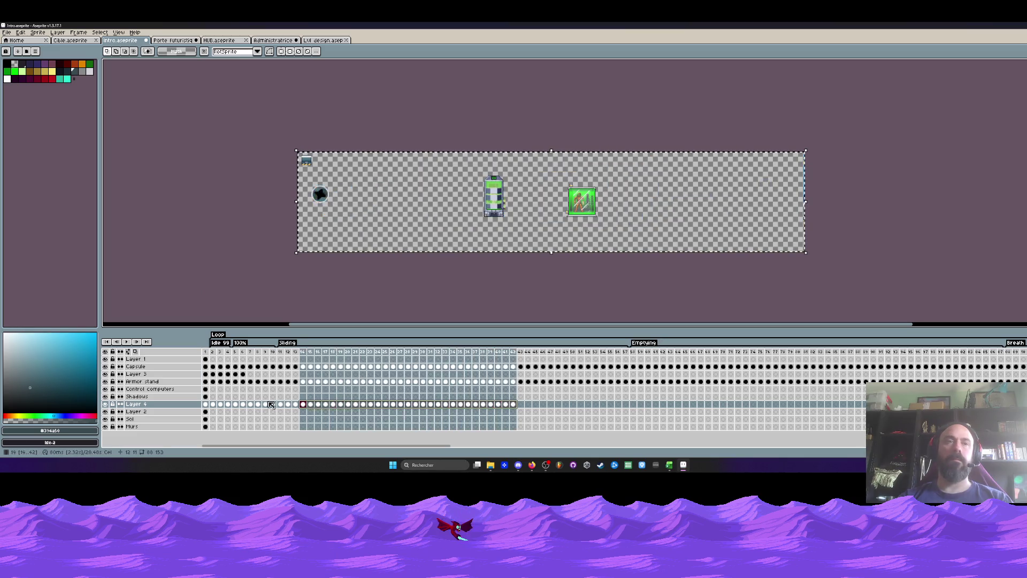
Select frames 1–42 on all layers and drag the round porthole into the lab wall.
drag(513, 426, 205, 359)
scroll(329, 185, up, 3)
mouse_move(420, 218)
mouse_down()
mouse_move(561, 204)
mouse_move(550, 230)
mouse_move(590, 235)
mouse_up()
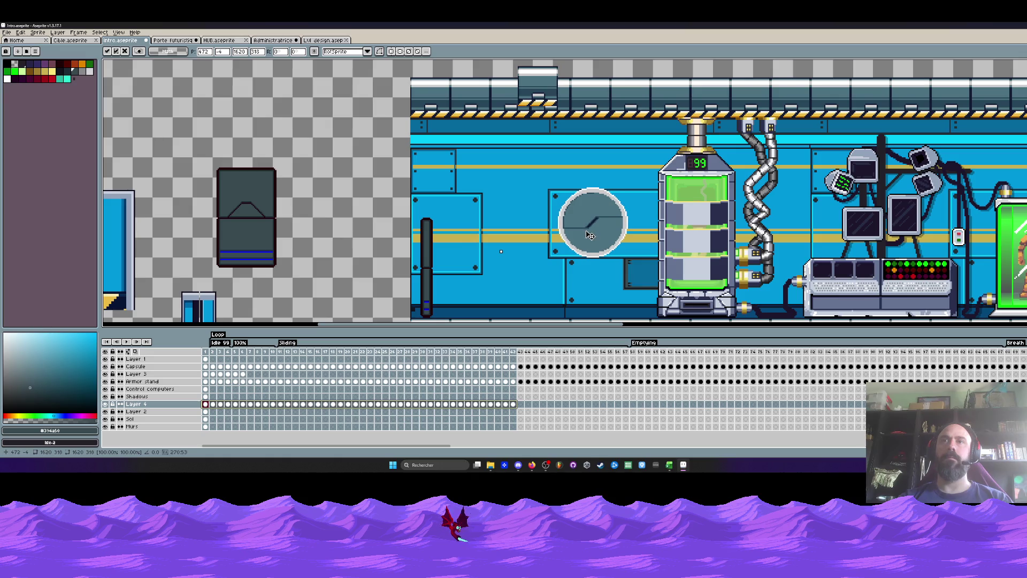
scroll(591, 235, down, 3)
scroll(593, 234, up, 3)
Fine-tune the porthole just left of the green capsule and apply its position.
drag(463, 230, 372, 251)
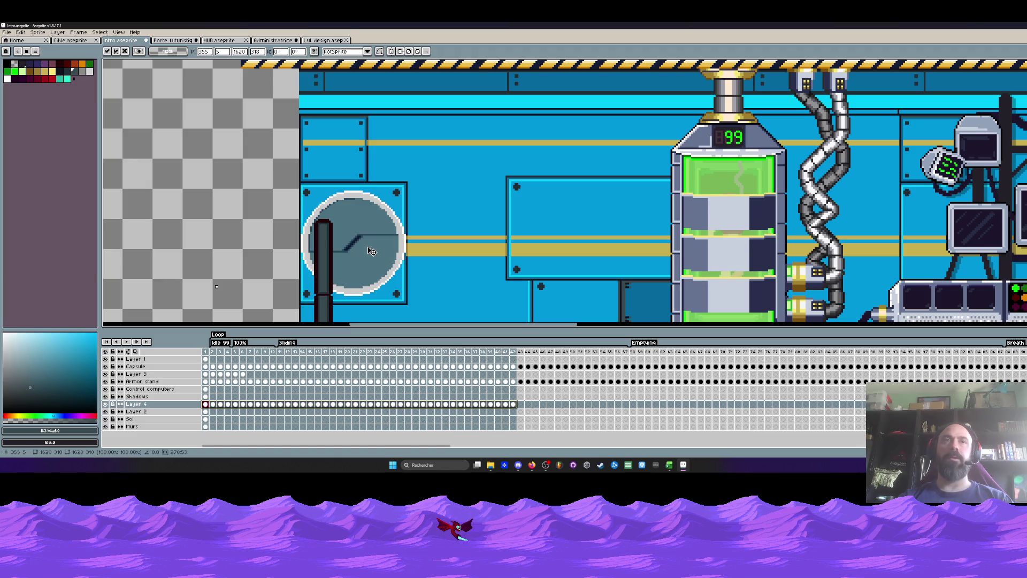
scroll(371, 251, down, 3)
scroll(377, 229, up, 2)
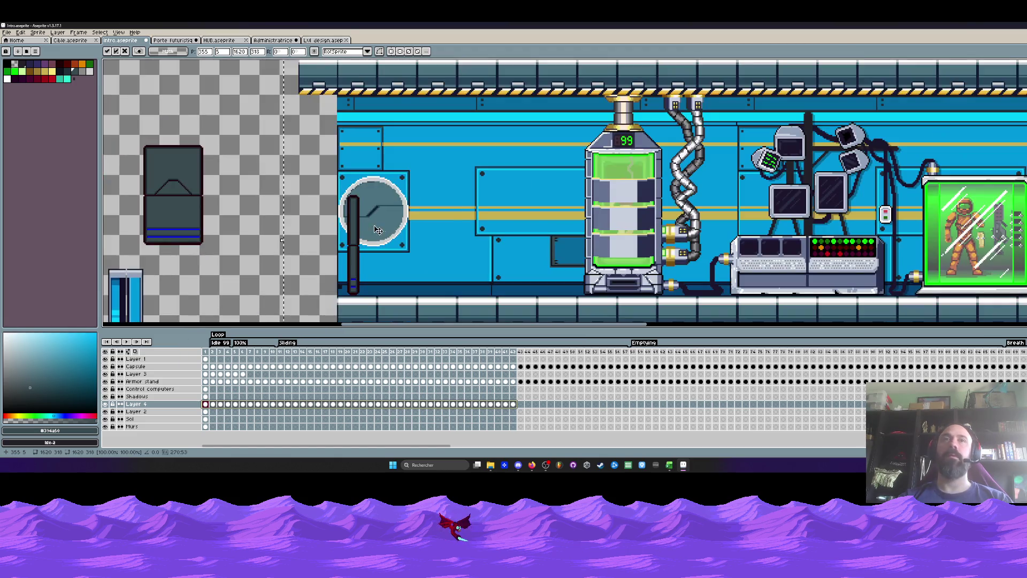
drag(377, 229, 448, 212)
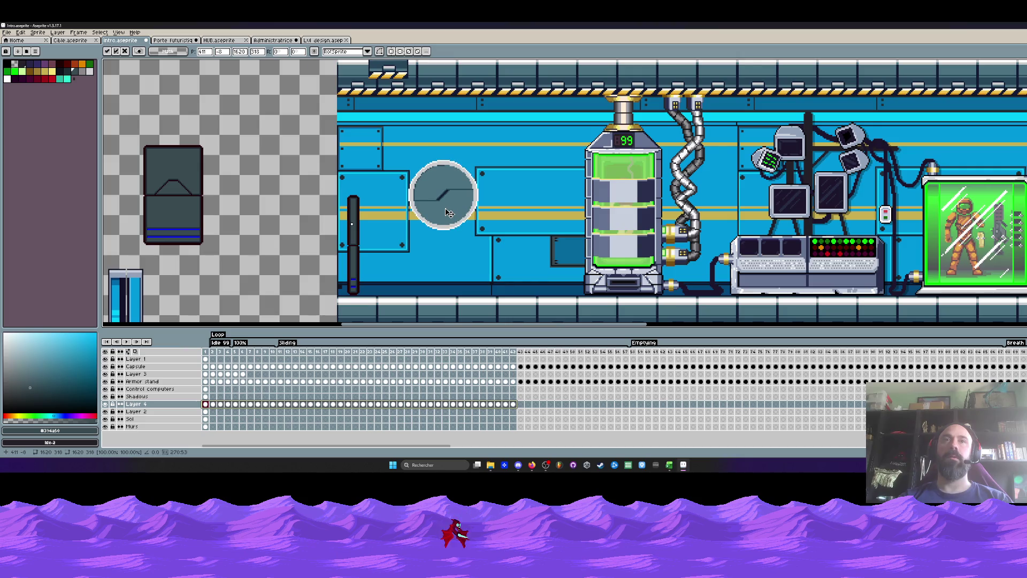
scroll(448, 211, down, 3)
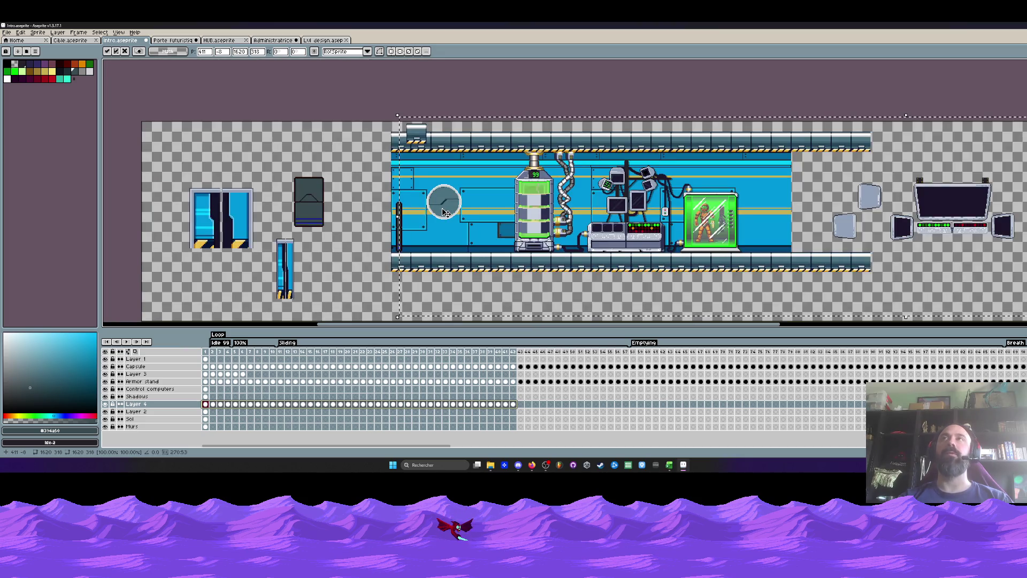
scroll(443, 212, up, 3)
mouse_move(443, 212)
mouse_down()
mouse_move(509, 213)
mouse_move(475, 208)
mouse_up()
scroll(507, 212, down, 2)
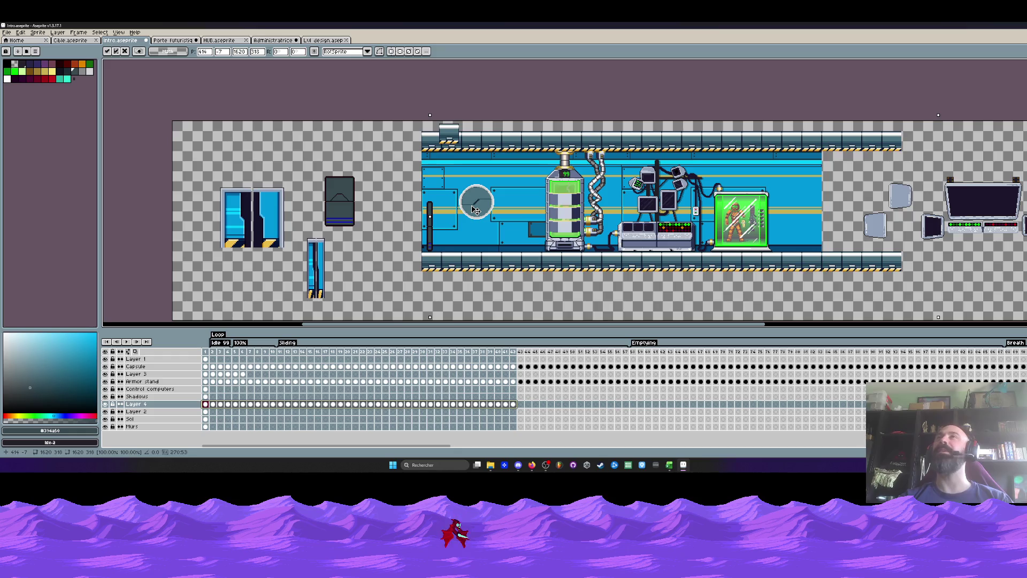
scroll(476, 209, up, 1)
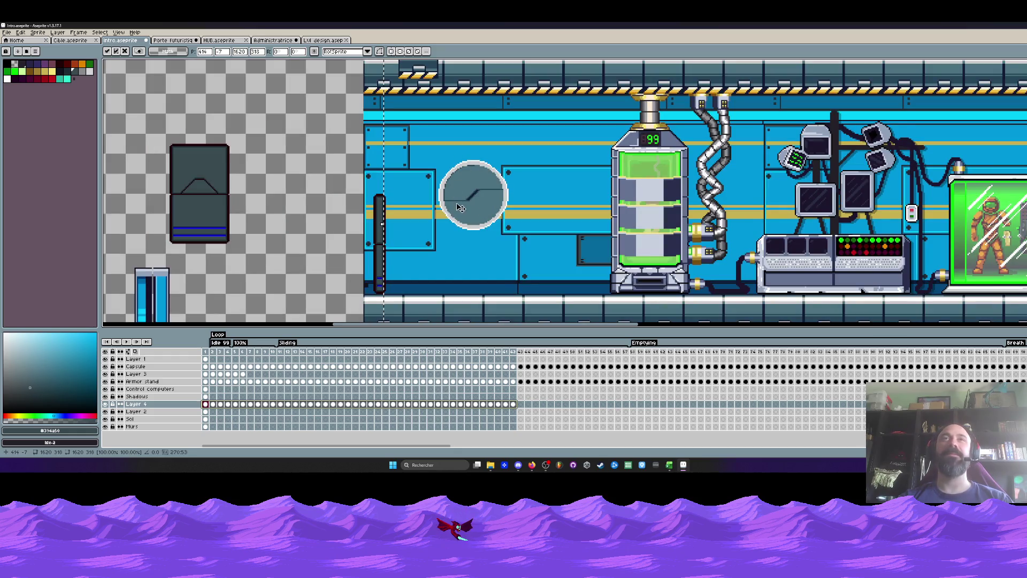
key(Return)
scroll(434, 164, down, 1)
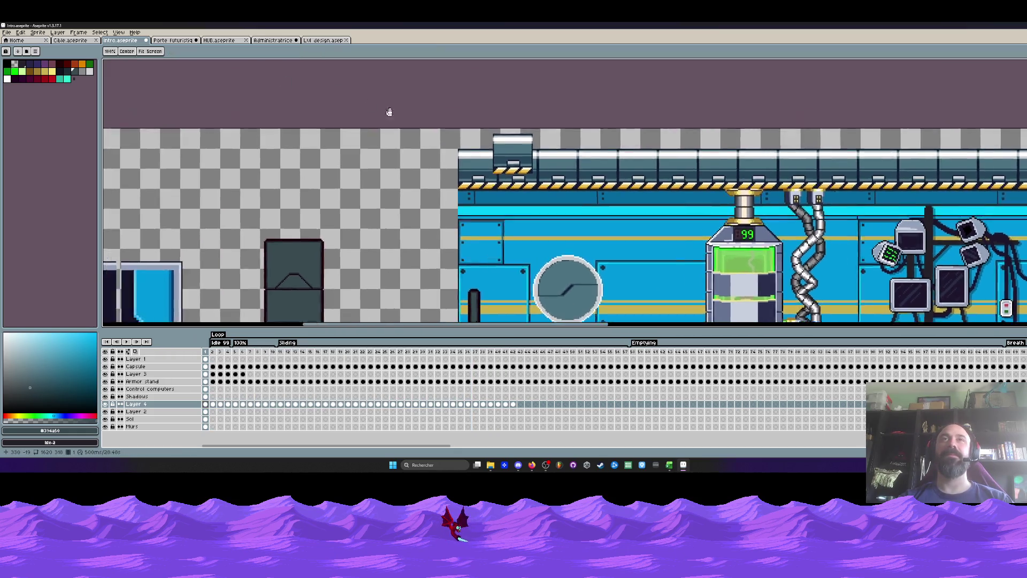
scroll(359, 104, down, 1)
drag(349, 110, 499, 162)
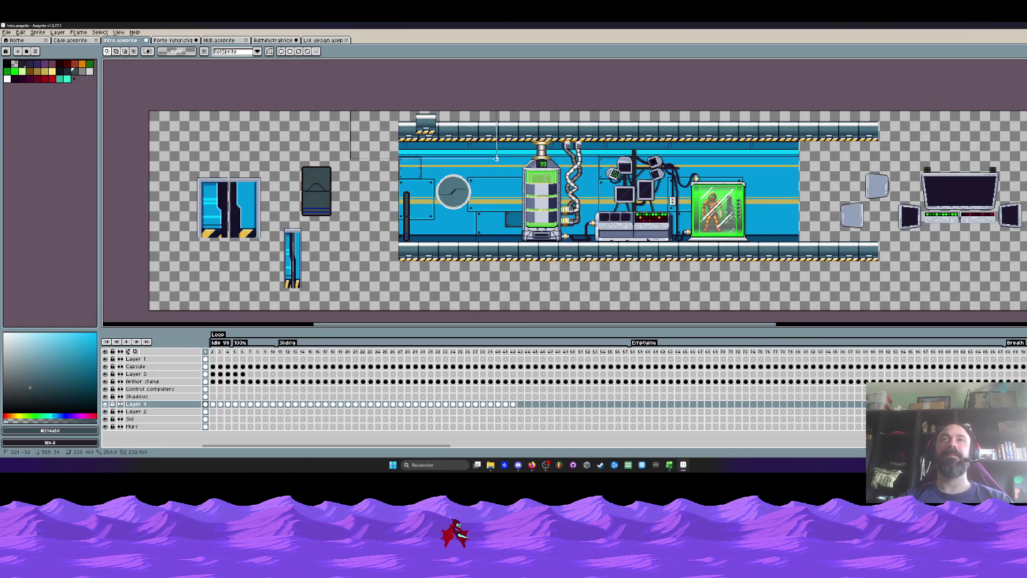
drag(513, 404, 205, 403)
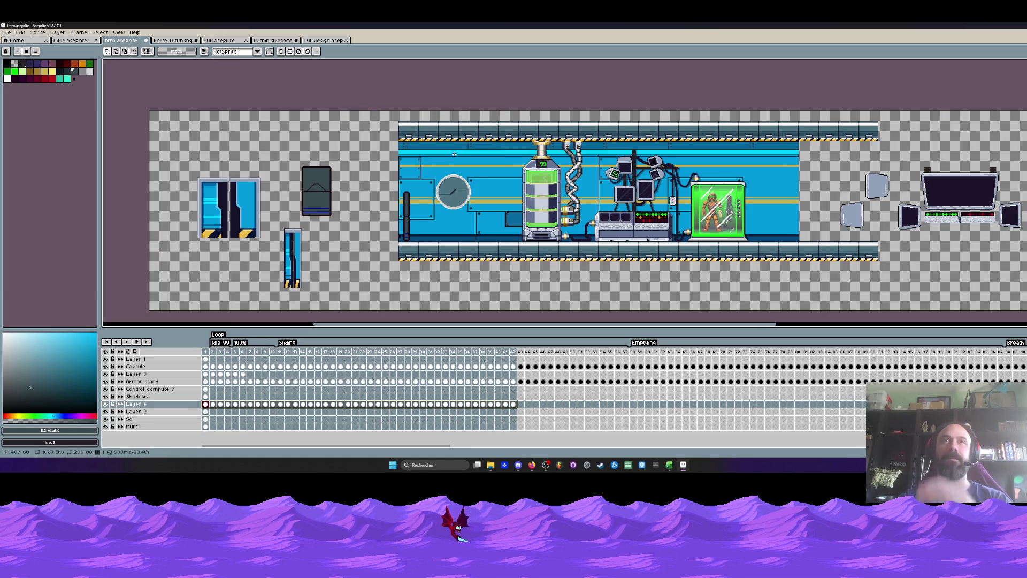
scroll(508, 168, up, 2)
scroll(507, 168, down, 2)
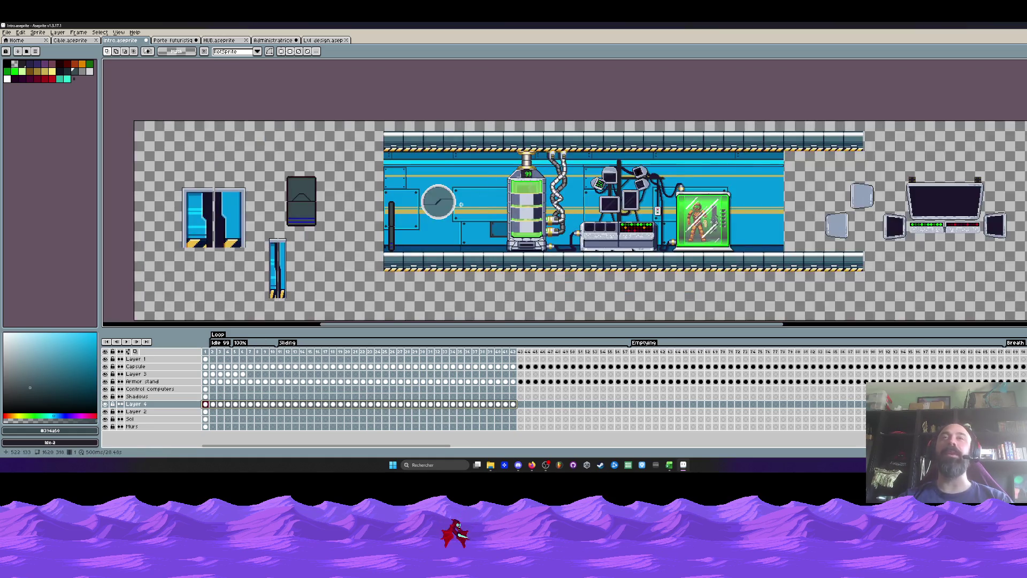
scroll(460, 204, up, 2)
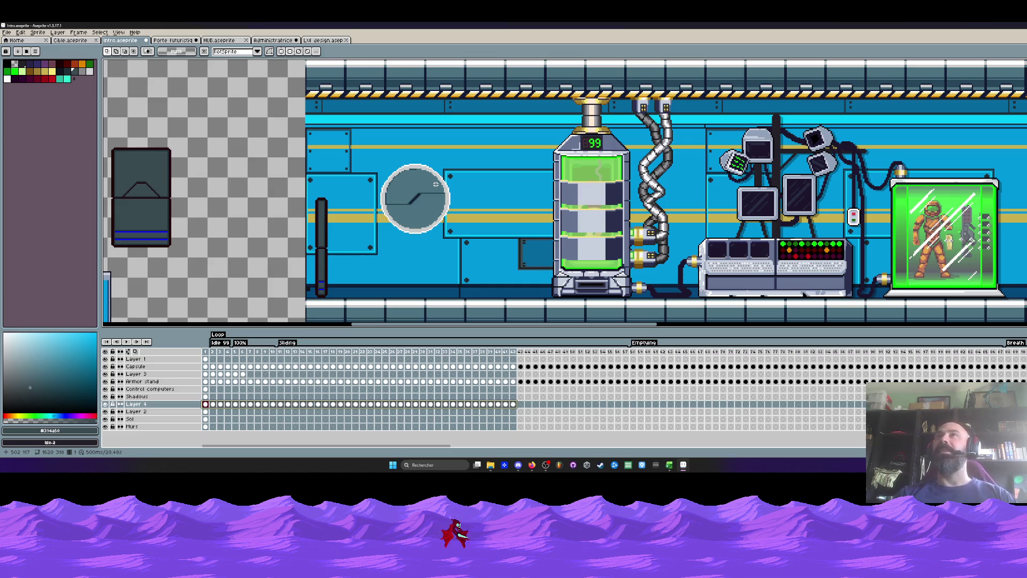
scroll(434, 183, up, 1)
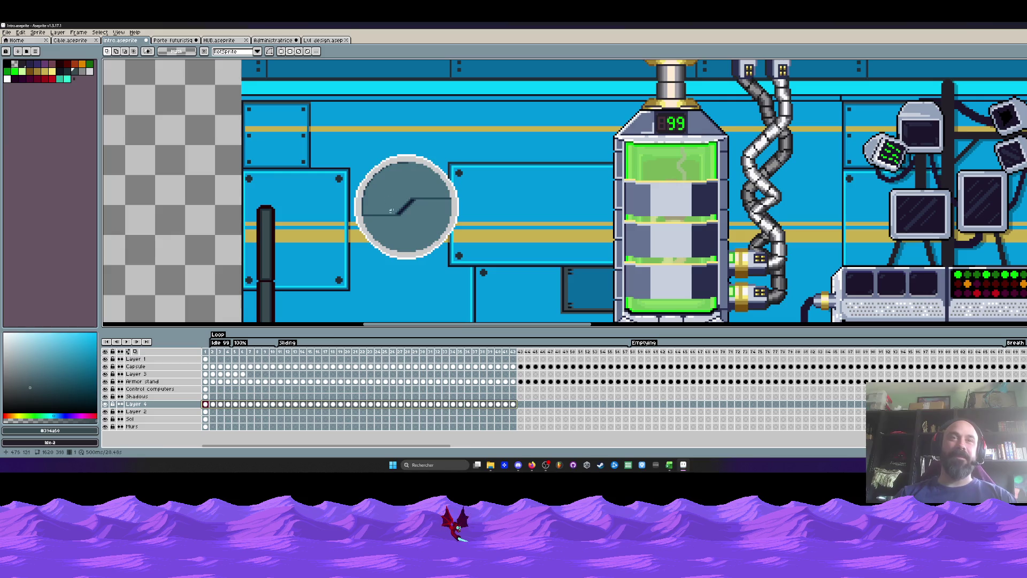
click(211, 355)
key(Return)
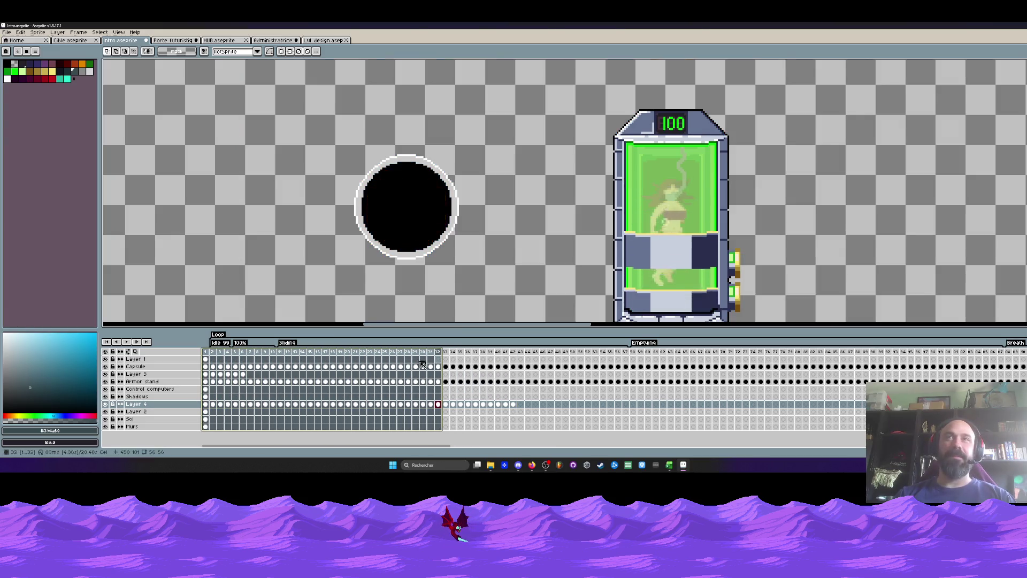
key(Return)
key(minus)
key(minus)
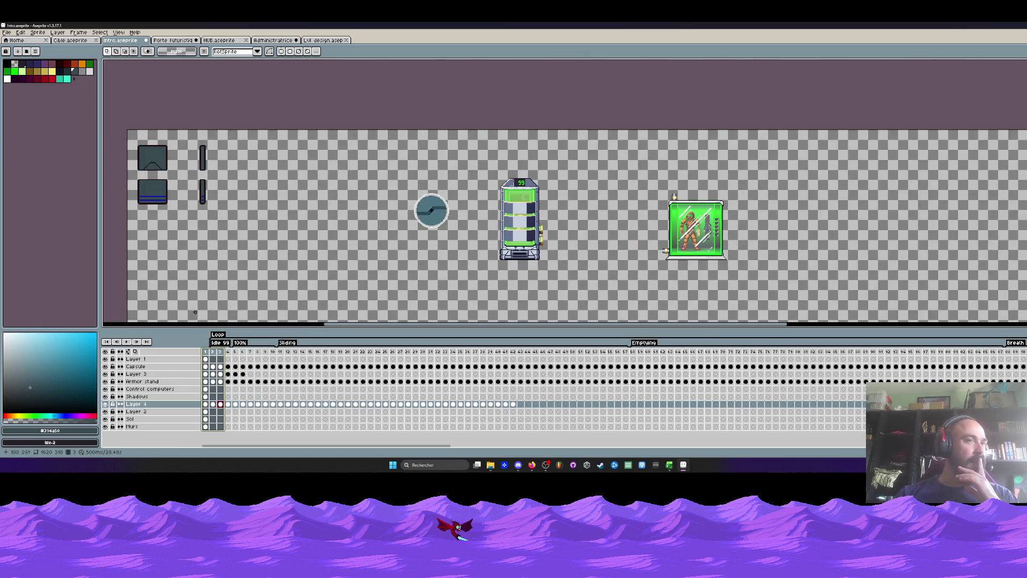
click(205, 351)
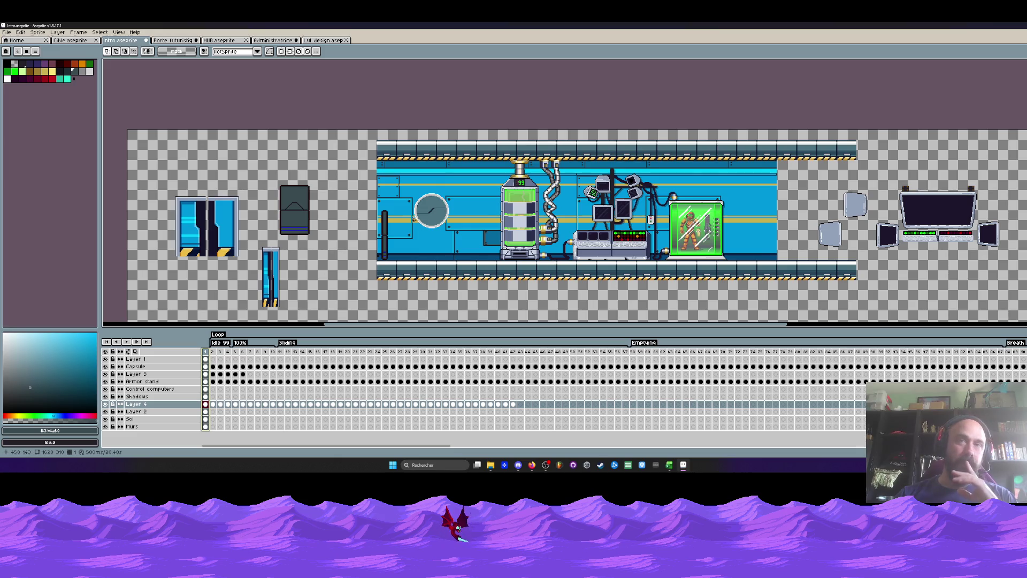
scroll(414, 220, up, 1)
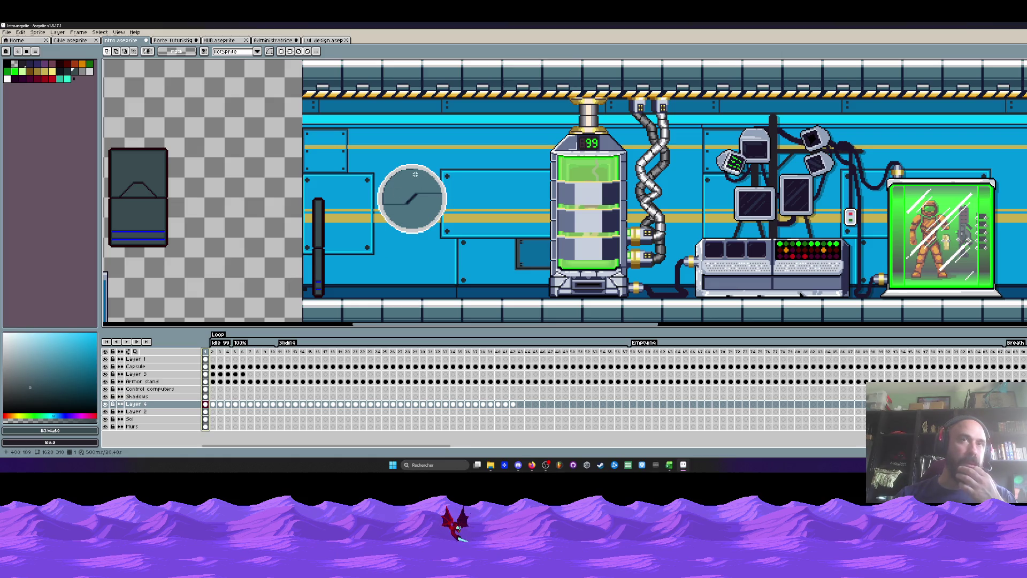
scroll(414, 222, down, 1)
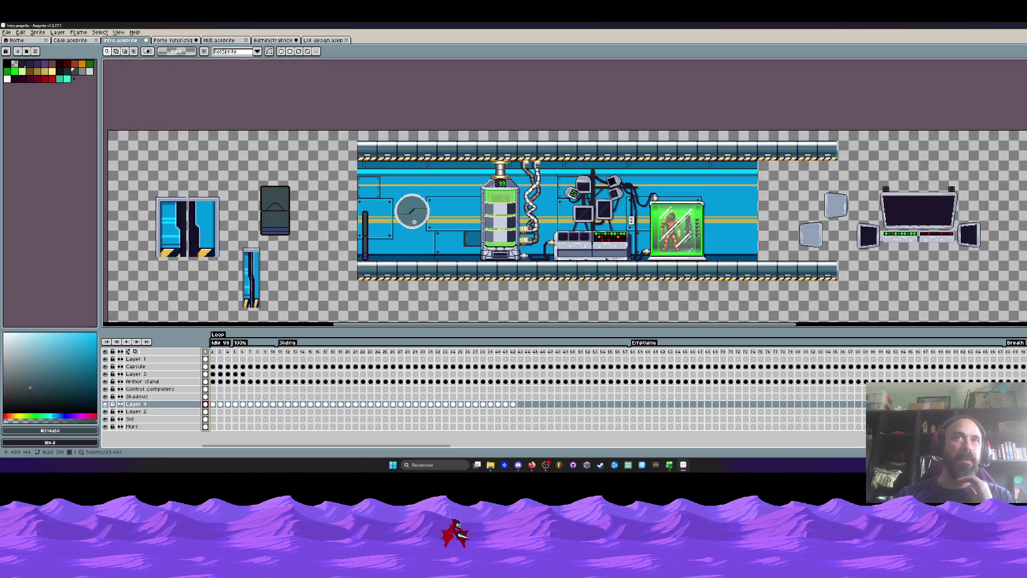
scroll(414, 227, up, 1)
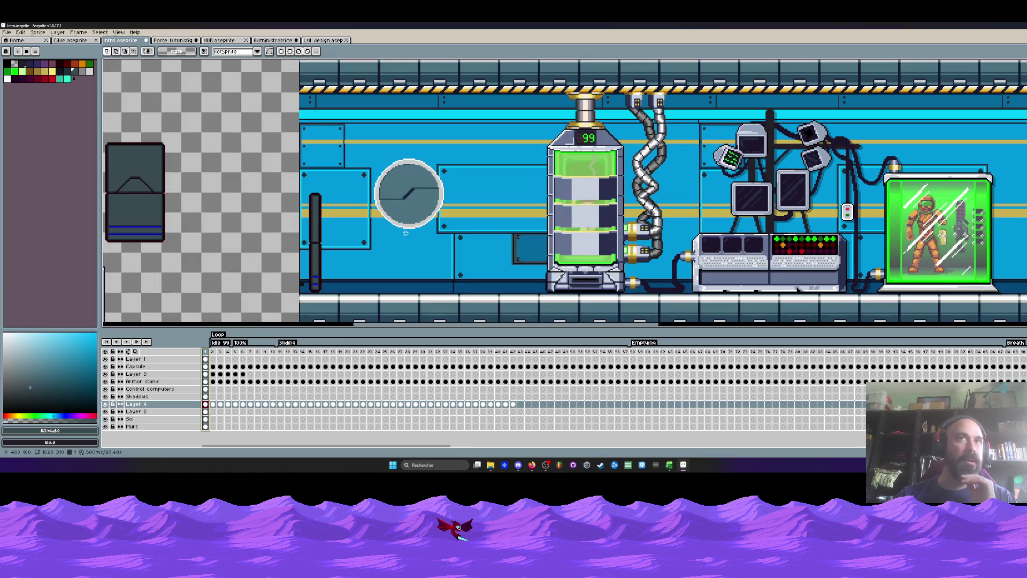
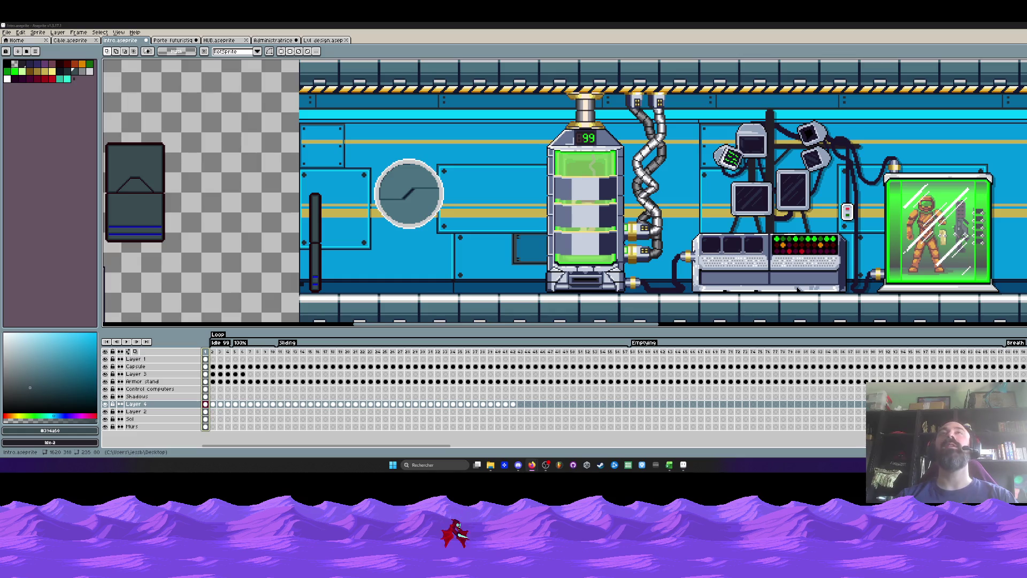
Zoom and pan around the lab scene to find the grey-blue pixels.
scroll(402, 121, down, 4)
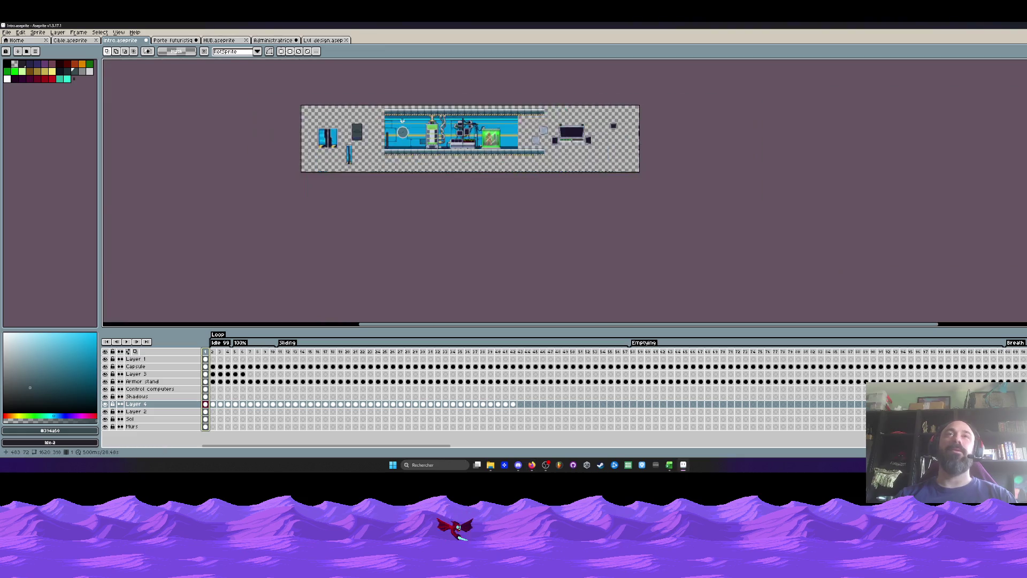
scroll(402, 121, up, 3)
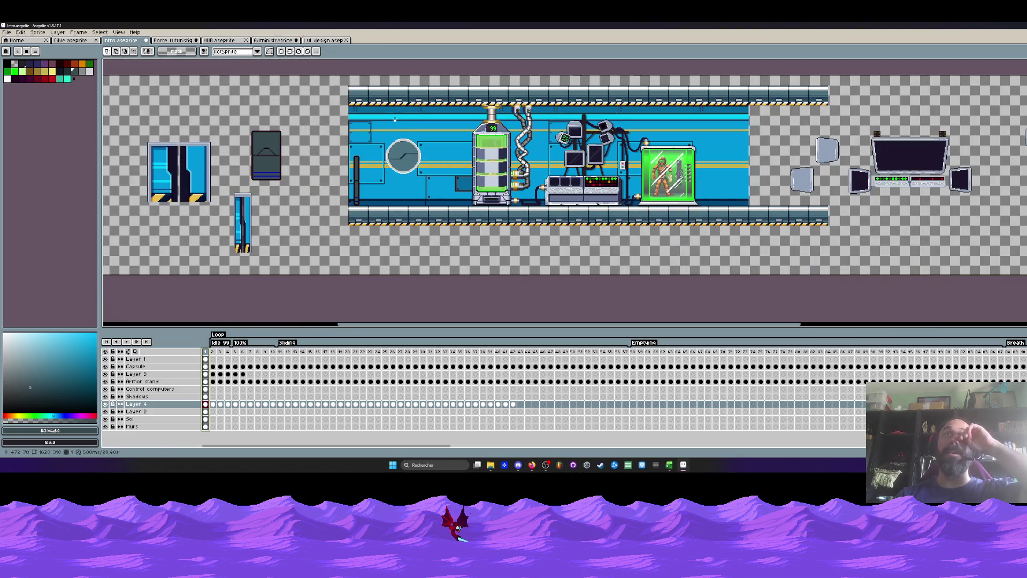
scroll(396, 120, up, 1)
scroll(395, 120, down, 1)
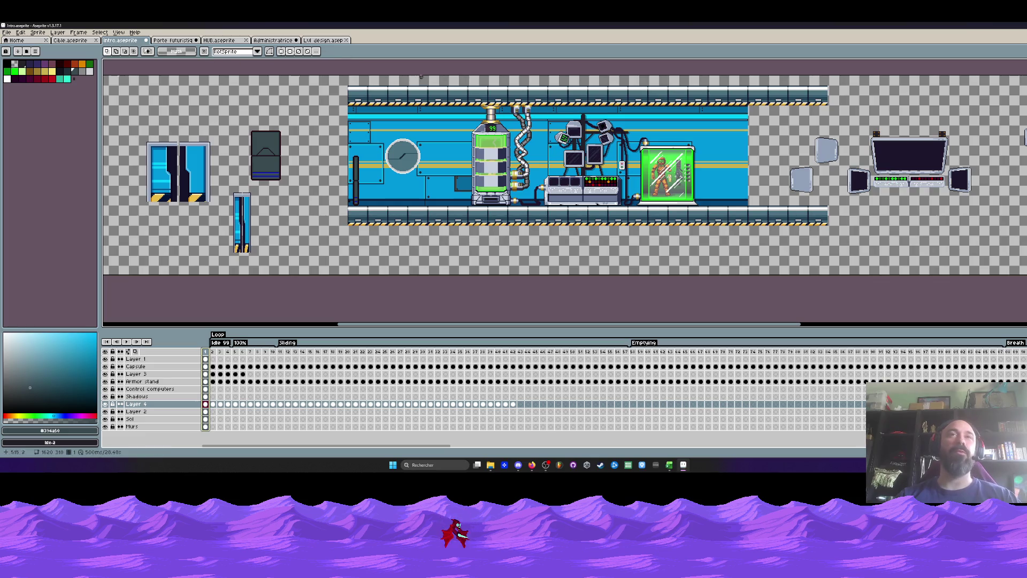
scroll(387, 91, up, 1)
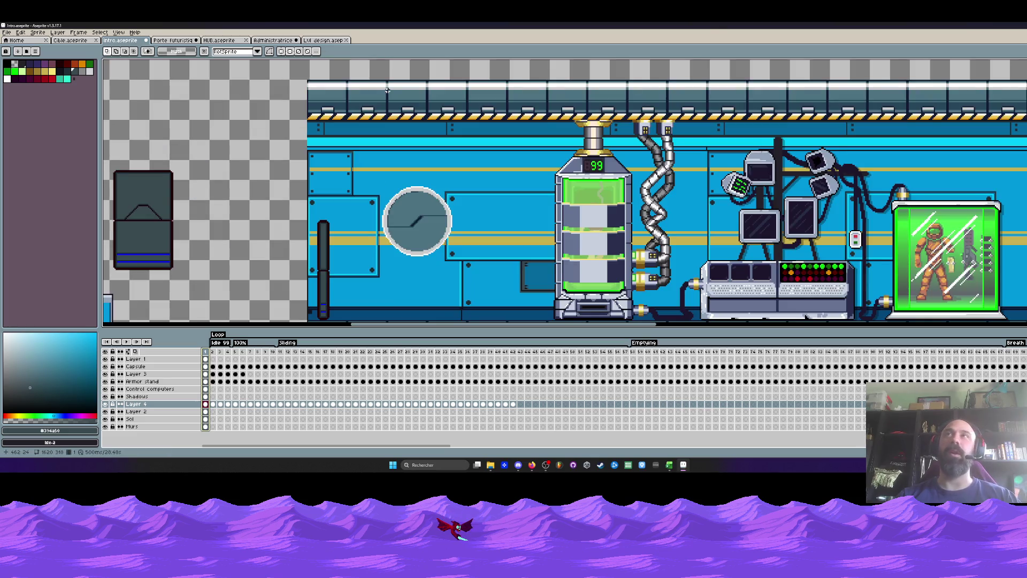
drag(388, 91, 353, 113)
scroll(353, 114, down, 1)
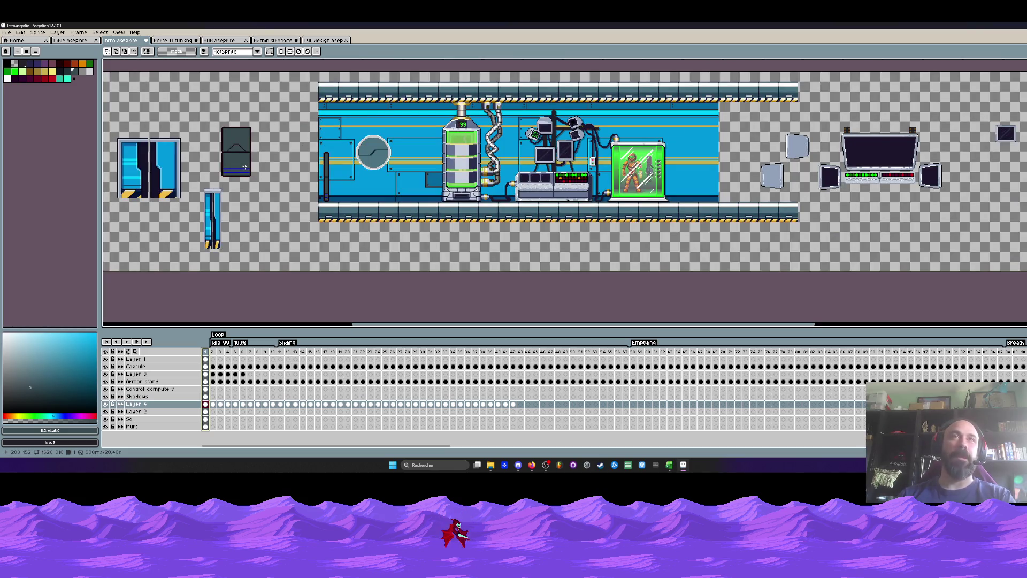
scroll(245, 168, up, 1)
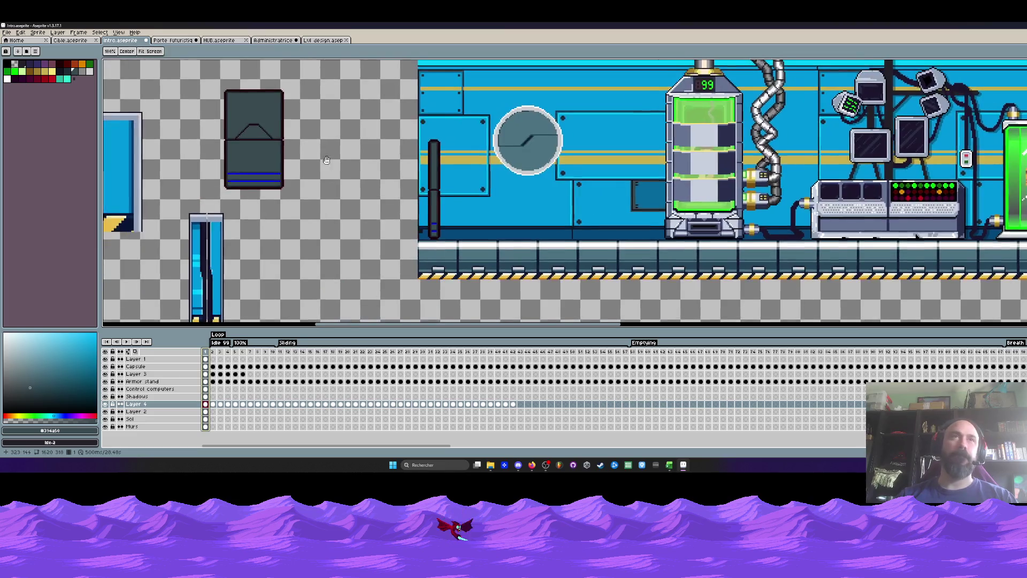
scroll(334, 161, down, 1)
drag(284, 159, 345, 167)
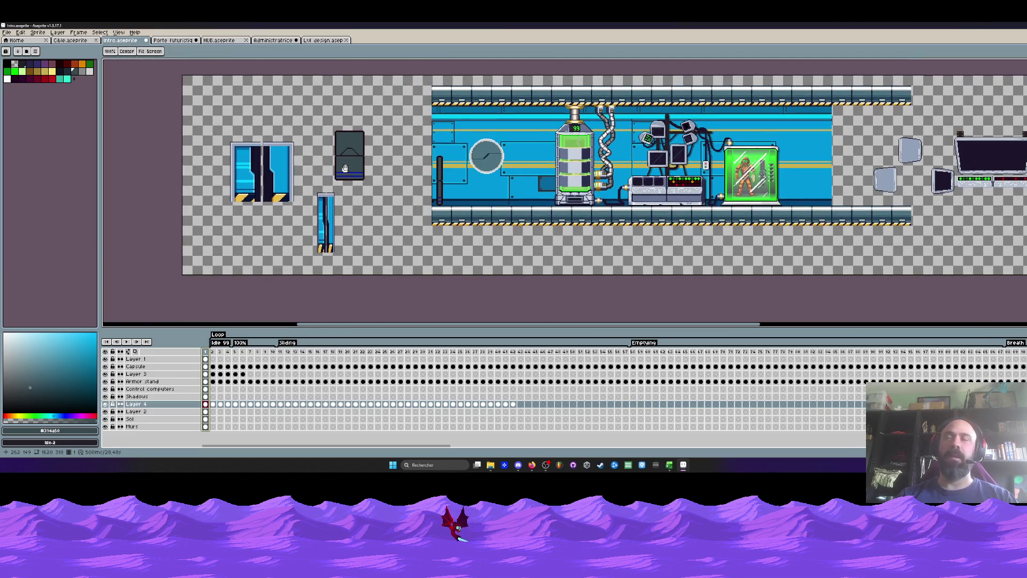
key(m)
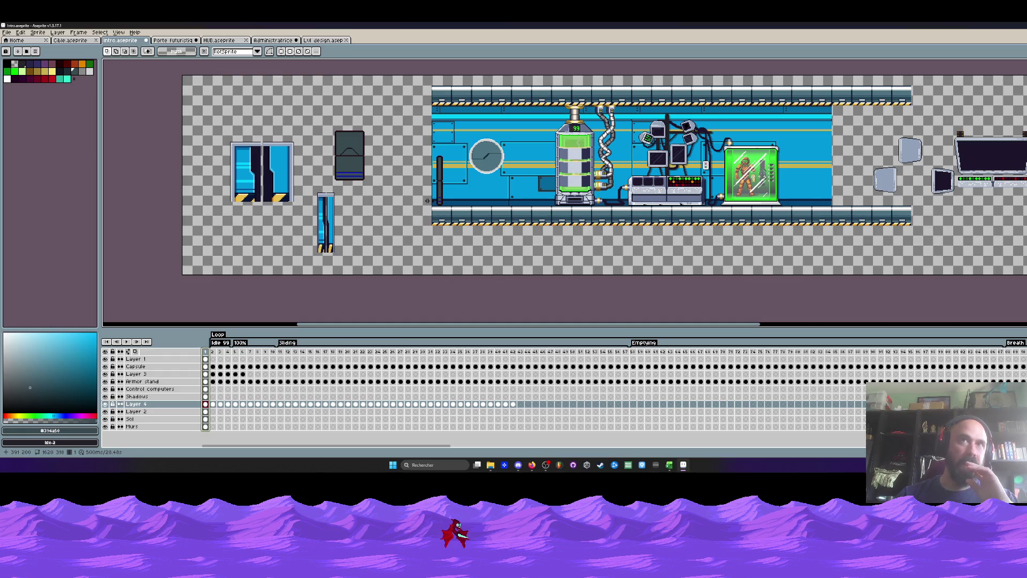
scroll(442, 180, up, 1)
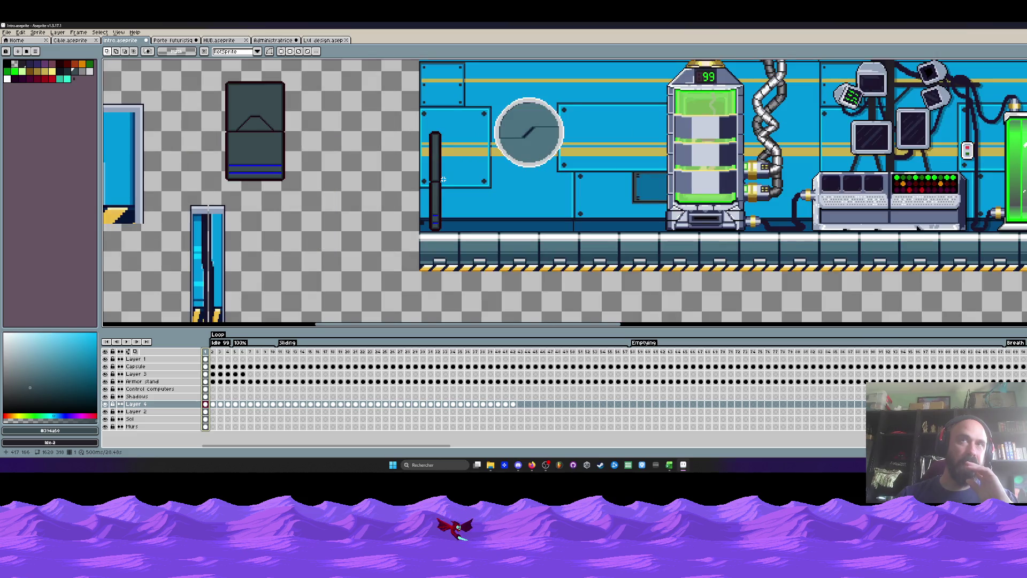
scroll(442, 180, down, 1)
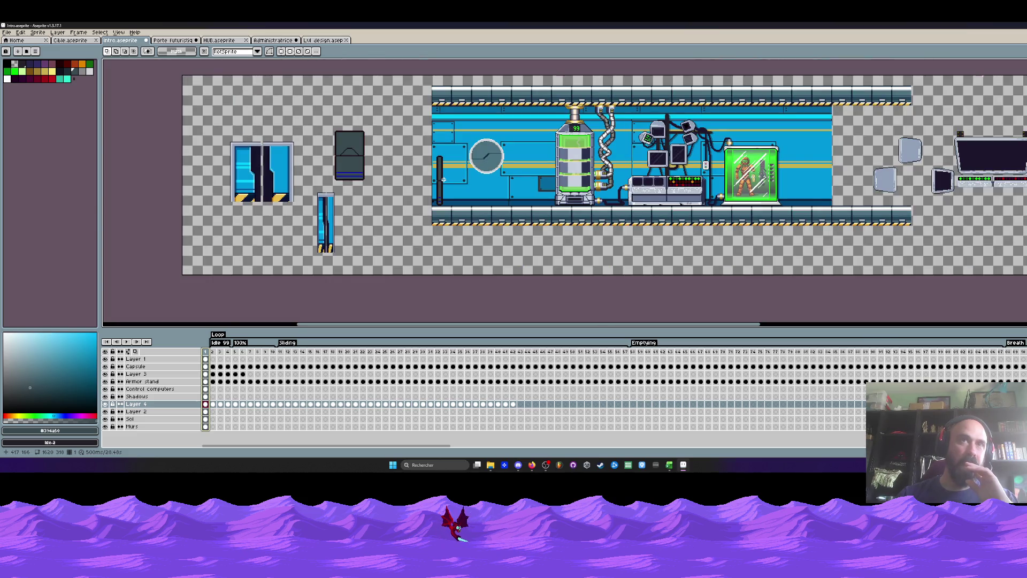
scroll(369, 201, up, 1)
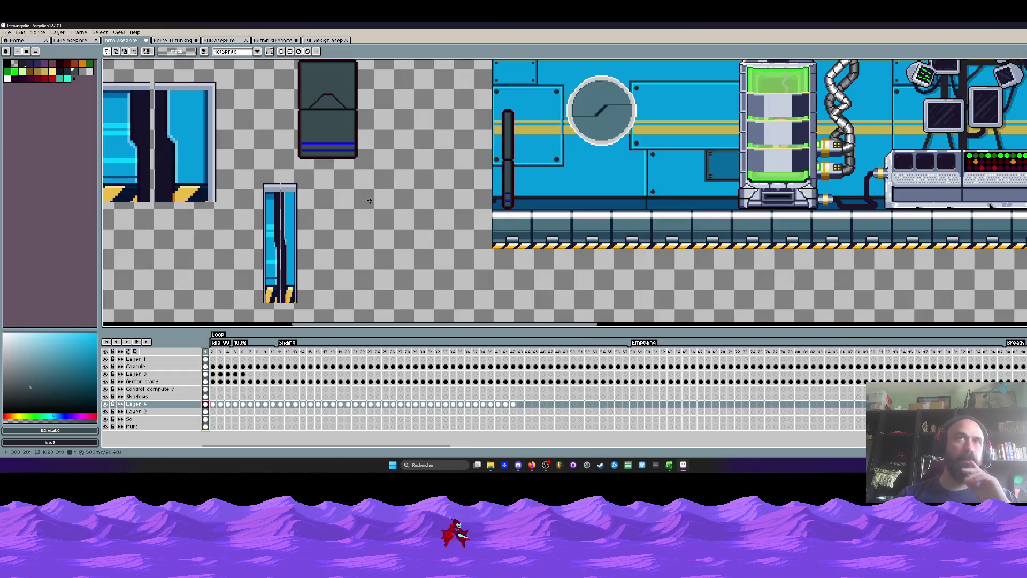
scroll(368, 200, down, 2)
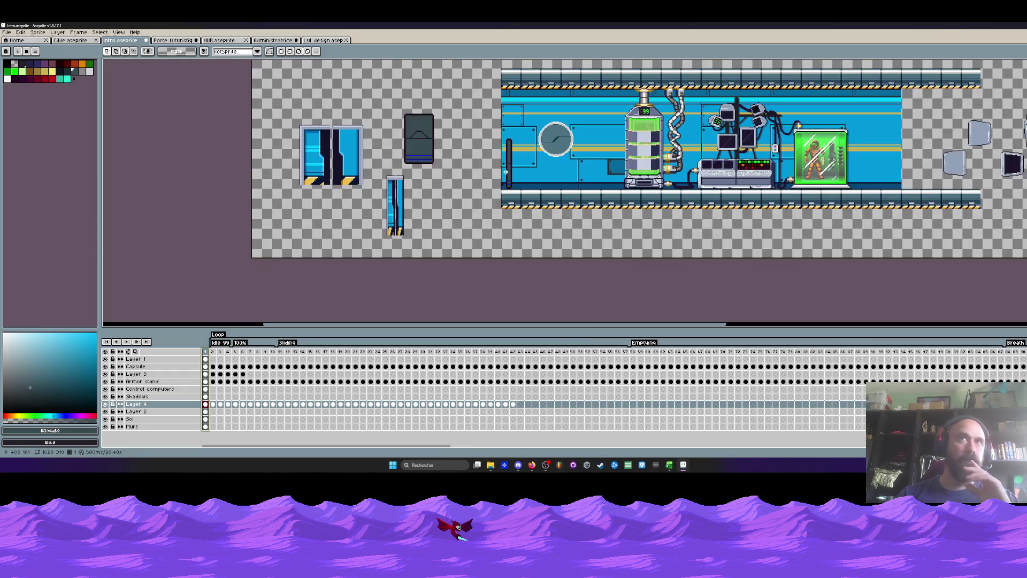
scroll(459, 179, up, 1)
scroll(459, 179, up, 1)
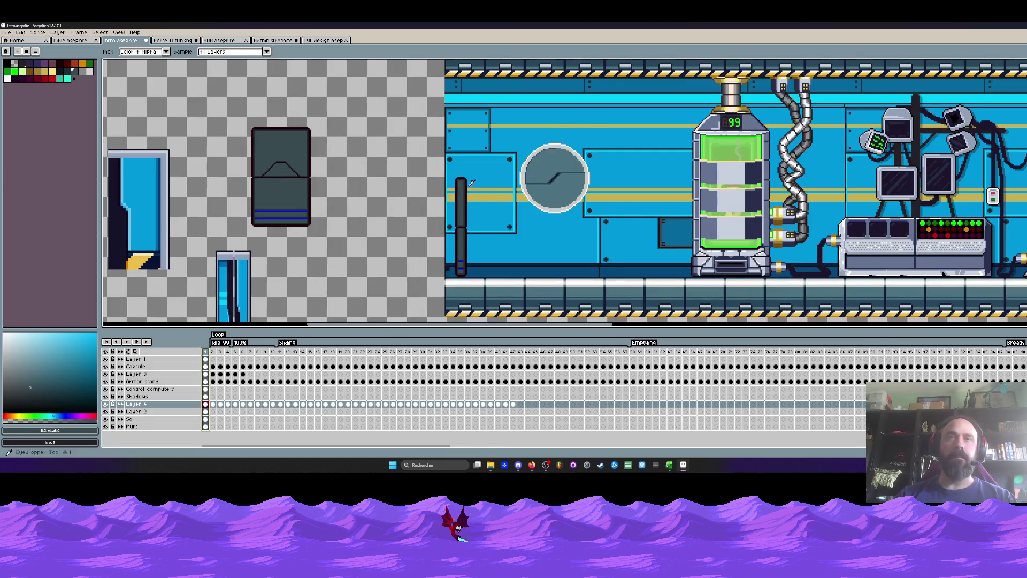
Pick grey-blue #4c727f with the Eyedropper, test a Paint Bucket fill, then undo it.
key(i)
scroll(459, 179, up, 1)
scroll(511, 182, down, 3)
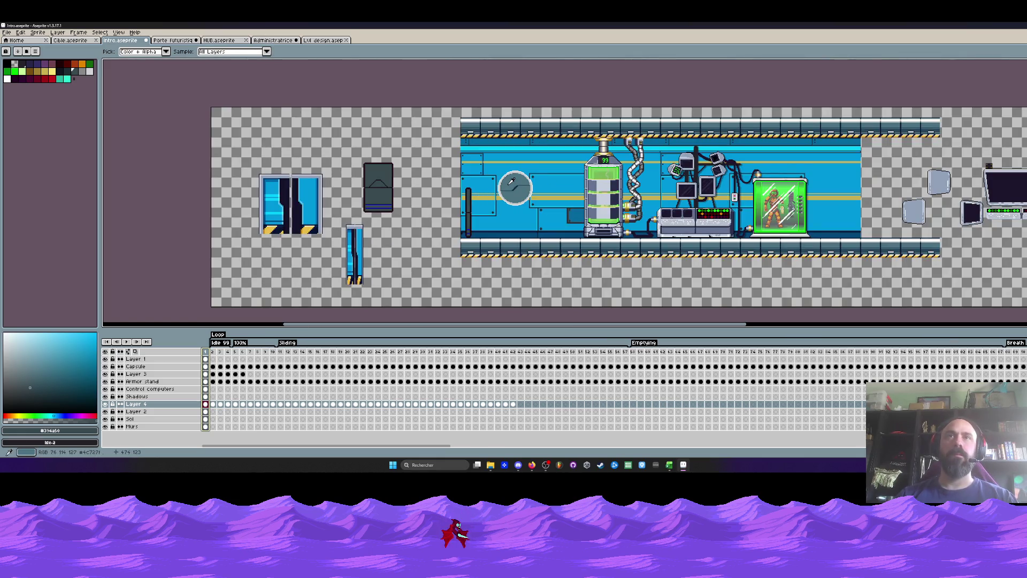
click(511, 181)
scroll(467, 219, up, 2)
key(g)
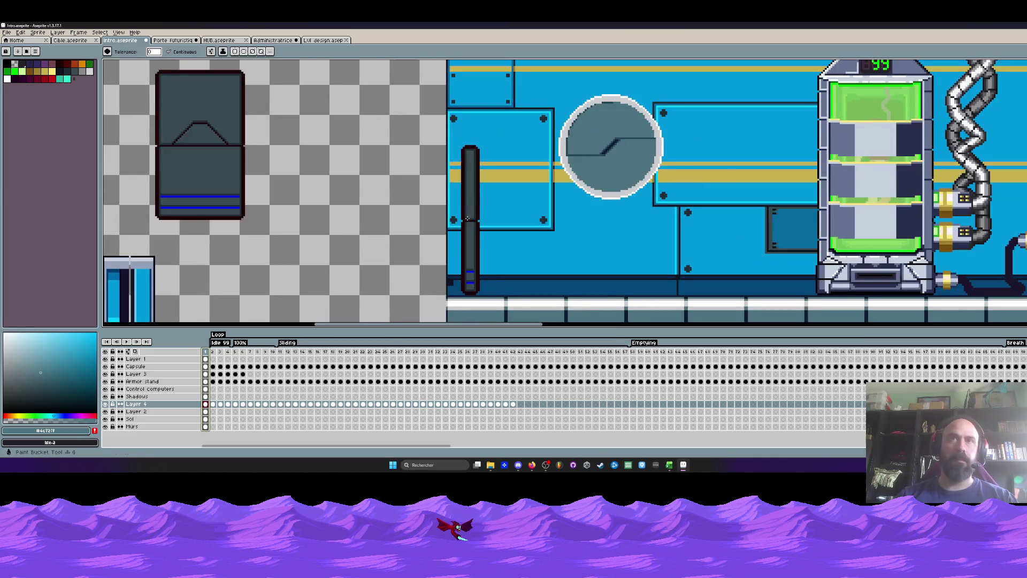
click(467, 218)
key(ctrl+z)
scroll(388, 199, down, 1)
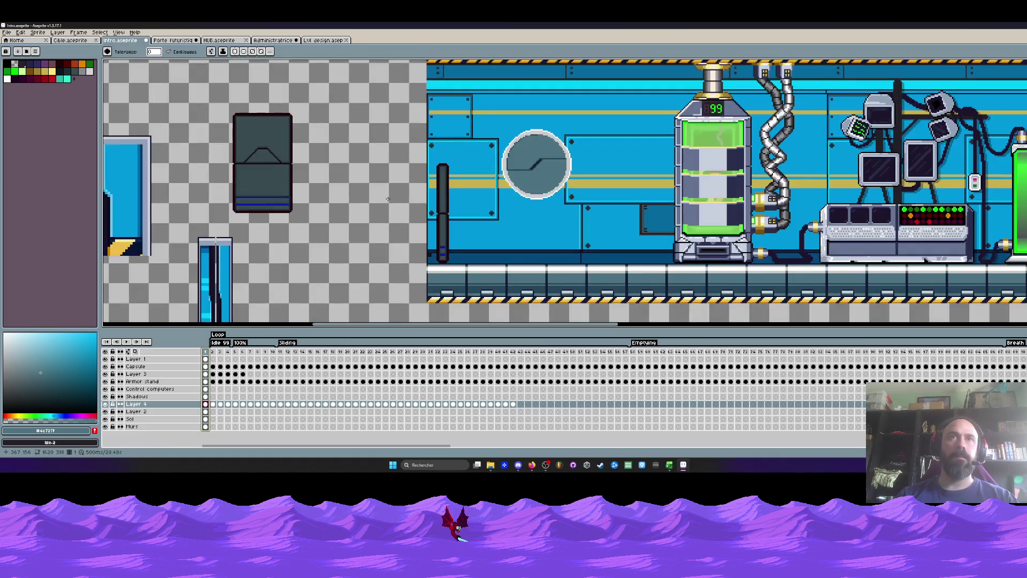
scroll(399, 201, right, 2)
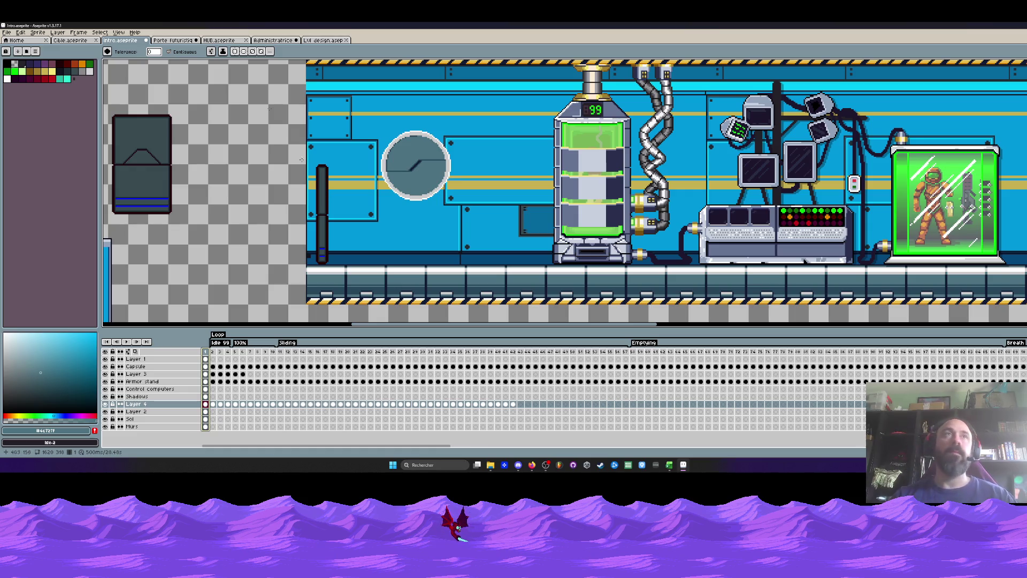
Close the Porte futuristique bleue door sprite, answering its save warning.
click(173, 40)
click(196, 40)
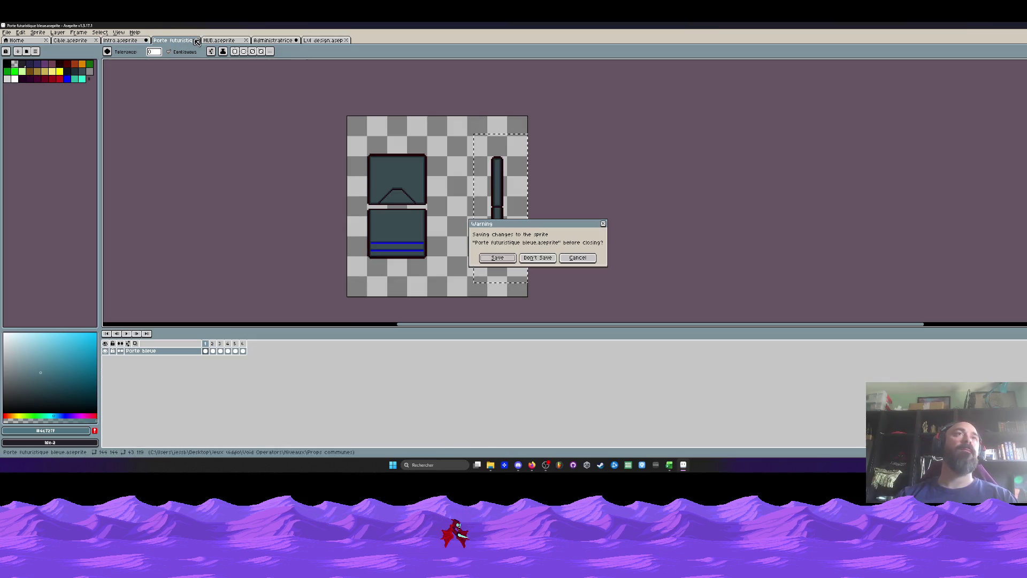
click(547, 259)
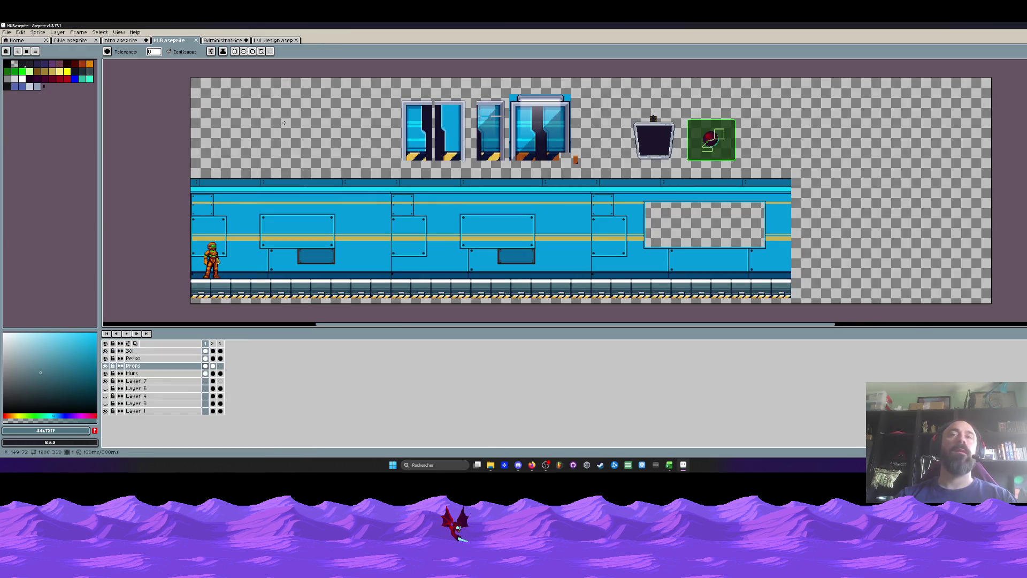
Glance at the Administratrice sprite, then close the Lvl design and Cible tabs.
click(225, 40)
click(272, 40)
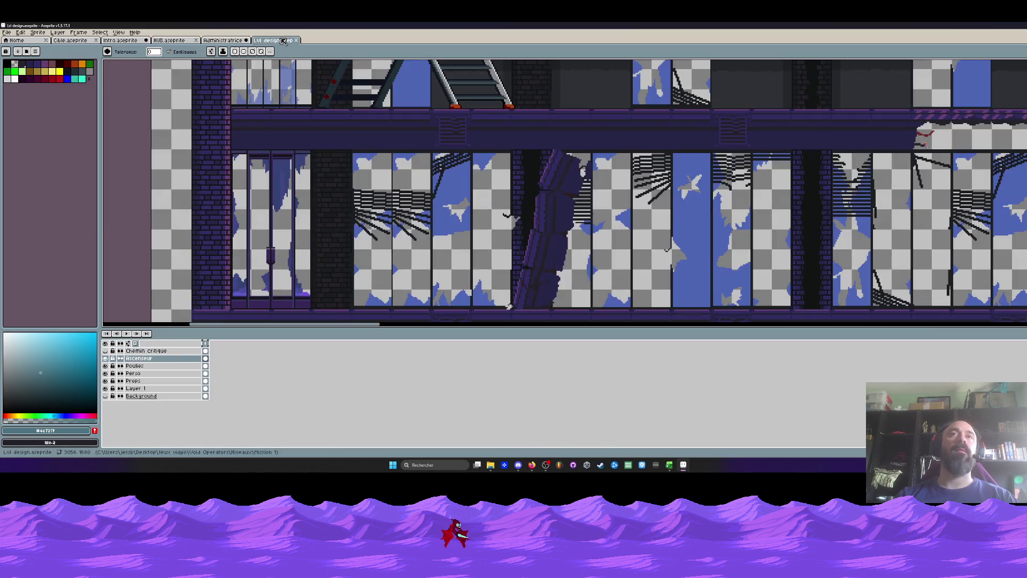
scroll(379, 176, down, 3)
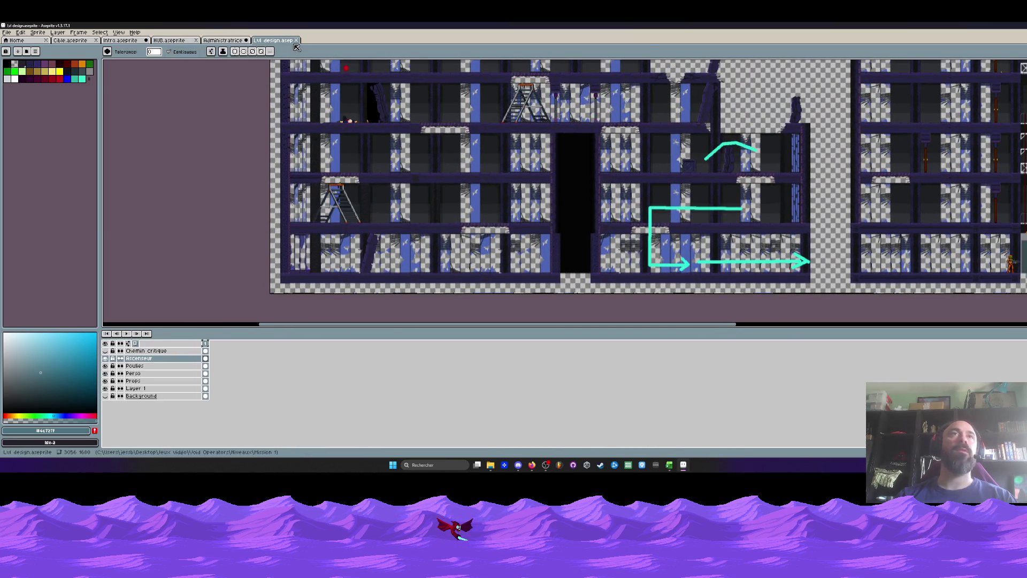
click(296, 40)
click(86, 41)
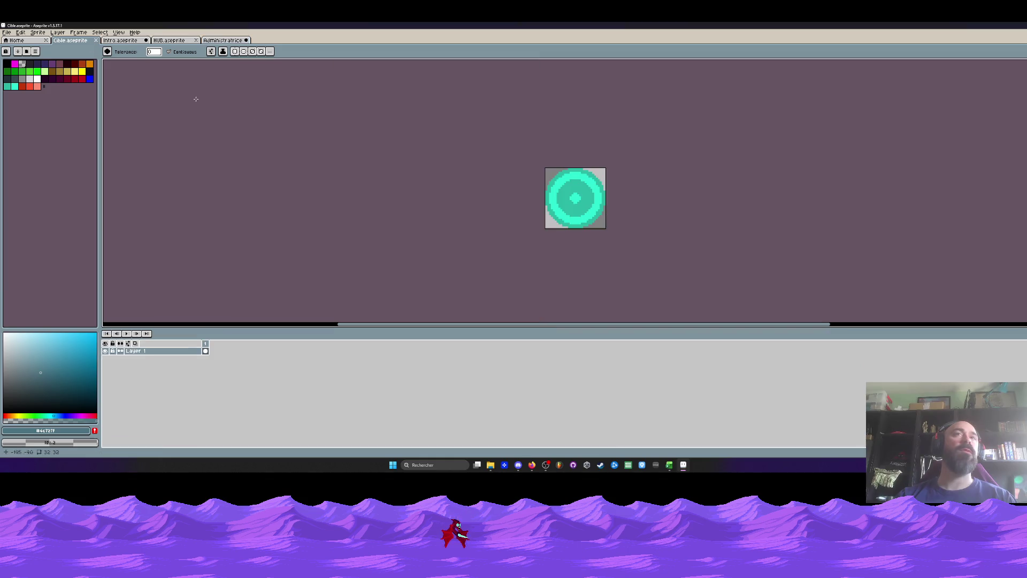
click(96, 40)
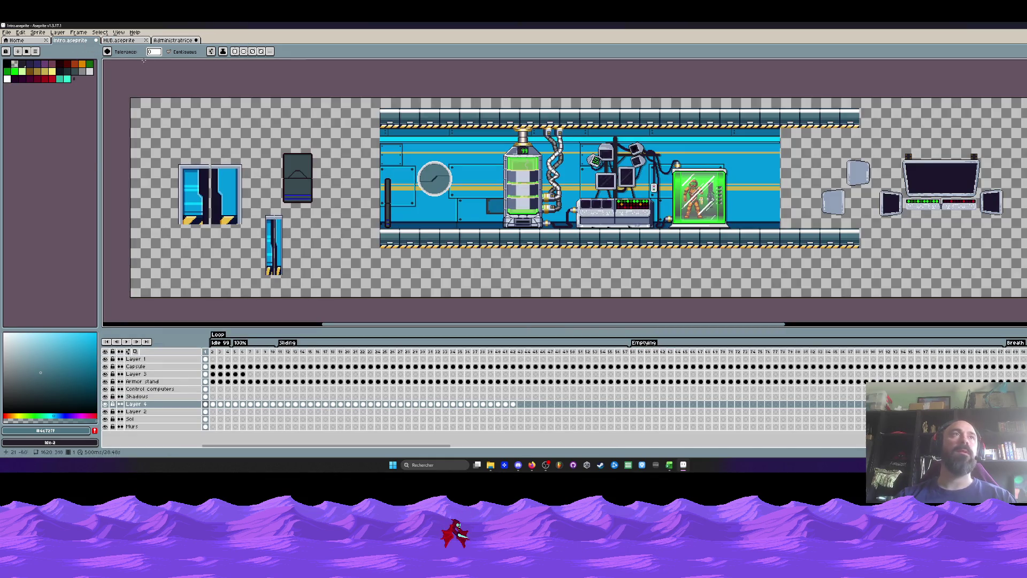
Play the Administratrice boss animation and stop it on frame 43.
click(119, 40)
click(172, 40)
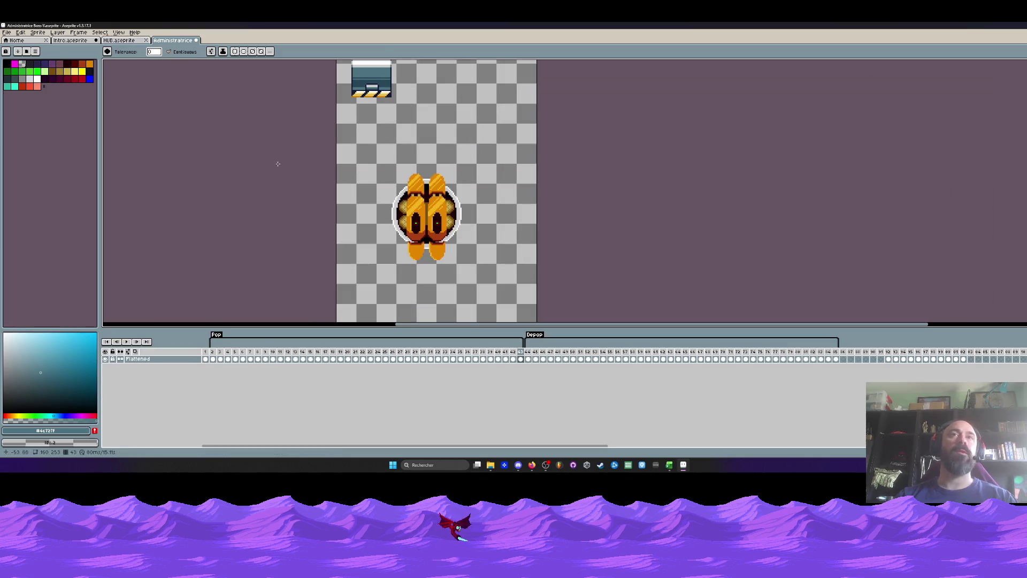
click(213, 356)
click(125, 342)
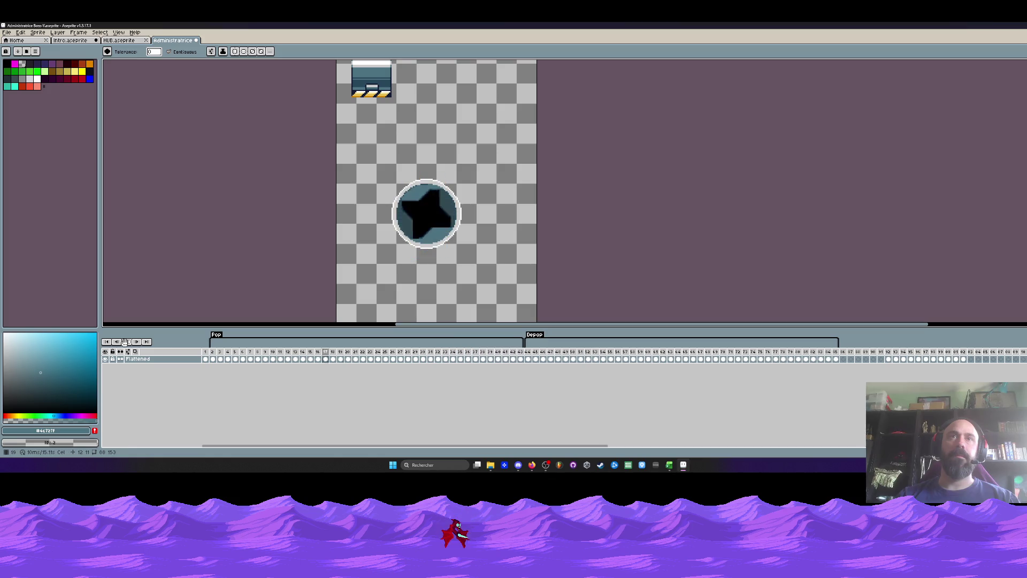
click(520, 359)
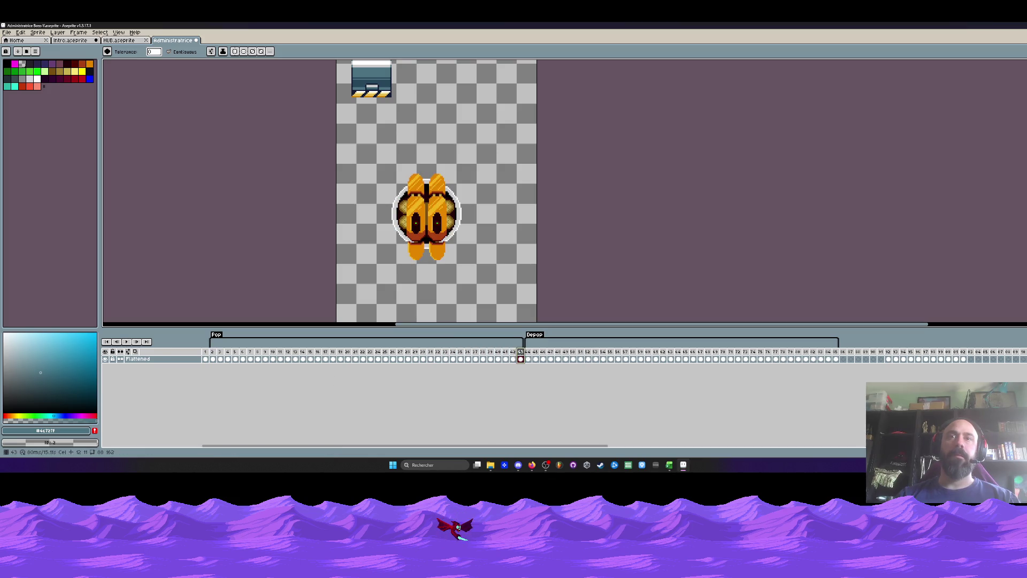
scroll(421, 205, up, 1)
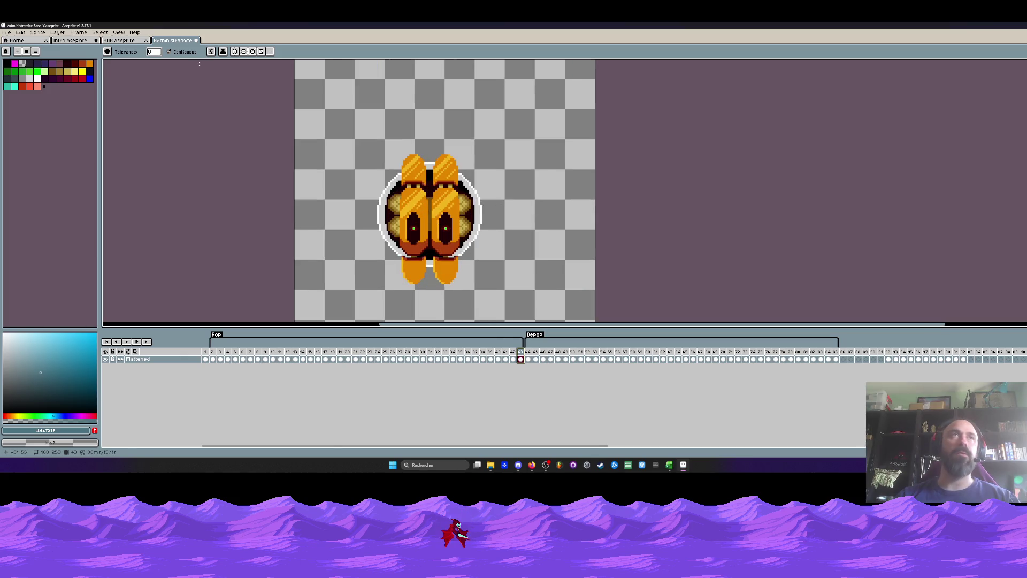
Close the Intro lab scene, saving it, and minimize Aseprite.
click(123, 40)
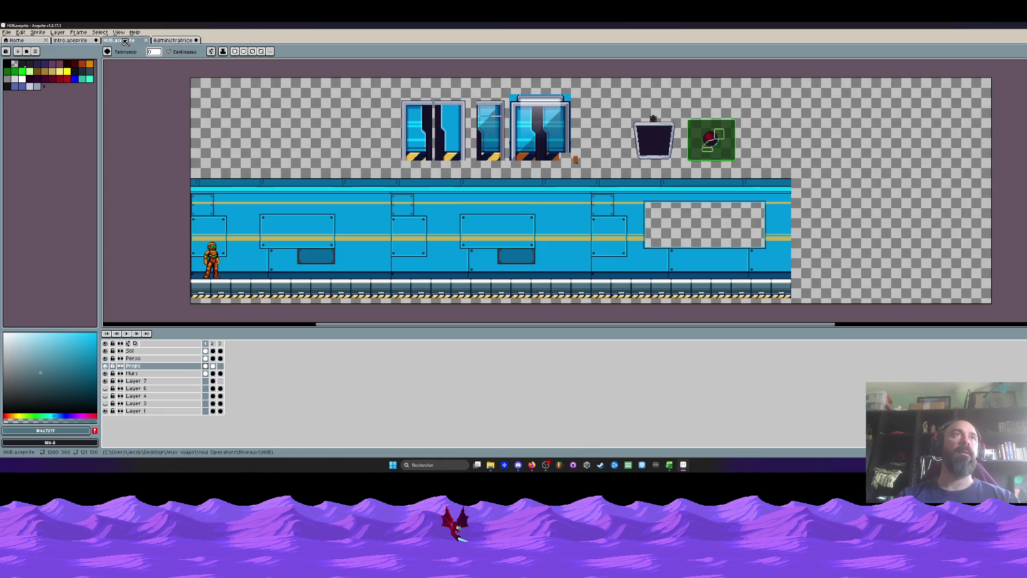
click(75, 41)
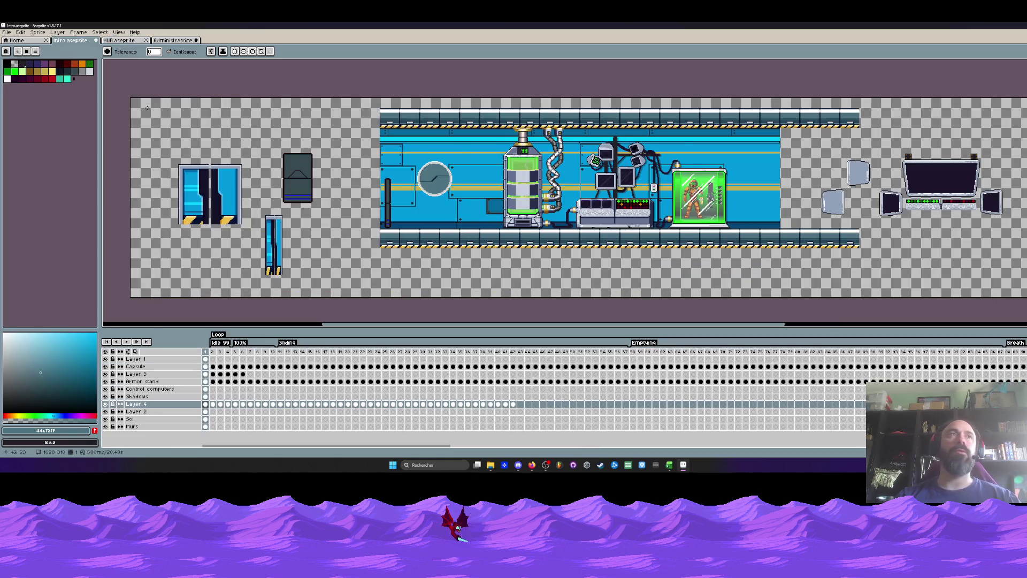
click(96, 40)
click(503, 260)
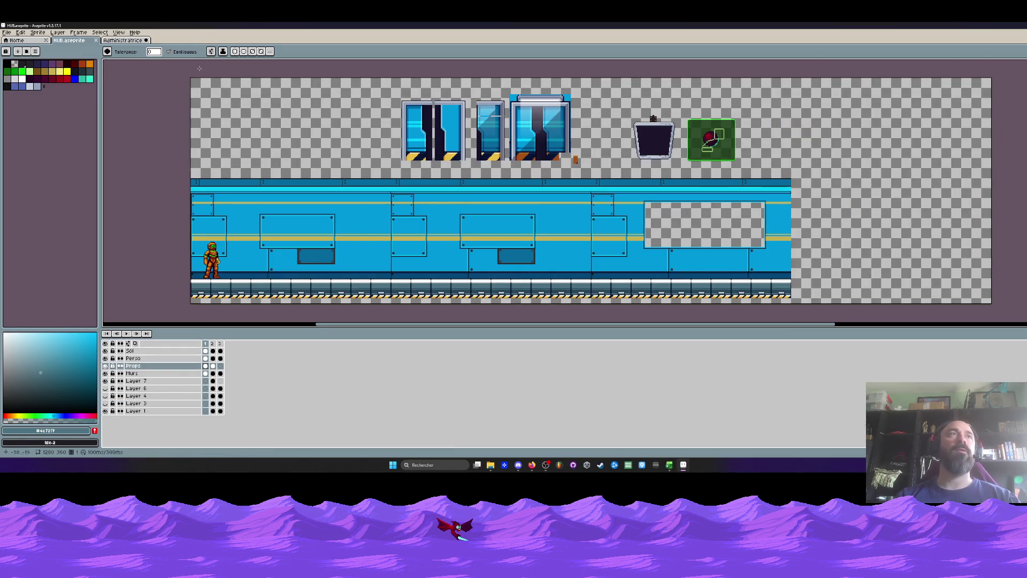
click(965, 25)
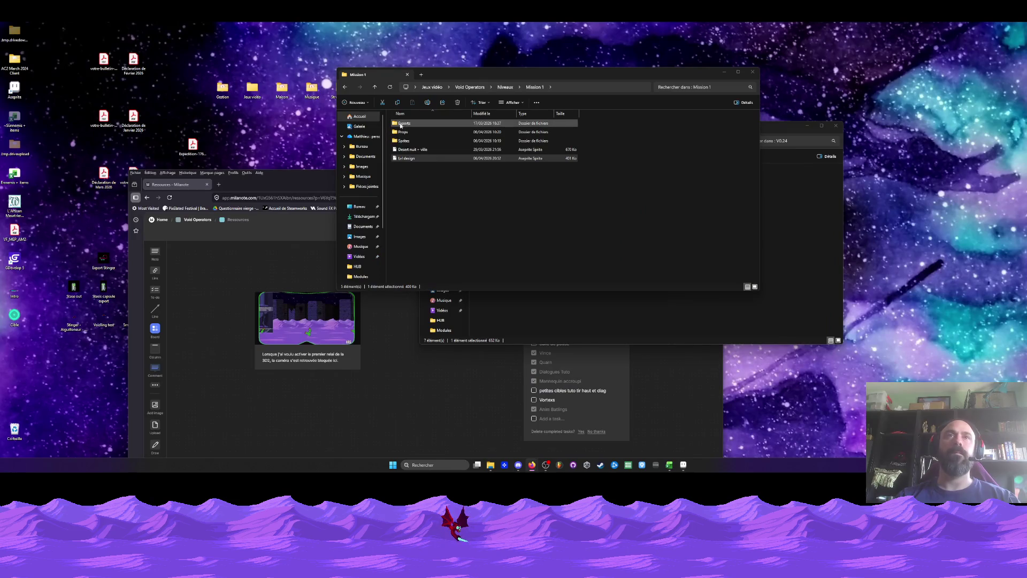
Browse to Niveaux > HUB > Modules, select HUB Portal, and bring it up in Aseprite.
click(344, 87)
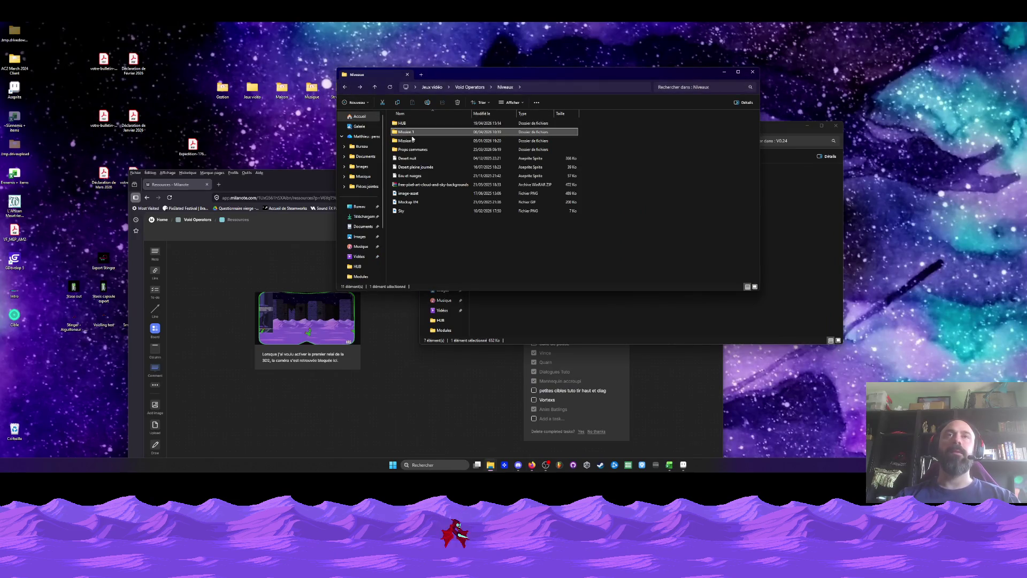
click(344, 87)
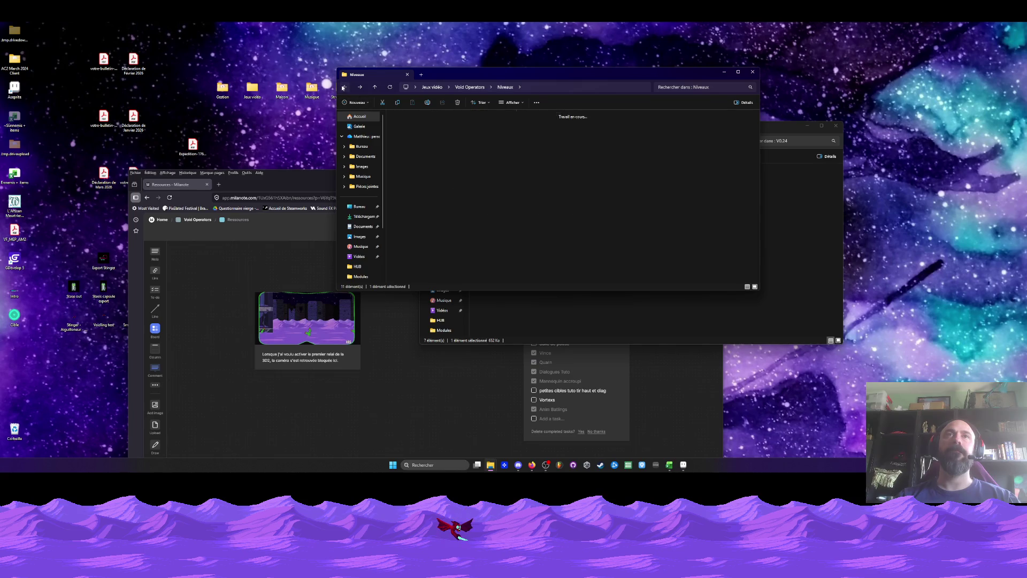
drag(531, 77, 504, 67)
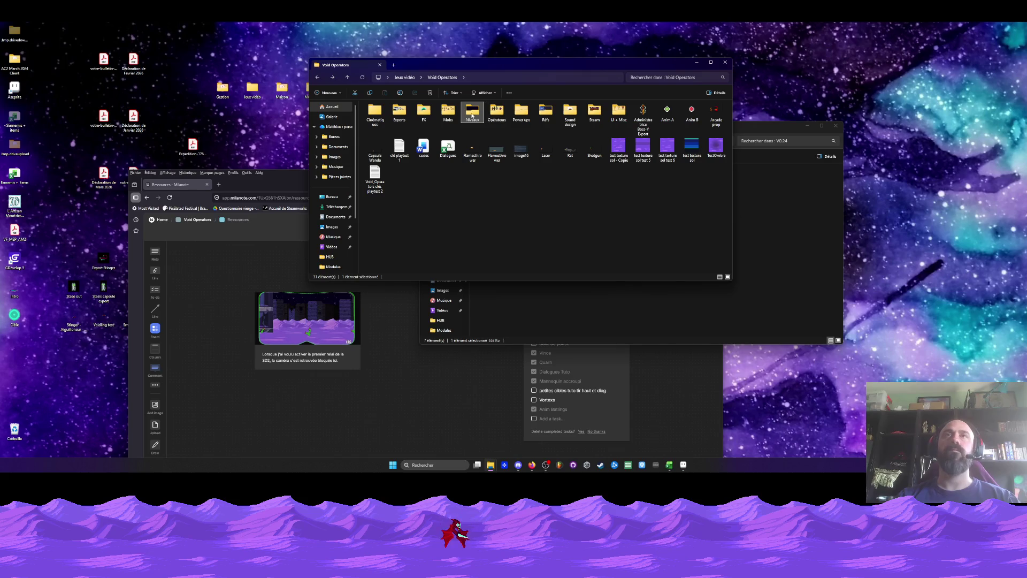
double_click(472, 113)
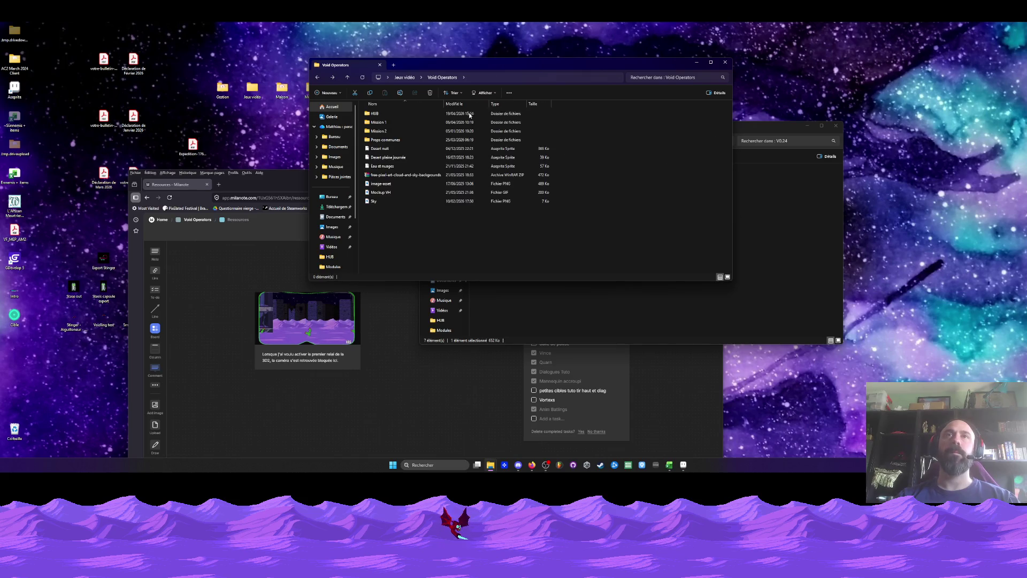
double_click(381, 114)
double_click(382, 118)
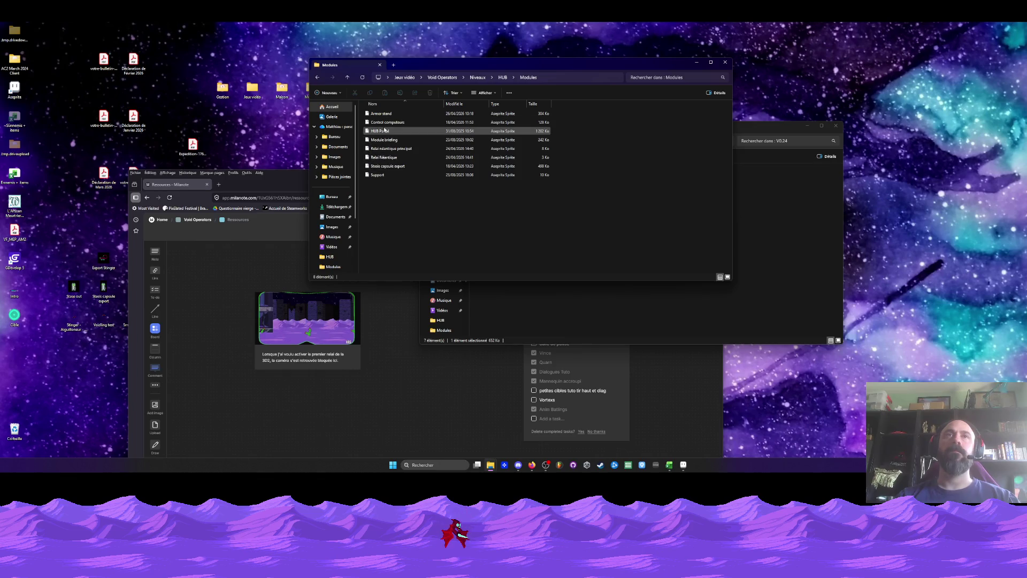
click(385, 133)
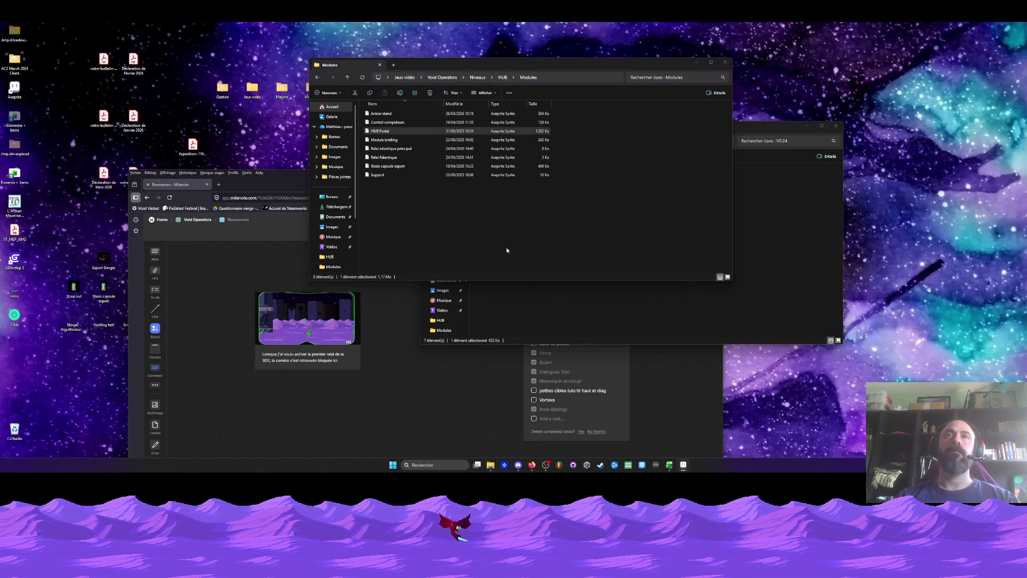
click(679, 466)
Select frames 1 to 86 on all layers in the timeline.
drag(619, 205, 527, 195)
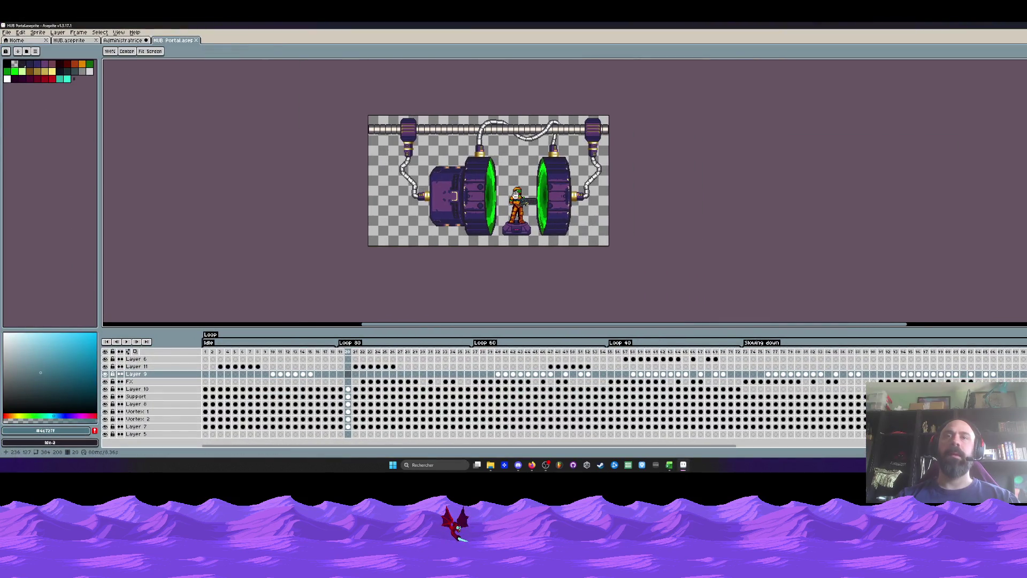
drag(209, 355, 940, 368)
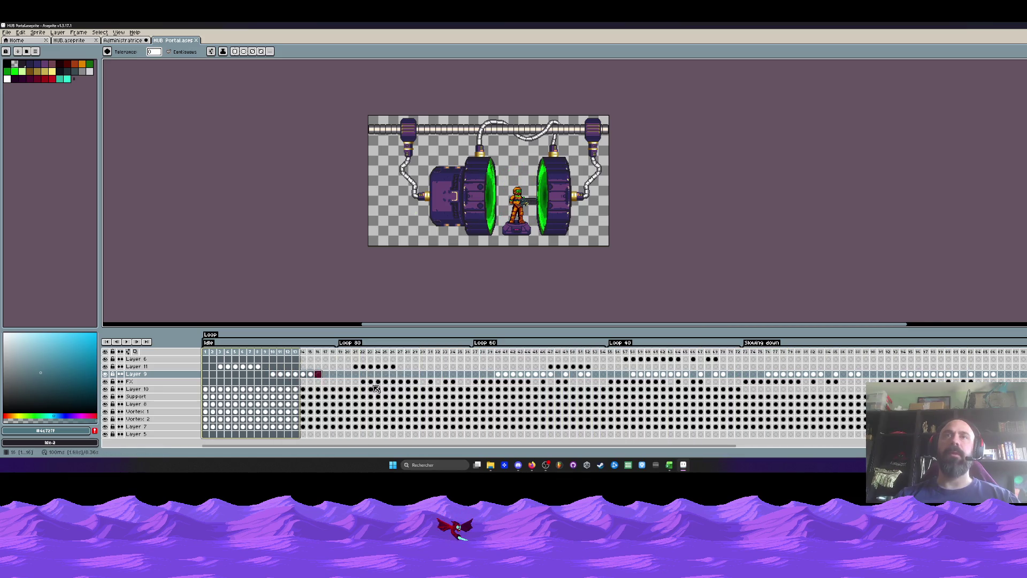
drag(940, 368, 189, 391)
drag(205, 352, 843, 352)
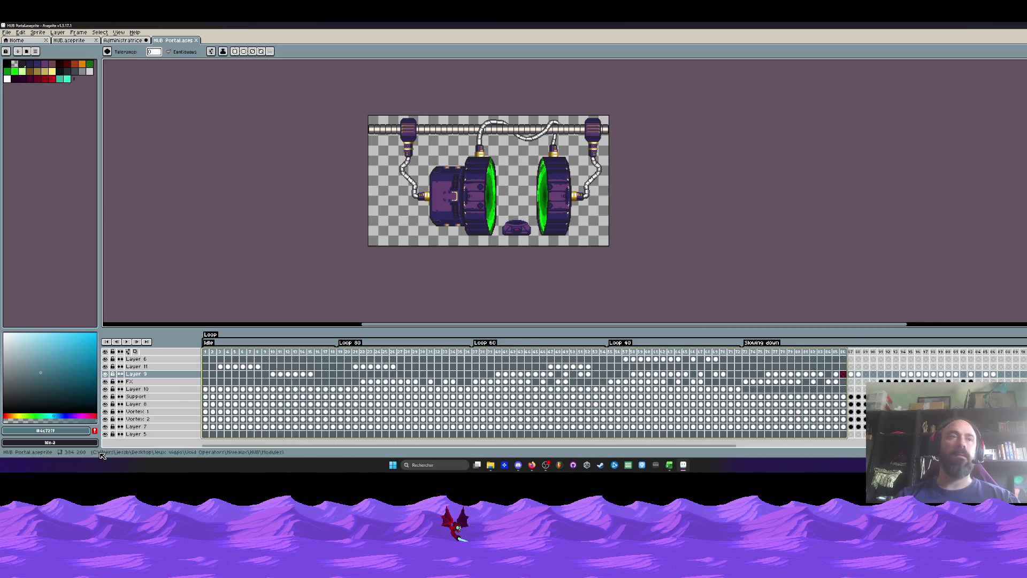
Toggle the Support layer's visibility to see its portal machinery.
click(107, 396)
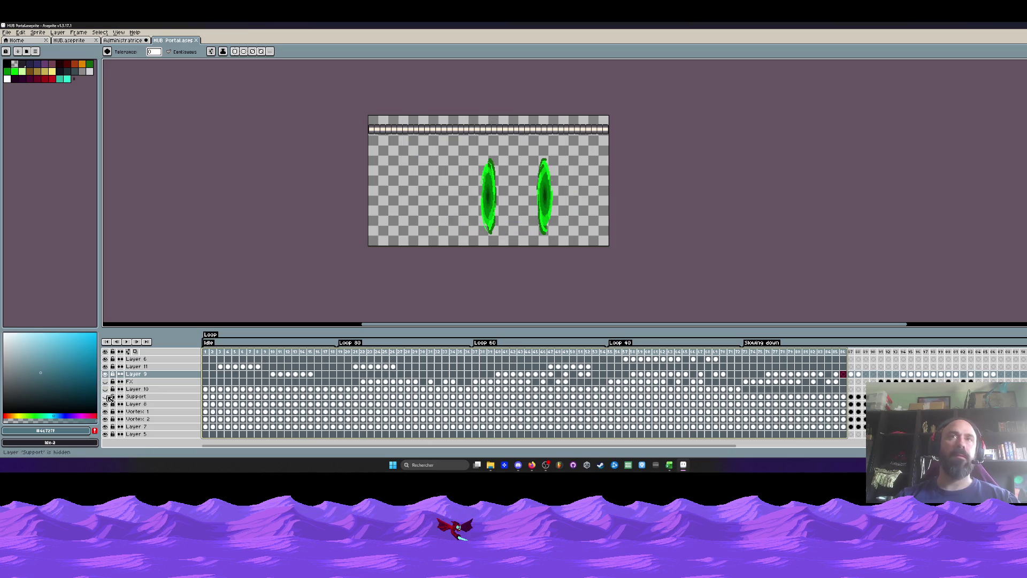
click(108, 397)
click(108, 397)
click(108, 397)
click(109, 397)
click(109, 397)
click(109, 397)
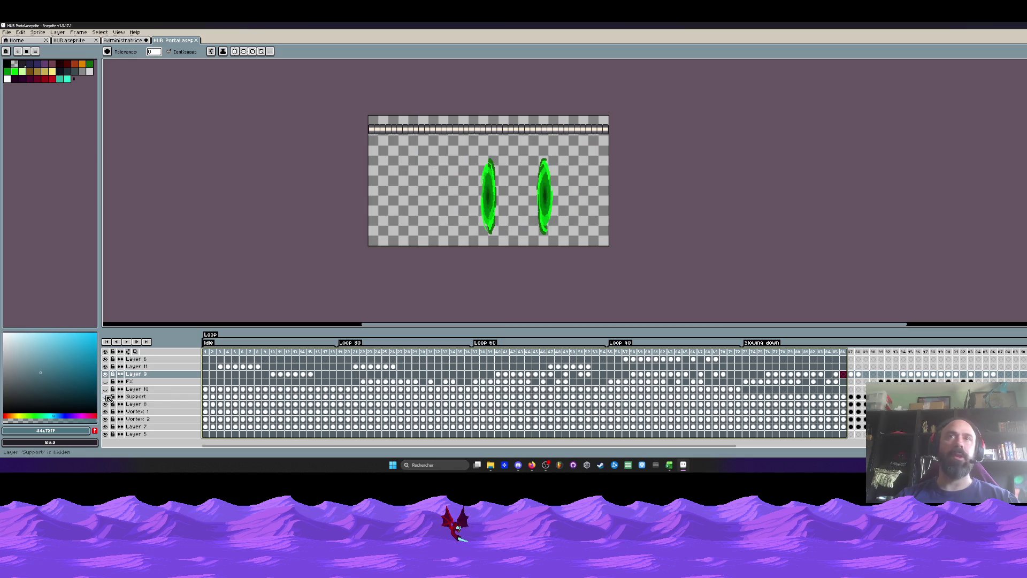
click(109, 397)
click(109, 397)
click(109, 397)
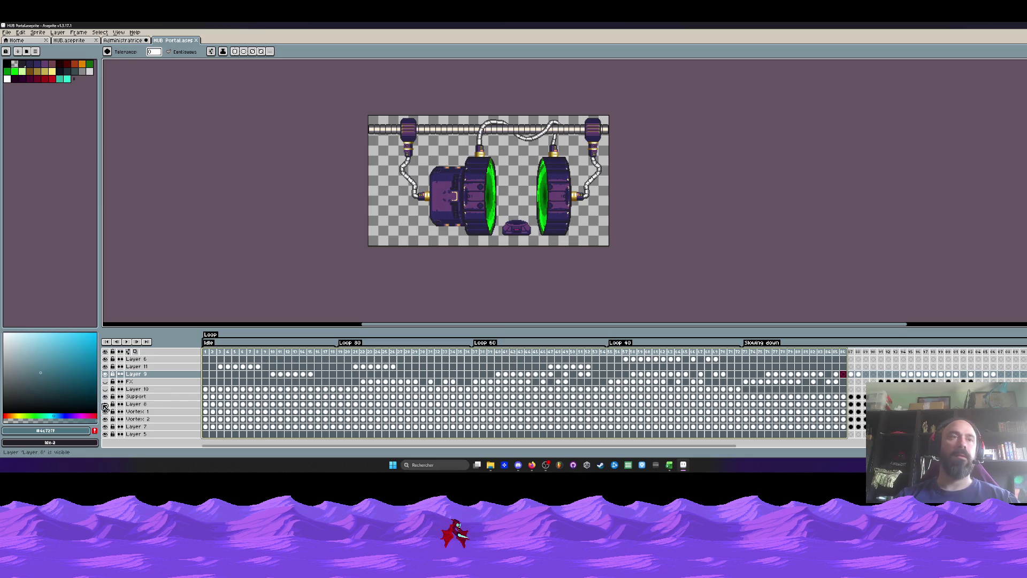
Confirm Layer 8 holds the top pipe and delete that layer.
click(105, 405)
click(106, 405)
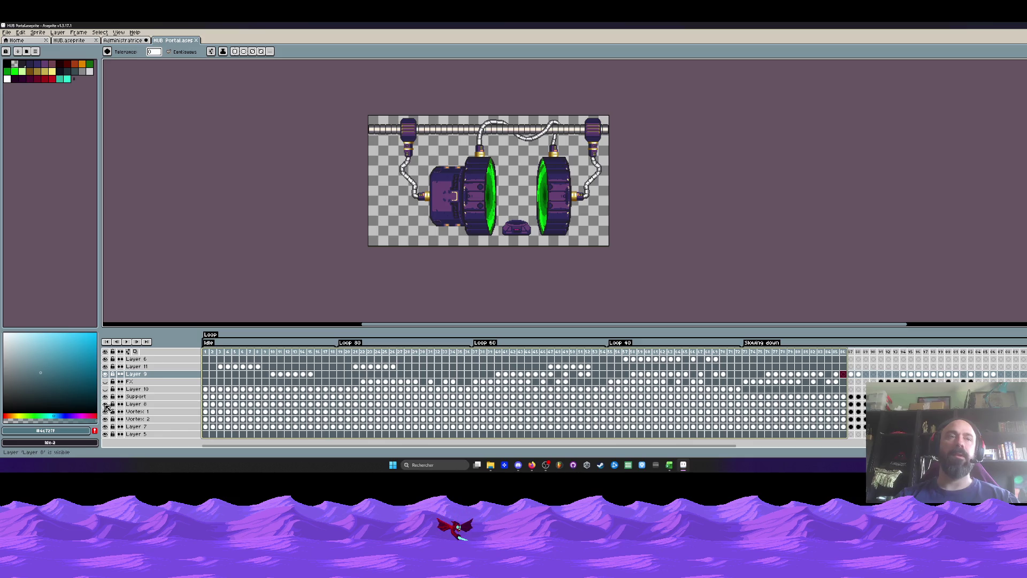
click(106, 405)
click(106, 405)
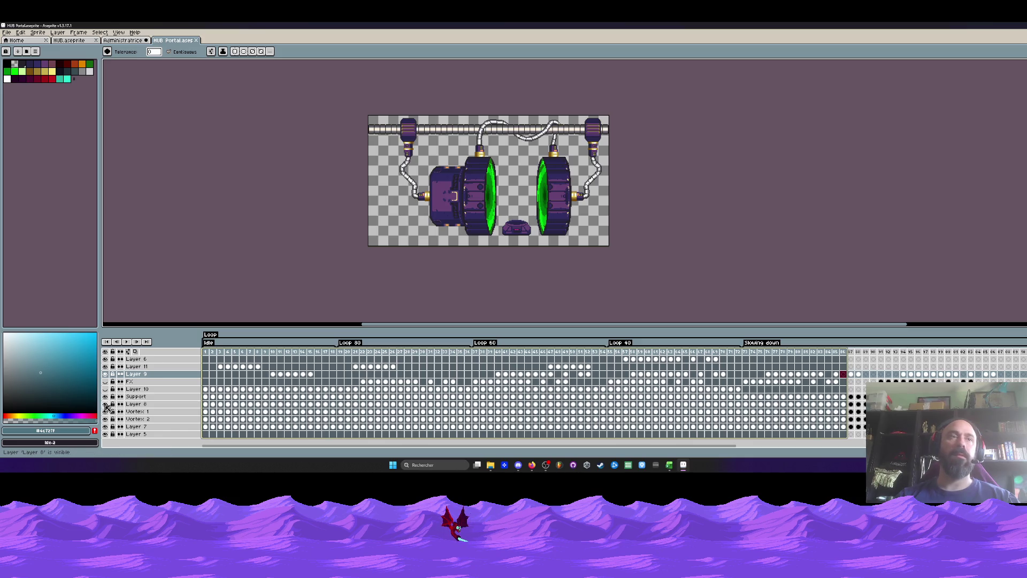
click(106, 405)
click(106, 405)
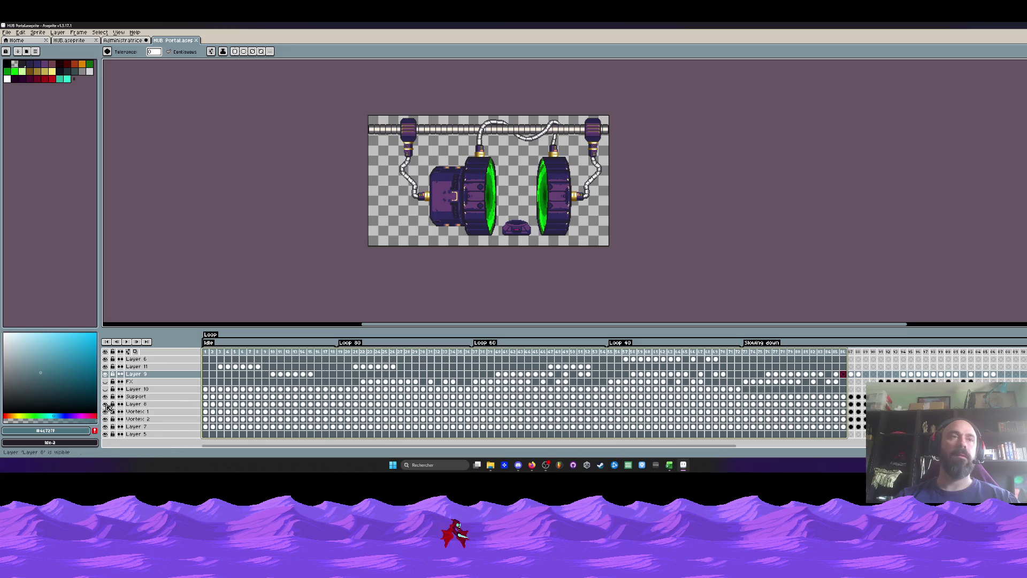
click(136, 405)
key(Delete)
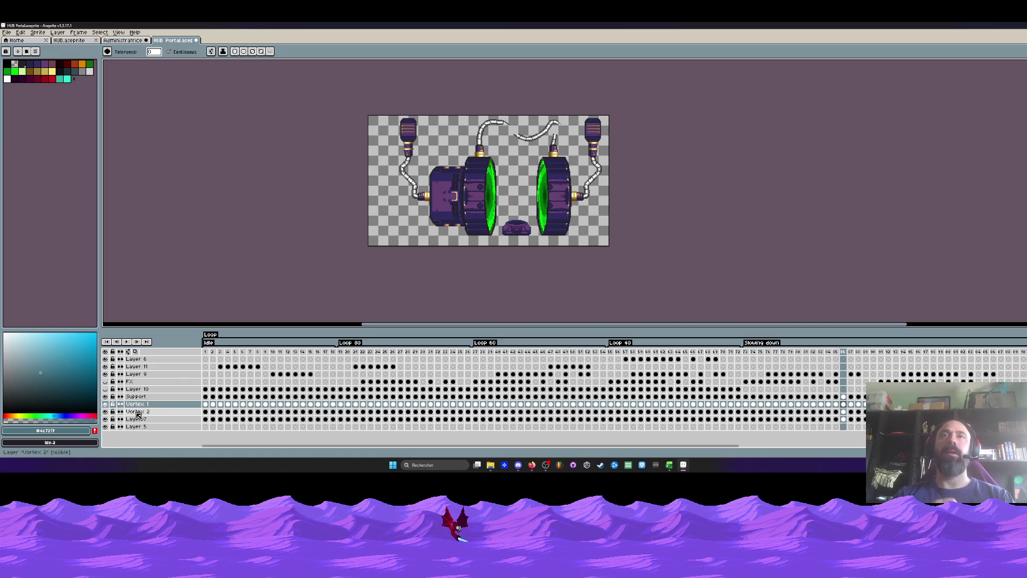
Hide Vortex 2, Layer 7 and Vortex 1, keeping the Support layer visible.
click(106, 412)
click(105, 420)
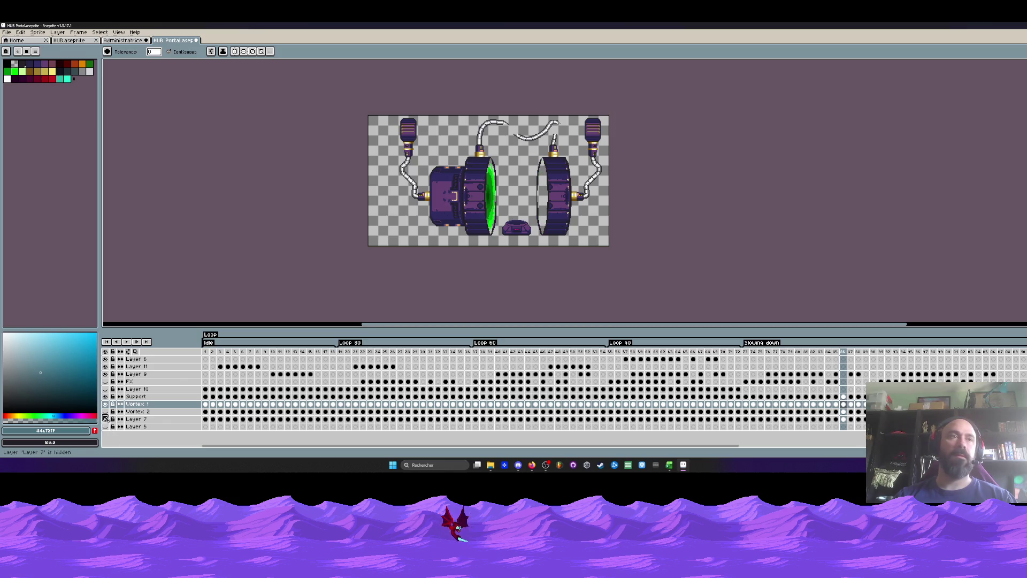
click(106, 396)
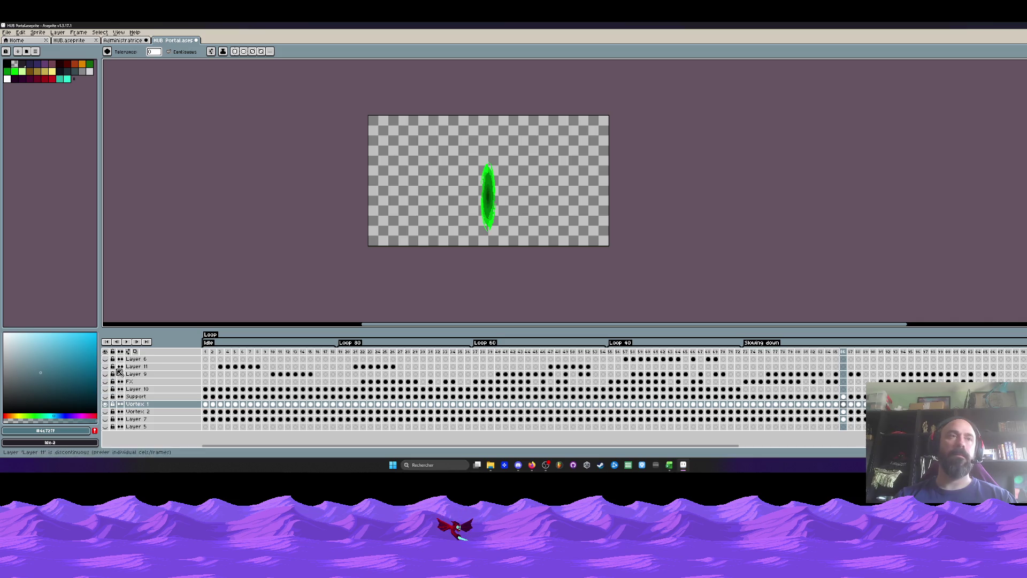
click(106, 404)
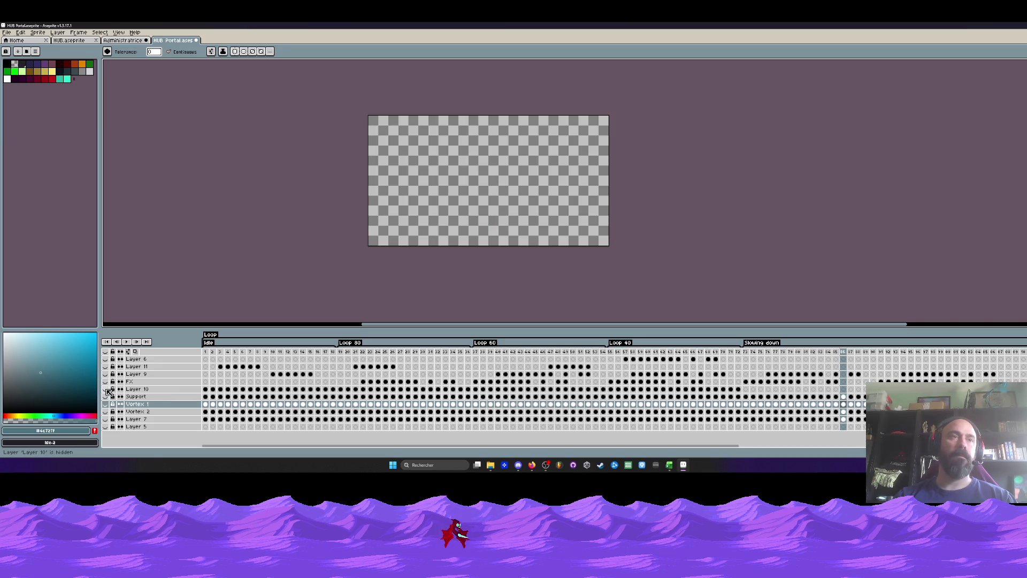
click(106, 396)
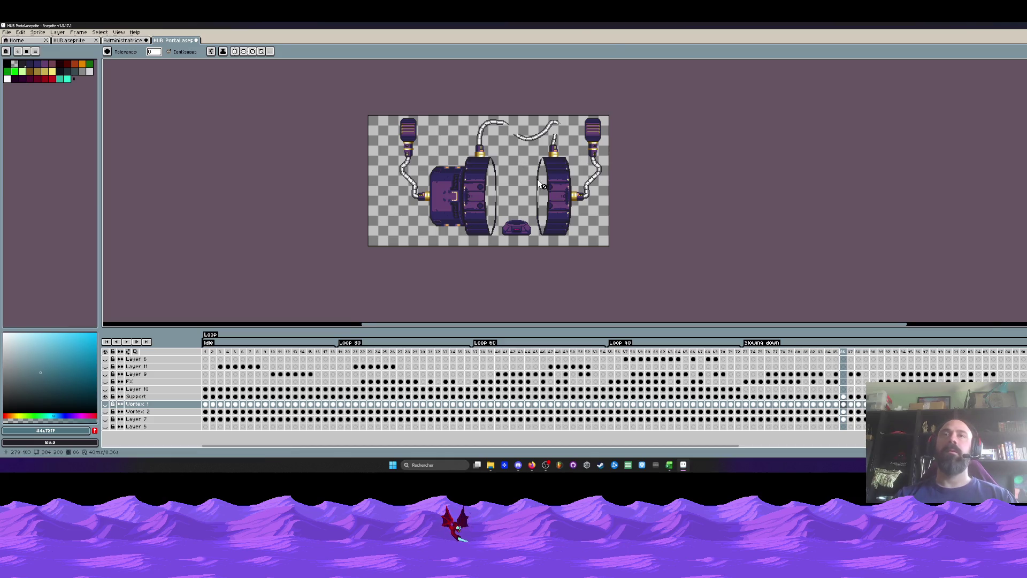
Select the Support layer's frame 1 cel, then switch to the HUB level sprite.
scroll(541, 186, up, 2)
click(208, 342)
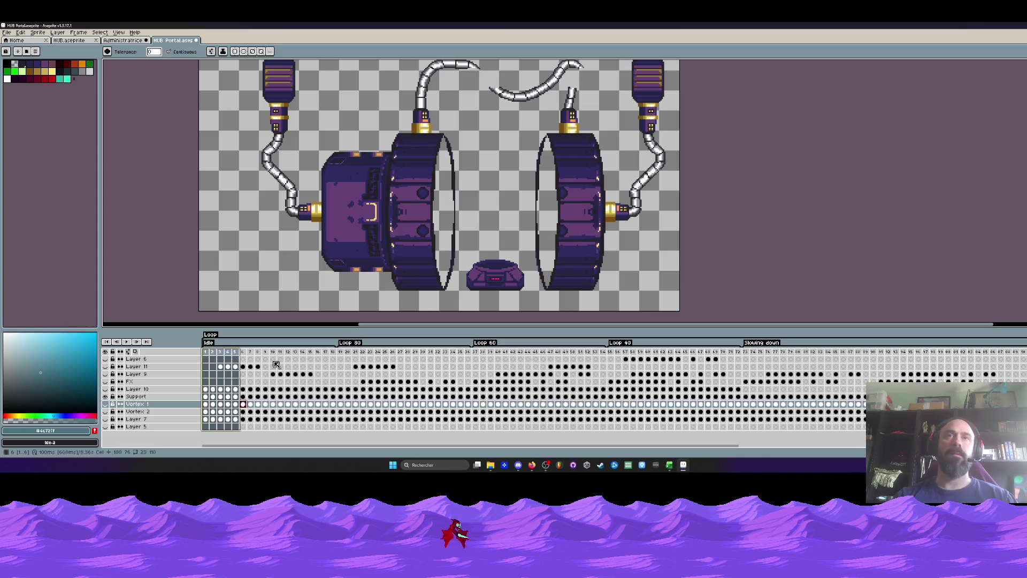
click(205, 351)
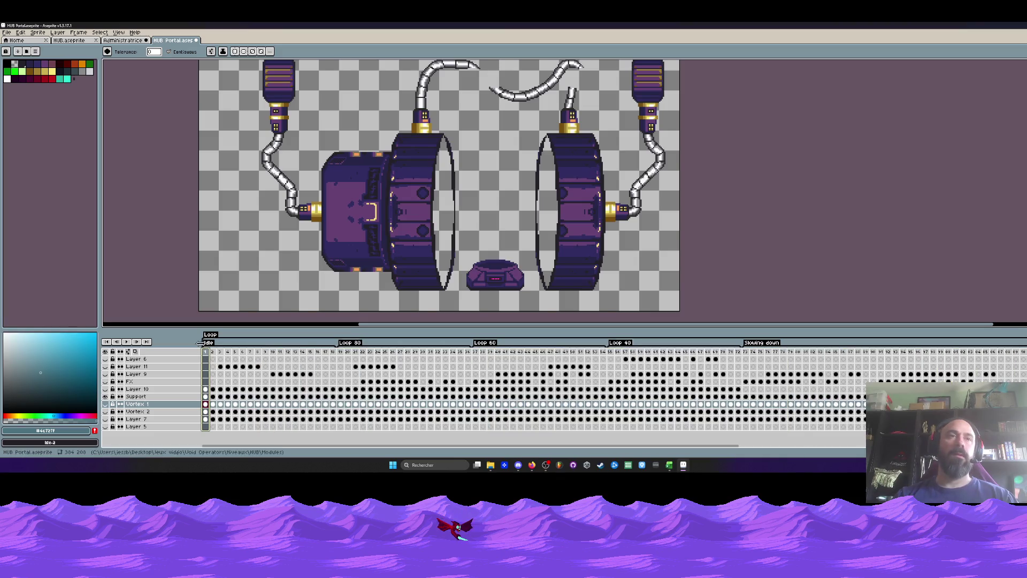
scroll(356, 239, down, 2)
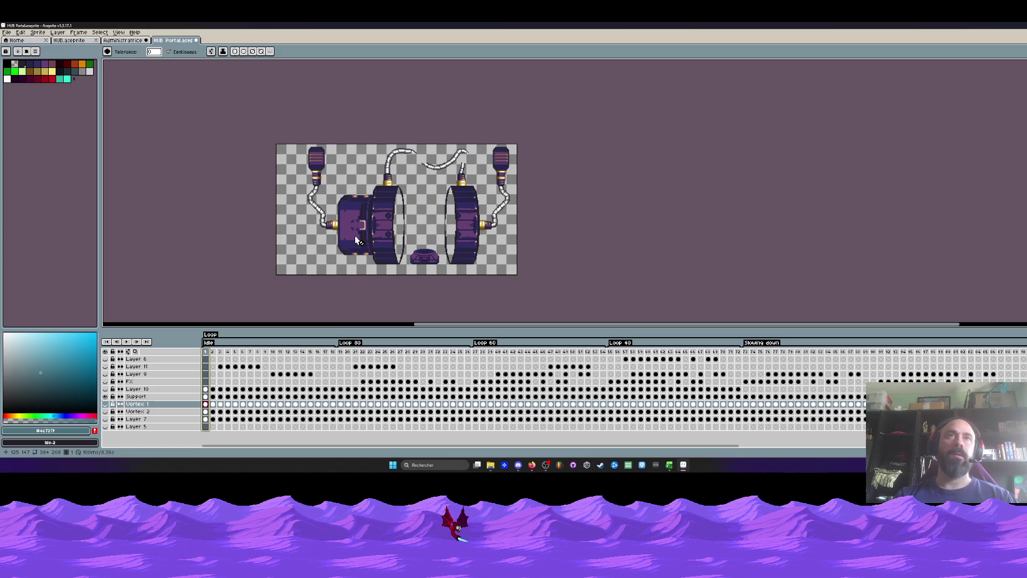
click(205, 396)
scroll(428, 250, up, 1)
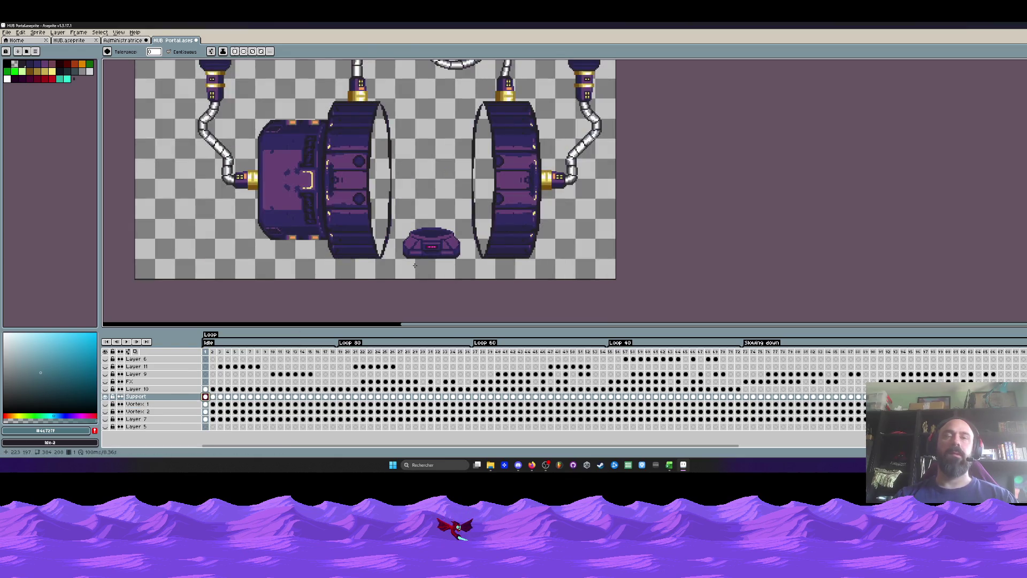
scroll(428, 250, up, 1)
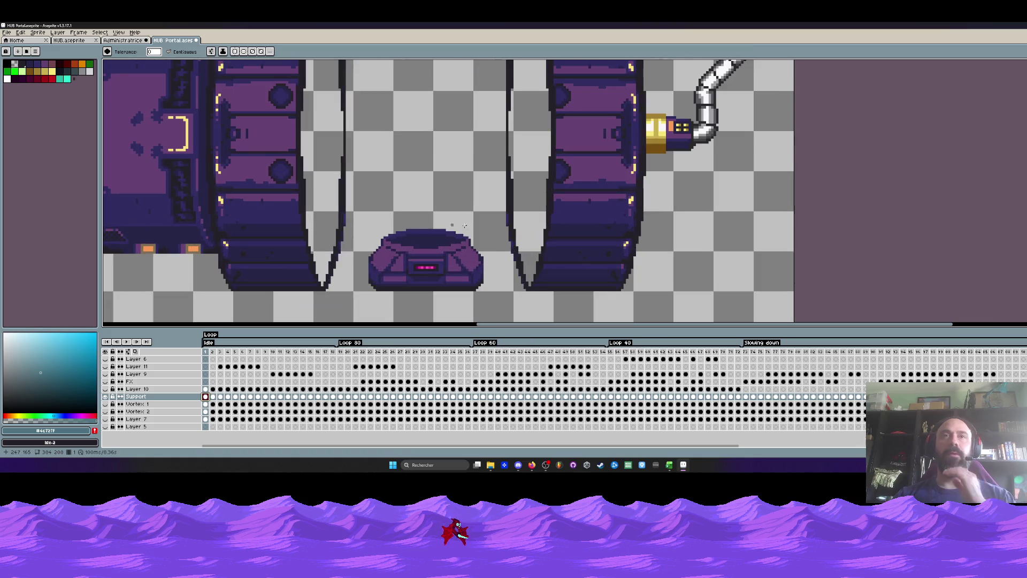
click(123, 41)
click(80, 41)
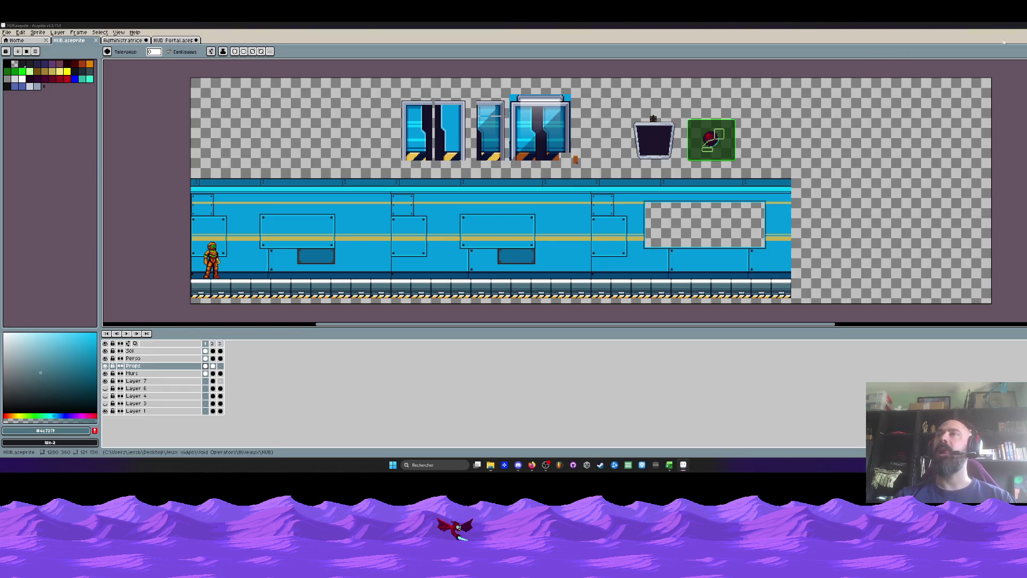
Open Stasis capsule export.aseprite from the Modules folder in Aseprite.
click(987, 25)
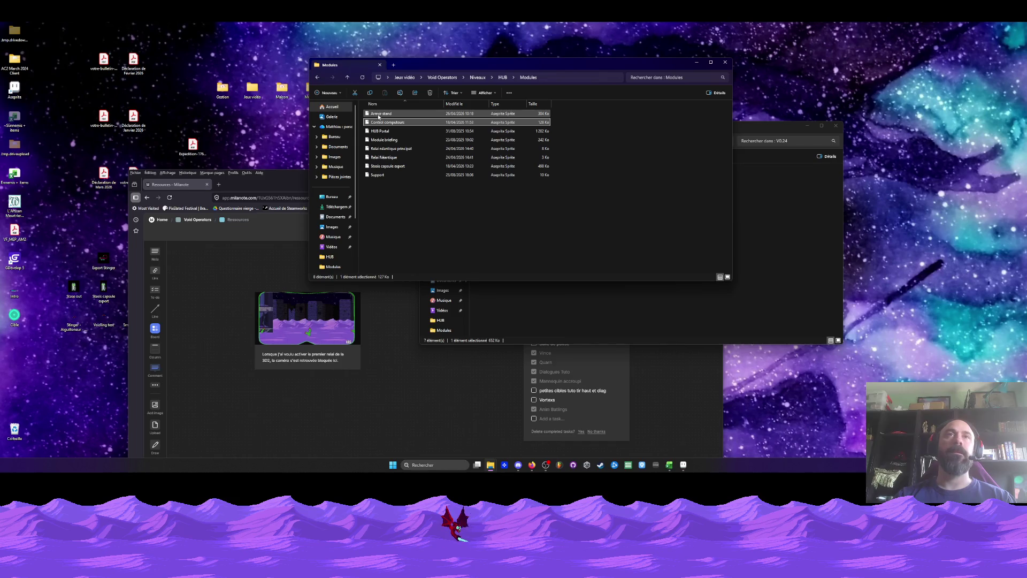
double_click(381, 167)
click(685, 465)
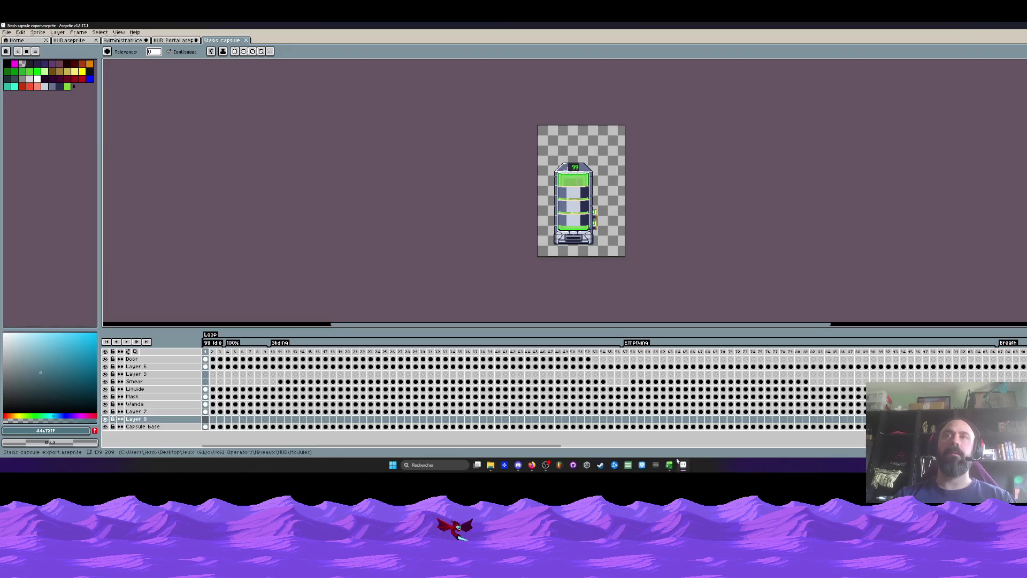
Marquee-select the capsule's base on the Capsule base layer, then switch to HUB Portal.
scroll(539, 220, up, 3)
scroll(540, 220, up, 1)
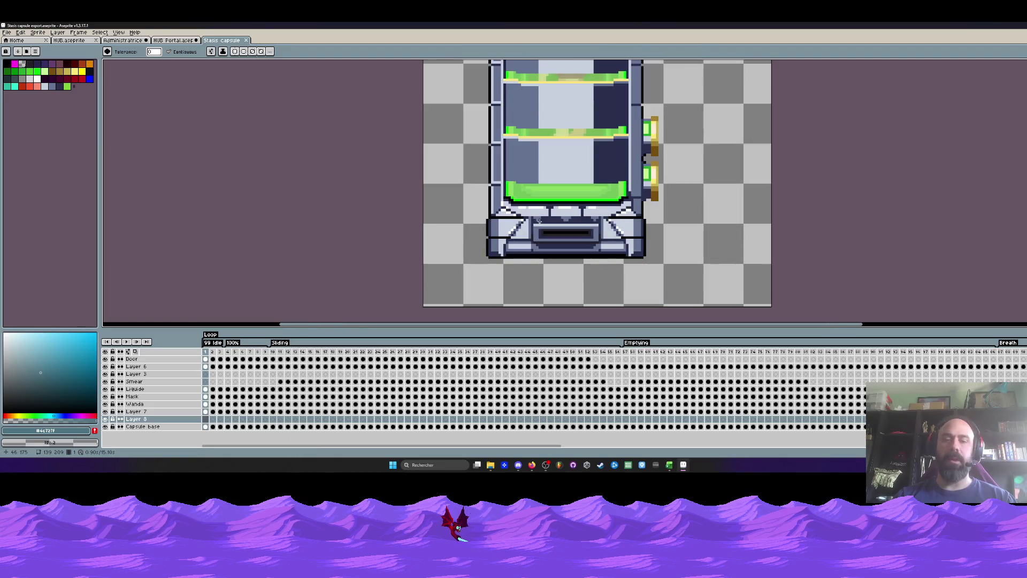
key(m)
scroll(530, 222, up, 1)
drag(418, 190, 774, 277)
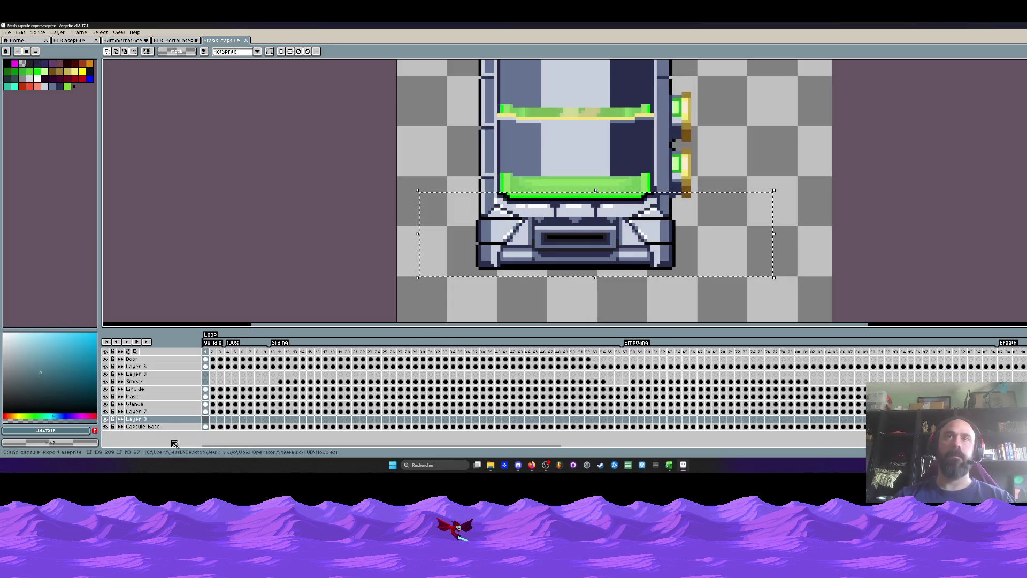
click(142, 426)
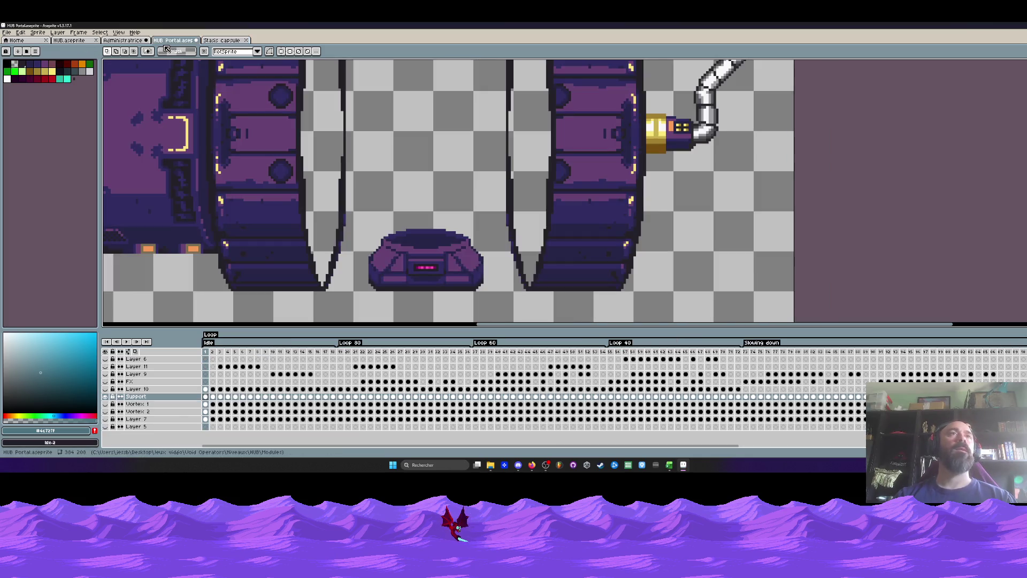
click(173, 40)
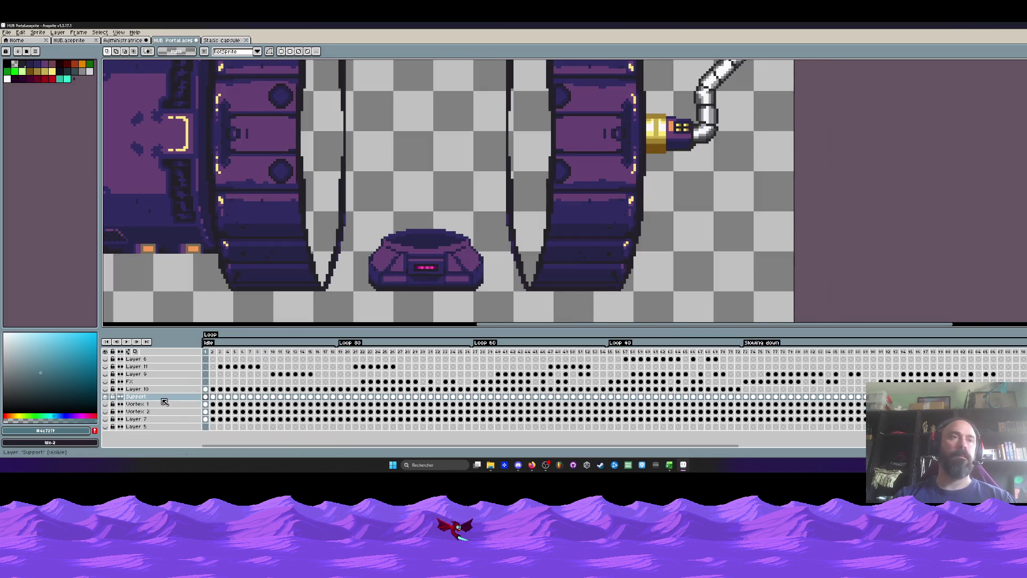
Reselect the area around the capsule's base in the Stasis capsule sprite.
click(206, 396)
scroll(405, 246, down, 1)
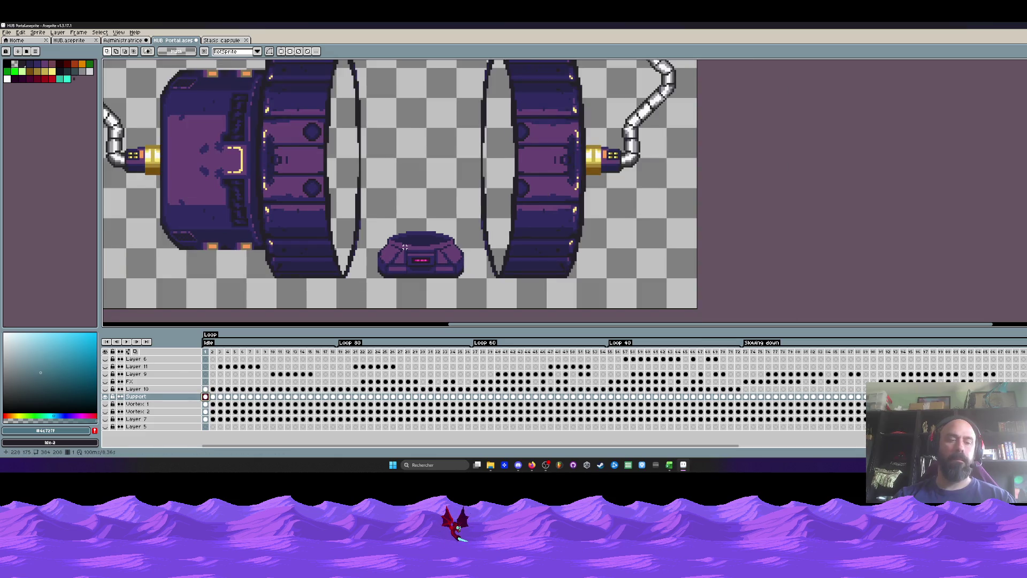
click(221, 40)
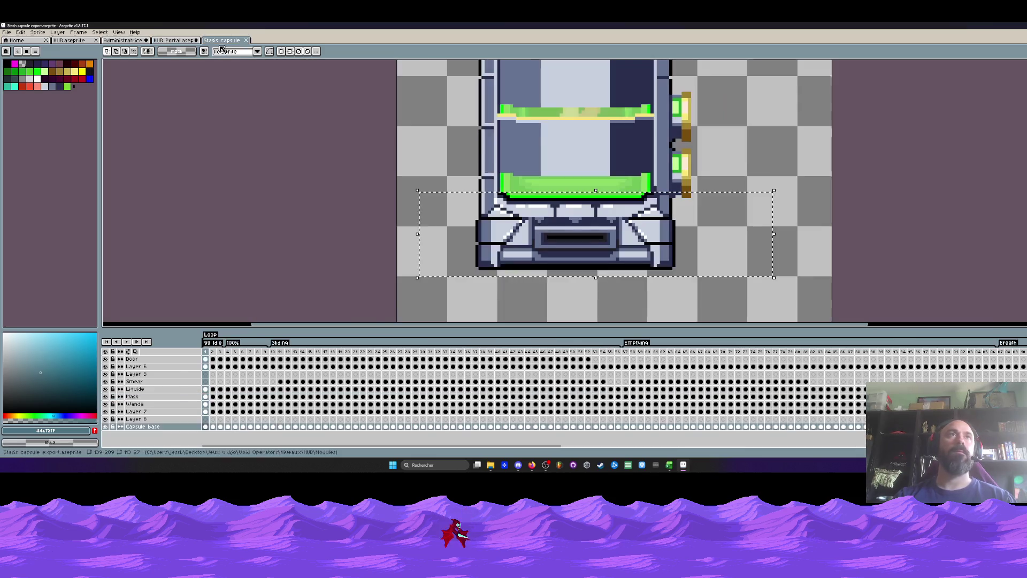
drag(442, 200, 754, 302)
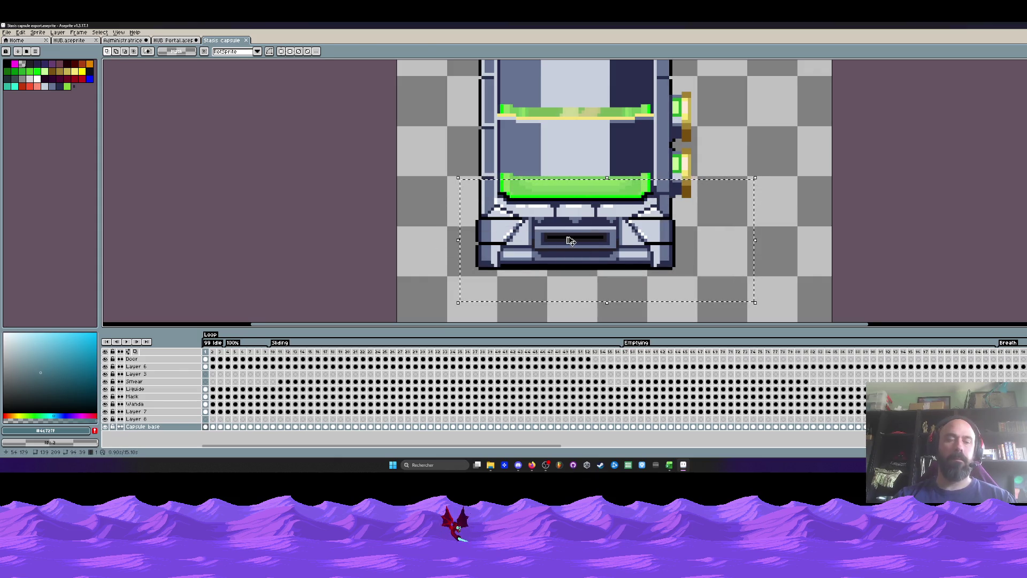
drag(571, 242, 575, 240)
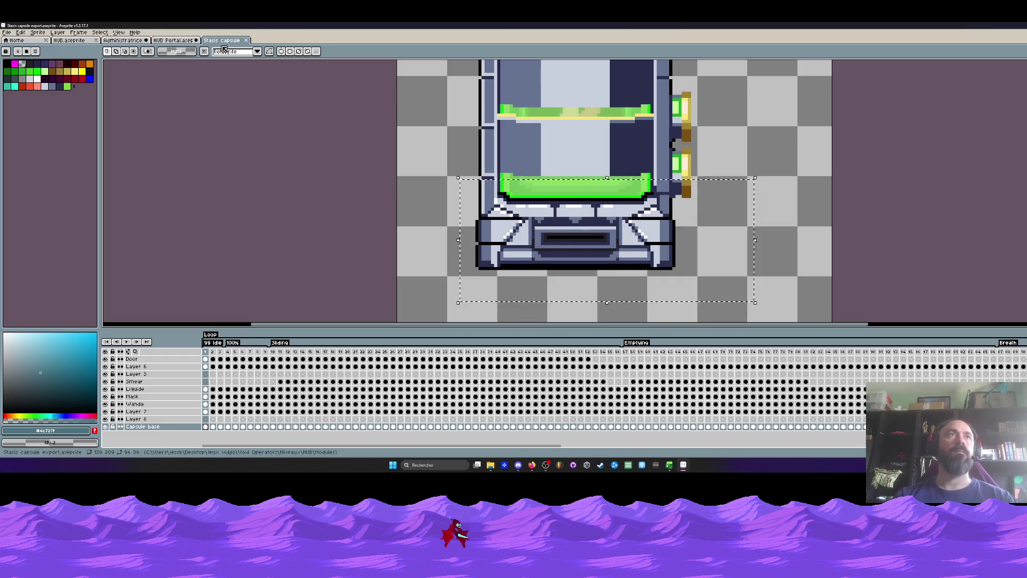
Paste the capsule base into HUB Portal and commit it just left of the left ring.
click(173, 40)
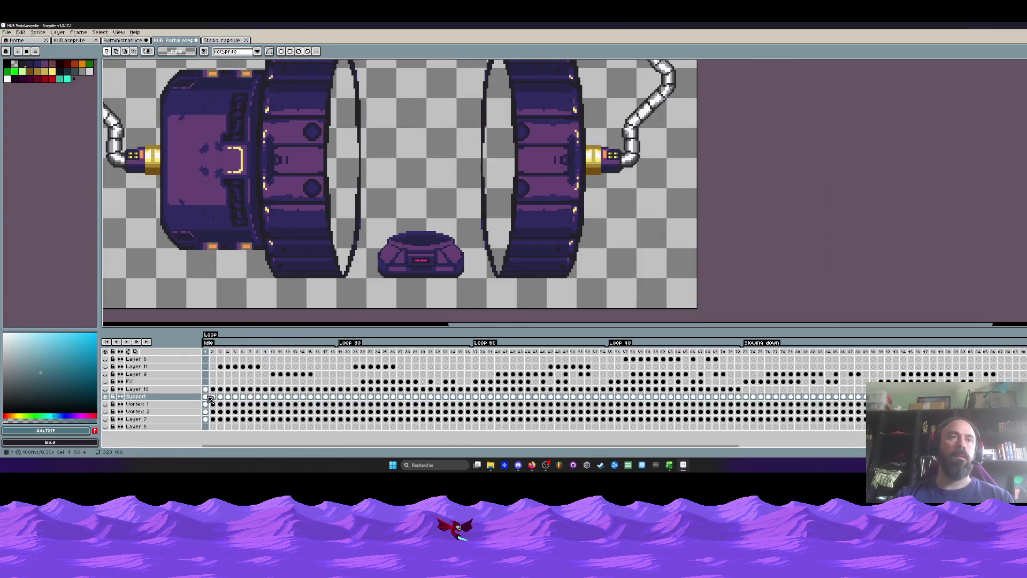
key(ctrl+v)
drag(137, 266, 455, 259)
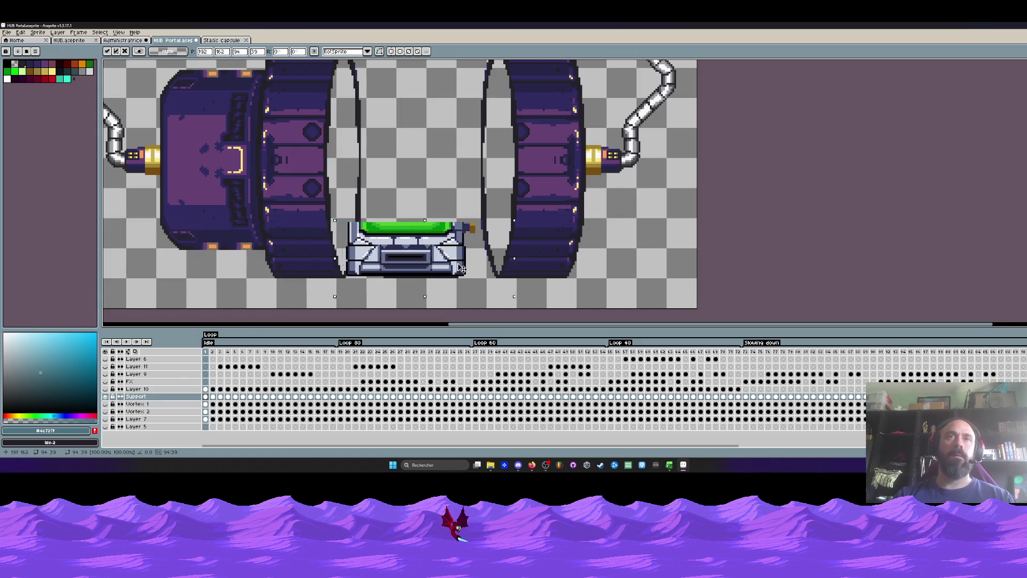
scroll(458, 259, down, 1)
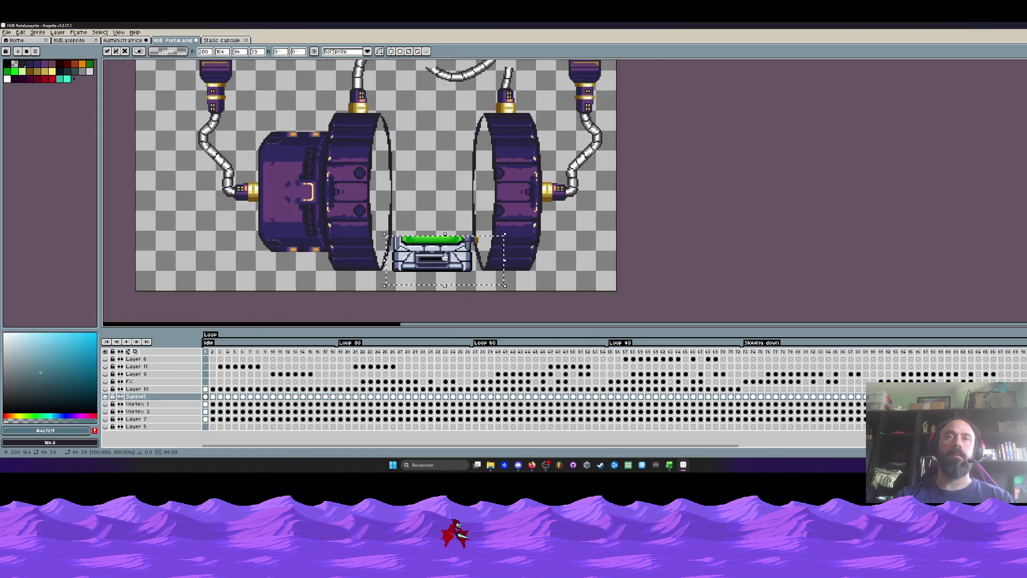
drag(458, 259, 462, 267)
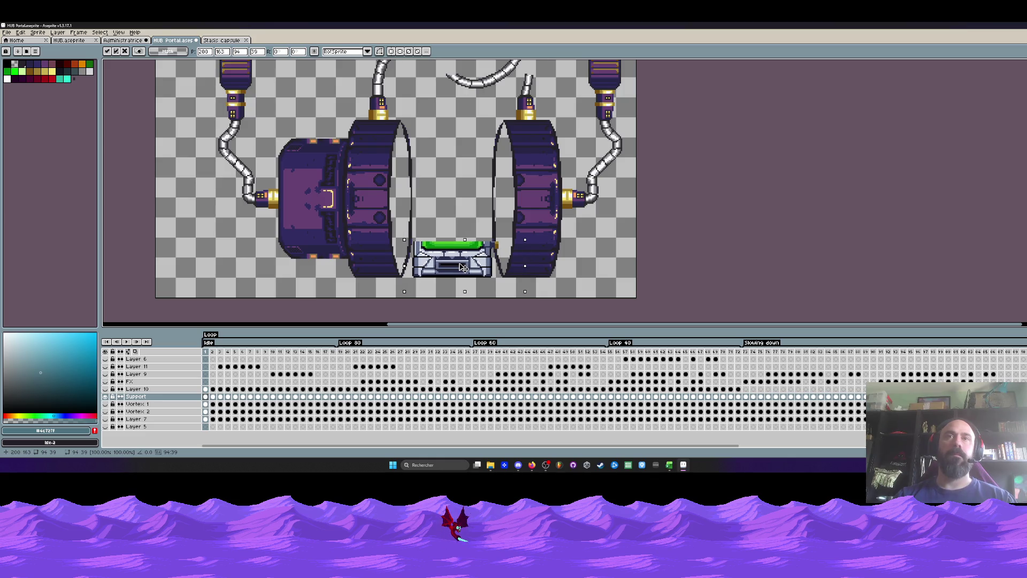
scroll(462, 267, down, 1)
drag(463, 267, 336, 262)
key(Return)
scroll(336, 262, up, 2)
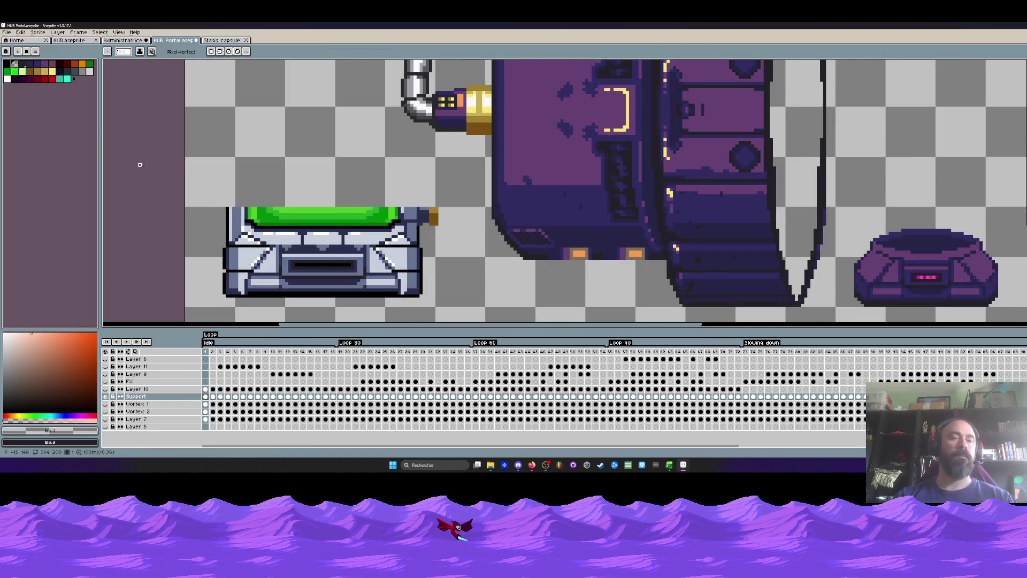
Erase the green tank's top rows and the green bar on top of the grey base.
key(v)
key(b)
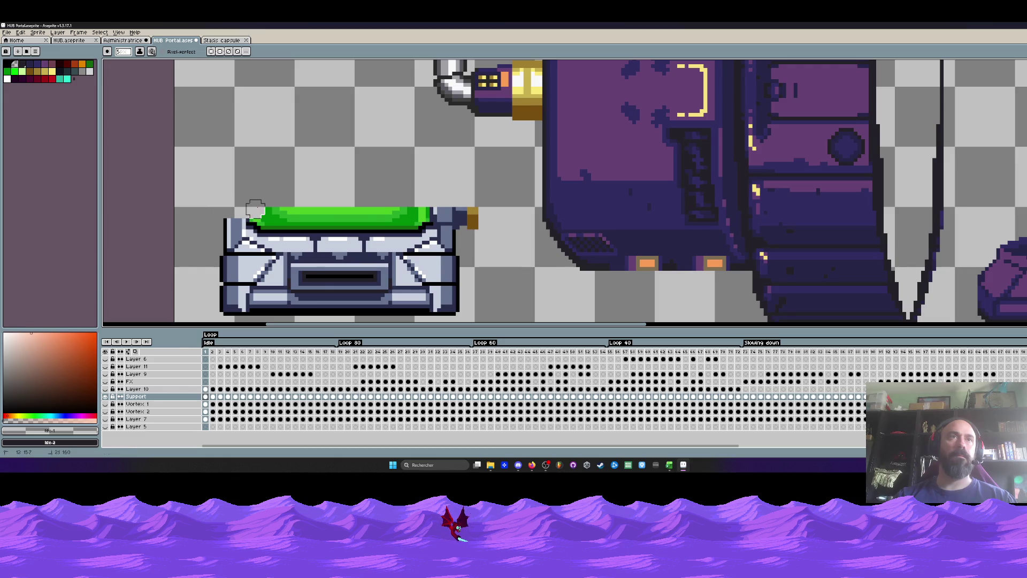
scroll(262, 211, up, 2)
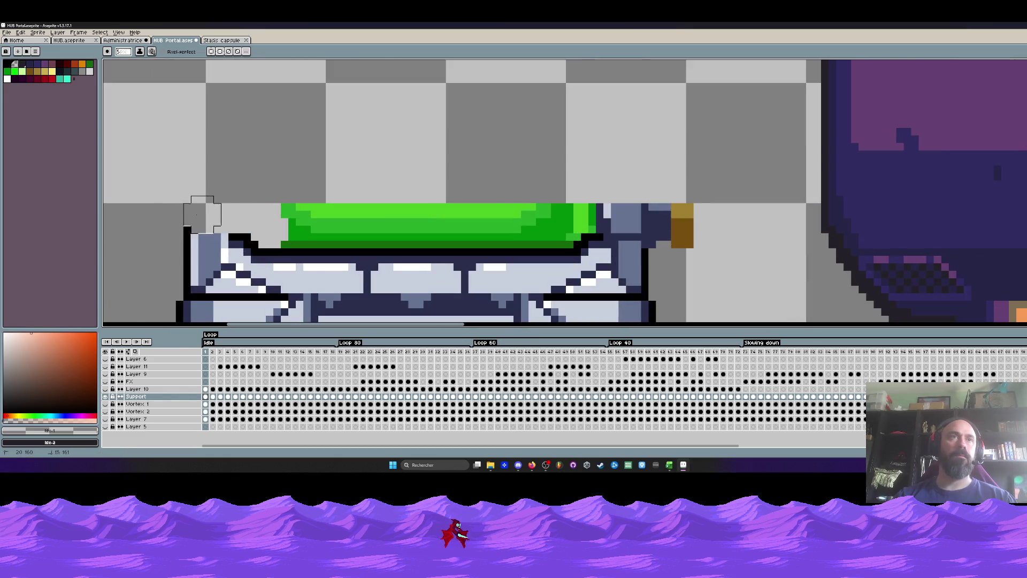
mouse_move(236, 212)
mouse_down()
mouse_move(584, 212)
mouse_move(585, 200)
mouse_move(681, 207)
mouse_move(666, 230)
mouse_up()
scroll(667, 230, down, 1)
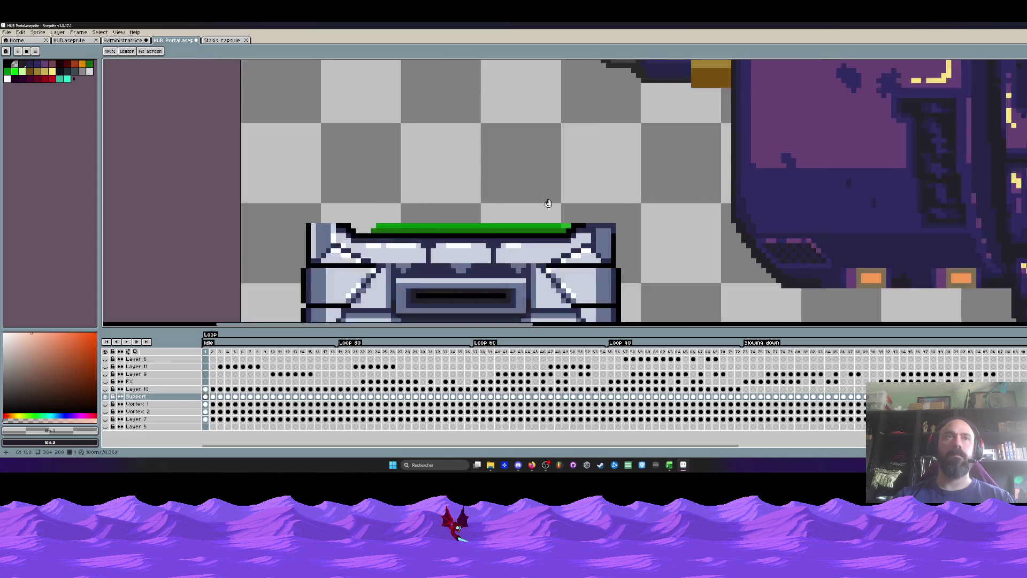
scroll(517, 162, down, 1)
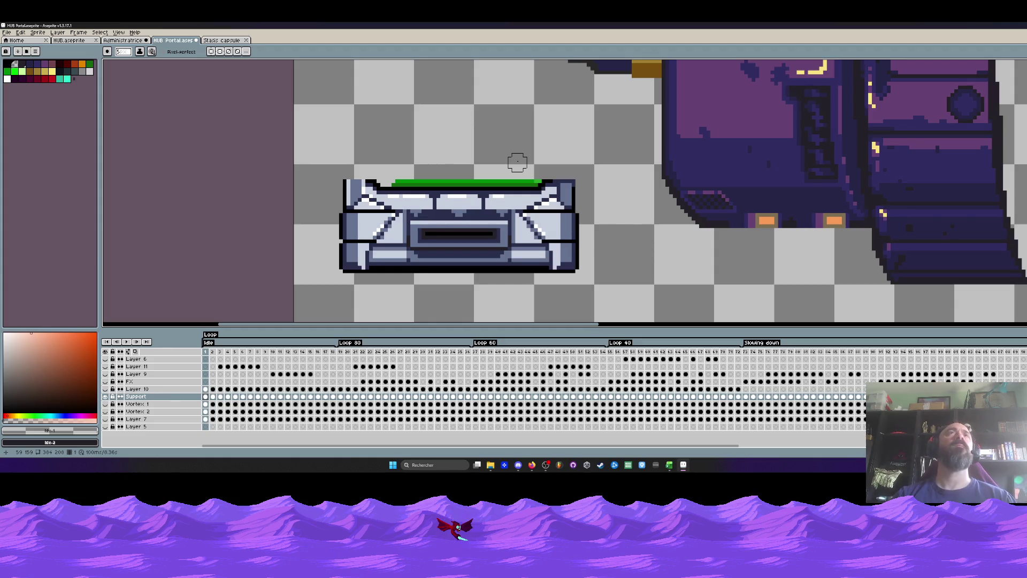
scroll(353, 185, up, 2)
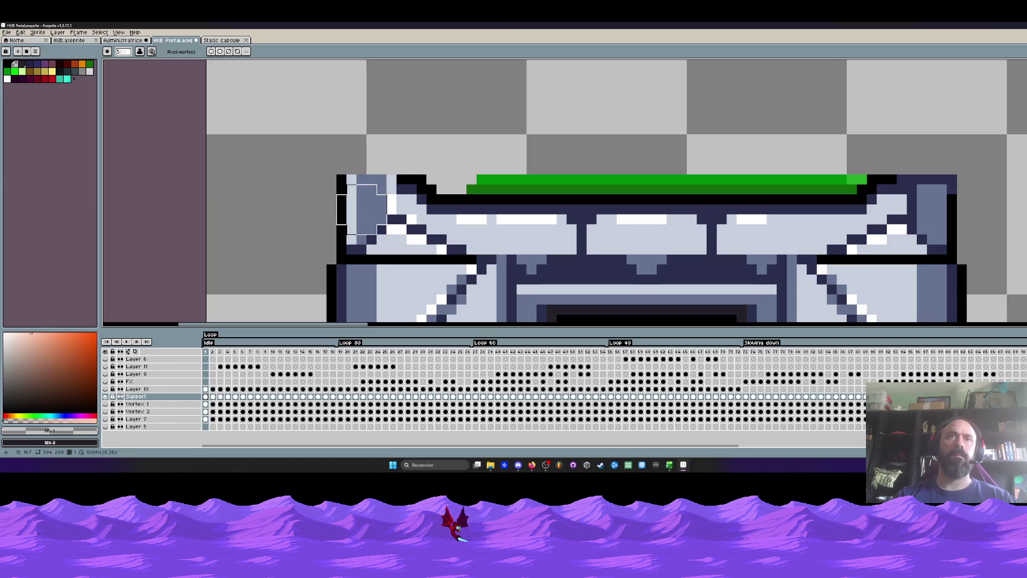
drag(390, 177, 642, 178)
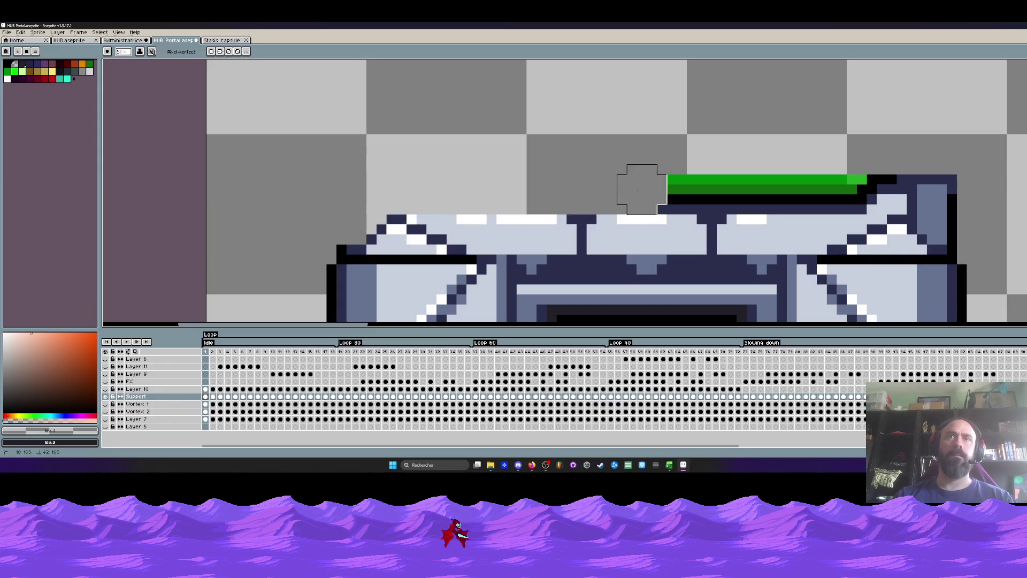
scroll(535, 177, right, 2)
mouse_move(578, 167)
mouse_down()
mouse_move(888, 167)
mouse_move(727, 156)
mouse_up()
Draw a diagonal at the base's right corner and a straight outline along its top edge.
scroll(847, 156, down, 2)
scroll(727, 155, up, 3)
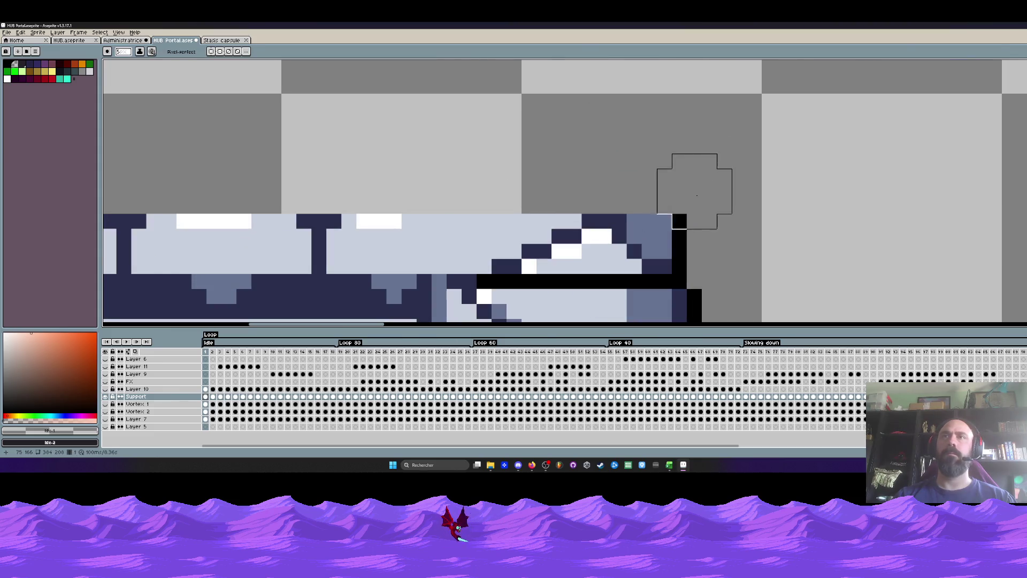
scroll(694, 200, down, 4)
scroll(694, 197, up, 2)
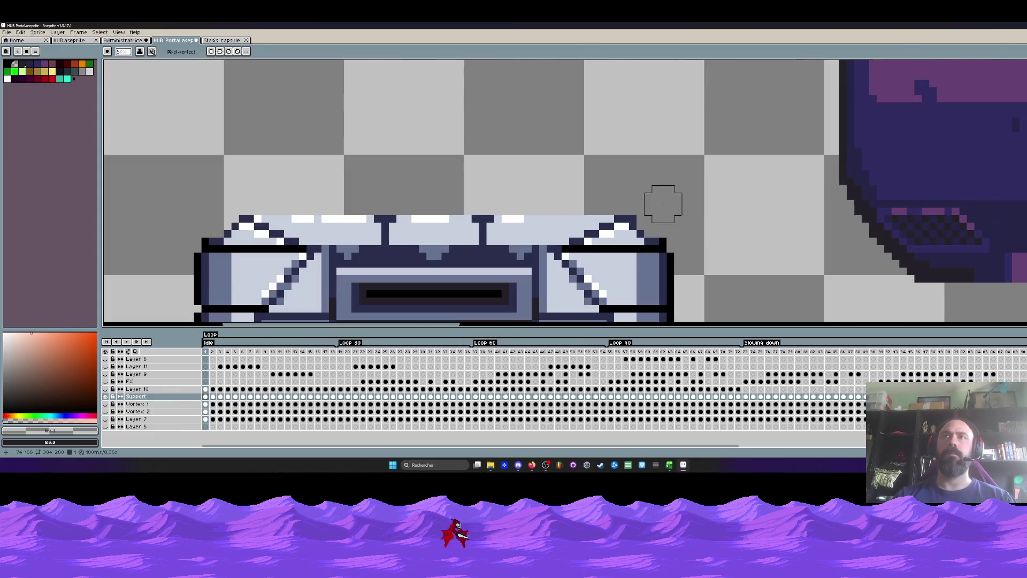
scroll(639, 152, down, 2)
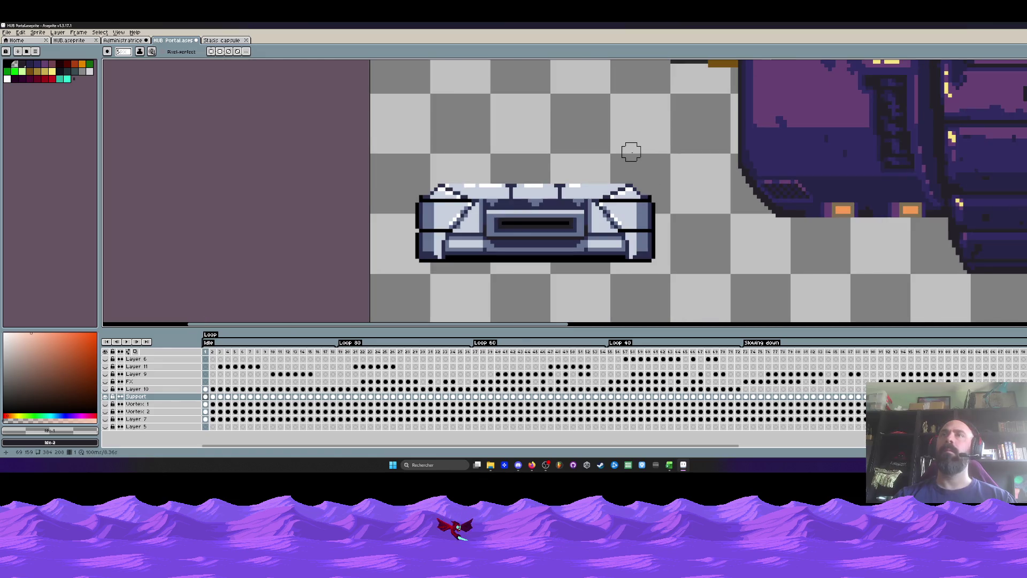
scroll(631, 152, up, 2)
key(i)
scroll(639, 172, down, 1)
scroll(653, 197, down, 1)
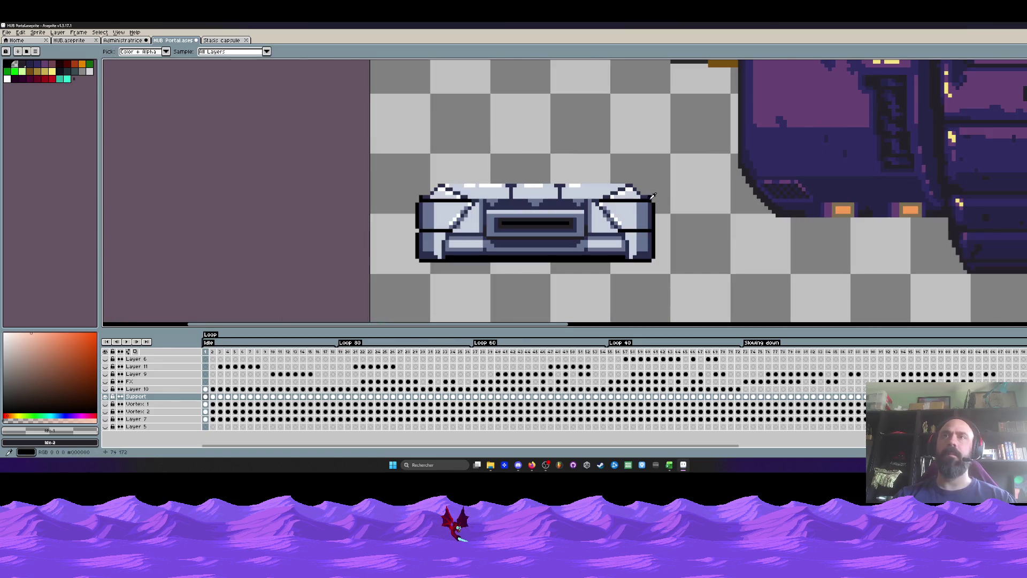
click(652, 195)
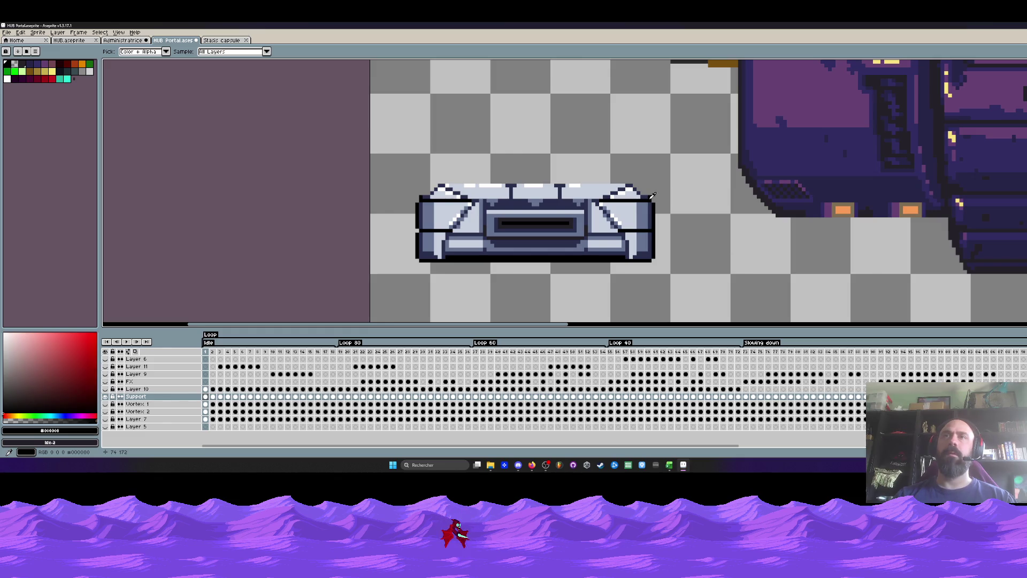
scroll(615, 182, down, 1)
scroll(577, 177, up, 1)
scroll(551, 176, up, 2)
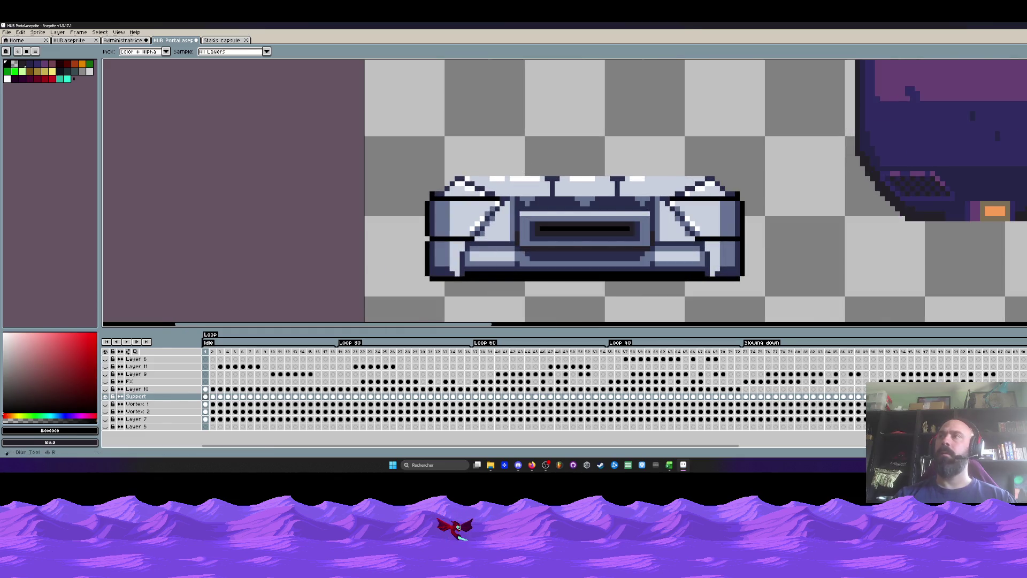
key(shift+l)
scroll(474, 163, up, 2)
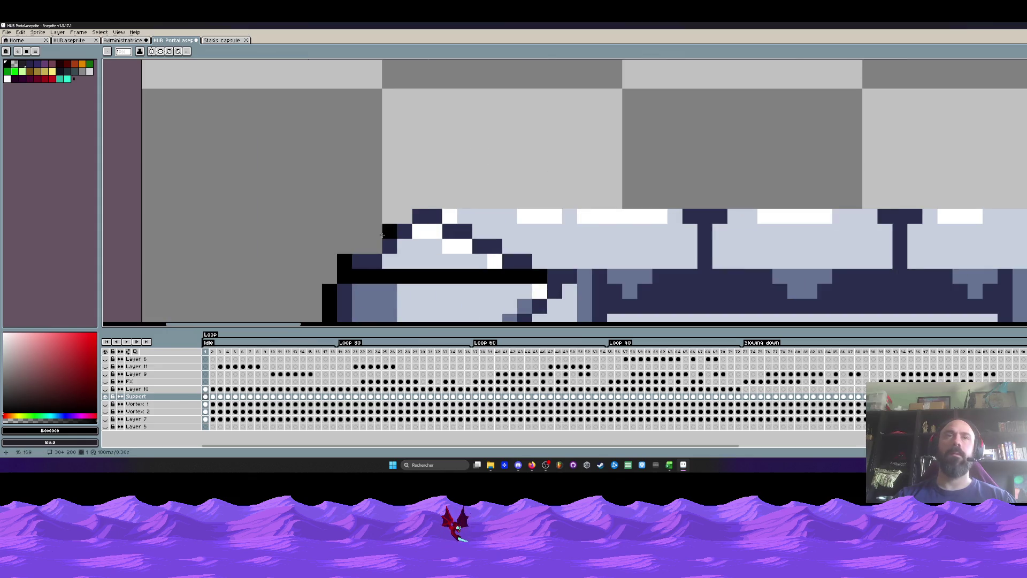
scroll(364, 243, down, 3)
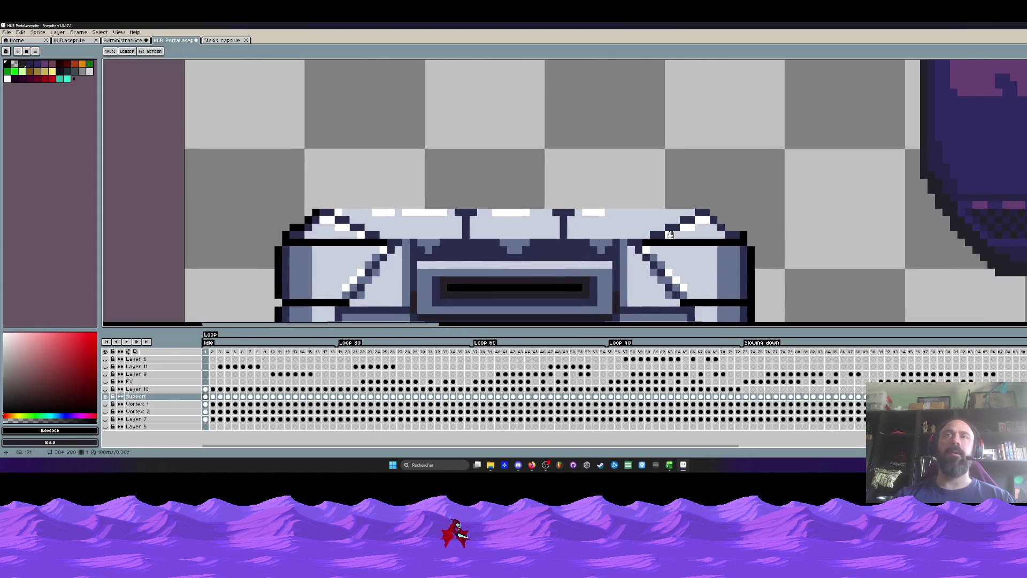
scroll(669, 214, up, 3)
drag(676, 196, 709, 224)
scroll(749, 241, down, 3)
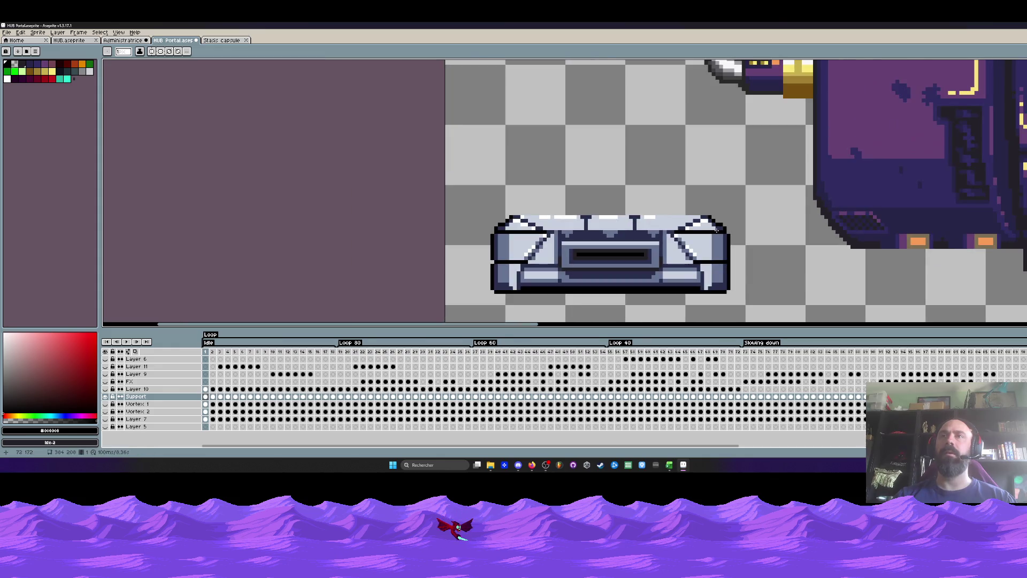
scroll(664, 247, up, 2)
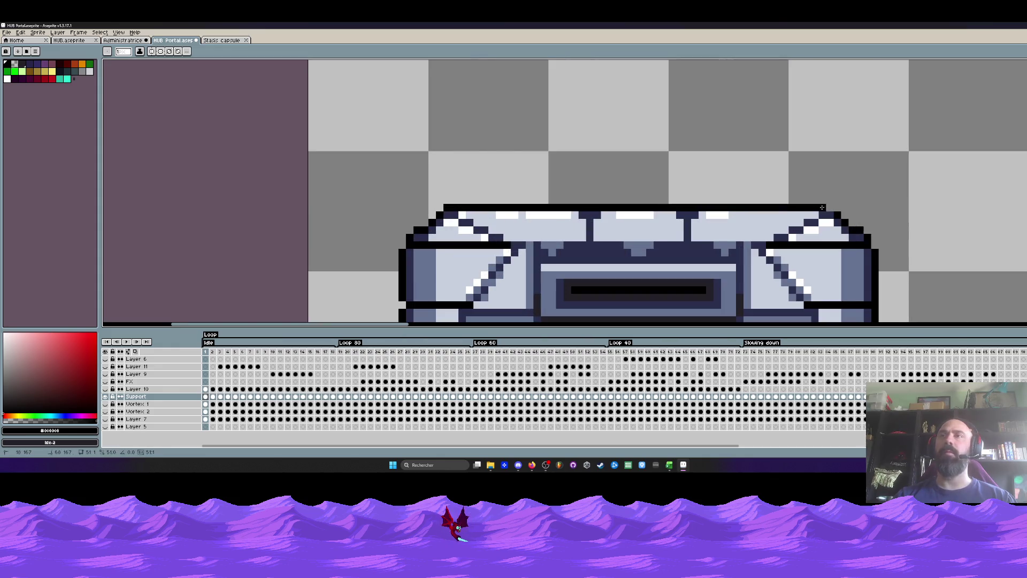
drag(446, 208, 832, 209)
scroll(695, 214, down, 3)
scroll(543, 200, up, 3)
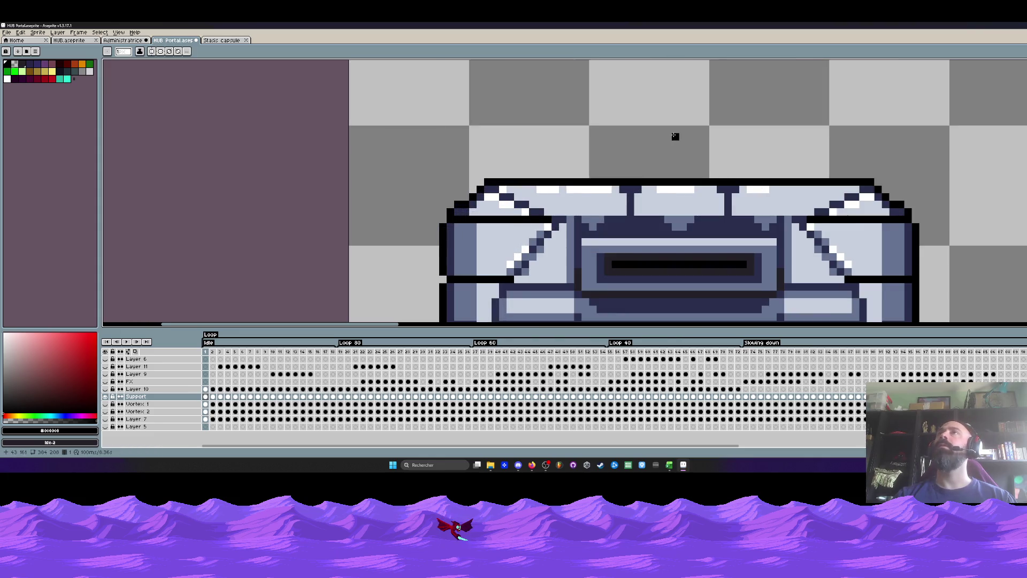
scroll(675, 136, down, 2)
scroll(669, 136, up, 3)
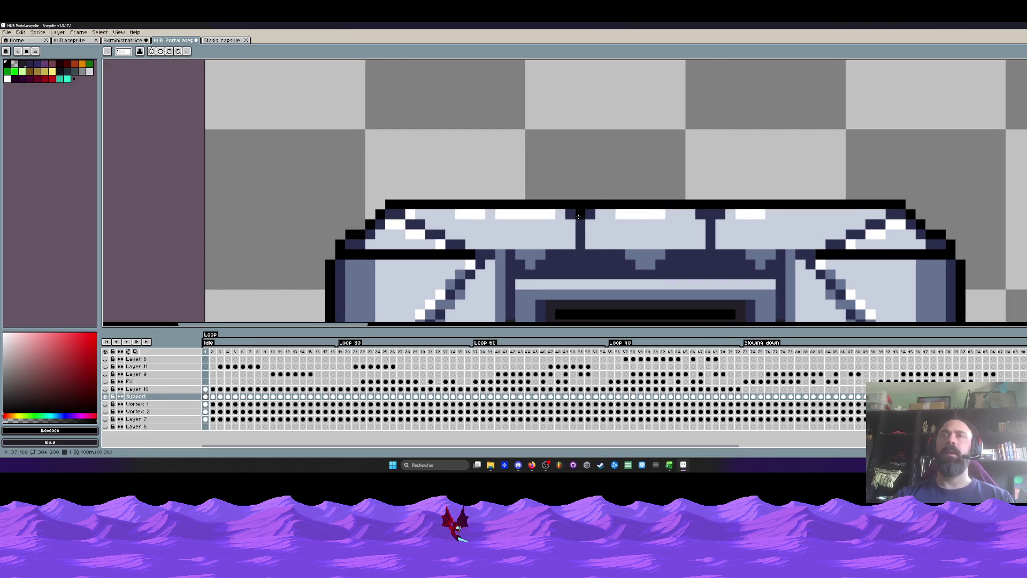
Erase dark outline pixels along the base's top edge to separate the top panels.
click(6, 63)
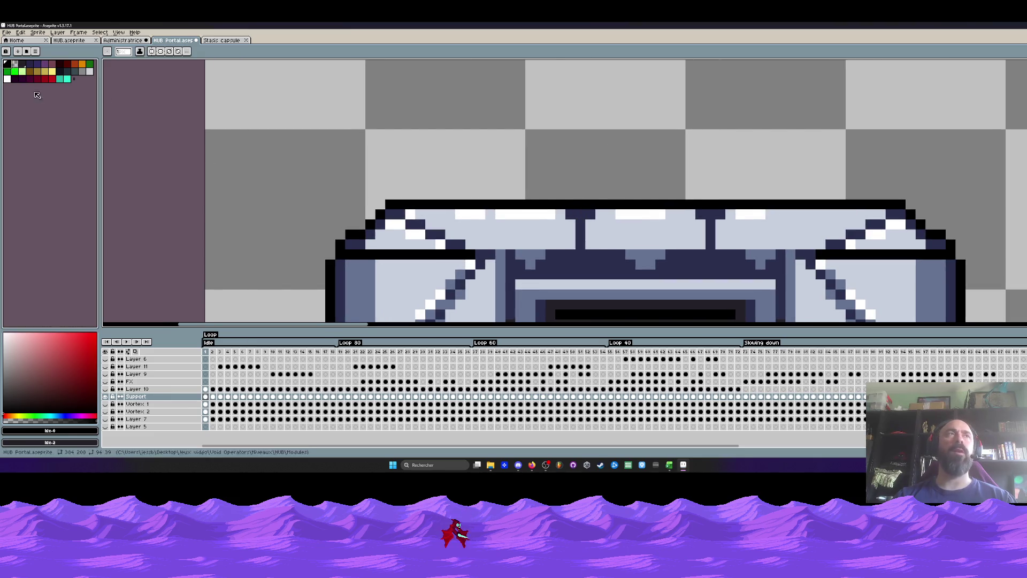
click(18, 64)
scroll(594, 209, up, 1)
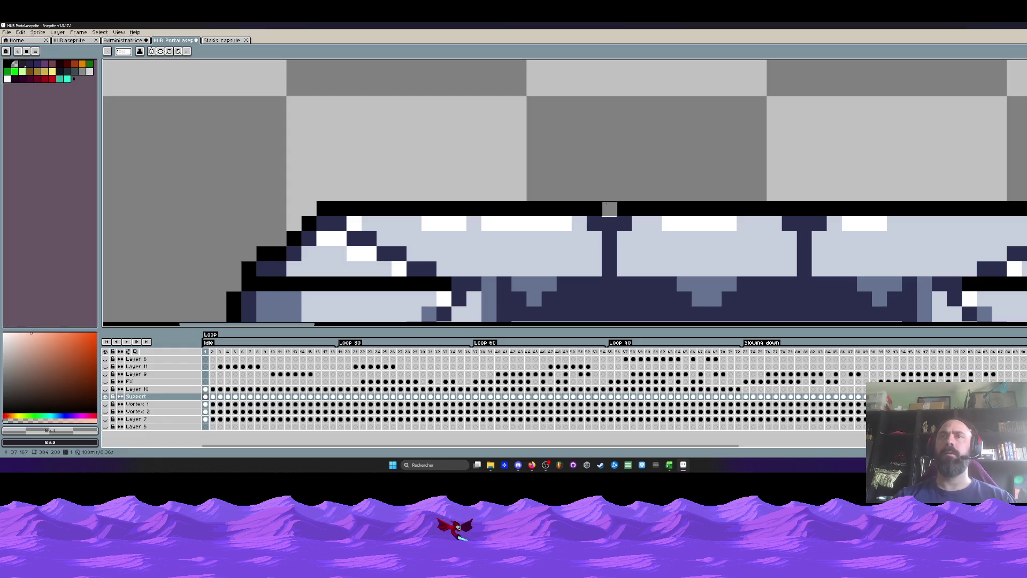
drag(594, 209, 470, 161)
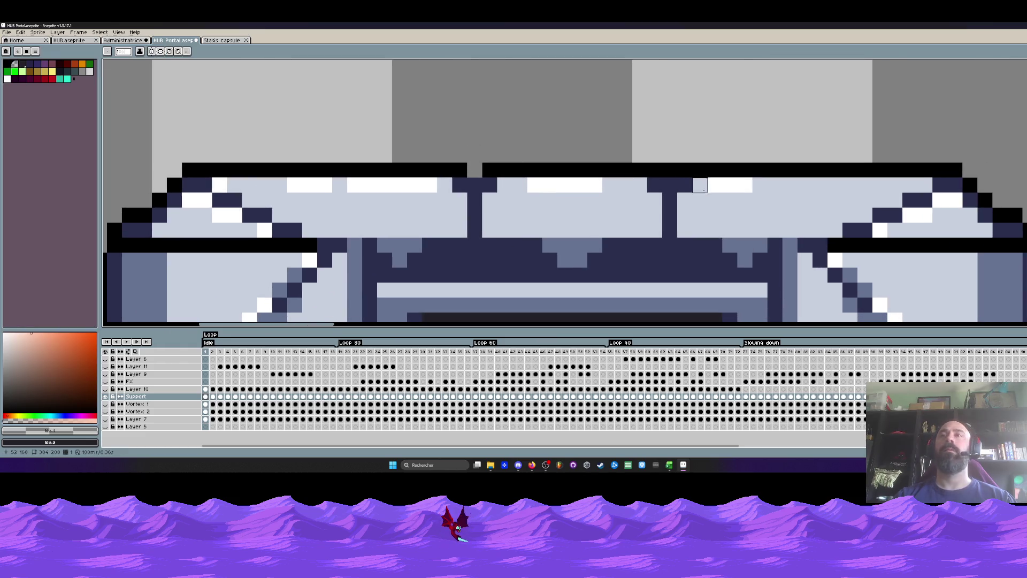
click(670, 185)
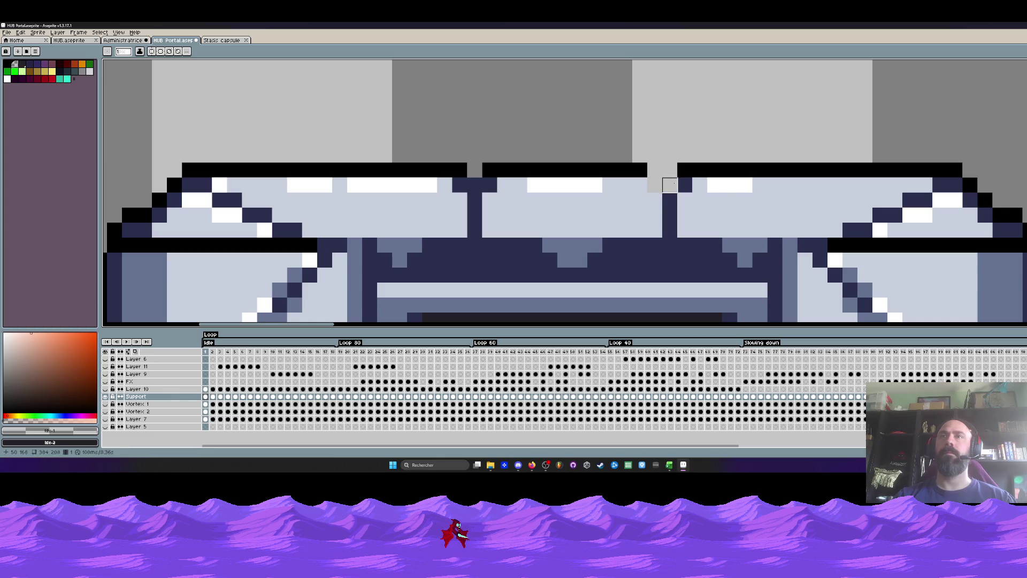
drag(685, 185, 685, 170)
mouse_move(460, 170)
mouse_down()
mouse_move(459, 185)
mouse_move(484, 185)
mouse_move(489, 170)
mouse_up()
scroll(455, 168, down, 2)
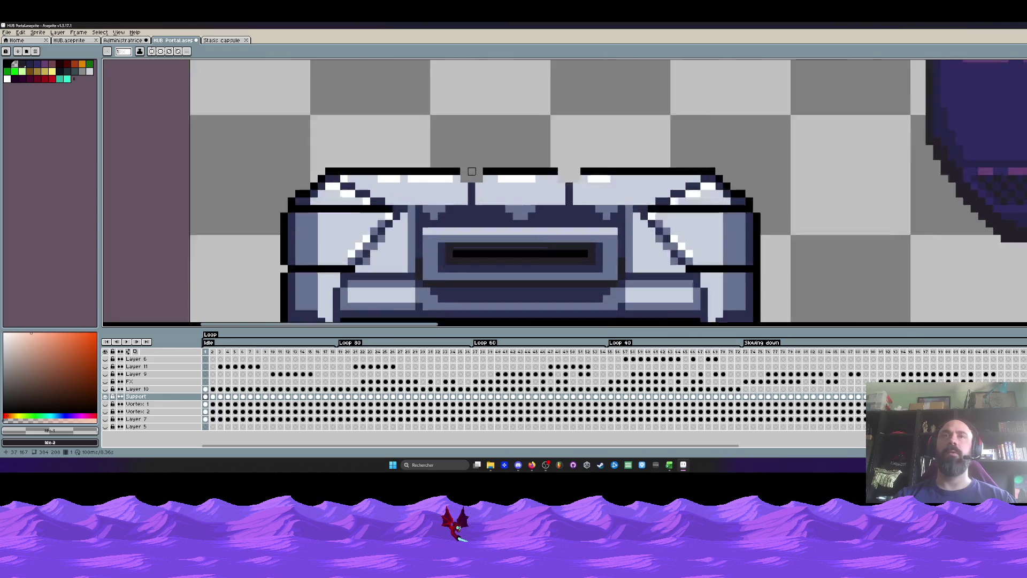
scroll(438, 163, up, 3)
Sample black from the outline and add black corner pixels at the three panel corners.
key(i)
click(425, 160)
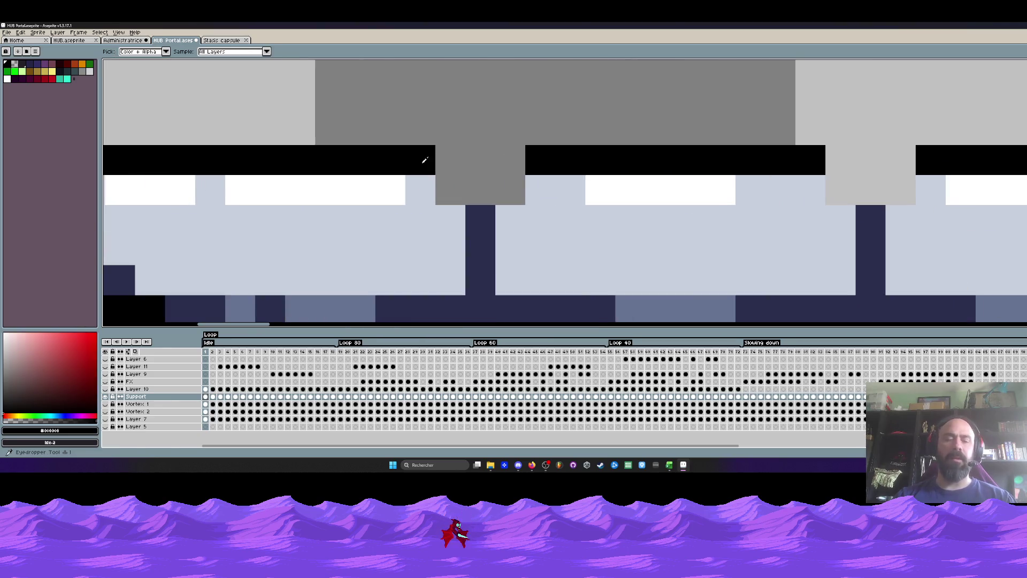
key(b)
click(451, 190)
click(511, 190)
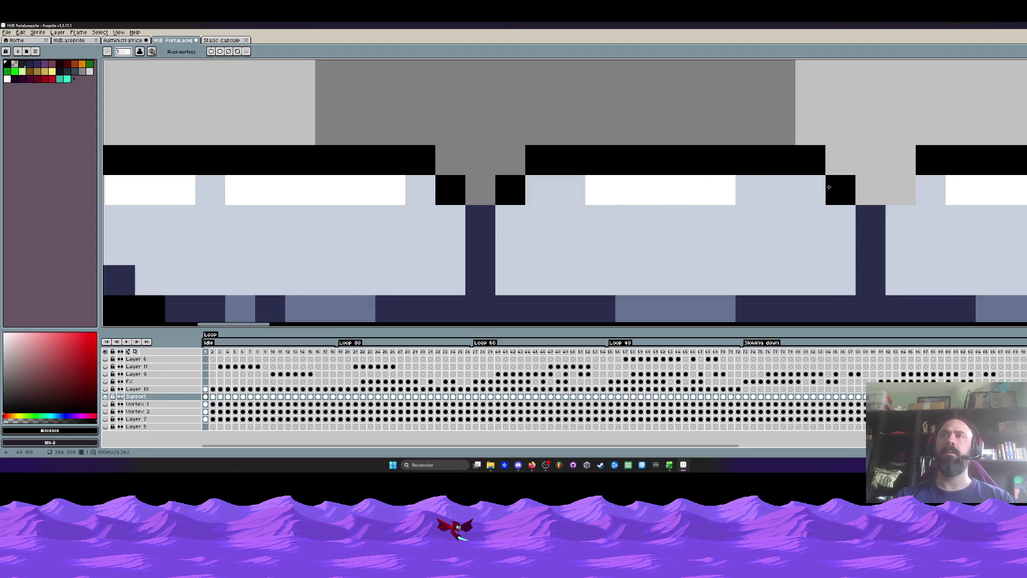
click(900, 190)
scroll(818, 164, down, 4)
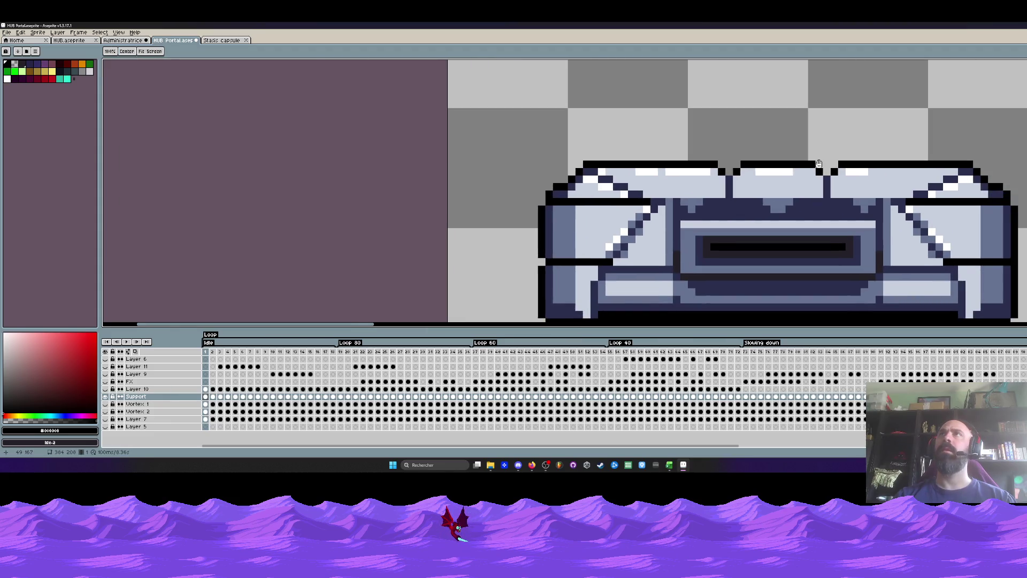
key(b)
scroll(776, 162, right, 2)
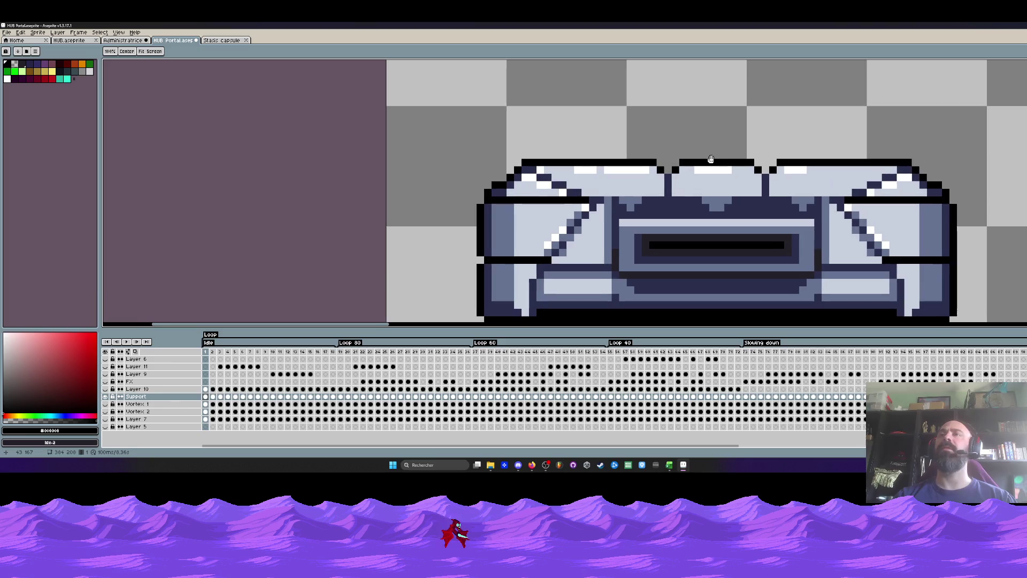
scroll(711, 160, down, 2)
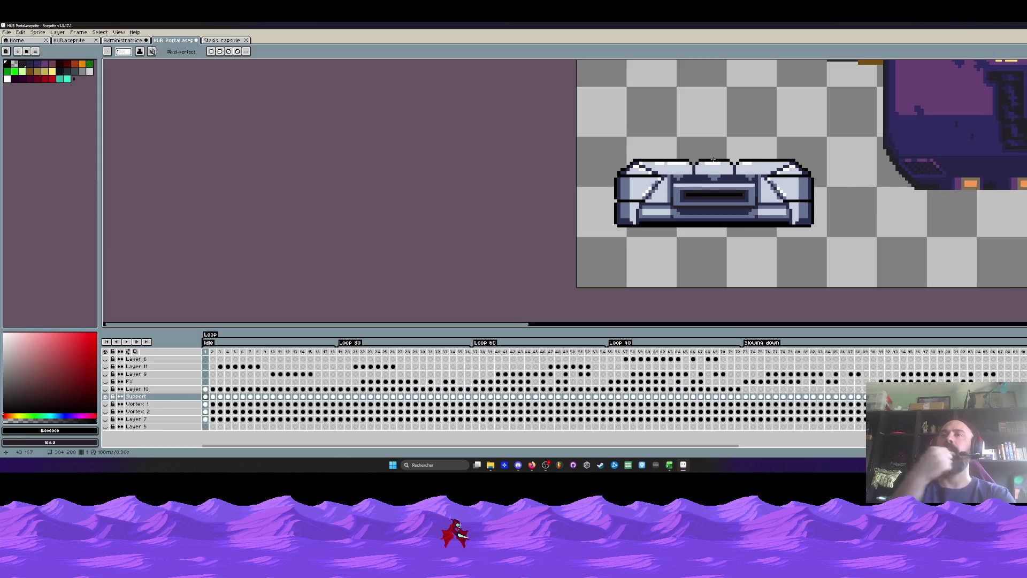
Copy the pink indicator strip from the purple capsule and place it in the grey base's dark slot.
scroll(690, 155, up, 1)
scroll(660, 150, down, 1)
scroll(660, 150, down, 1)
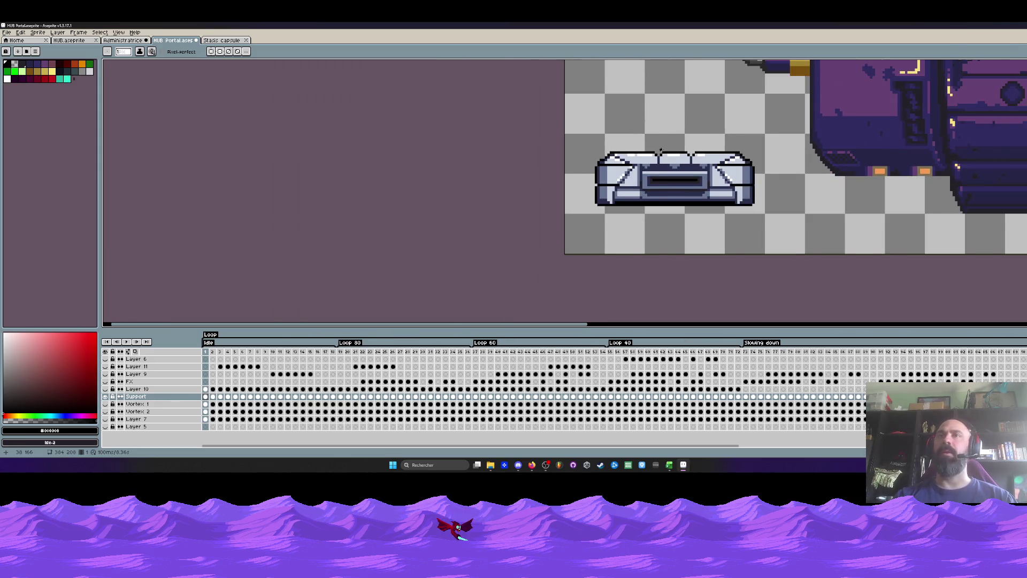
scroll(619, 168, up, 1)
scroll(619, 168, up, 1)
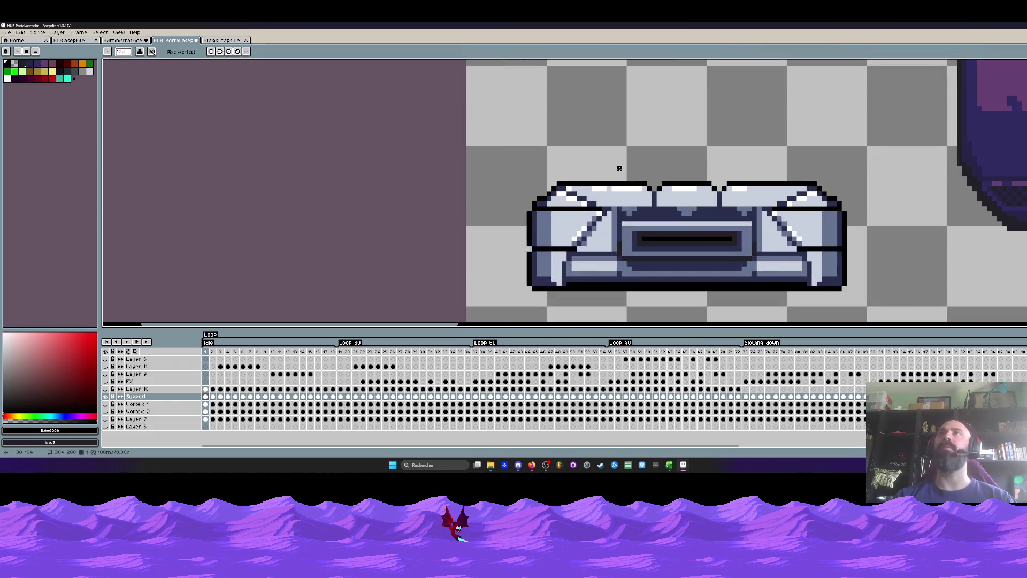
scroll(562, 178, up, 1)
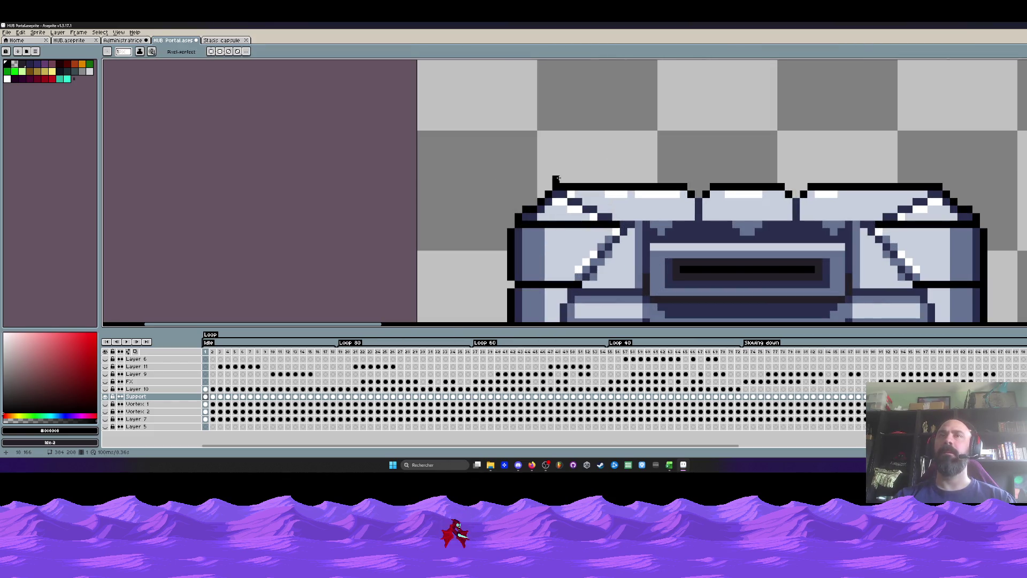
scroll(660, 169, down, 2)
scroll(660, 169, down, 1)
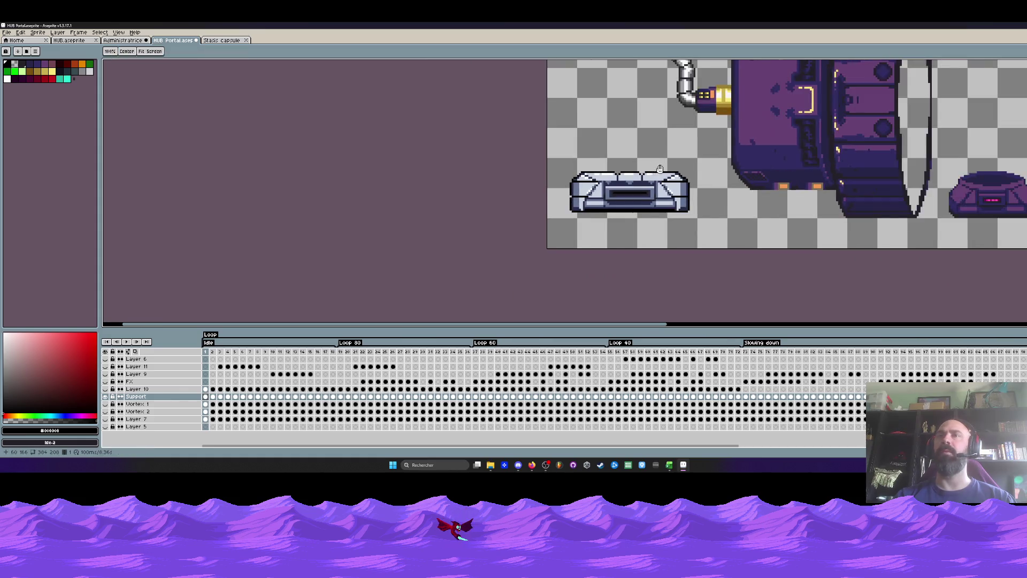
scroll(660, 169, down, 2)
scroll(660, 169, up, 2)
scroll(755, 190, up, 2)
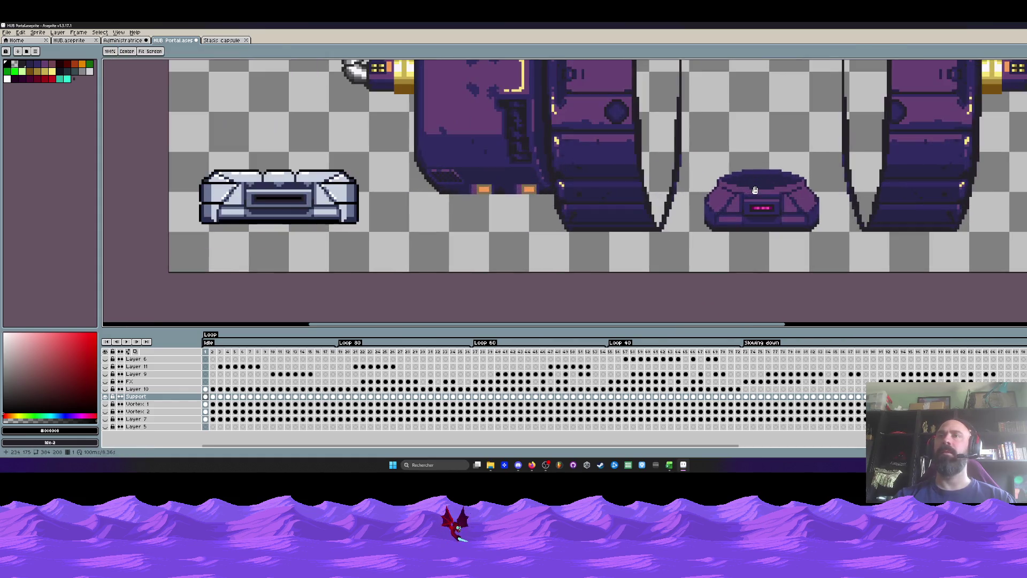
scroll(754, 192, up, 1)
scroll(754, 198, up, 1)
scroll(751, 225, up, 2)
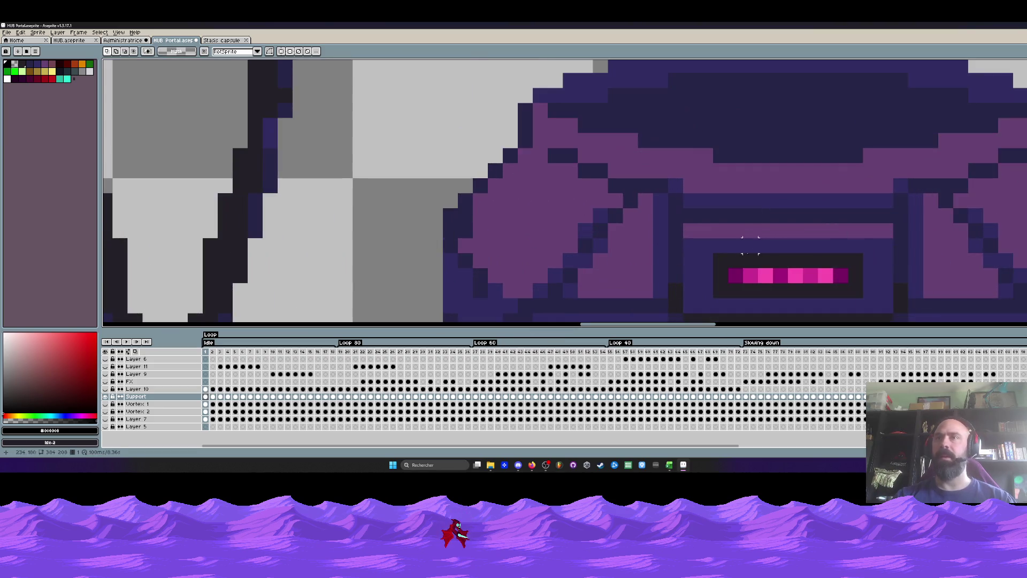
scroll(750, 245, down, 3)
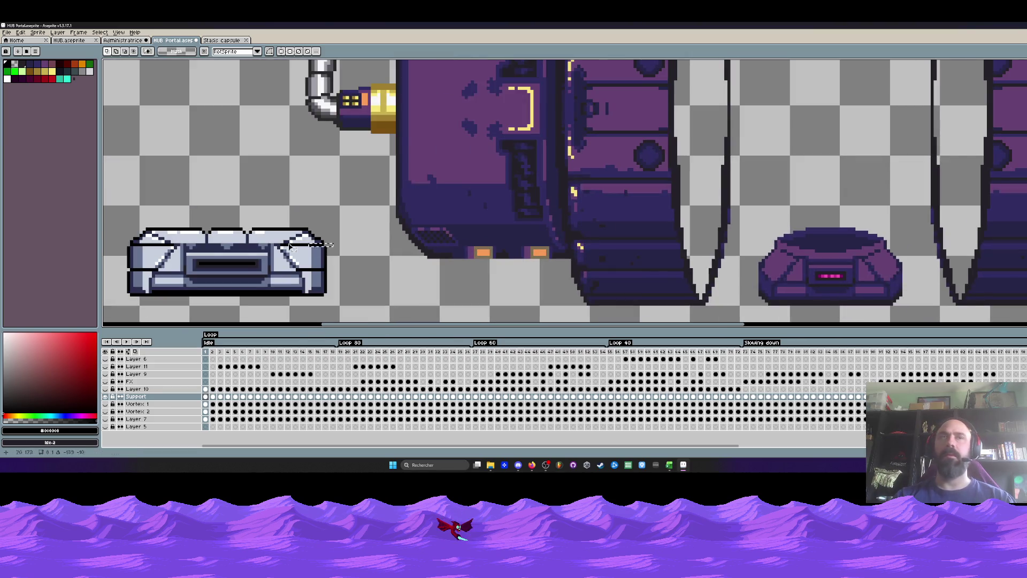
scroll(813, 161, down, 1)
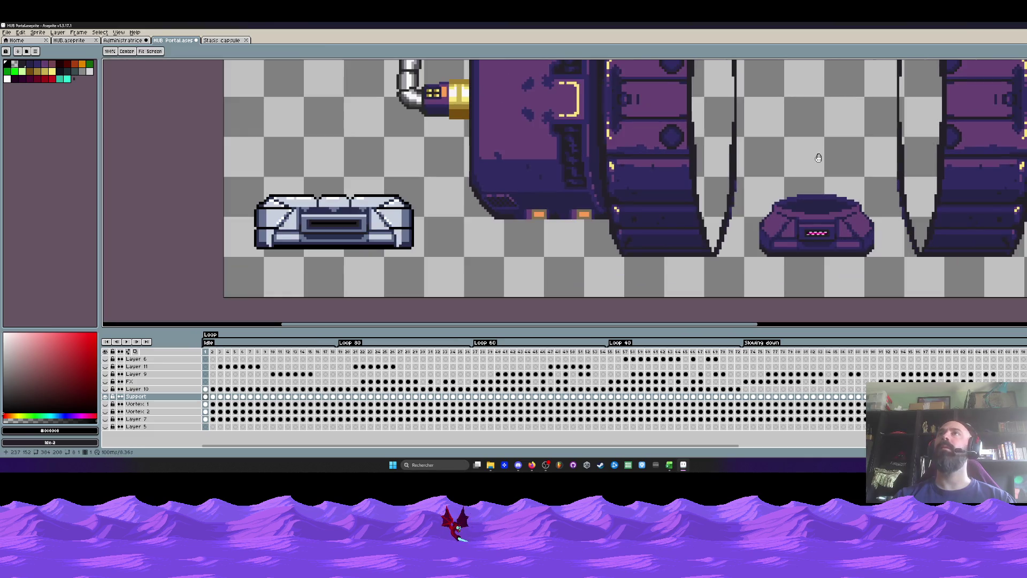
scroll(813, 230, up, 2)
scroll(802, 228, up, 1)
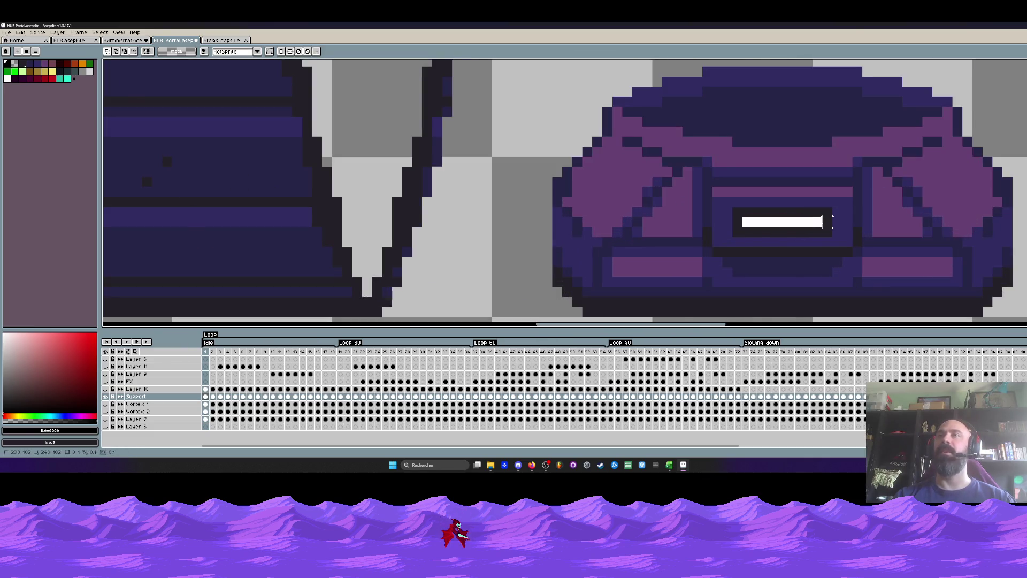
scroll(792, 225, down, 1)
mouse_move(779, 223)
mouse_down()
mouse_move(751, 145)
mouse_move(344, 161)
mouse_up()
scroll(752, 145, down, 2)
scroll(293, 179, up, 1)
scroll(299, 166, up, 1)
scroll(344, 161, up, 1)
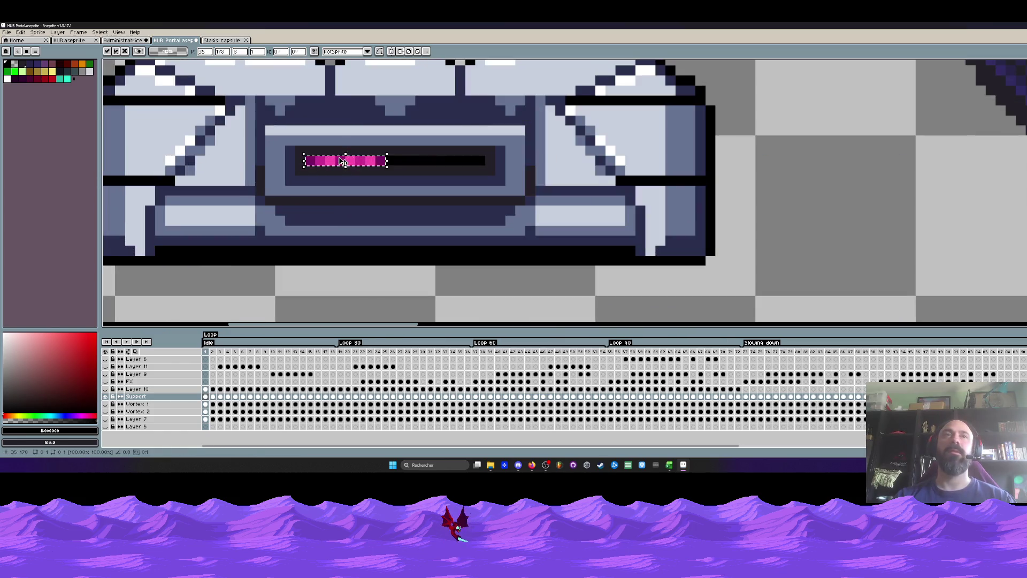
key(Return)
scroll(338, 158, down, 3)
Deselect, then select and delete the whole purple capsule.
key(ctrl+d)
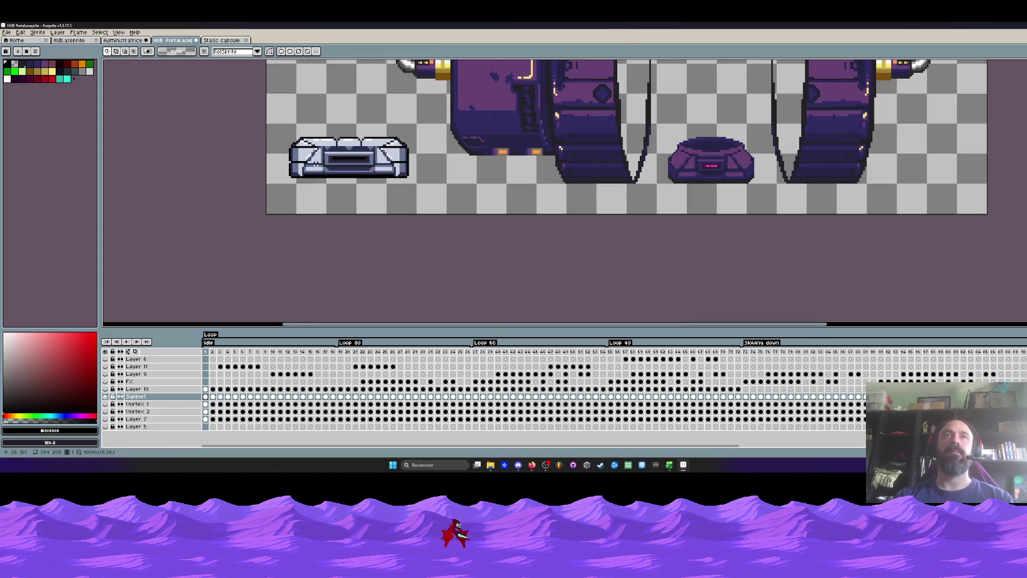
drag(663, 129, 758, 193)
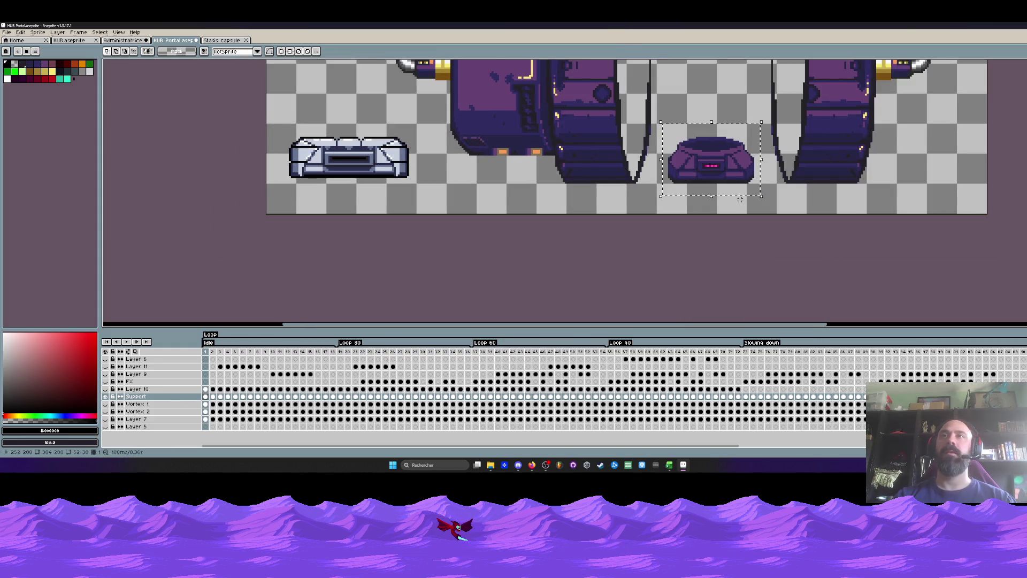
key(Delete)
Narrow the grey base by sliding its left part to the right.
scroll(321, 151, up, 2)
drag(229, 105, 351, 221)
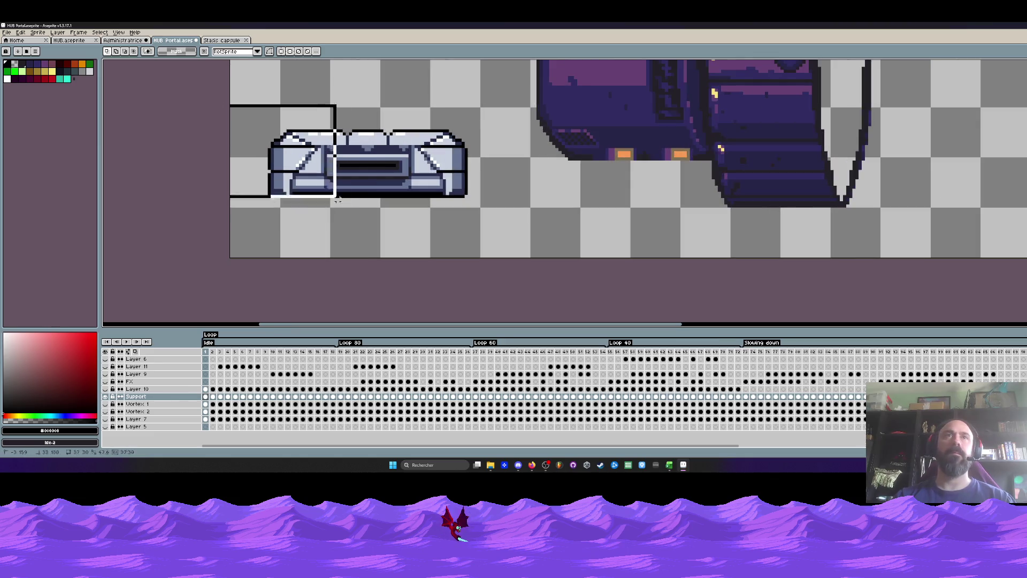
drag(288, 152, 329, 153)
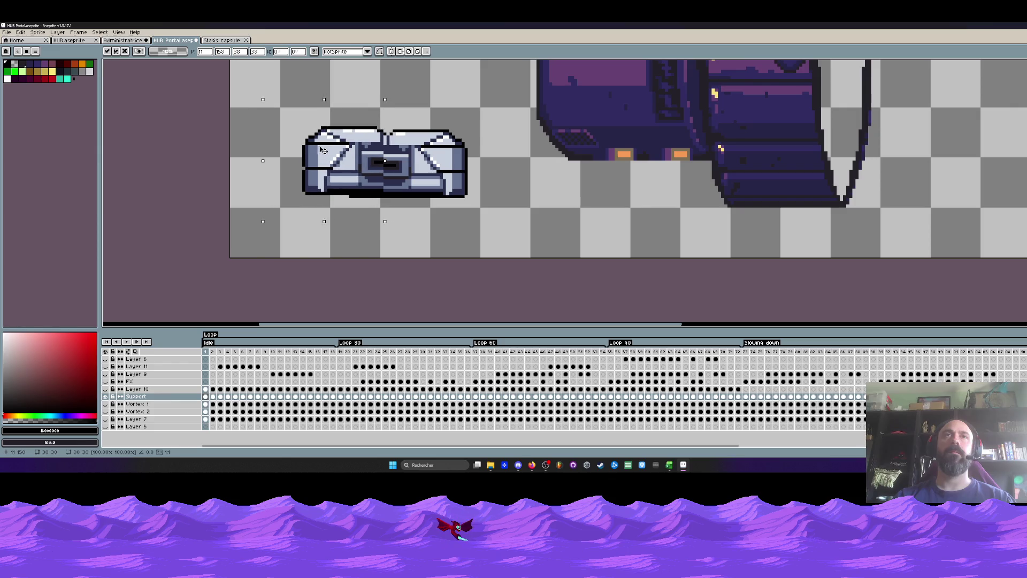
scroll(321, 140, down, 1)
key(Return)
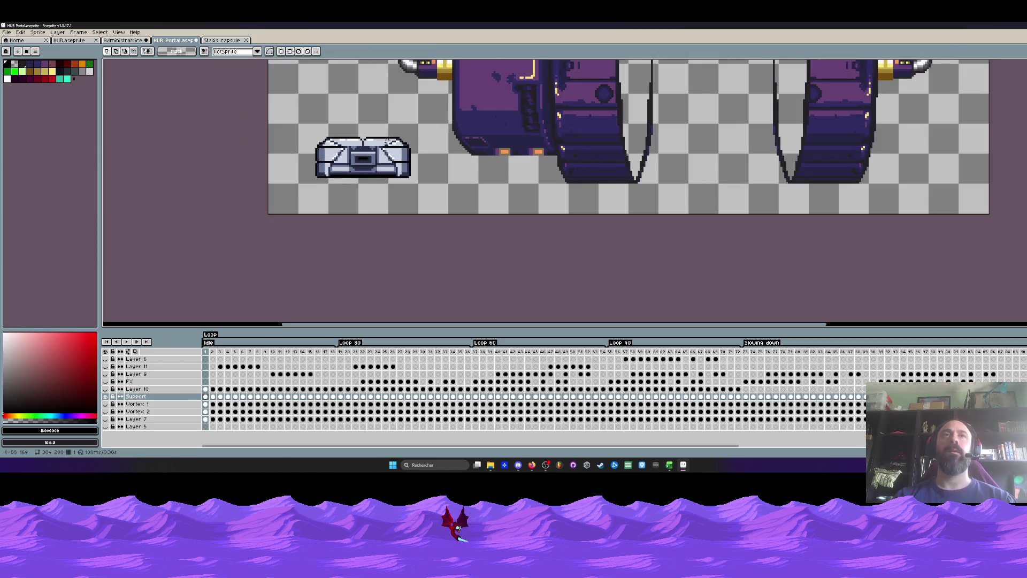
Move the grey base into the space between the two portal rings.
scroll(241, 225, down, 2)
mouse_move(249, 166)
mouse_down()
mouse_move(351, 214)
mouse_move(562, 203)
mouse_up()
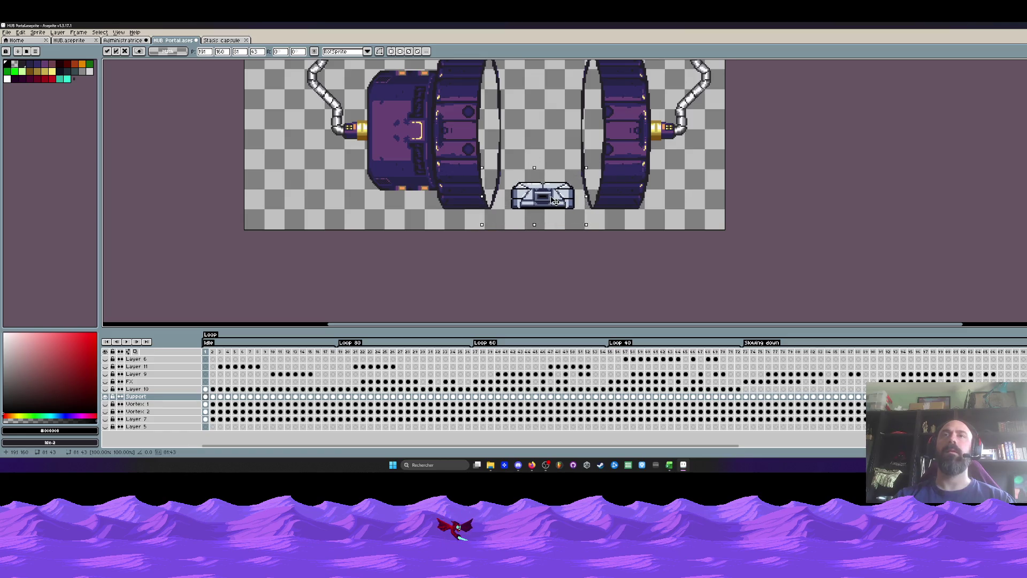
scroll(553, 200, down, 1)
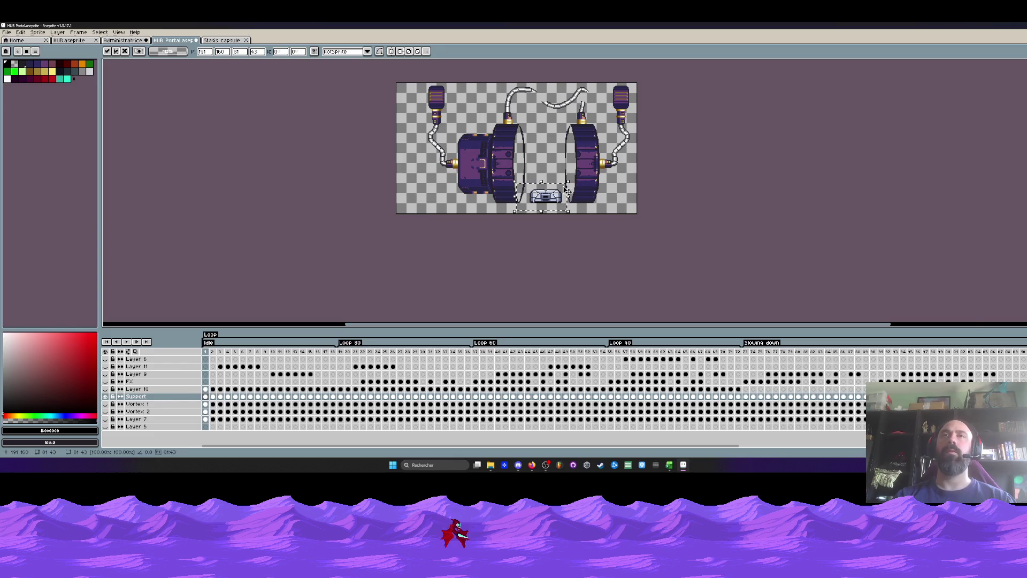
scroll(567, 191, up, 1)
Clear the selection around the base and choose a palette colour for the Pencil.
scroll(512, 174, down, 1)
click(512, 174)
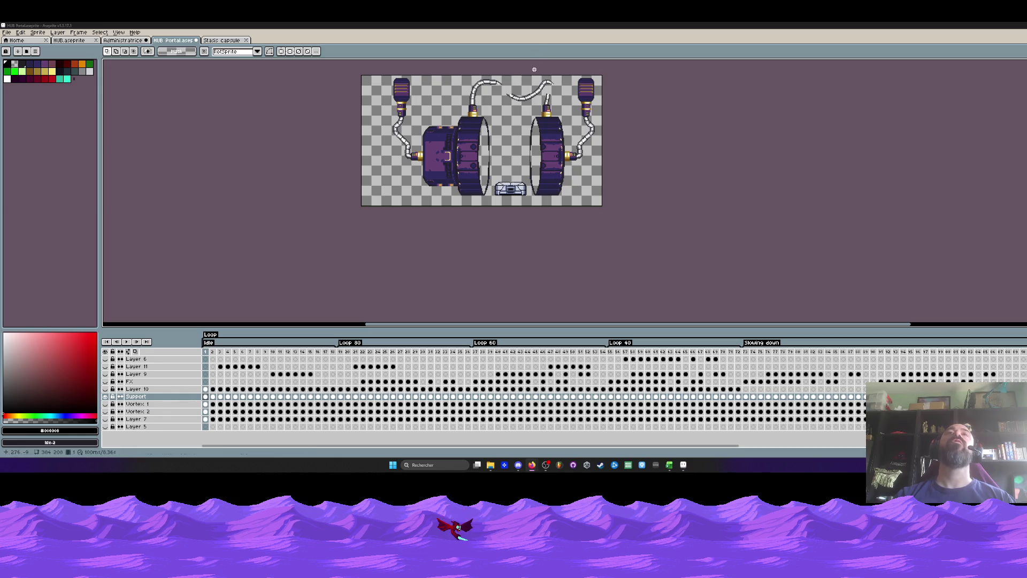
scroll(489, 116, up, 1)
scroll(473, 156, down, 1)
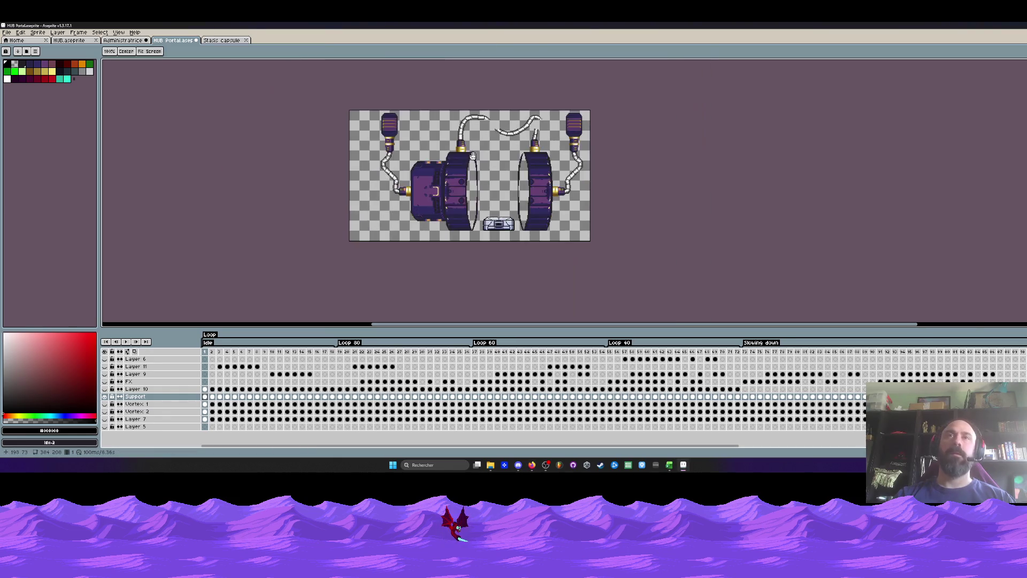
scroll(517, 137, up, 1)
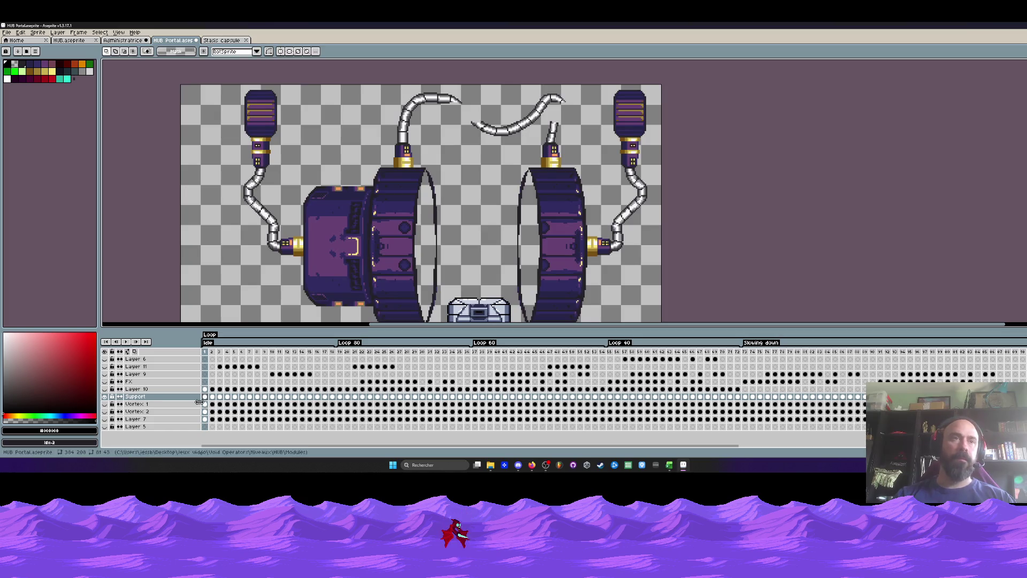
key(b)
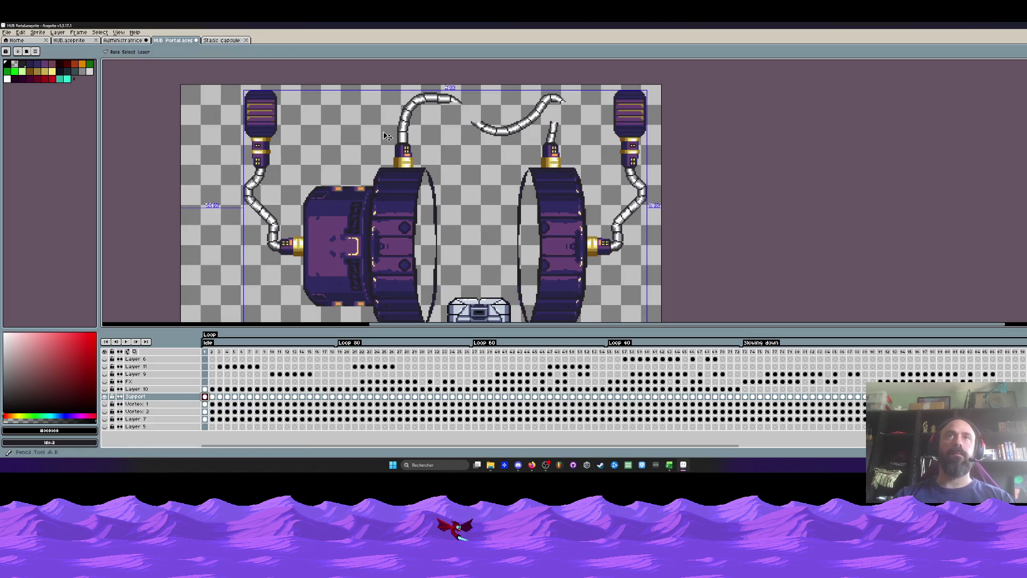
scroll(381, 128, up, 2)
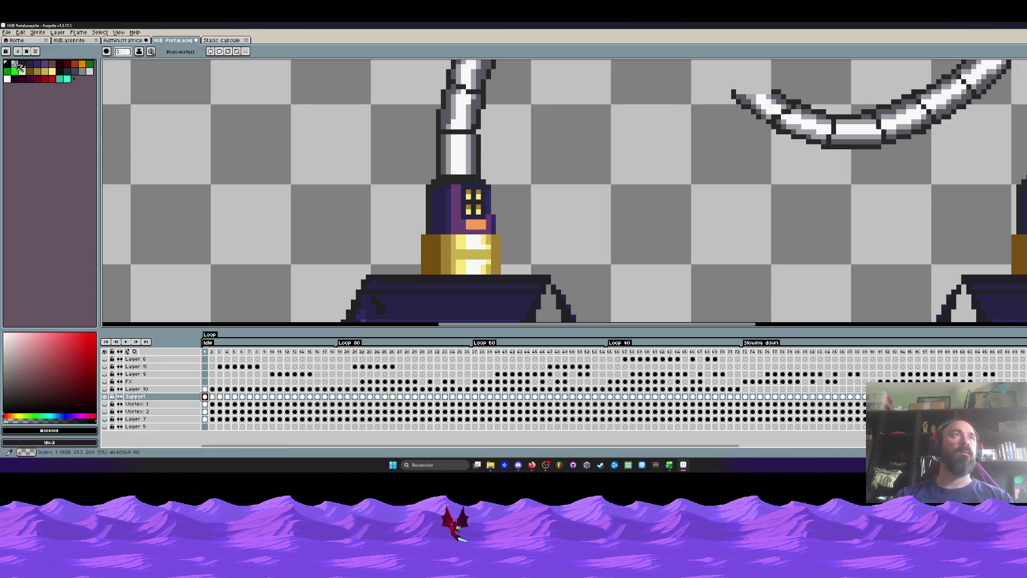
click(15, 64)
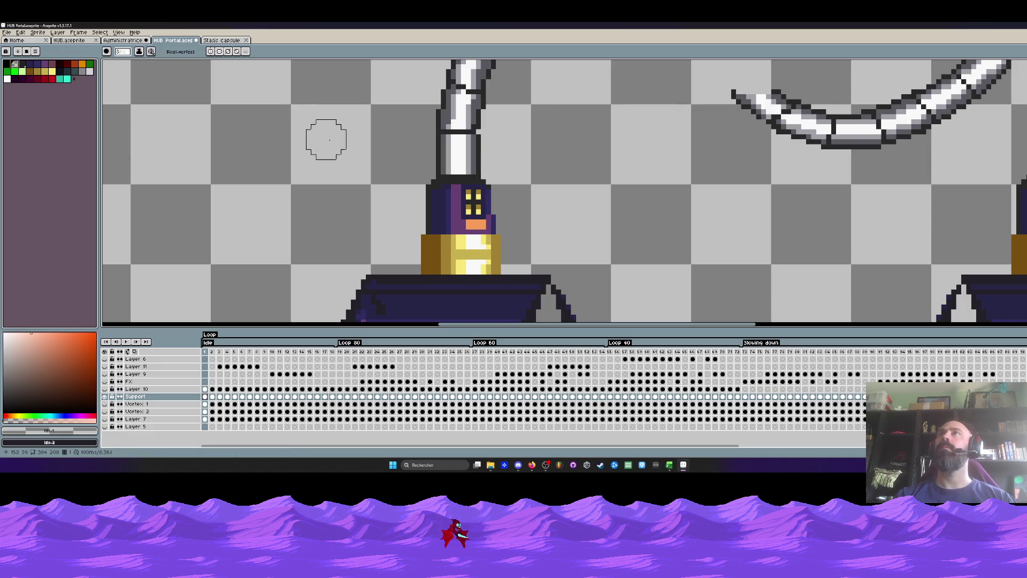
Pan and zoom around the sprite's left pipe area with the Pencil still active.
scroll(460, 123, down, 2)
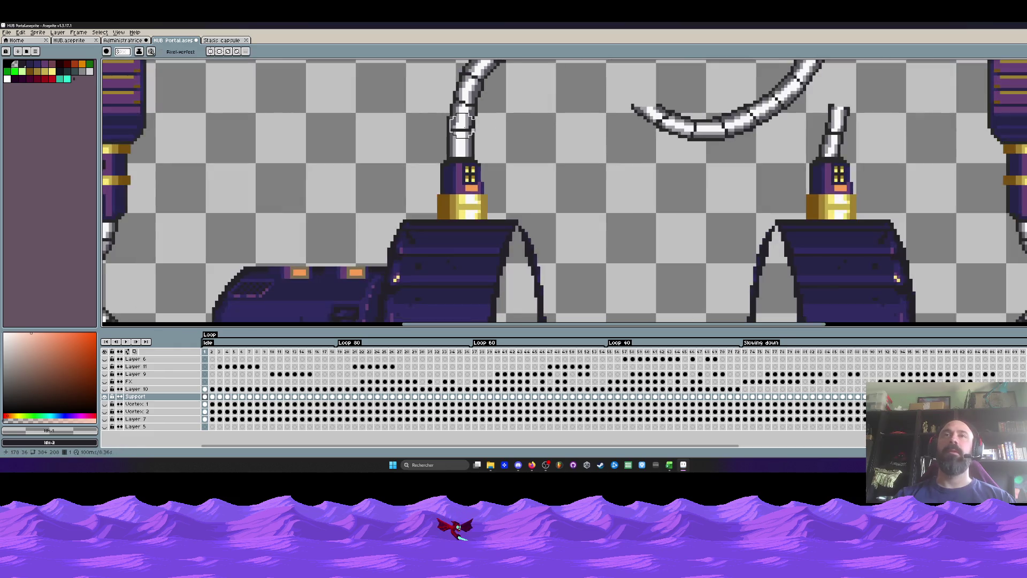
scroll(460, 123, down, 1)
key(h)
drag(337, 134, 437, 134)
scroll(437, 134, up, 3)
scroll(437, 135, down, 1)
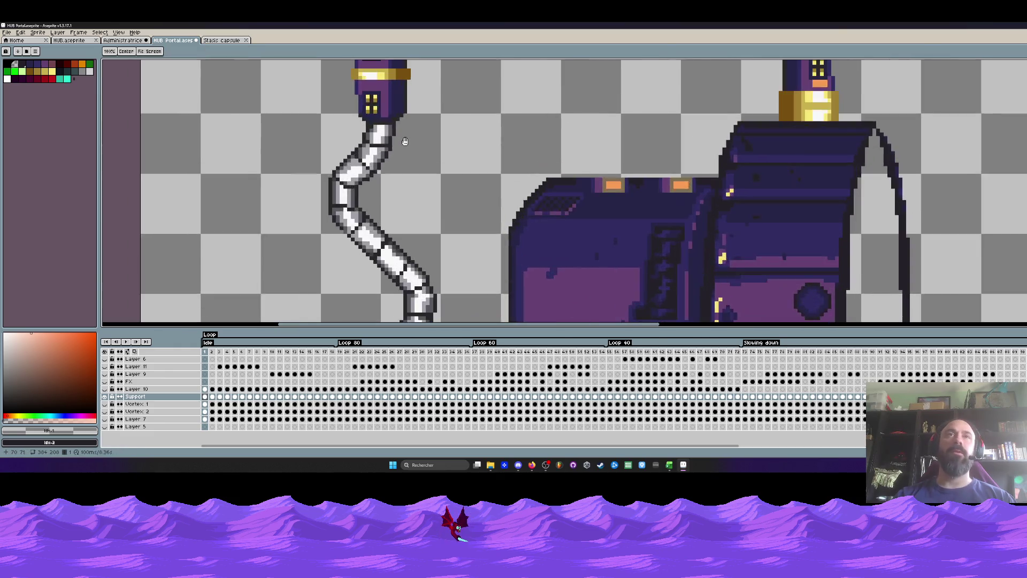
scroll(407, 149, down, 1)
scroll(407, 152, up, 1)
scroll(408, 158, down, 2)
key(b)
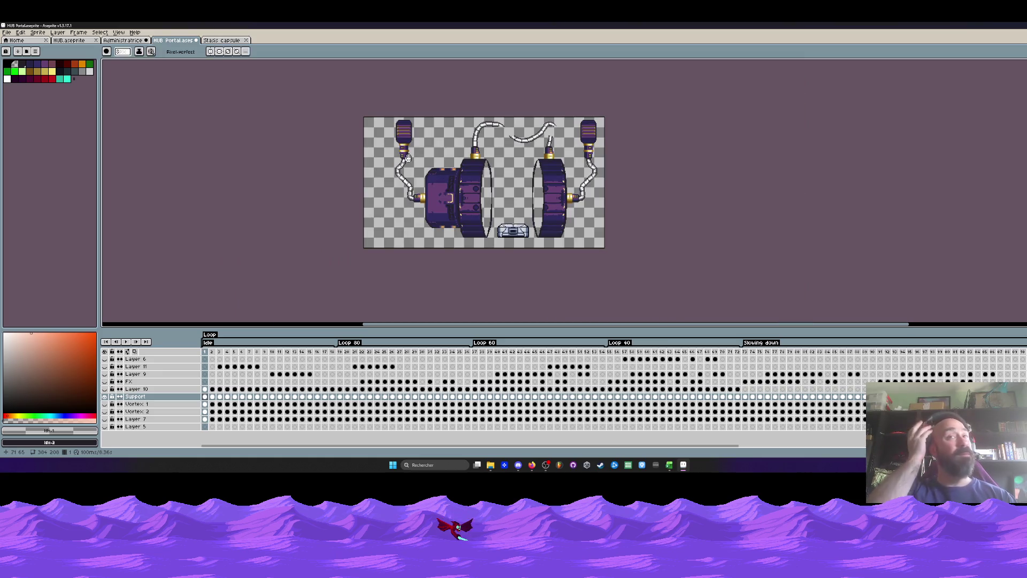
scroll(408, 158, up, 3)
scroll(411, 137, down, 3)
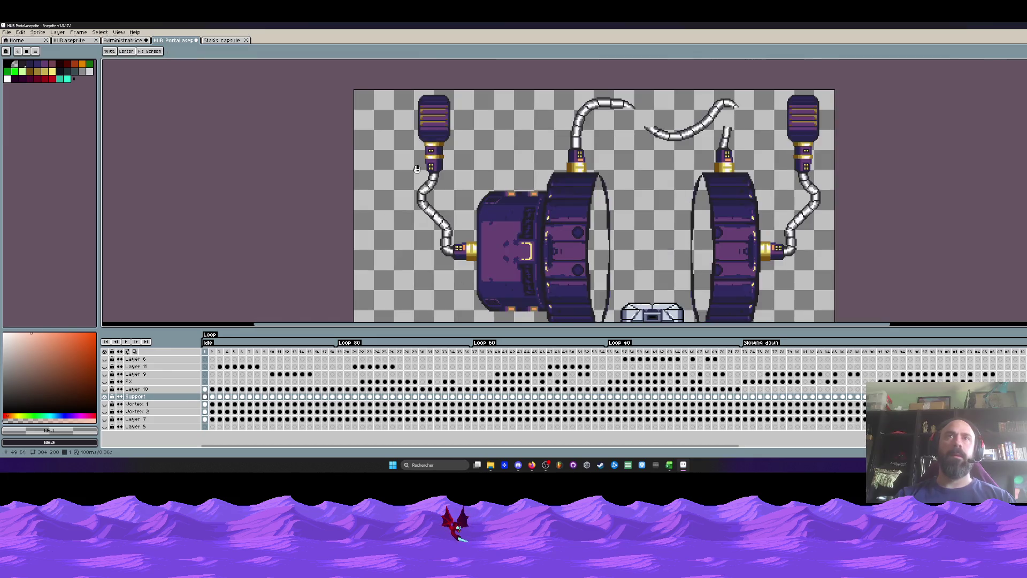
scroll(471, 239, up, 3)
scroll(477, 237, down, 3)
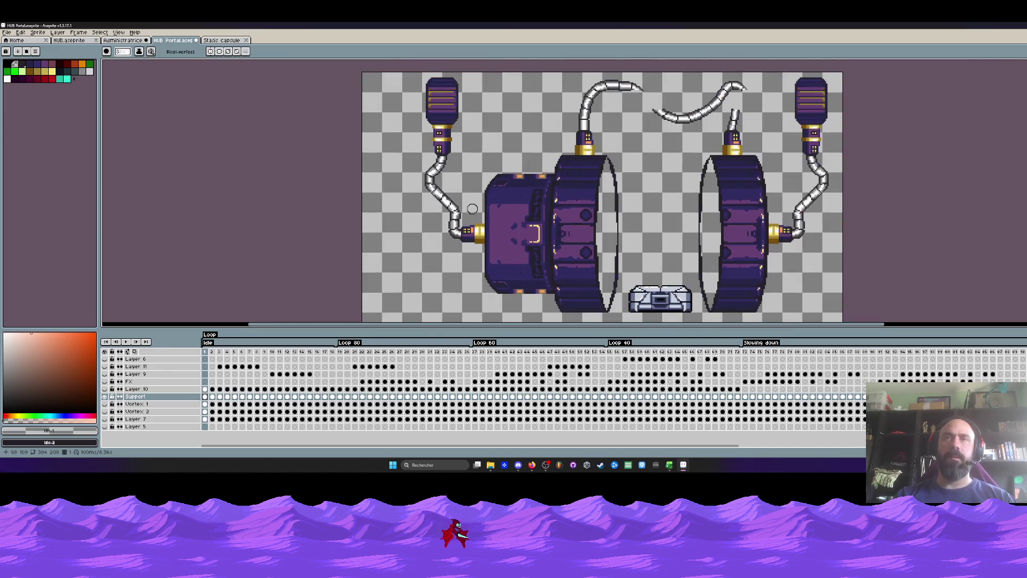
scroll(470, 207, down, 1)
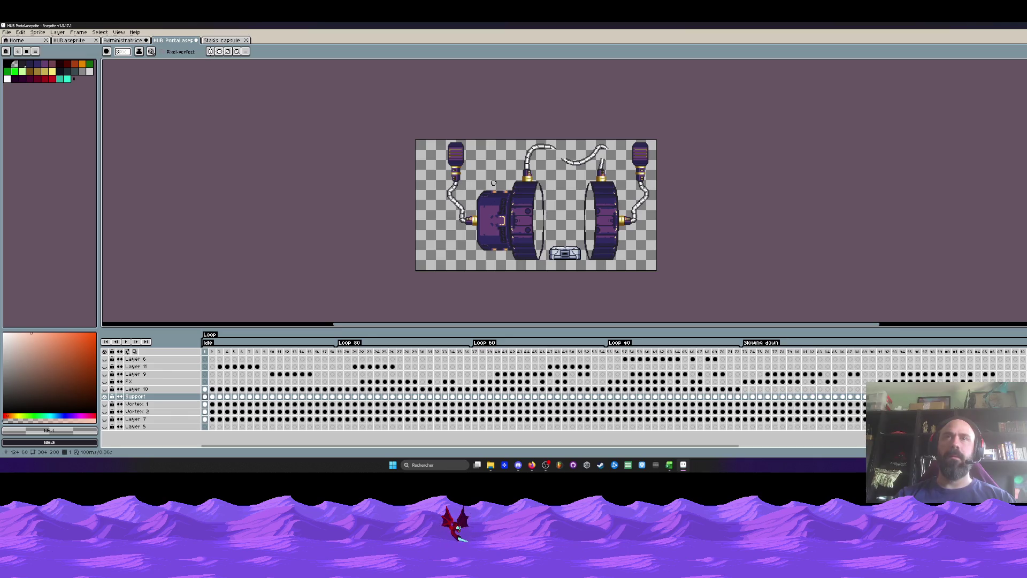
scroll(473, 175, up, 2)
scroll(465, 214, up, 2)
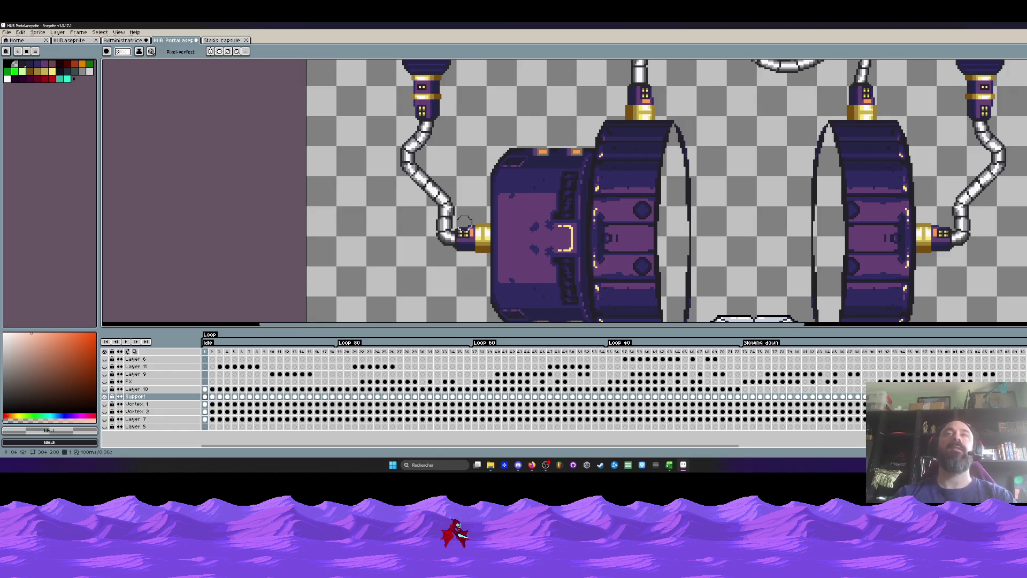
scroll(464, 222, down, 5)
scroll(464, 228, up, 1)
scroll(464, 228, up, 1)
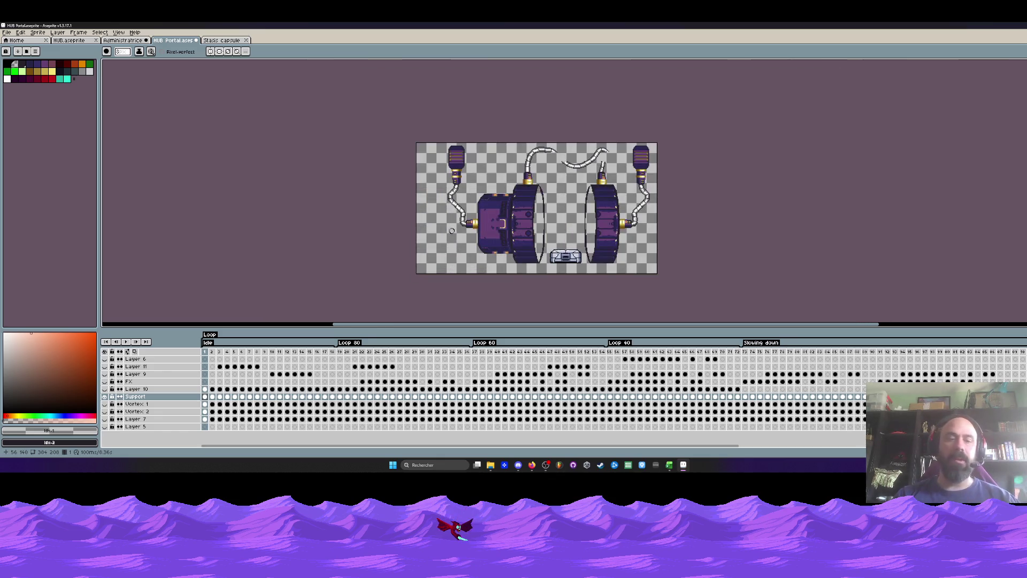
scroll(452, 230, up, 1)
Widen the canvas to 498 px by extending its left edge in Canvas Size.
key(ctrl+alt+c)
drag(382, 234, 239, 234)
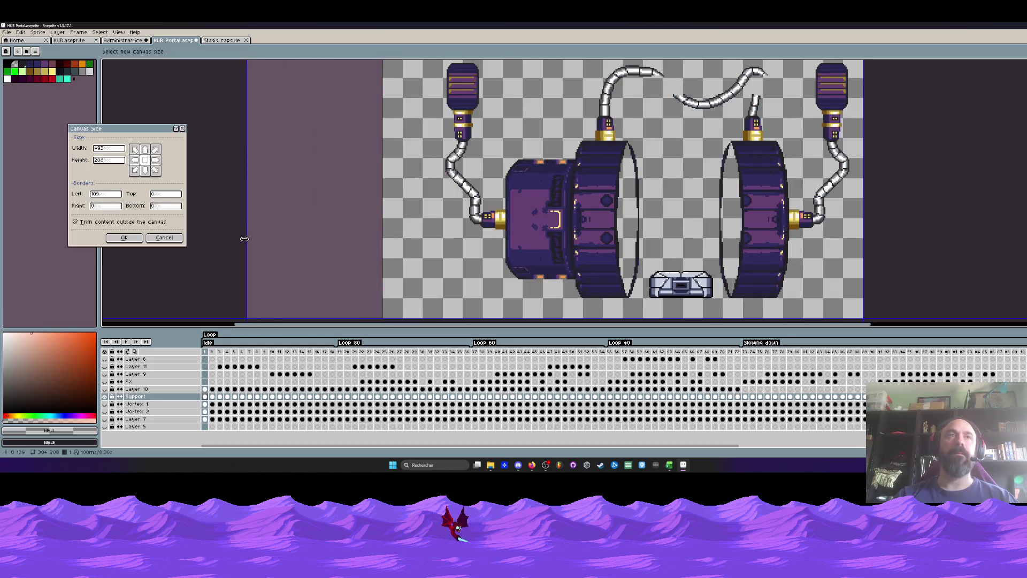
click(123, 237)
scroll(453, 192, down, 1)
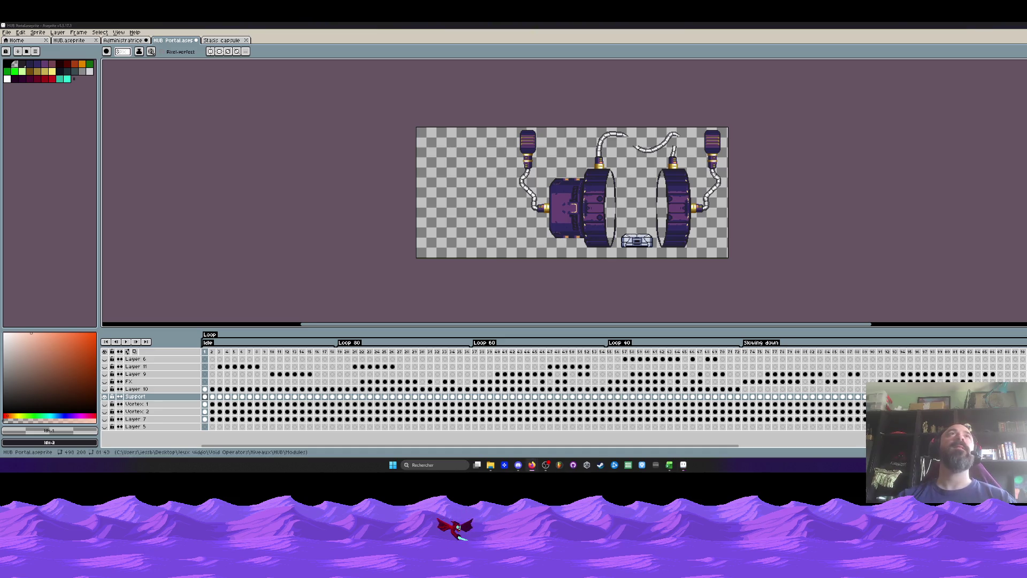
Erase the pipe running below the left canister.
scroll(489, 188, up, 1)
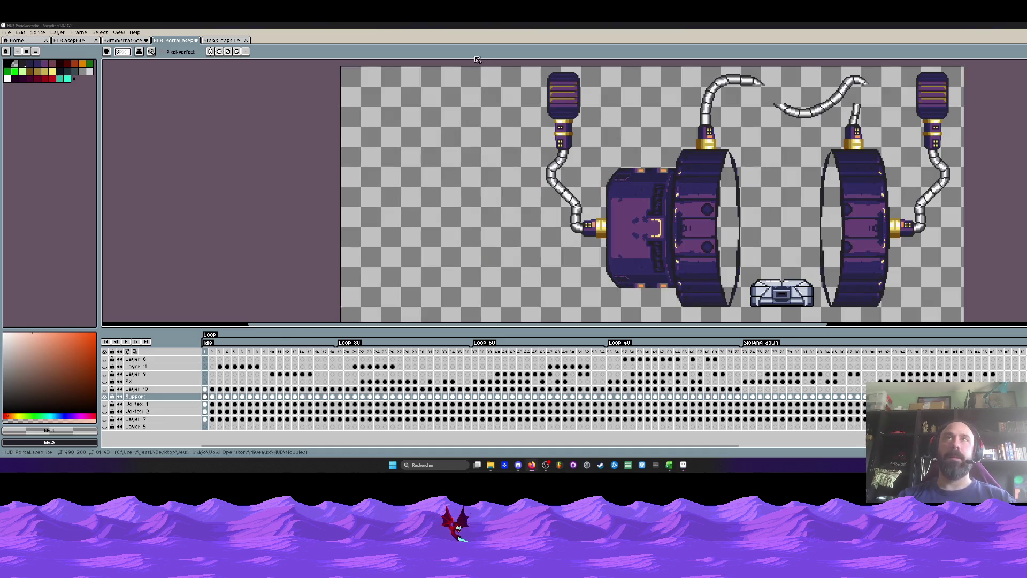
scroll(498, 127, down, 1)
scroll(496, 172, up, 1)
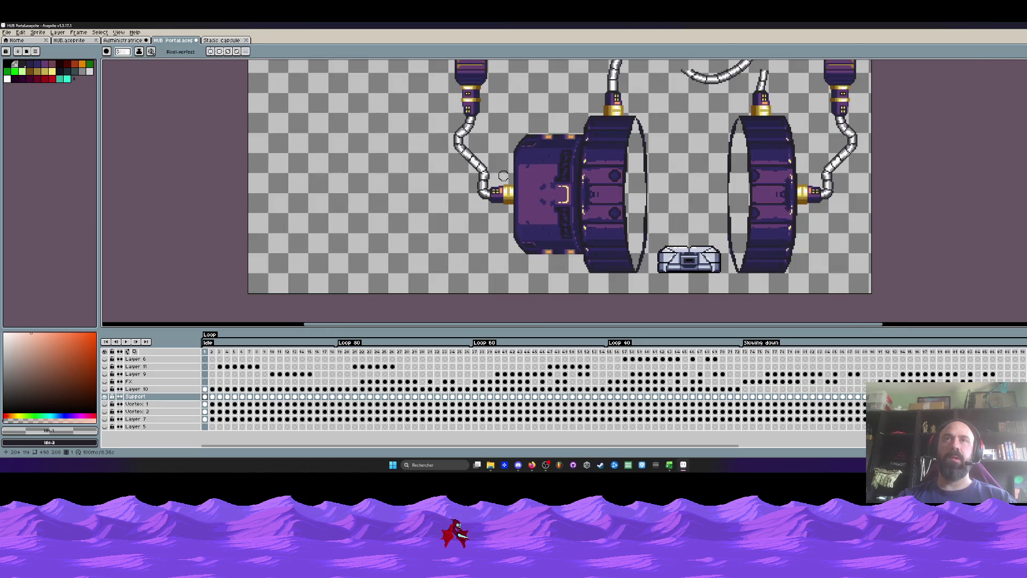
scroll(501, 190, up, 1)
scroll(500, 189, up, 1)
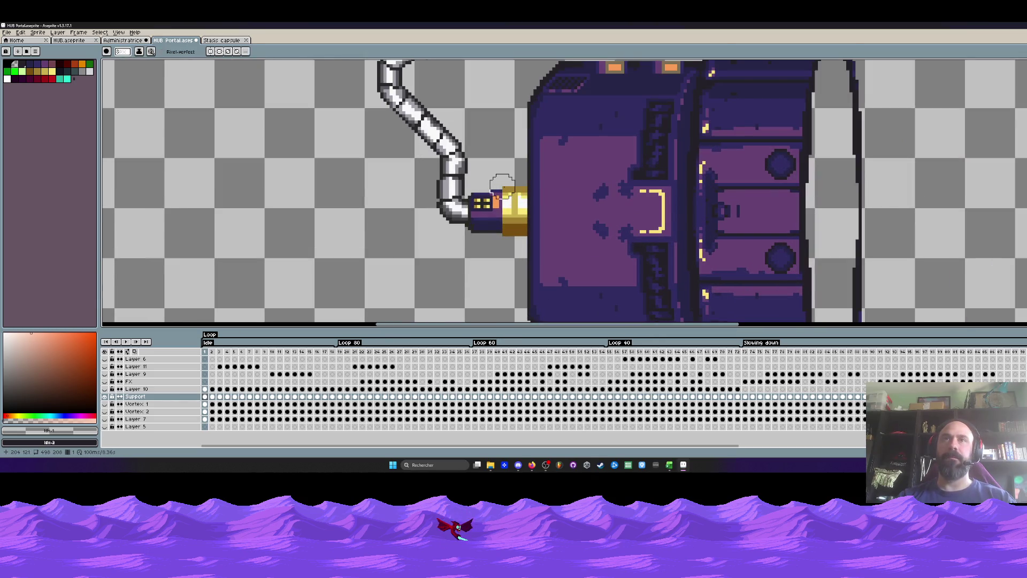
scroll(496, 234, down, 1)
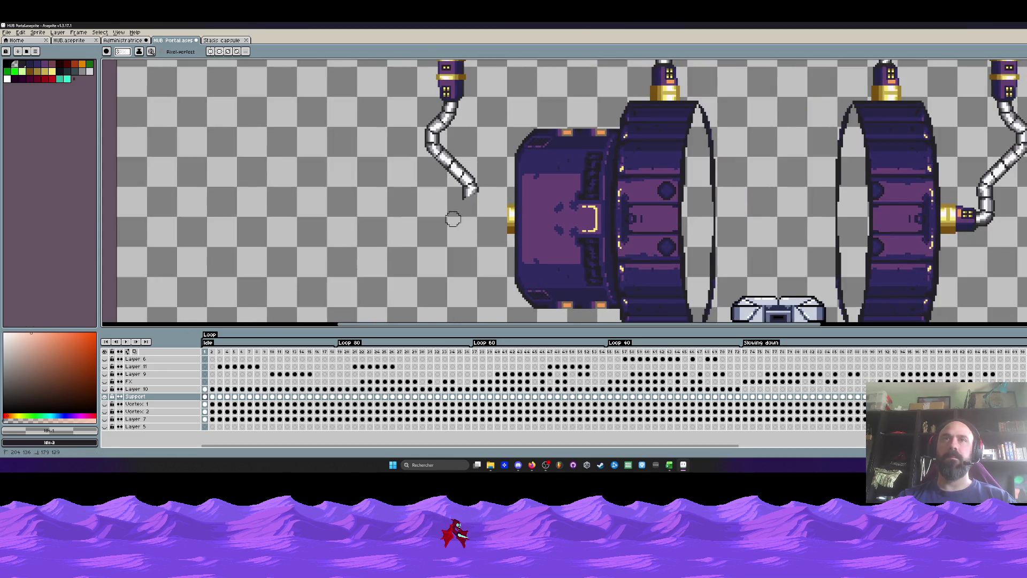
scroll(418, 161, up, 2)
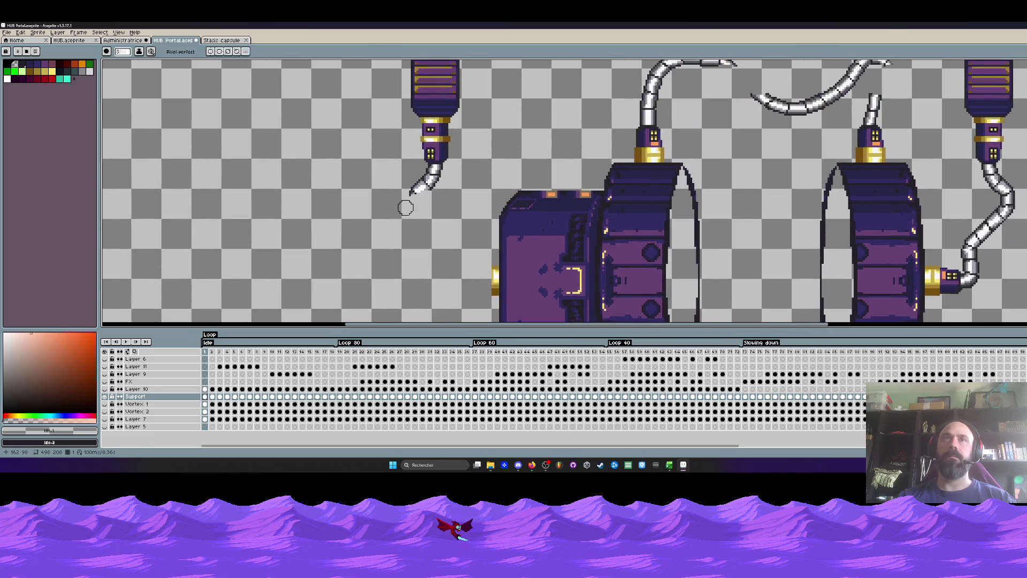
mouse_move(409, 200)
mouse_down()
mouse_move(447, 110)
mouse_move(446, 154)
mouse_move(549, 188)
mouse_move(518, 186)
mouse_move(534, 92)
mouse_move(540, 117)
mouse_move(635, 126)
mouse_move(775, 74)
mouse_move(784, 88)
mouse_move(750, 133)
mouse_move(751, 166)
mouse_up()
Erase the small tower, the dark box and the lower pipe elbow by the right gold connector.
scroll(447, 110, up, 2)
scroll(446, 153, right, 3)
scroll(513, 172, up, 1)
scroll(529, 171, down, 1)
scroll(539, 117, up, 1)
scroll(501, 138, down, 1)
scroll(749, 166, up, 1)
scroll(738, 177, up, 1)
mouse_move(676, 155)
mouse_down()
mouse_move(729, 137)
mouse_move(720, 148)
mouse_up()
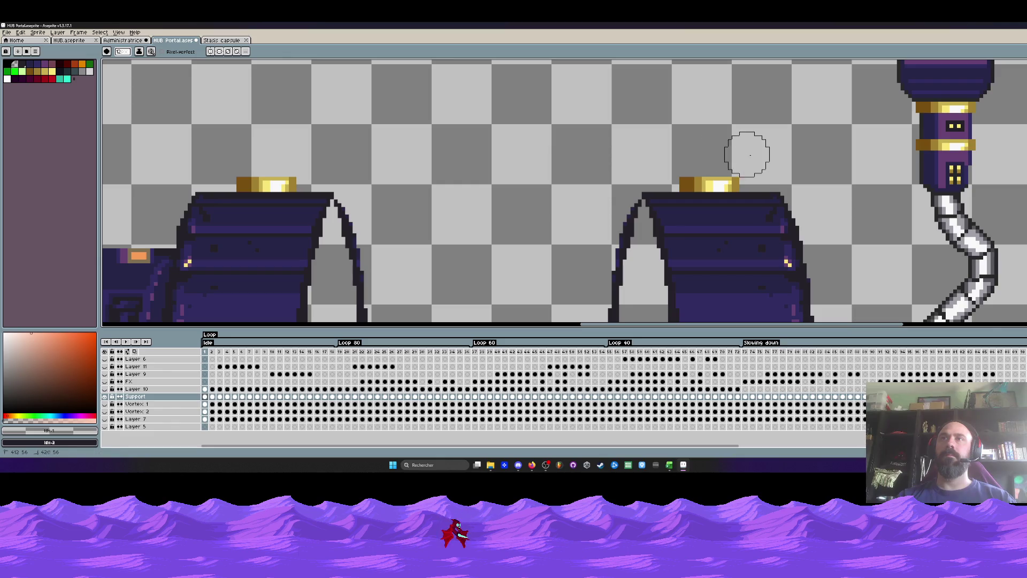
scroll(752, 142, down, 1)
scroll(707, 136, down, 1)
scroll(762, 212, up, 2)
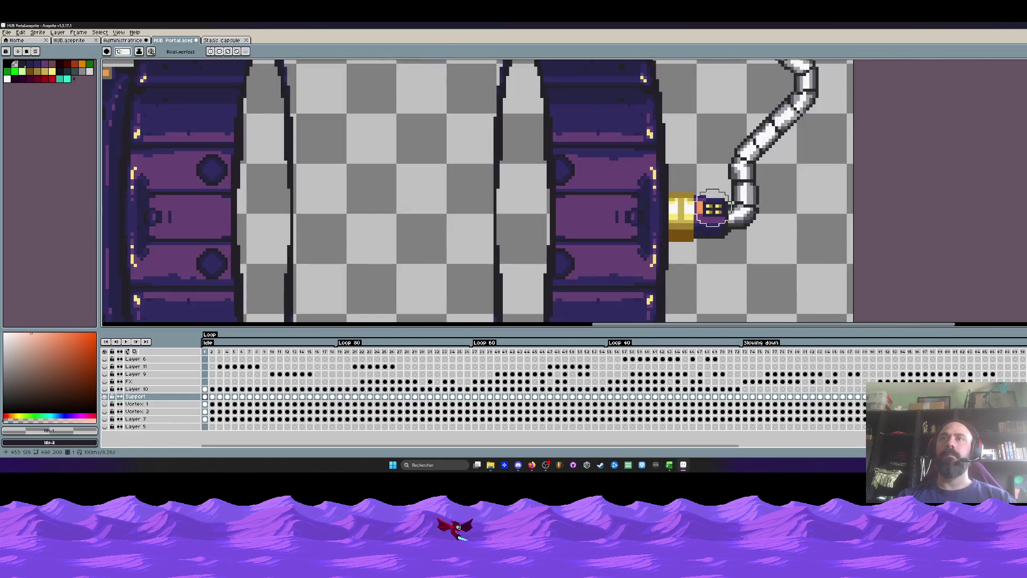
scroll(699, 184, up, 1)
mouse_move(699, 184)
mouse_down()
mouse_move(690, 182)
mouse_move(702, 263)
mouse_up()
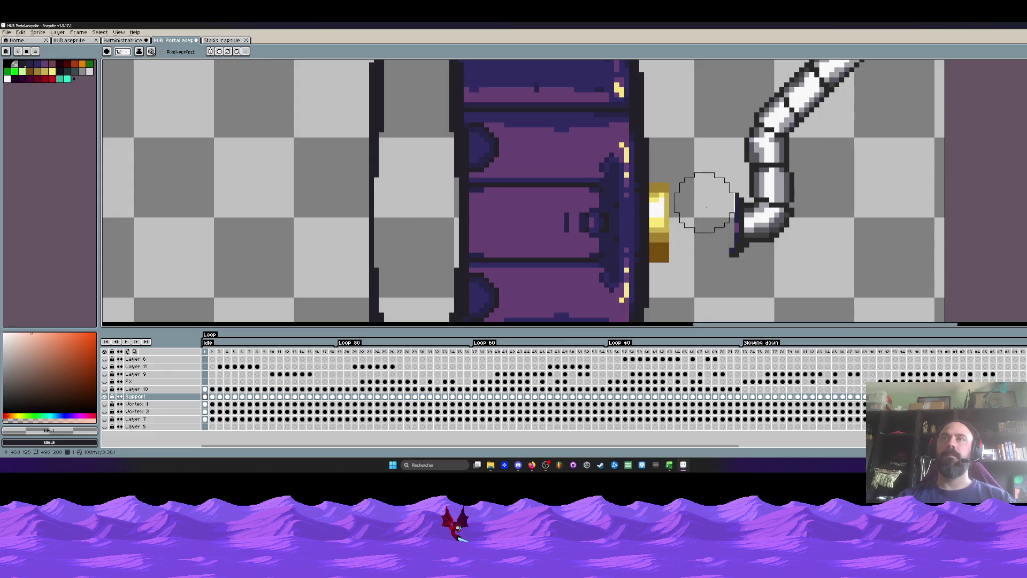
mouse_move(699, 191)
mouse_down()
mouse_move(779, 202)
mouse_move(802, 150)
mouse_move(797, 87)
mouse_up()
Erase the lower section of the top-right canister and recentre the portal in view.
scroll(779, 203, down, 3)
scroll(768, 209, up, 1)
scroll(800, 128, up, 2)
scroll(799, 126, up, 1)
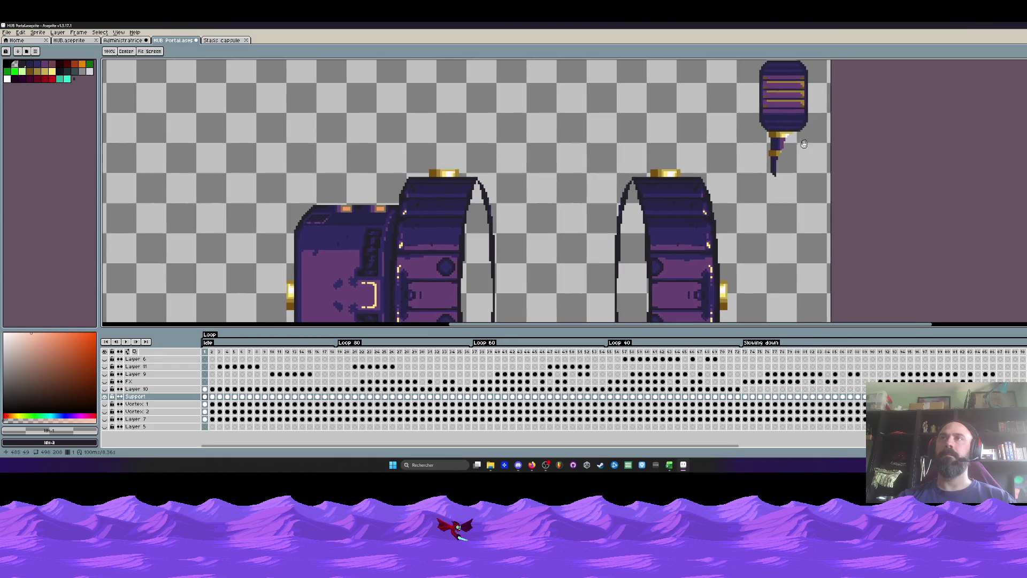
mouse_move(773, 169)
mouse_down()
mouse_move(794, 109)
mouse_move(752, 91)
mouse_move(747, 69)
mouse_up()
scroll(747, 70, down, 3)
scroll(707, 104, up, 2)
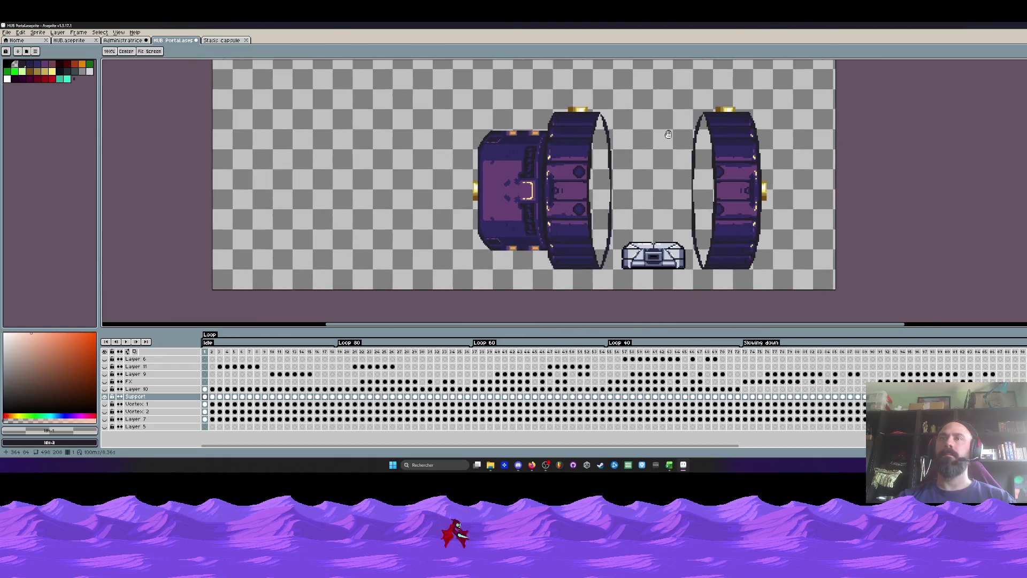
drag(671, 141, 590, 154)
key(space)
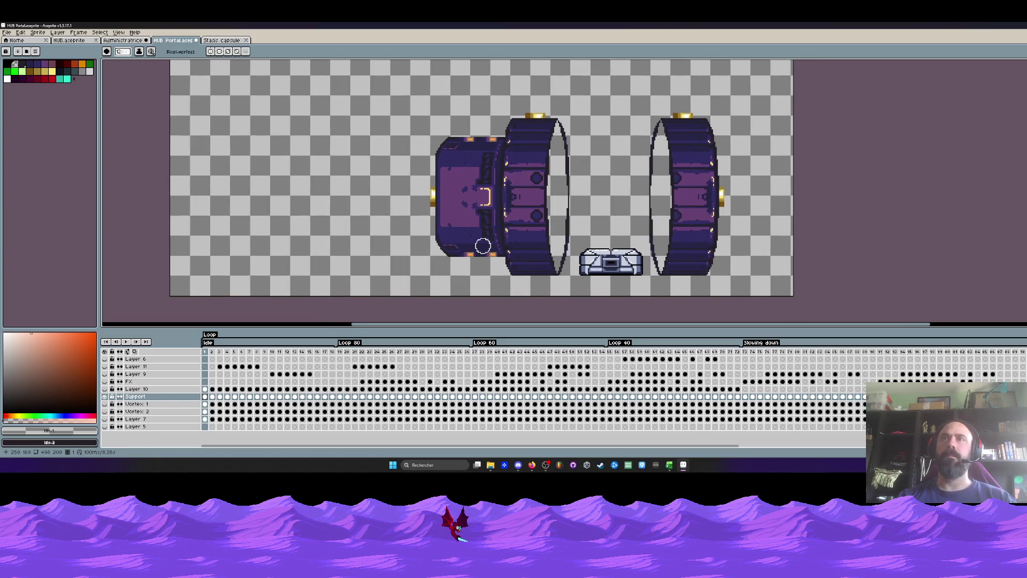
scroll(457, 161, up, 4)
key(i)
scroll(465, 166, down, 2)
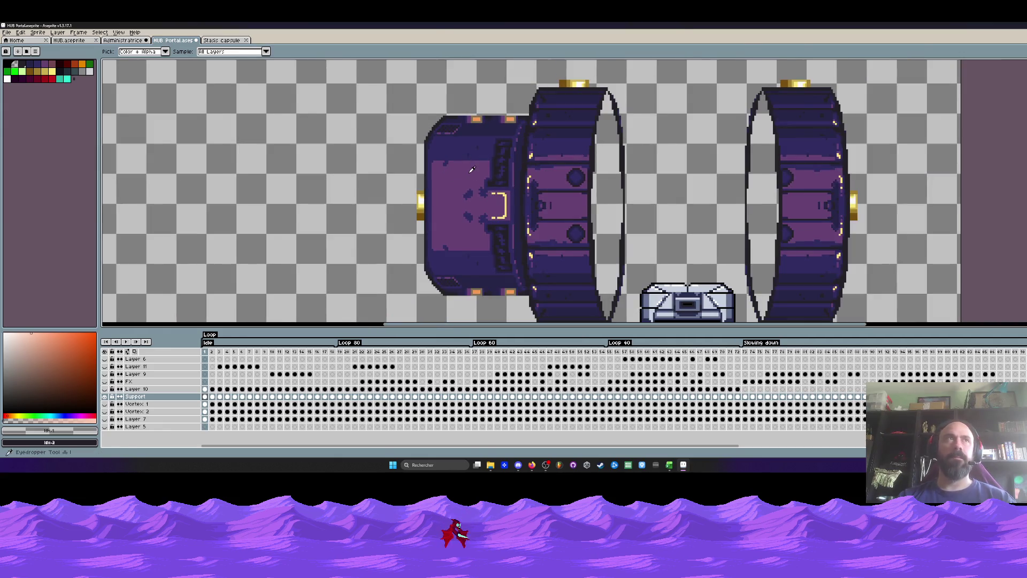
Sample the chest's outline colour #252128, try a black fill on the hull, then undo it.
scroll(472, 169, down, 1)
scroll(615, 257, up, 2)
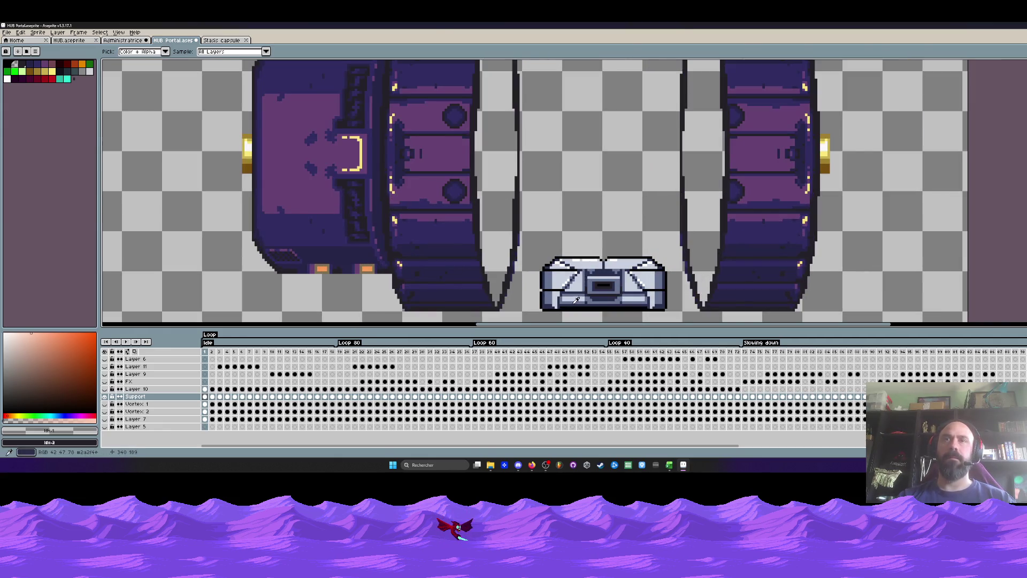
scroll(550, 302, up, 1)
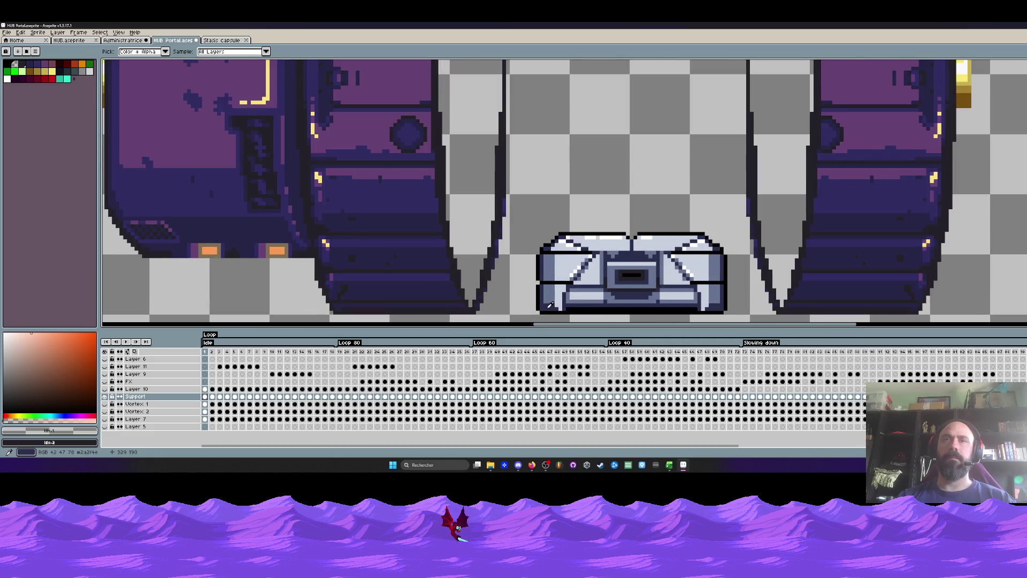
click(586, 305)
scroll(586, 305, down, 1)
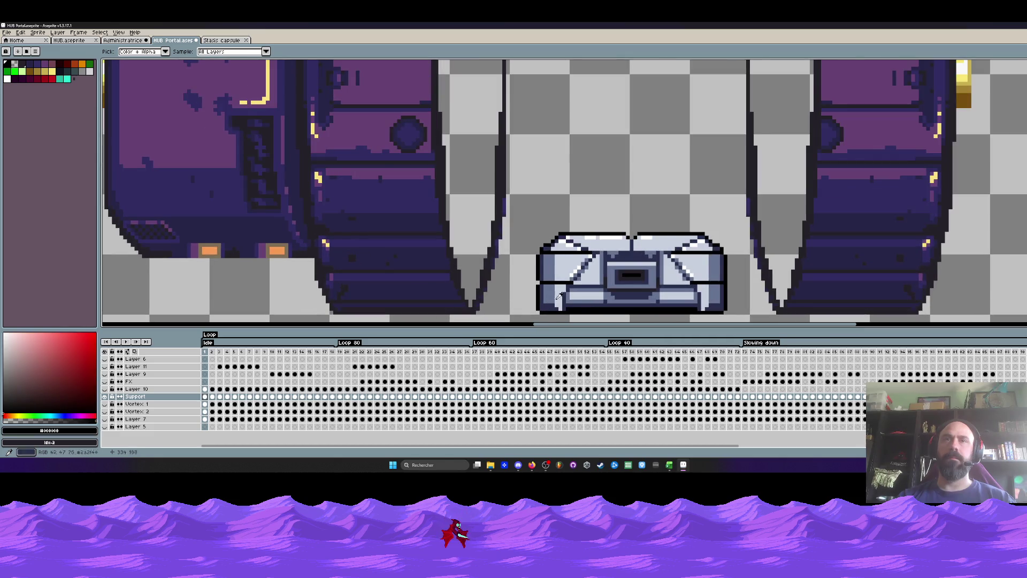
scroll(481, 289, up, 1)
scroll(481, 289, up, 1)
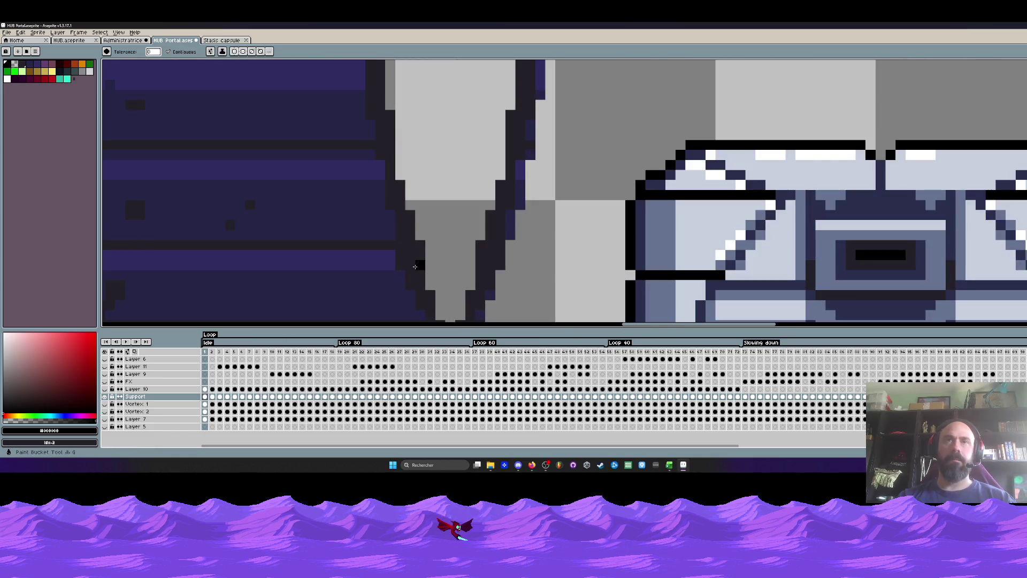
scroll(455, 278, down, 2)
scroll(412, 257, down, 2)
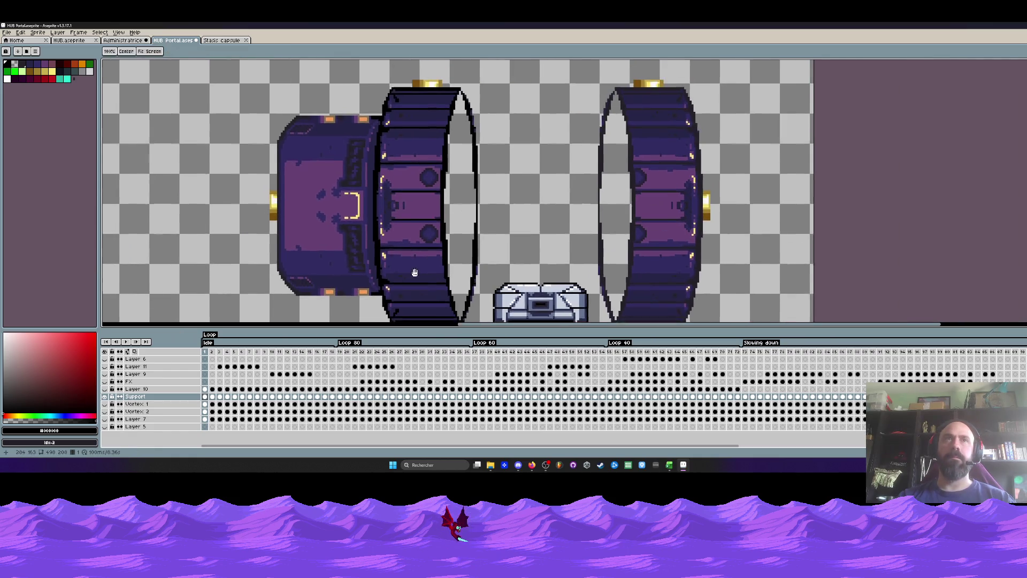
scroll(356, 155, up, 2)
click(356, 155)
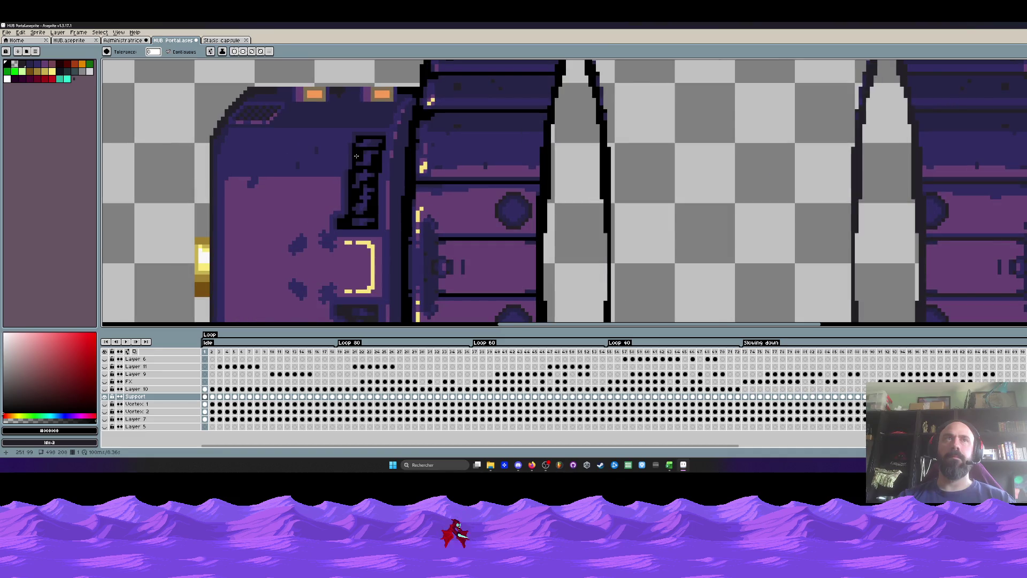
key(ctrl+z)
Zoom out over the portal and switch to the previous document tab.
scroll(348, 152, down, 1)
scroll(332, 148, down, 1)
scroll(321, 145, down, 1)
scroll(313, 143, down, 1)
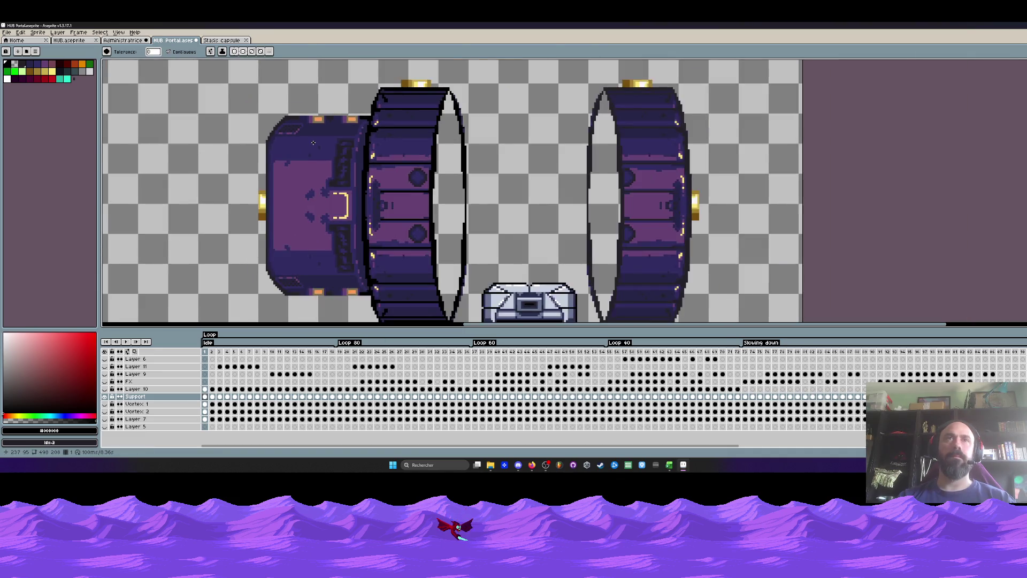
scroll(312, 142, down, 1)
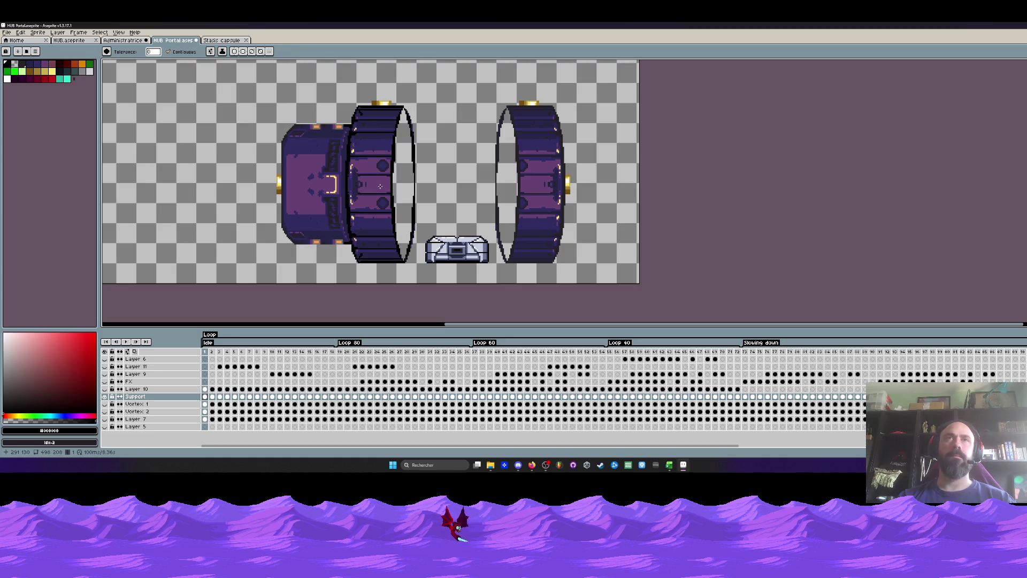
scroll(380, 186, up, 1)
scroll(393, 201, up, 1)
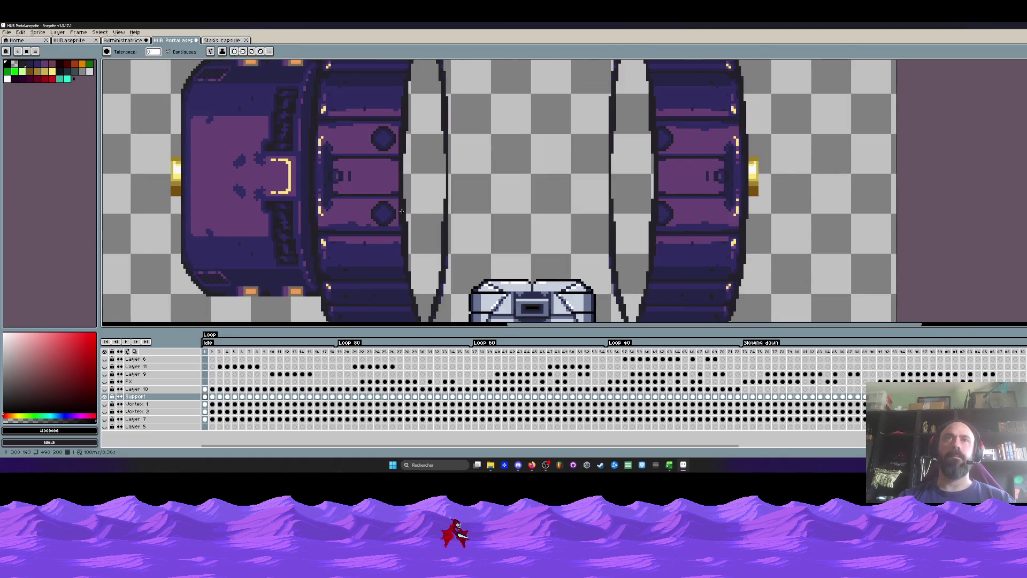
scroll(401, 211, down, 1)
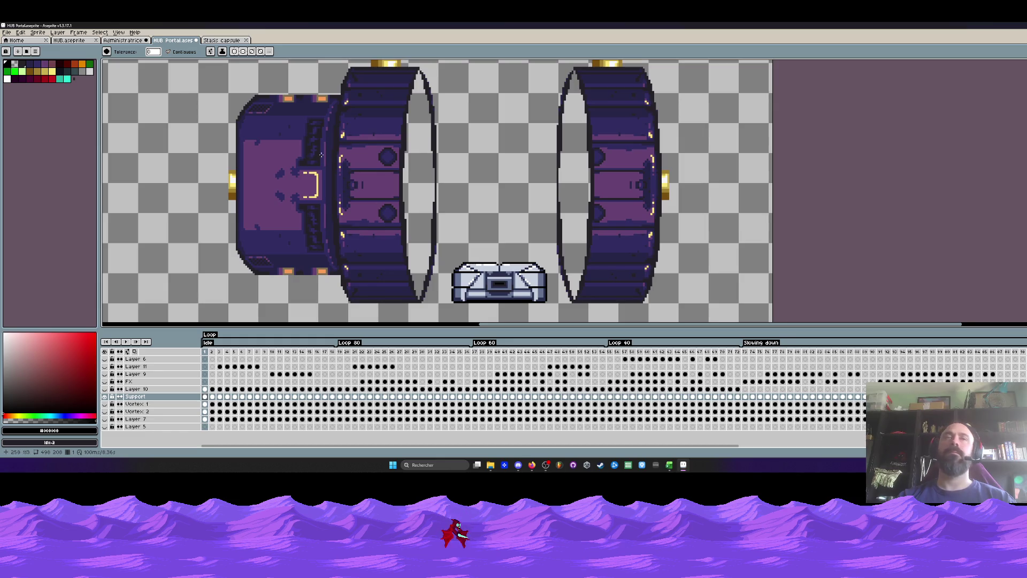
key(ctrl+shift+Tab)
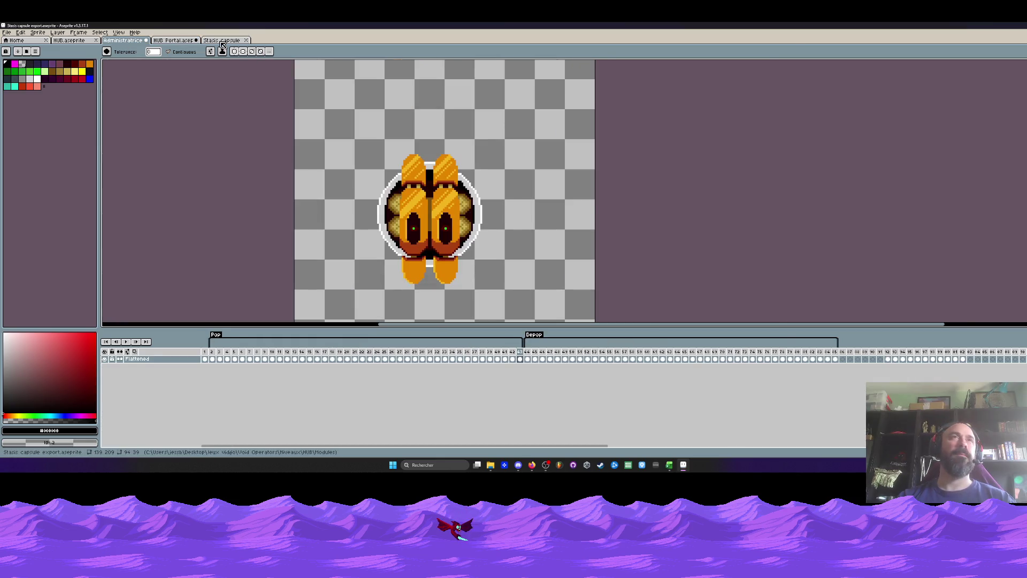
Open the Stasis capsule sprite and zoom in on its base.
click(221, 41)
scroll(548, 139, down, 2)
scroll(548, 139, down, 1)
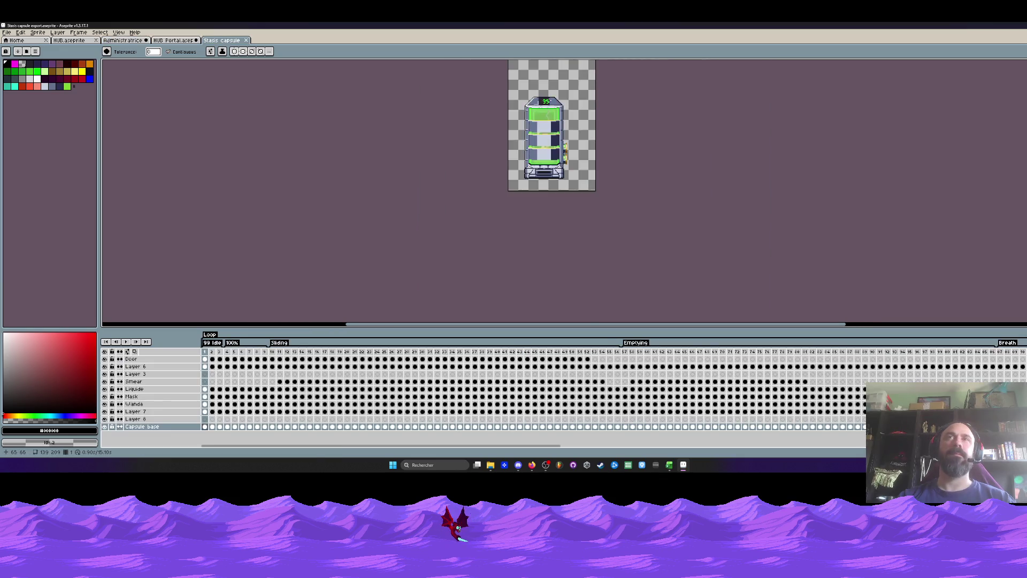
scroll(548, 139, up, 2)
scroll(548, 139, down, 2)
scroll(547, 164, up, 3)
scroll(547, 164, up, 1)
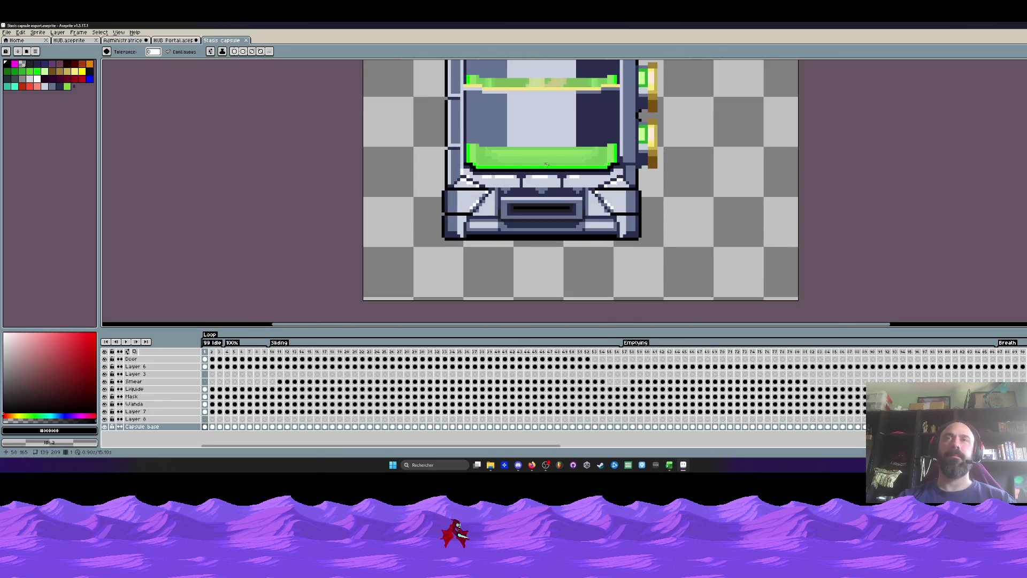
scroll(499, 237, up, 2)
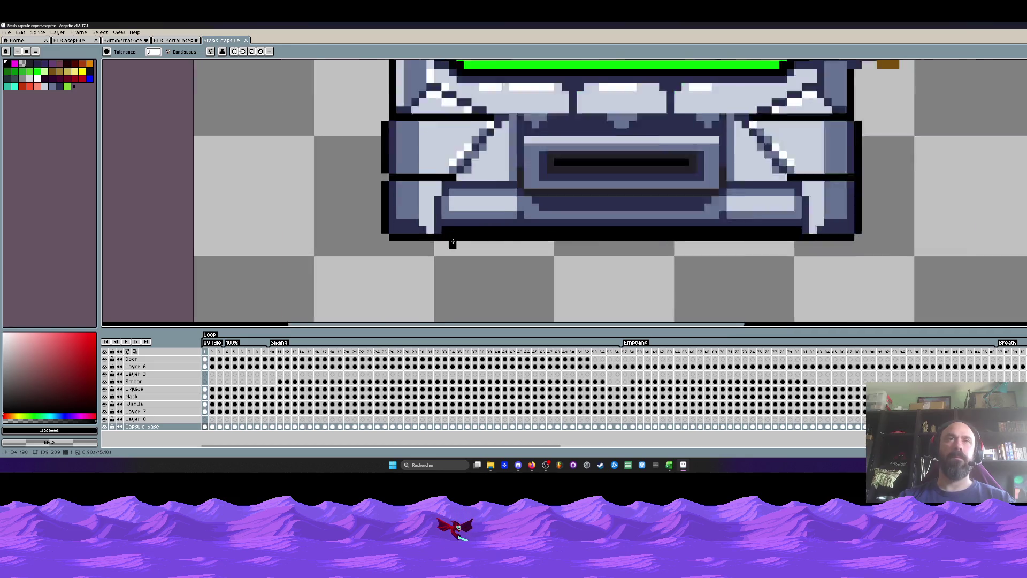
scroll(481, 233, up, 1)
Fill the capsule base's black bottom edge with a magenta palette colour.
key(i)
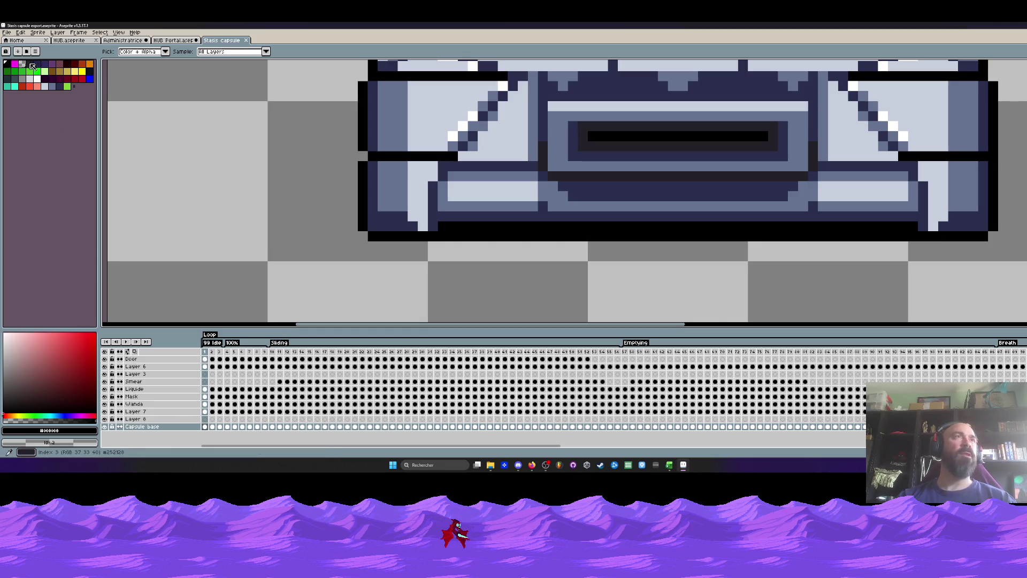
click(47, 80)
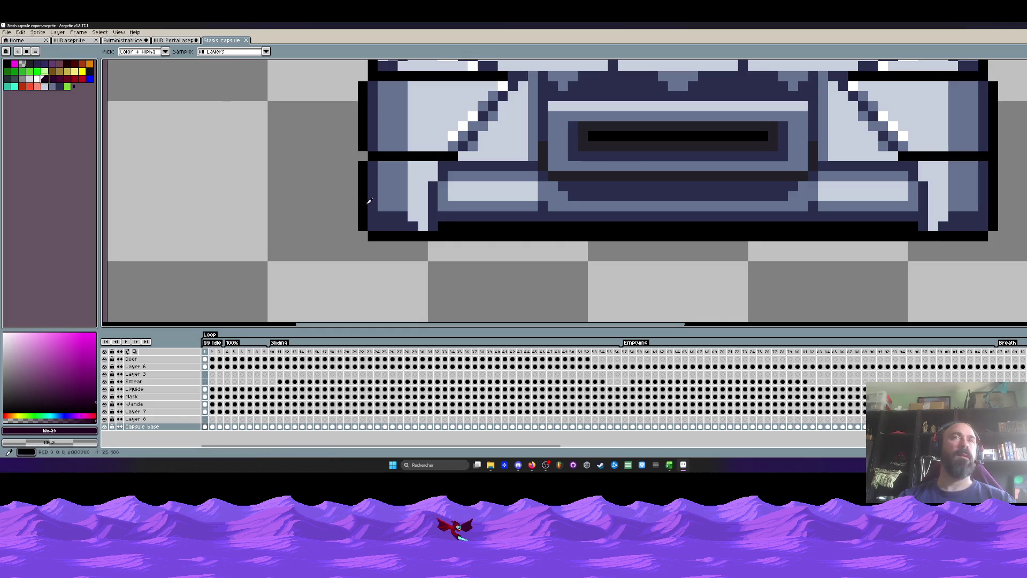
scroll(481, 230, down, 1)
key(g)
click(456, 235)
Refill that bottom edge with the dark navy Idx-23 instead.
scroll(458, 239, down, 1)
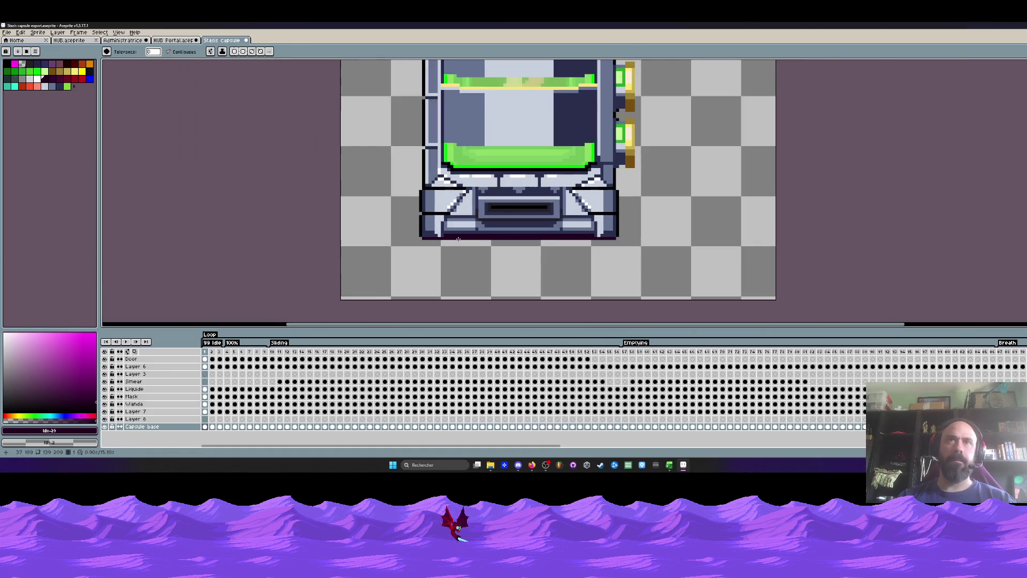
click(89, 71)
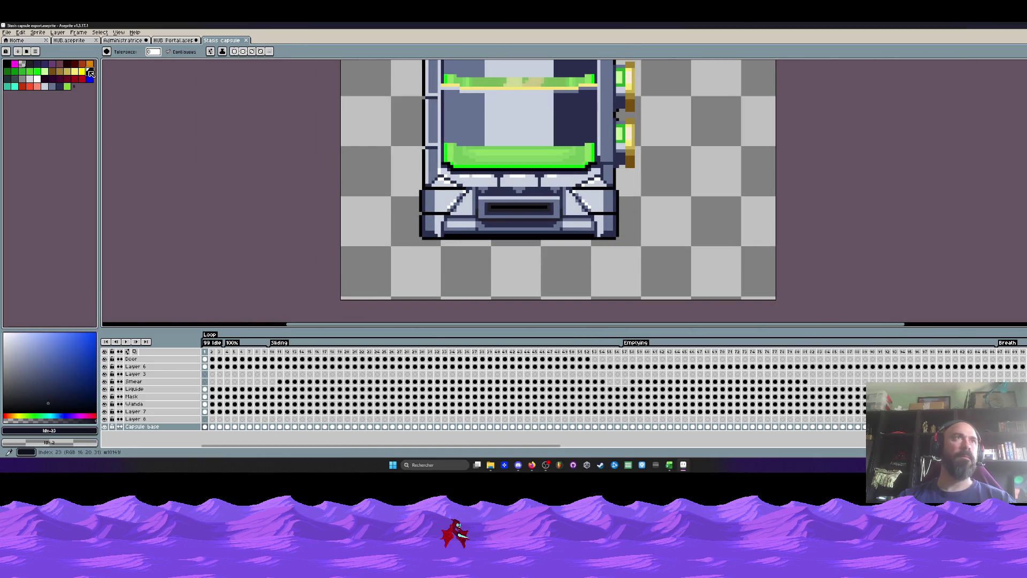
scroll(452, 238, up, 2)
click(447, 228)
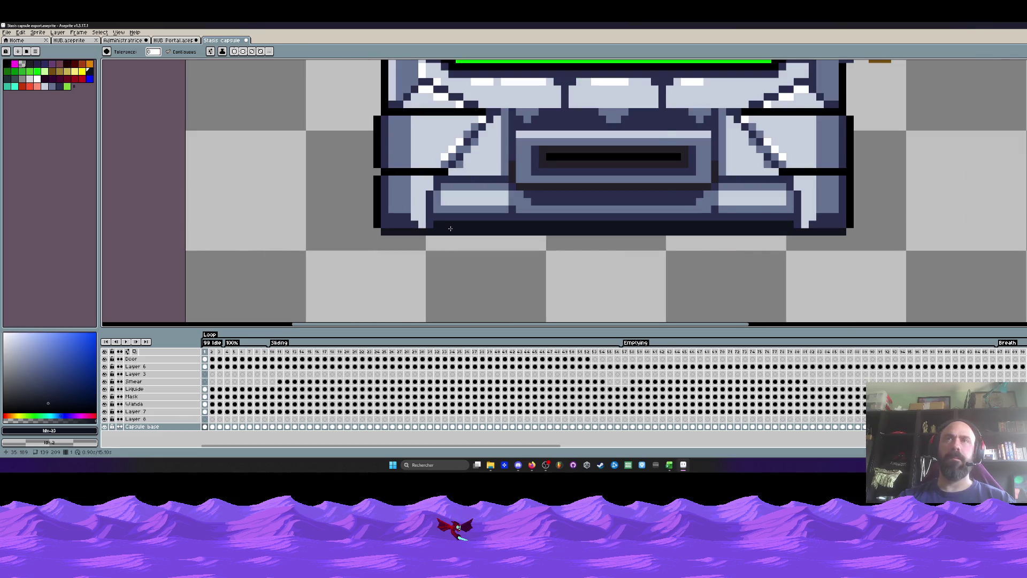
scroll(452, 235, down, 3)
scroll(455, 257, down, 2)
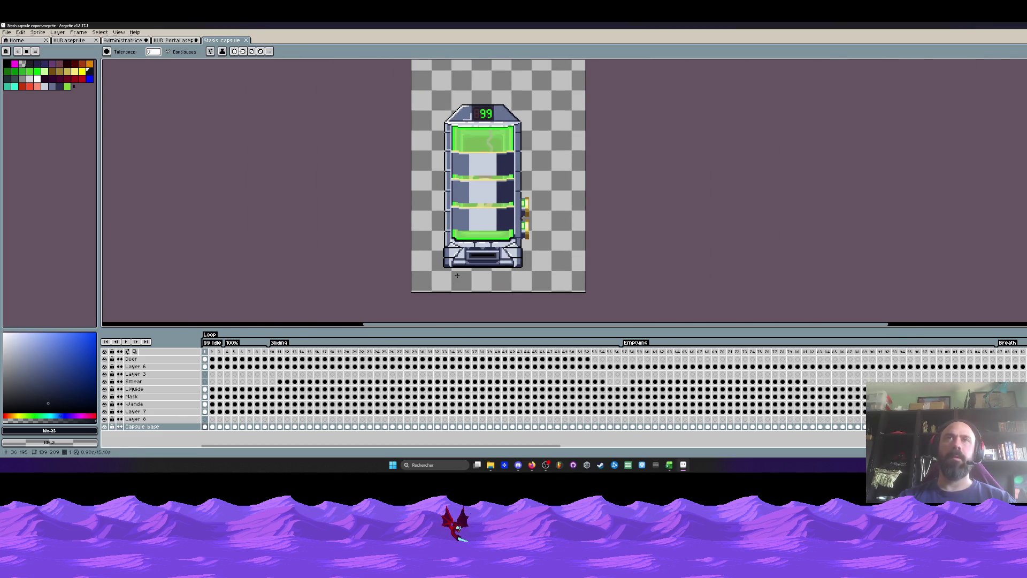
scroll(456, 262, up, 1)
scroll(456, 266, up, 2)
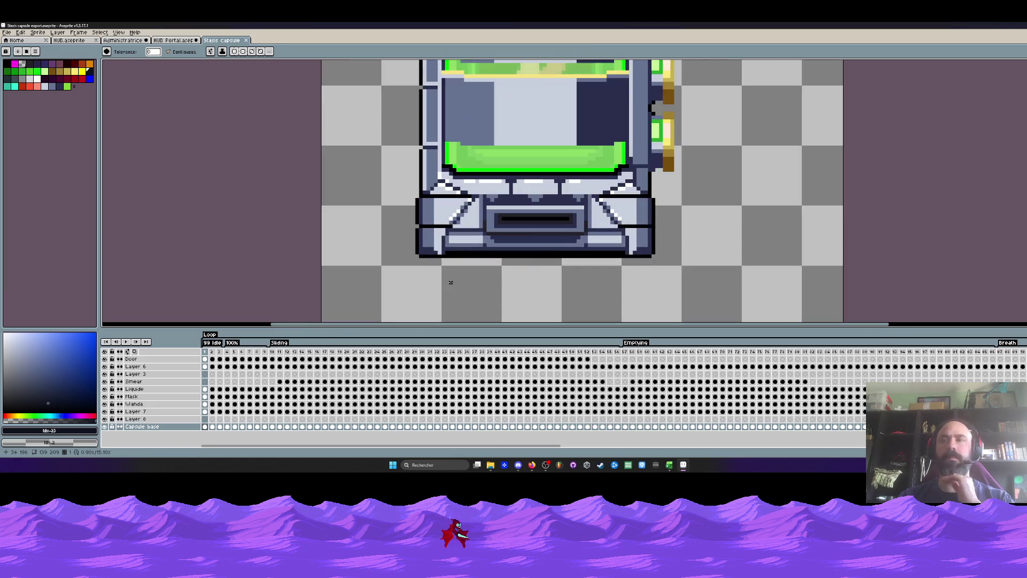
Pass through the HUB Portal and Stasis capsule tabs, ending on the Administratrice boss sprite.
click(182, 41)
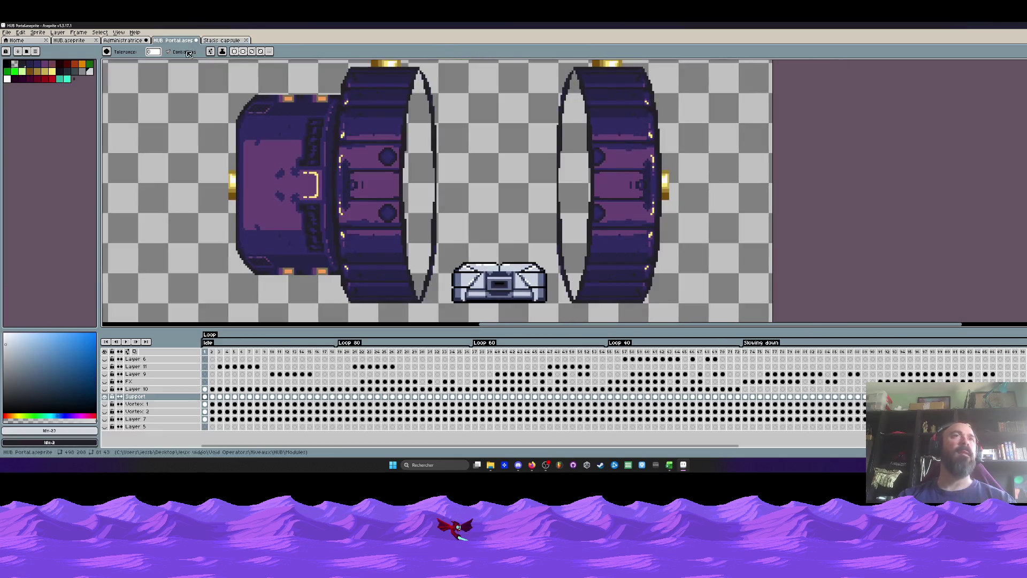
scroll(460, 273, down, 1)
scroll(460, 273, up, 3)
scroll(389, 204, up, 2)
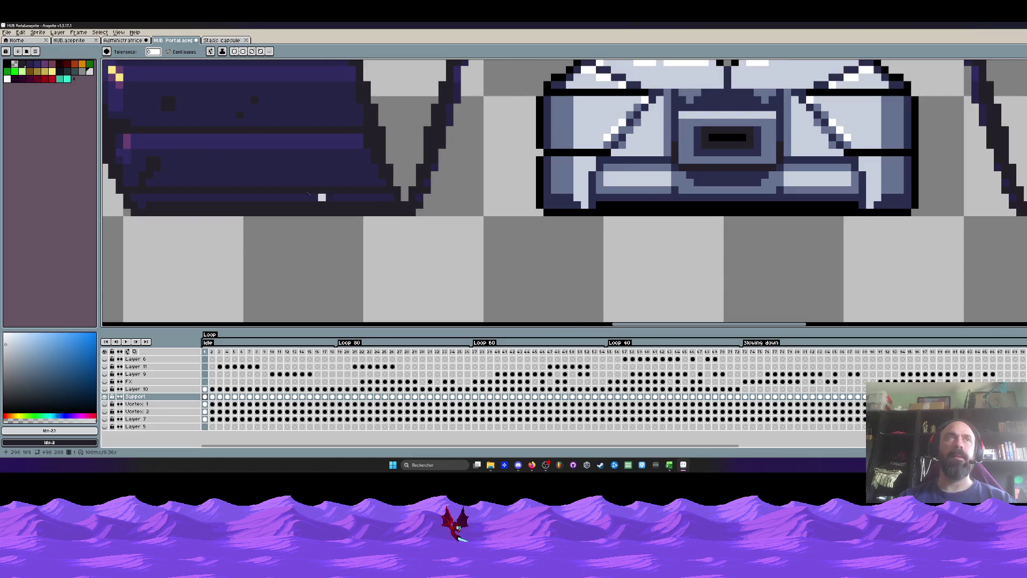
key(ctrl+Tab)
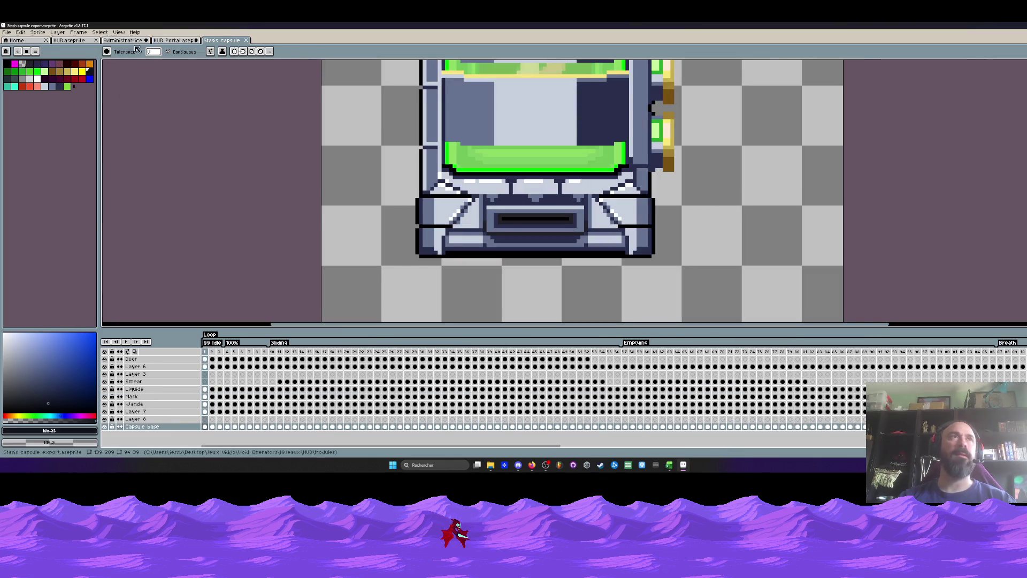
click(115, 41)
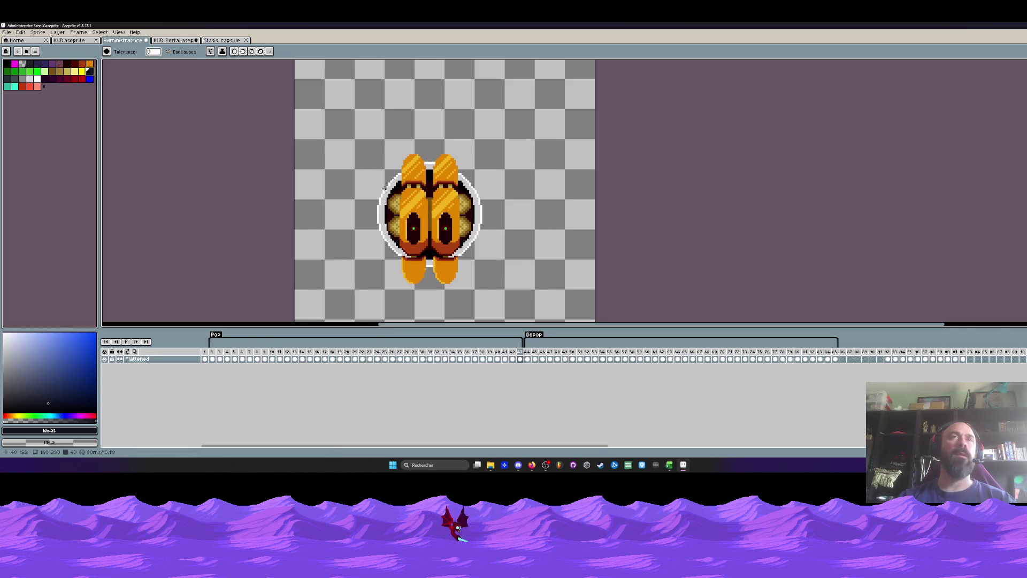
Flip between the Administratrice boss and HUB level scene tabs, ending on the HUB level scene.
key(ctrl+Tab)
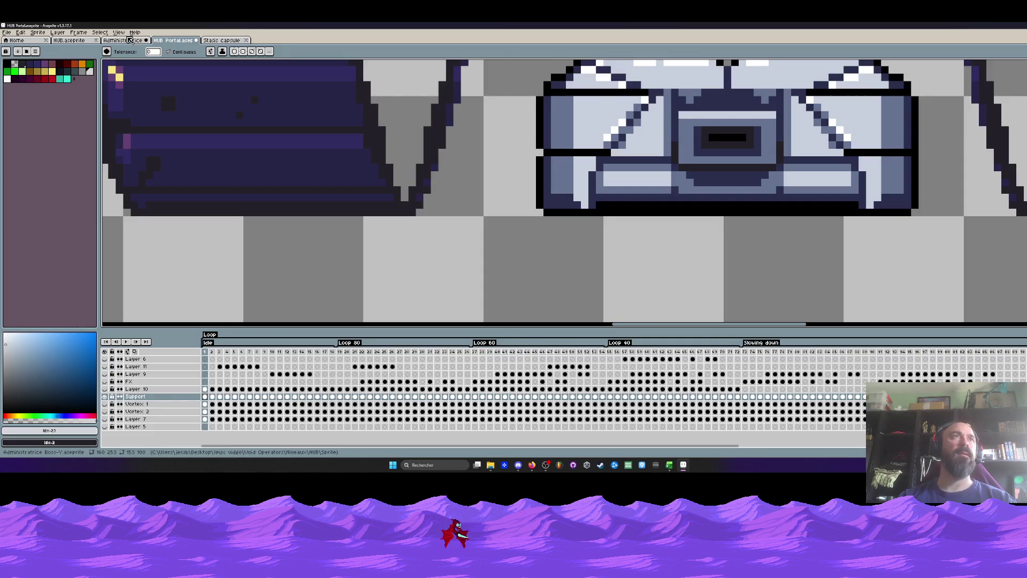
key(ctrl+shift+Tab)
key(ctrl+shift+Tab)
click(120, 41)
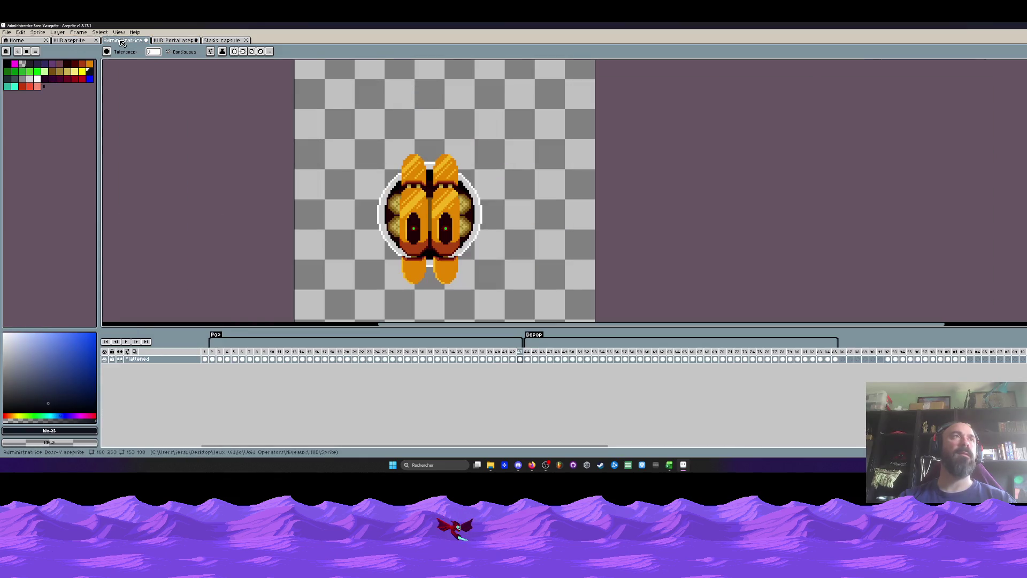
click(82, 43)
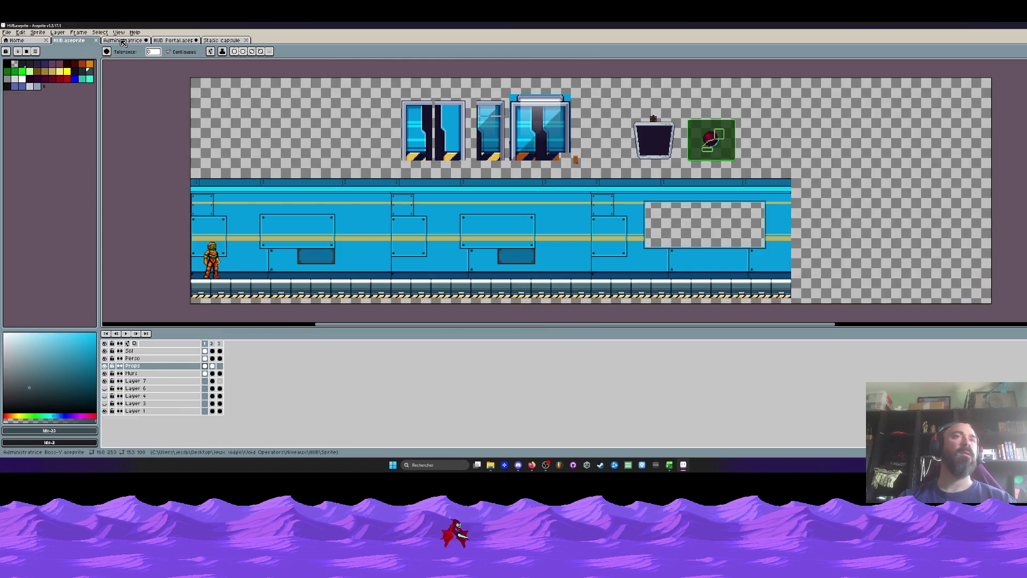
click(123, 42)
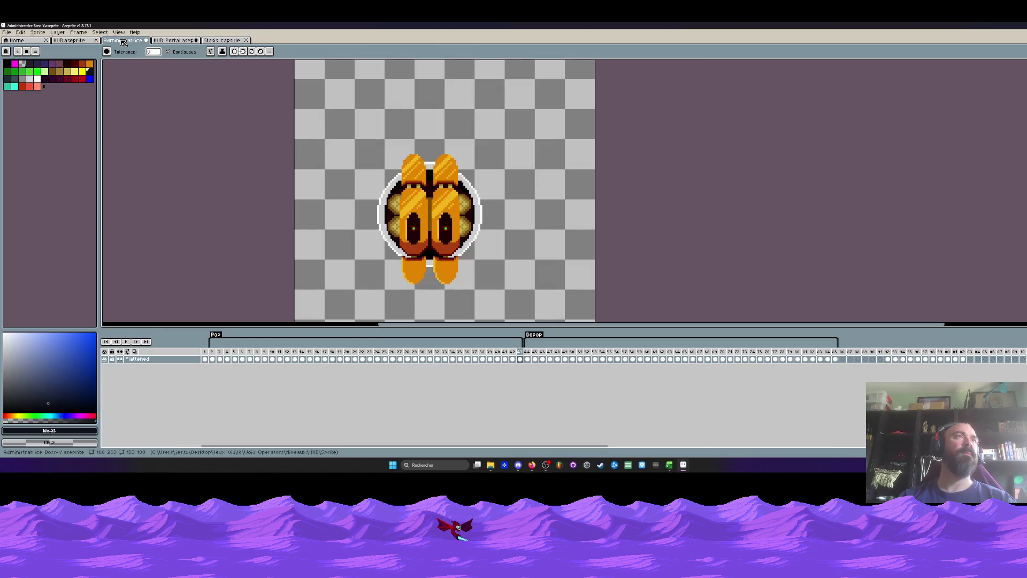
click(83, 43)
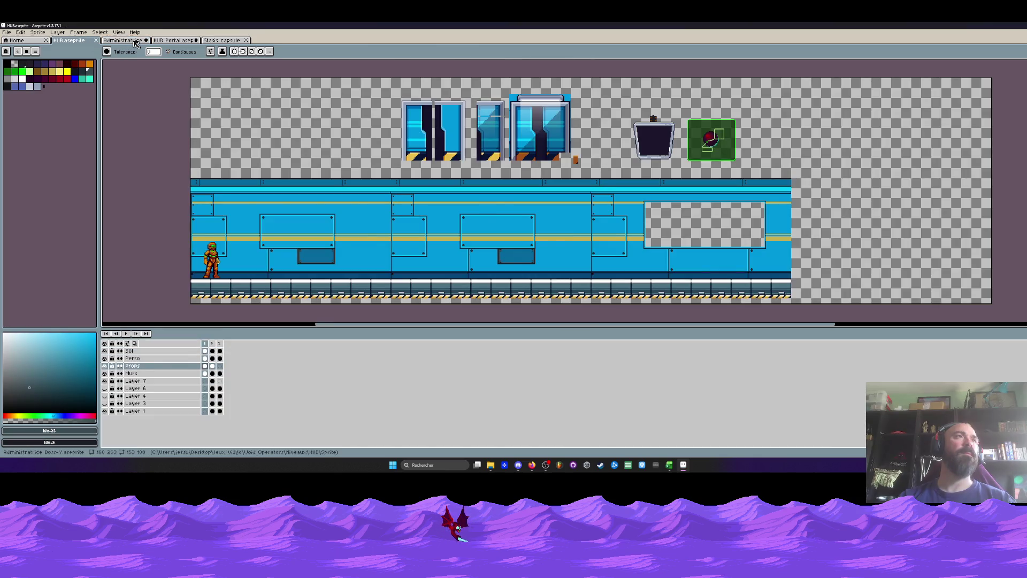
click(135, 43)
click(79, 42)
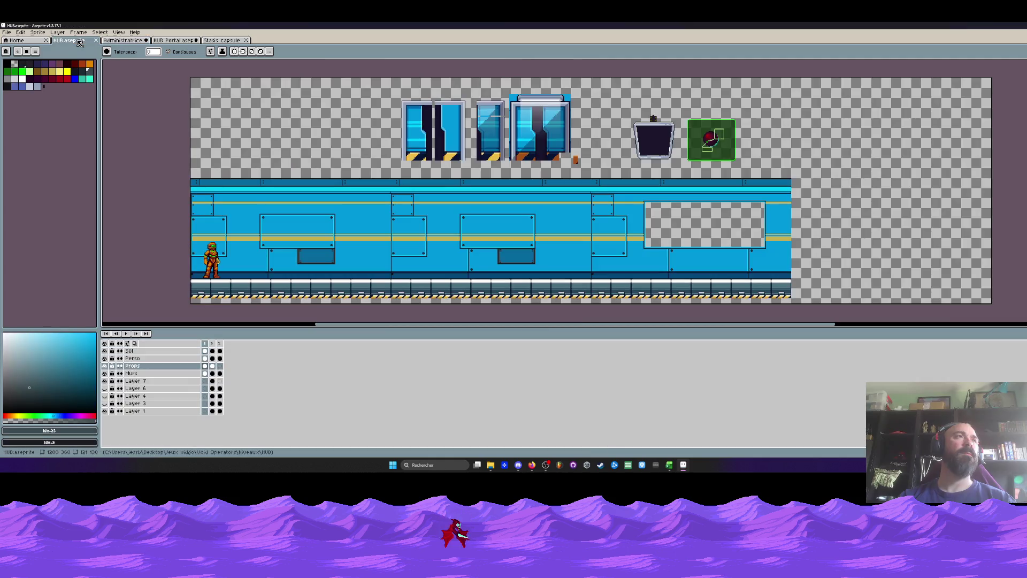
click(135, 42)
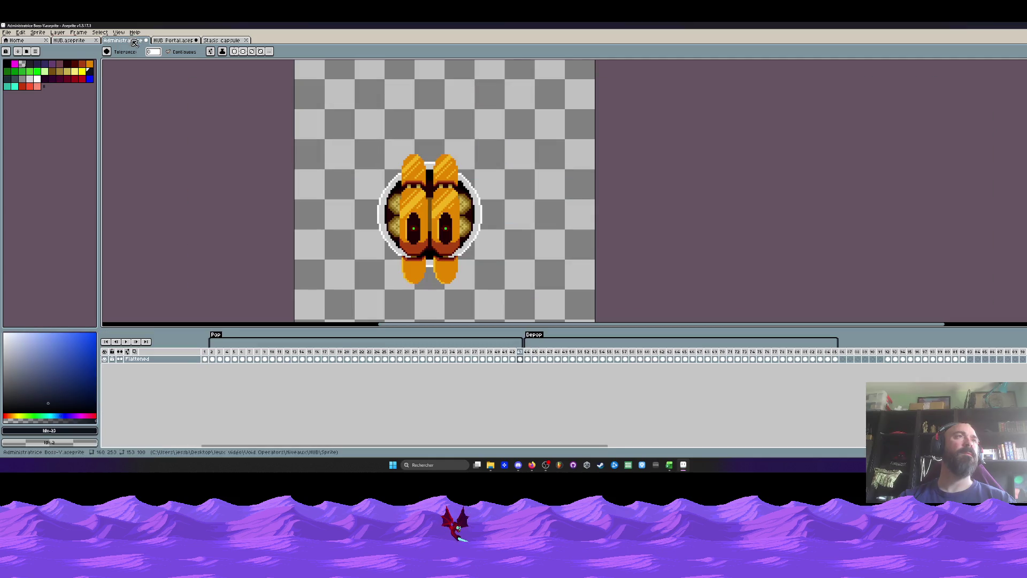
click(75, 42)
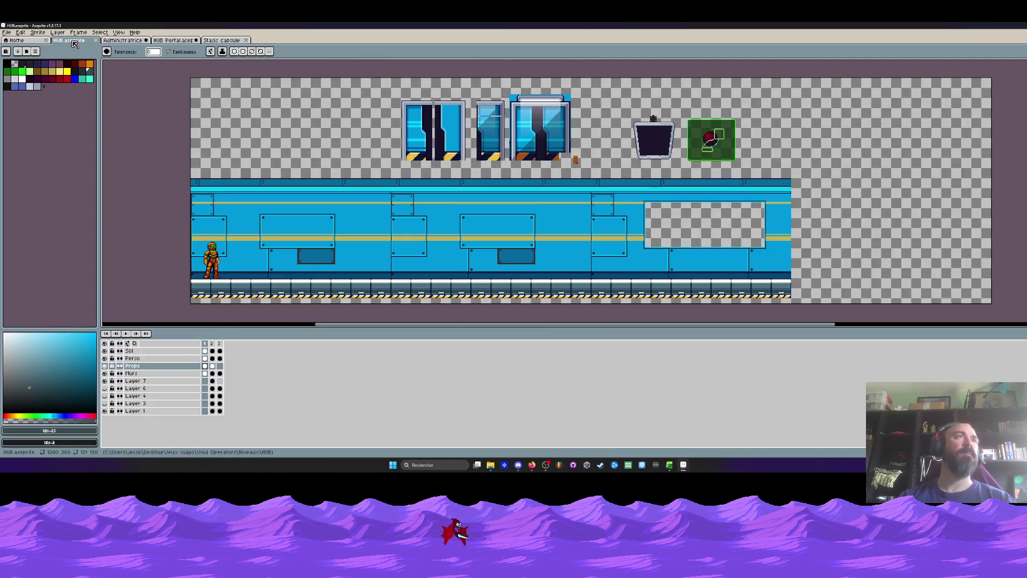
Sample the HUB level wall's blue, pick the darker blue palette entry, and go to the Stasis capsule.
click(22, 86)
key(i)
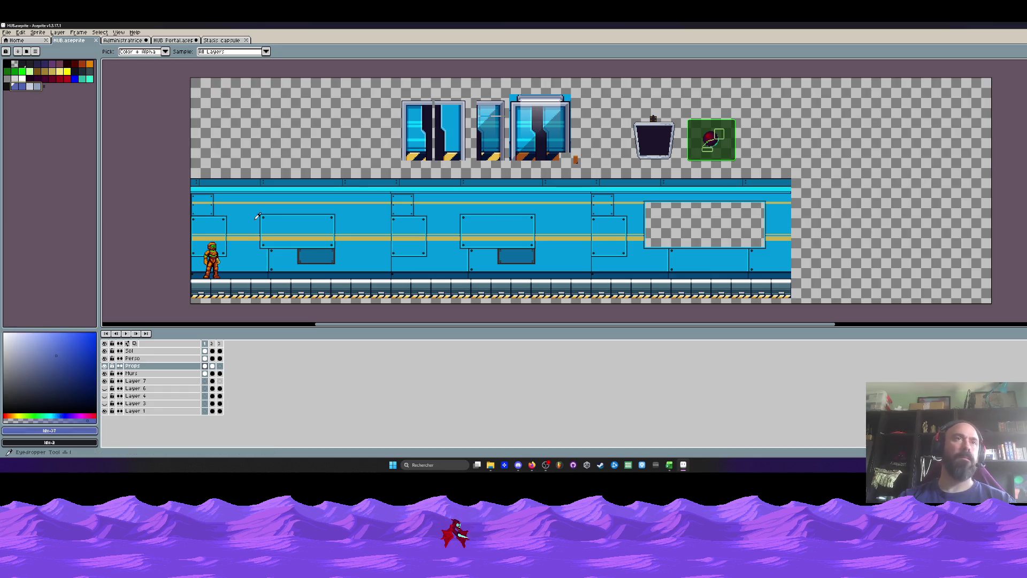
click(284, 225)
click(21, 86)
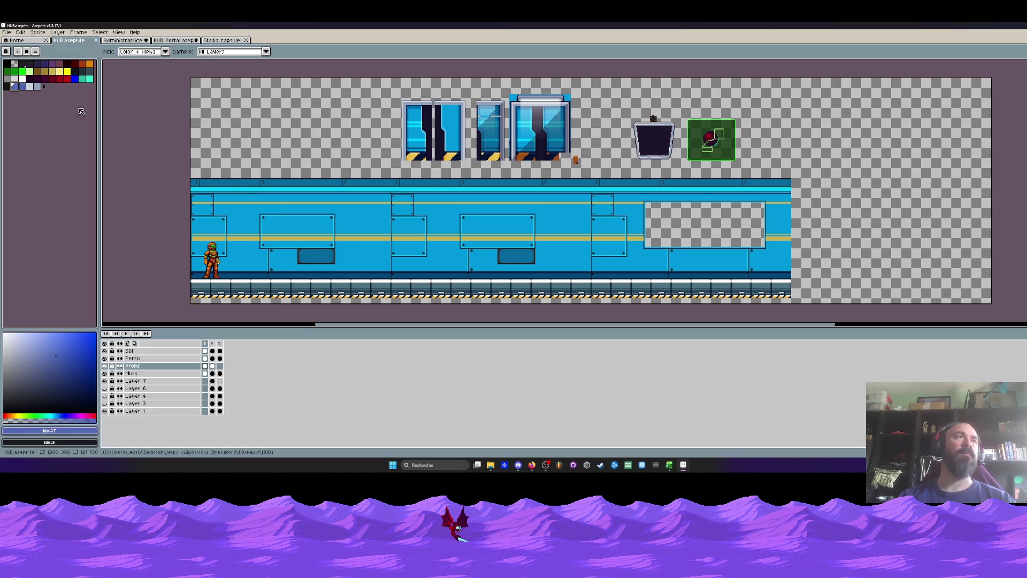
key(ctrl+Tab)
key(ctrl+Tab)
key(ctrl+Tab)
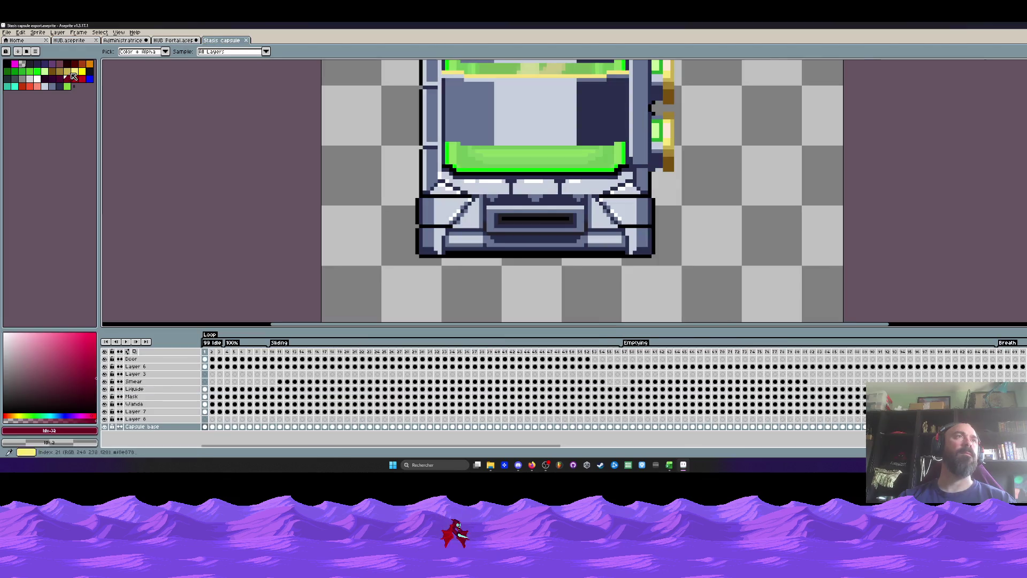
Pick green as the drawing colour and return to the HUB Portal sprite.
click(67, 86)
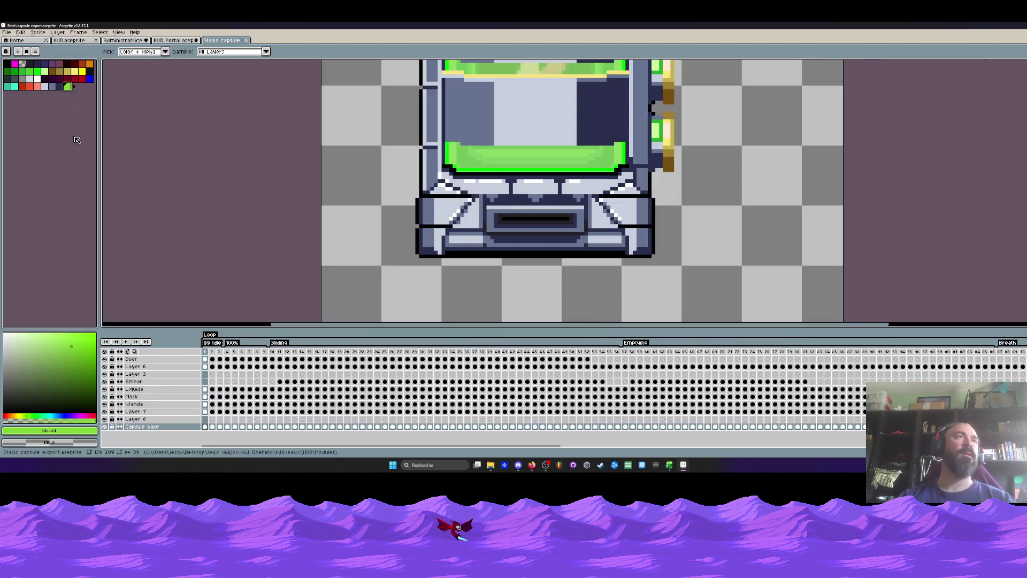
click(175, 41)
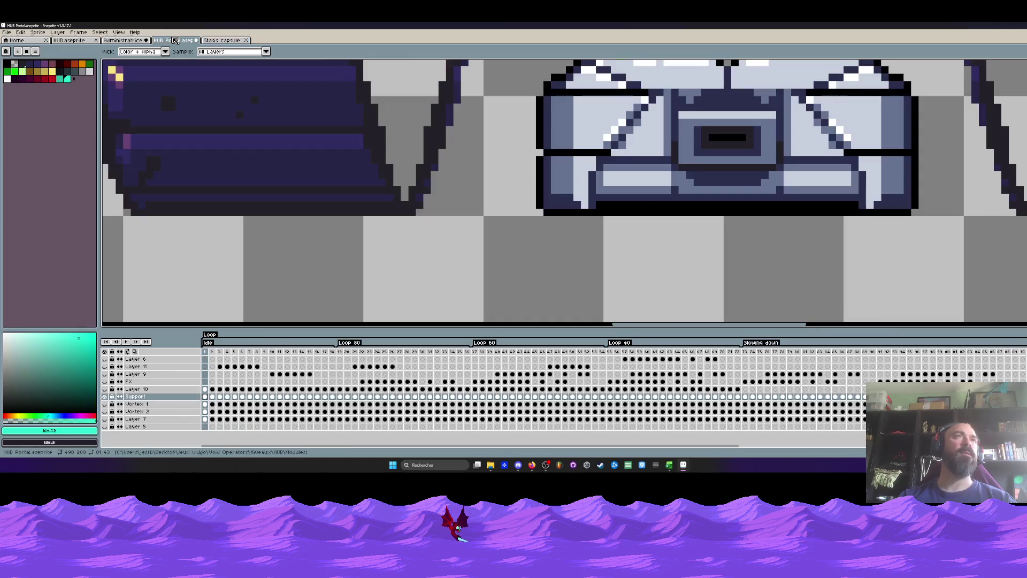
scroll(294, 169, down, 3)
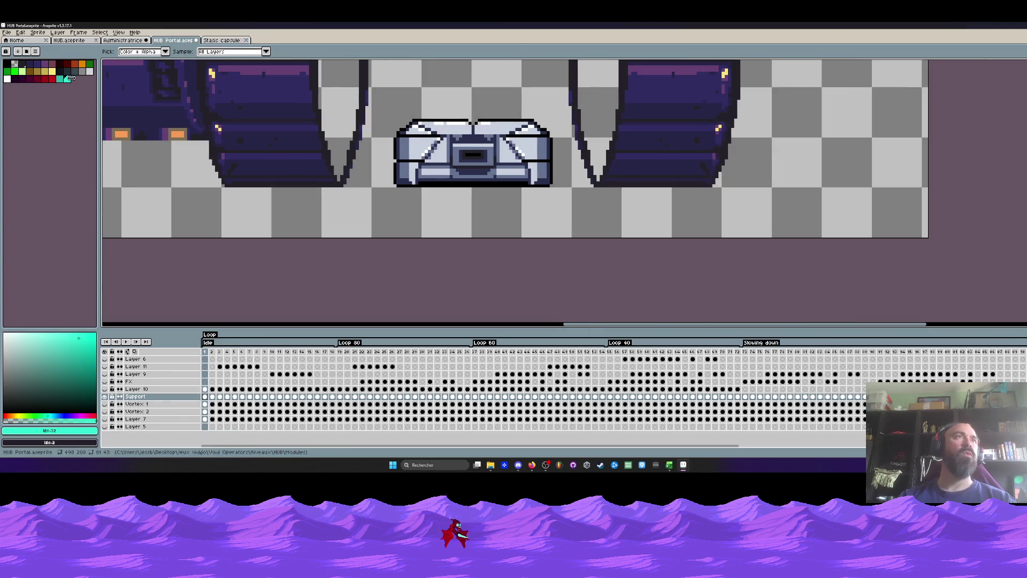
Ready the paint bucket with the dark blue palette colour and zoom in on the portal.
click(60, 73)
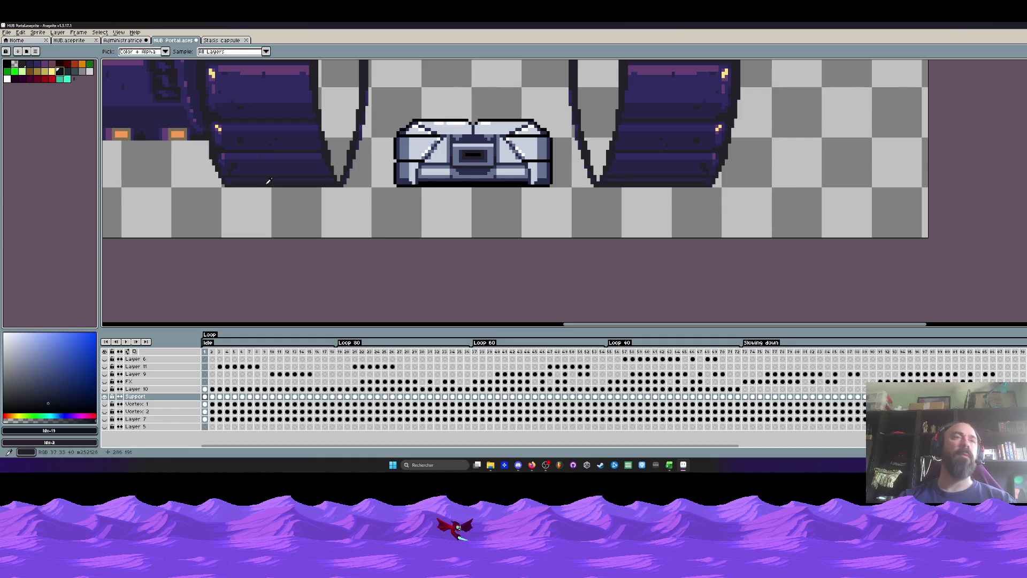
key(g)
scroll(321, 176, up, 1)
scroll(348, 172, up, 1)
scroll(364, 170, up, 1)
scroll(379, 168, down, 3)
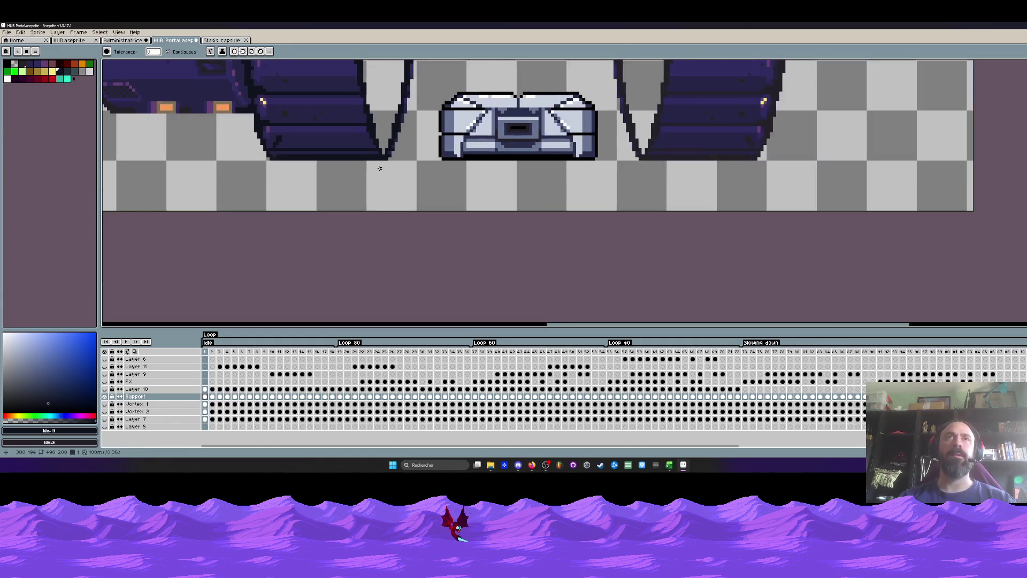
scroll(380, 167, down, 2)
scroll(369, 170, down, 3)
scroll(358, 172, up, 3)
scroll(345, 174, up, 1)
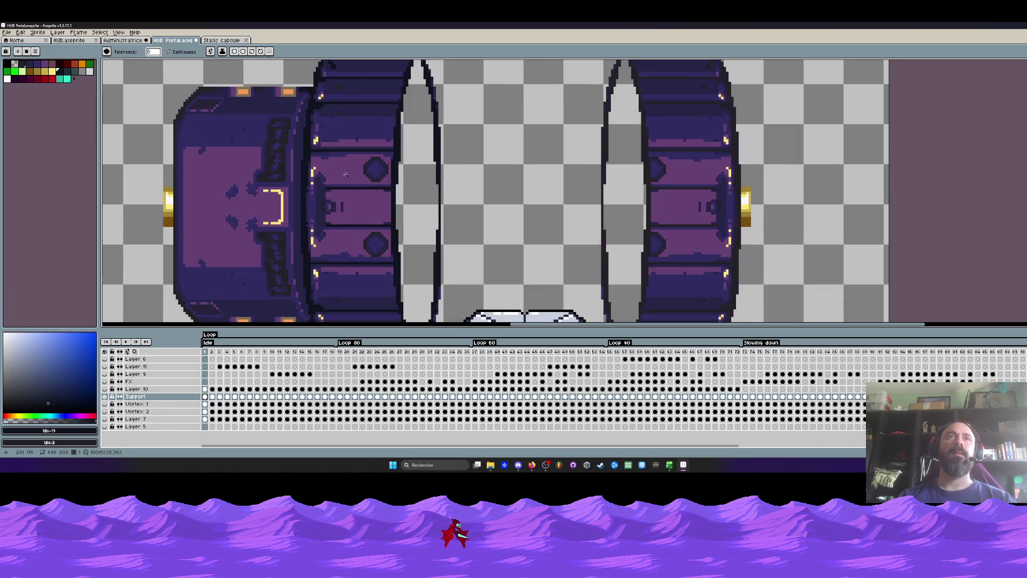
scroll(310, 129, up, 1)
Marquee-select the left part of the portal.
scroll(348, 139, down, 2)
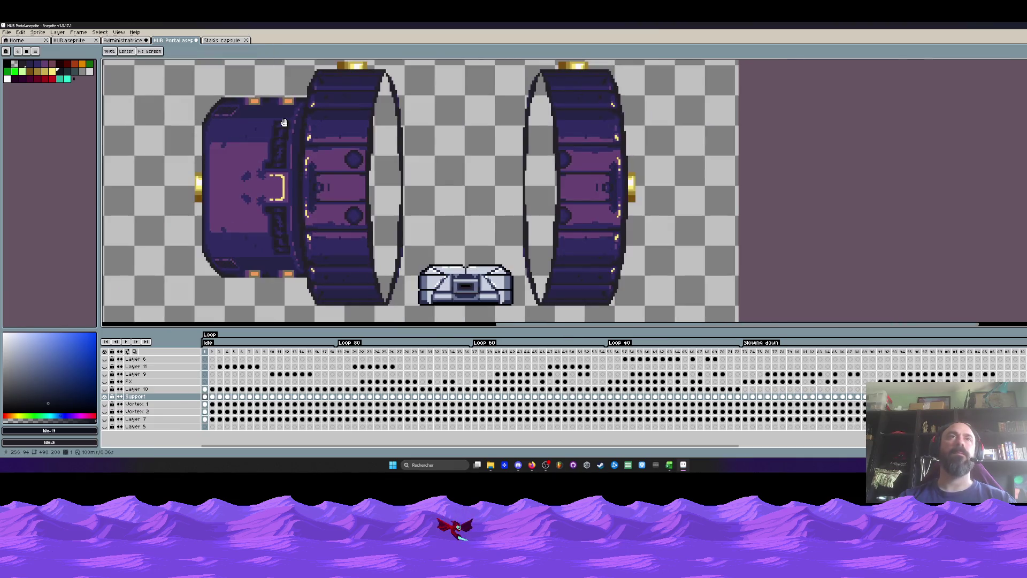
key(h)
scroll(369, 144, up, 1)
key(g)
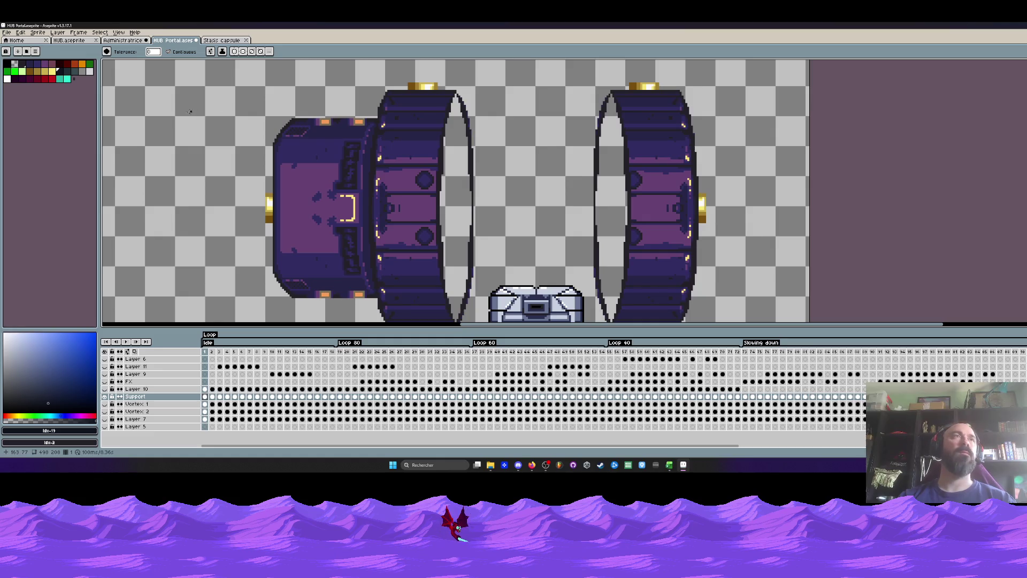
key(m)
drag(246, 80, 604, 283)
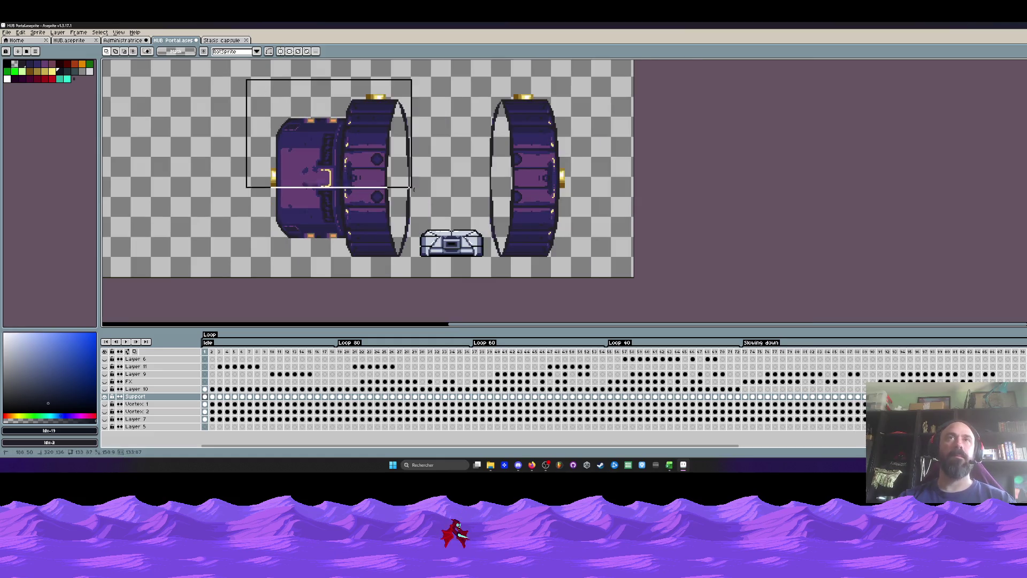
scroll(347, 195, up, 2)
scroll(347, 195, up, 1)
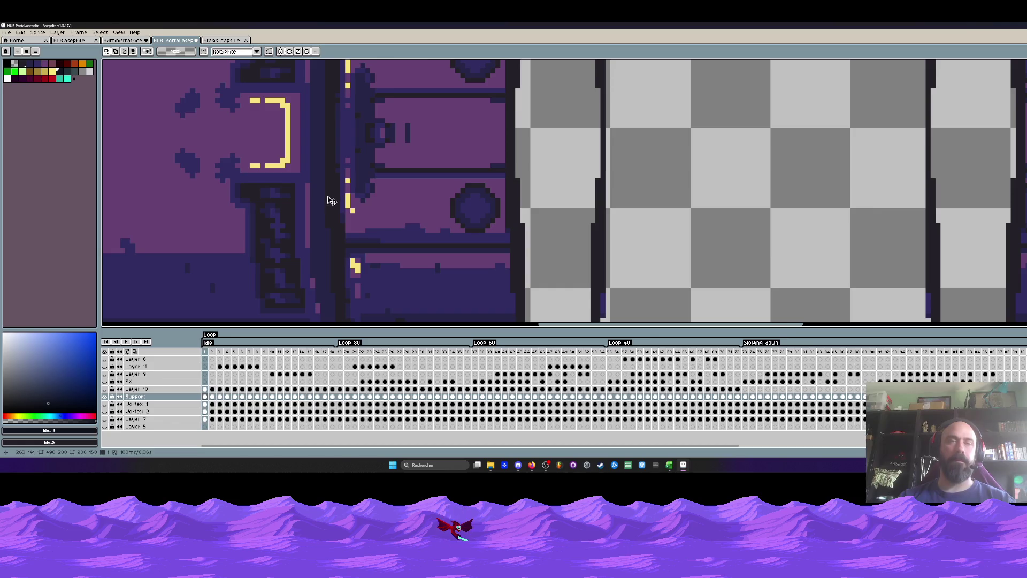
Replace the near-black #252128 in the selection with dark blue idx-19.
alt+click(332, 201)
key(shift+r)
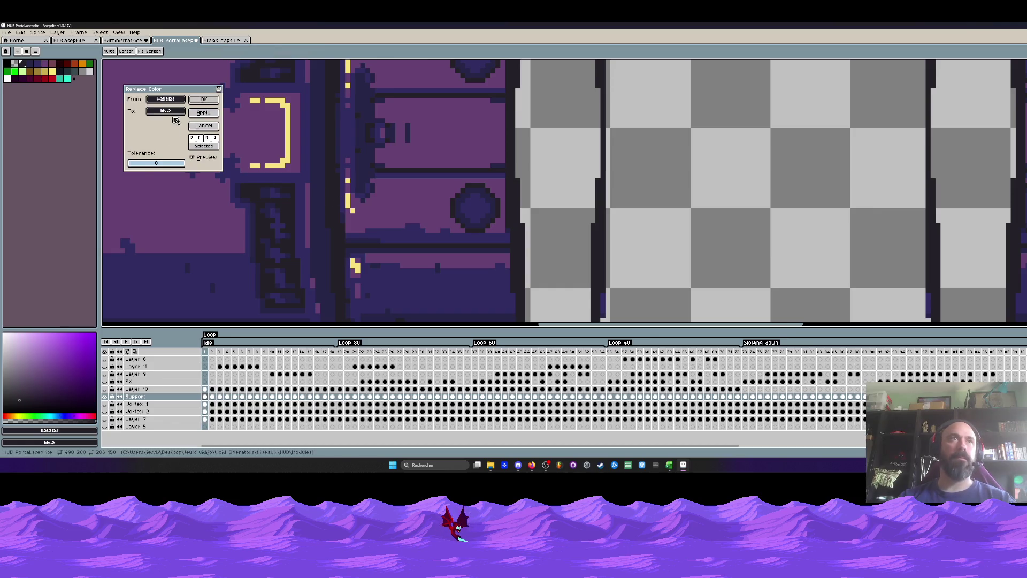
click(170, 111)
click(258, 154)
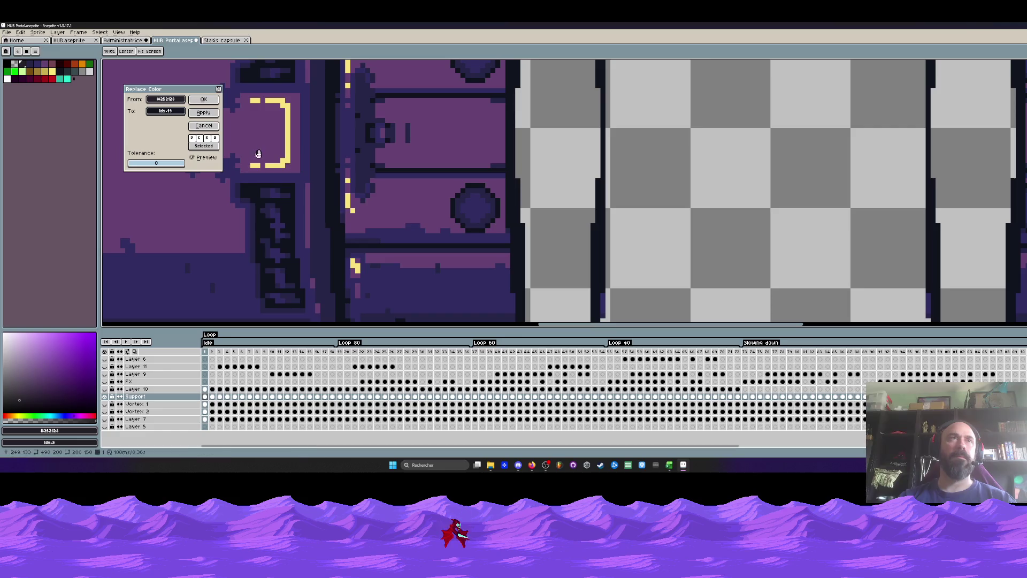
click(203, 100)
scroll(374, 160, down, 1)
scroll(427, 160, down, 2)
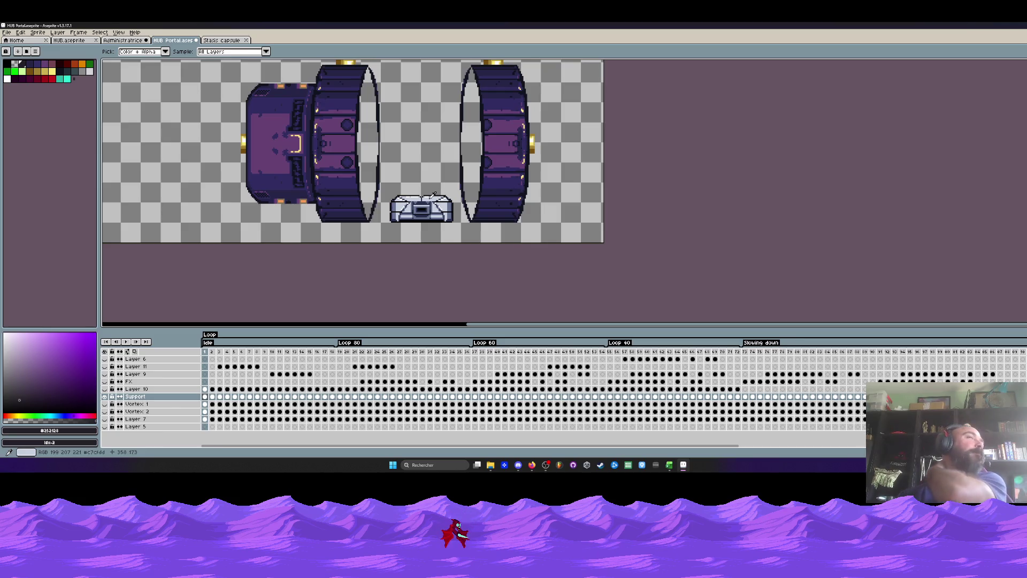
scroll(297, 123, up, 1)
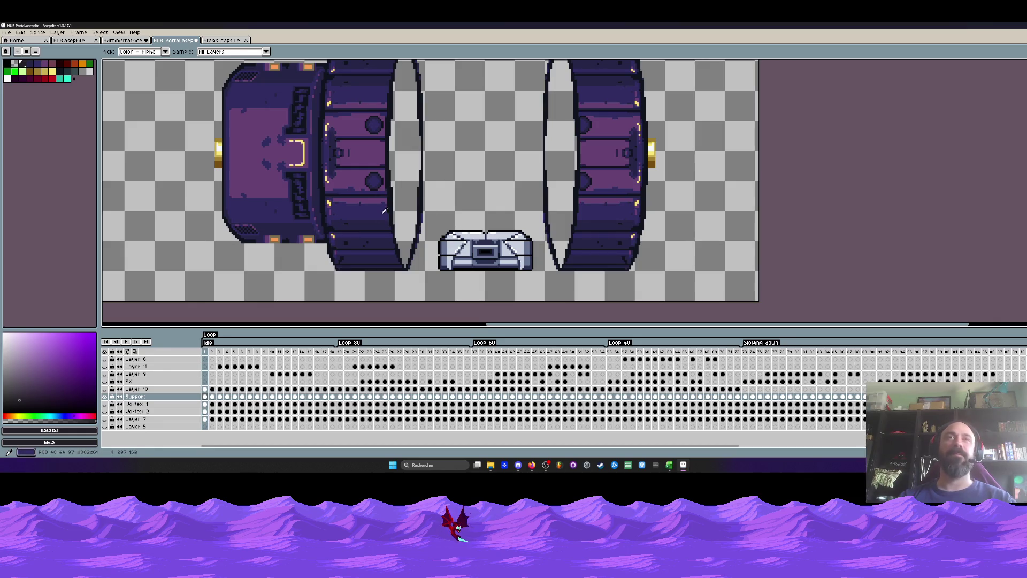
scroll(460, 248, up, 1)
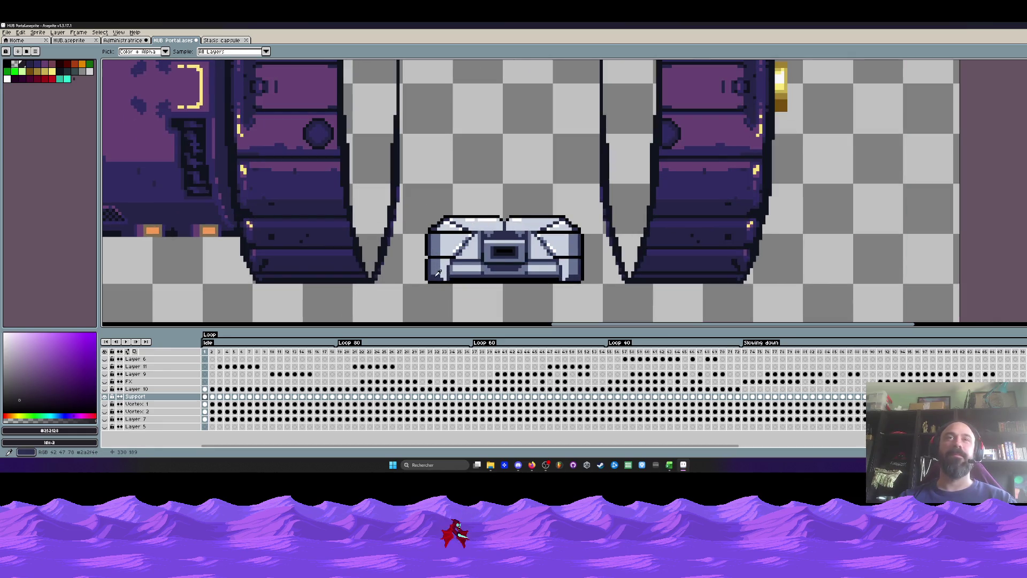
Sample the capsule's colours: #2a2f4e, #657392, #c7cfdd and the white highlight.
click(438, 273)
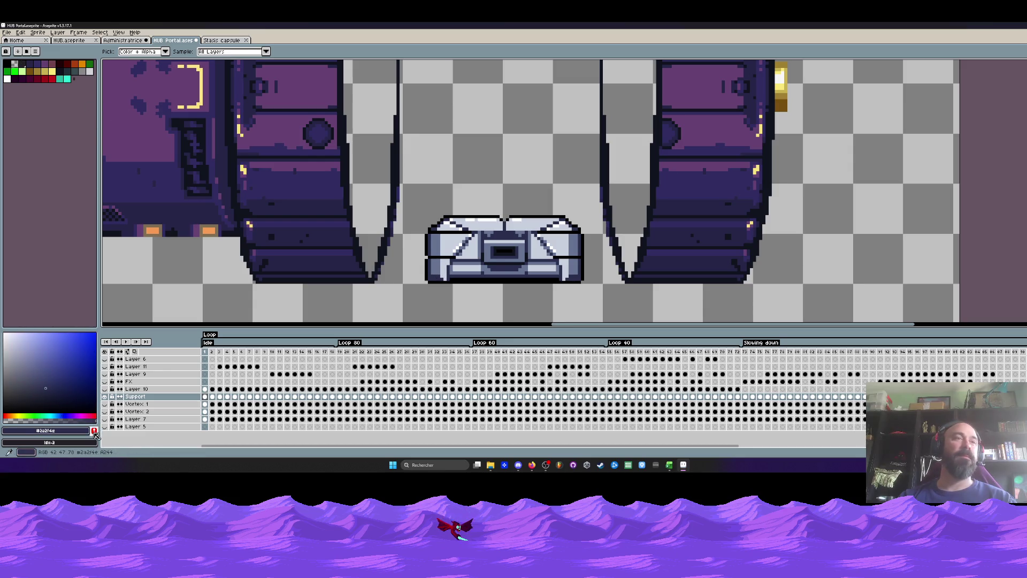
click(431, 275)
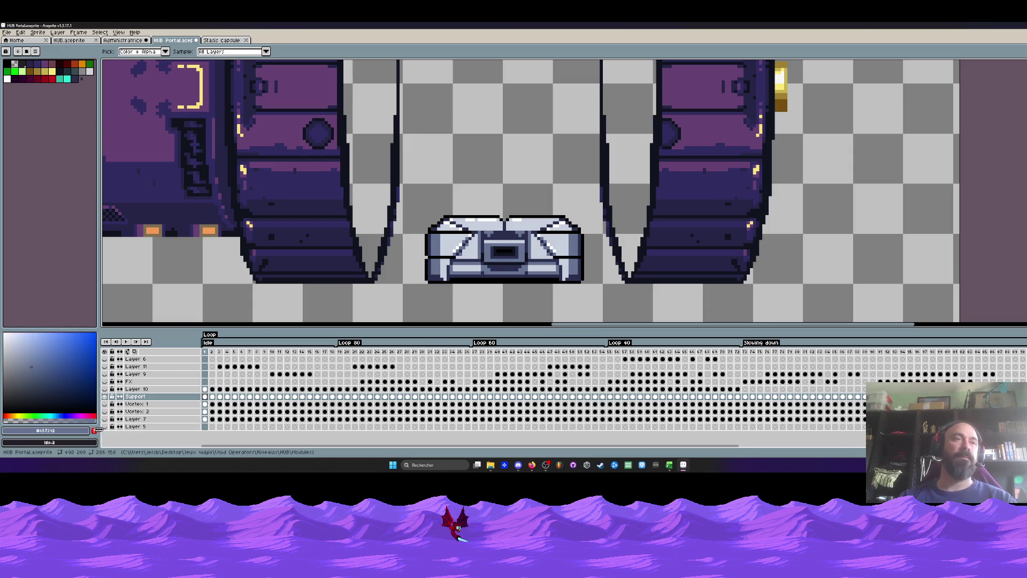
click(450, 243)
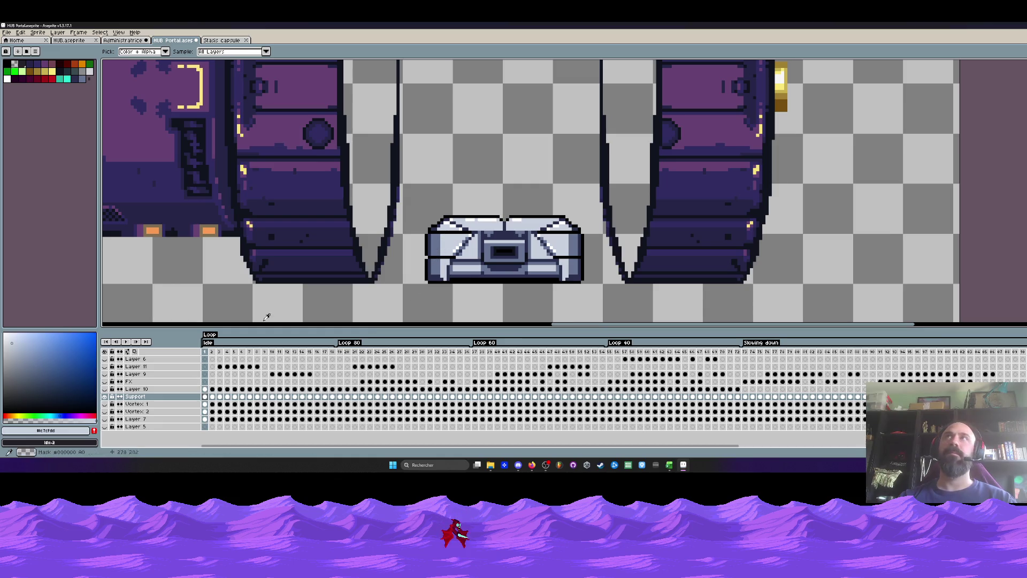
click(474, 217)
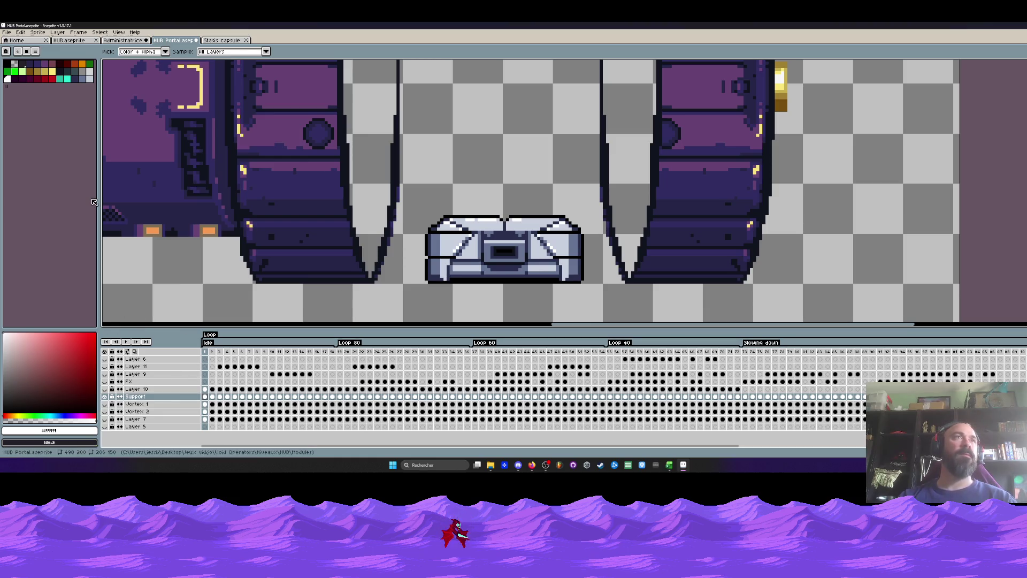
scroll(360, 143, down, 1)
scroll(378, 169, down, 1)
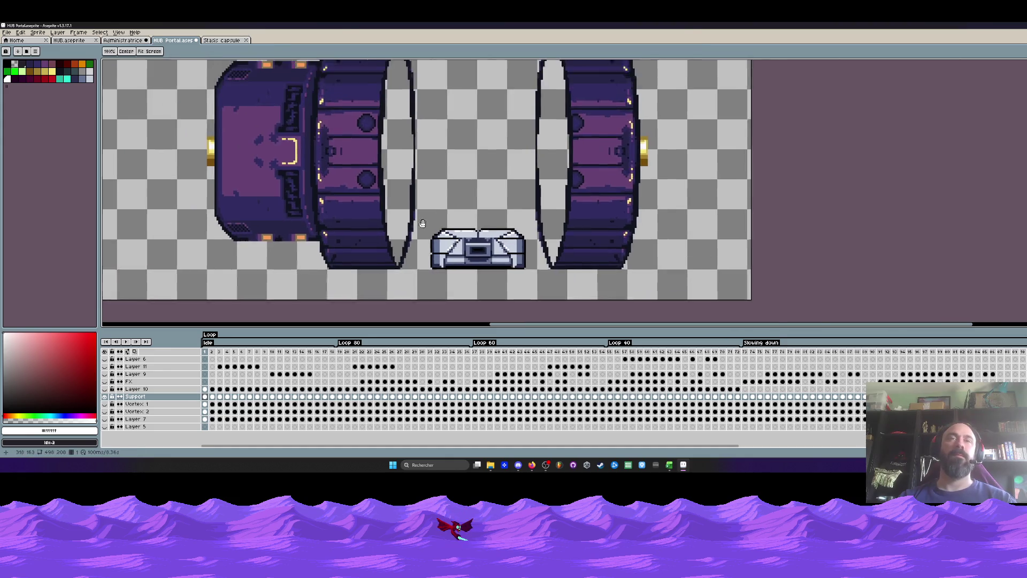
scroll(353, 145, down, 1)
Select the left section of the portal with a rectangular marquee.
key(m)
drag(269, 103, 461, 280)
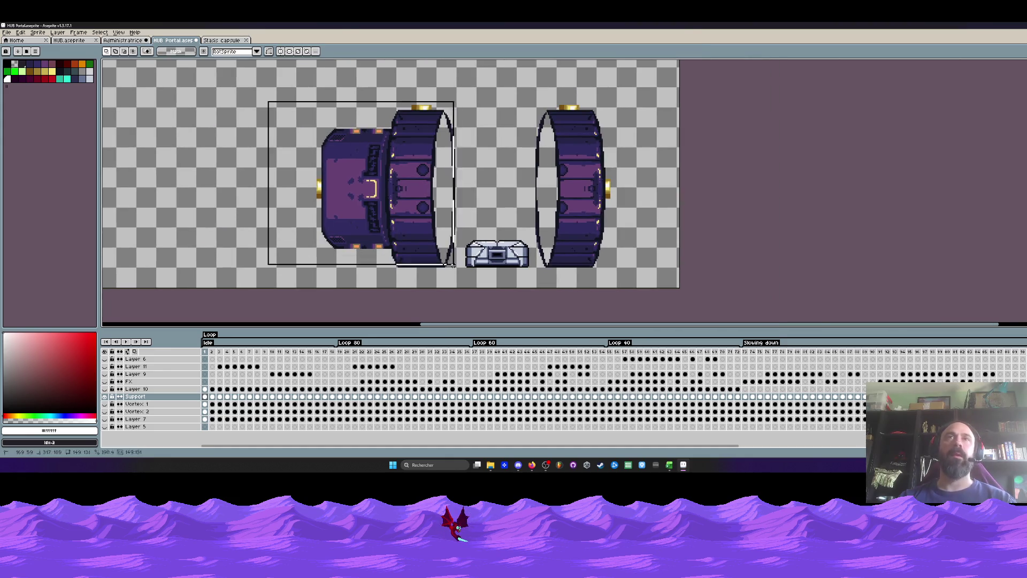
scroll(369, 199, up, 1)
scroll(369, 199, up, 1)
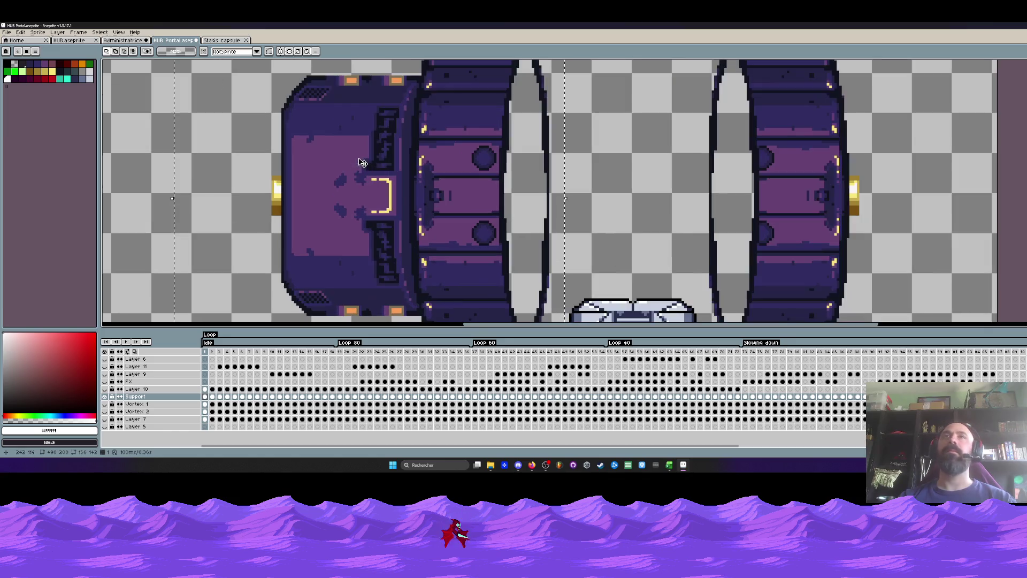
scroll(299, 214, up, 1)
Replace the ring's dark purple #272547 with dark blue #2a2f4e in the selection.
key(i)
scroll(295, 217, down, 3)
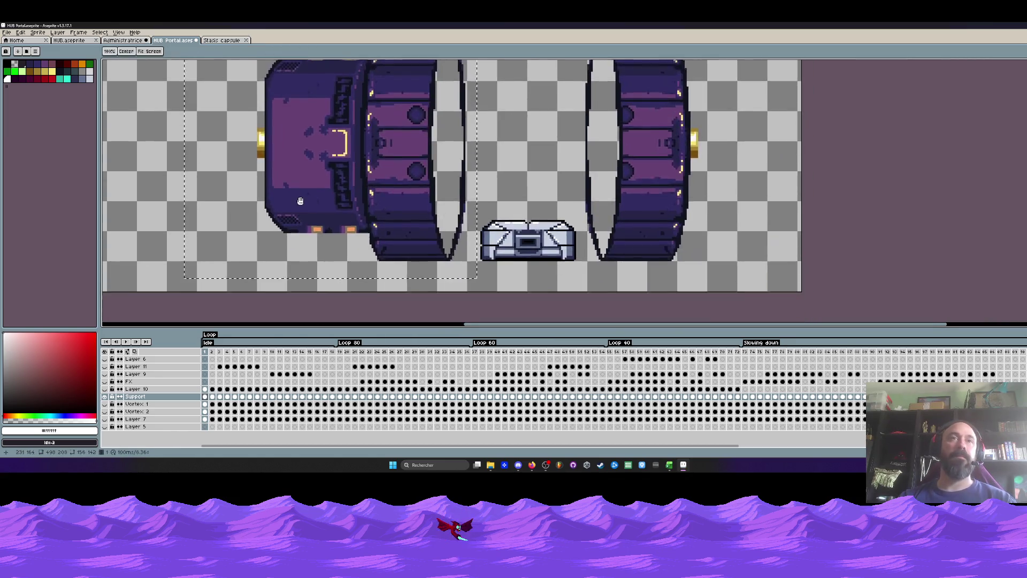
scroll(325, 251, up, 1)
scroll(324, 251, up, 1)
scroll(324, 251, up, 1)
click(317, 244)
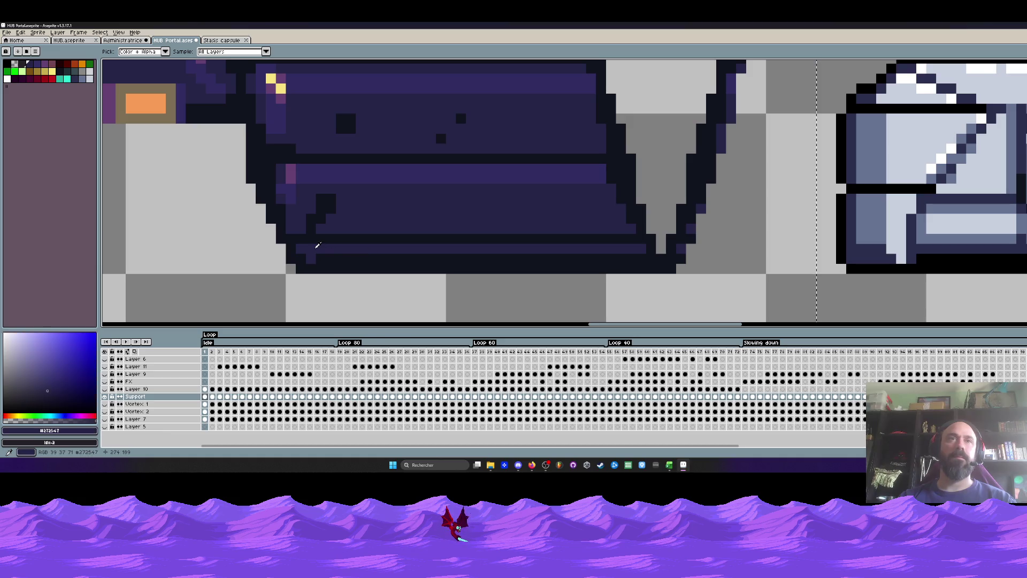
key(shift+r)
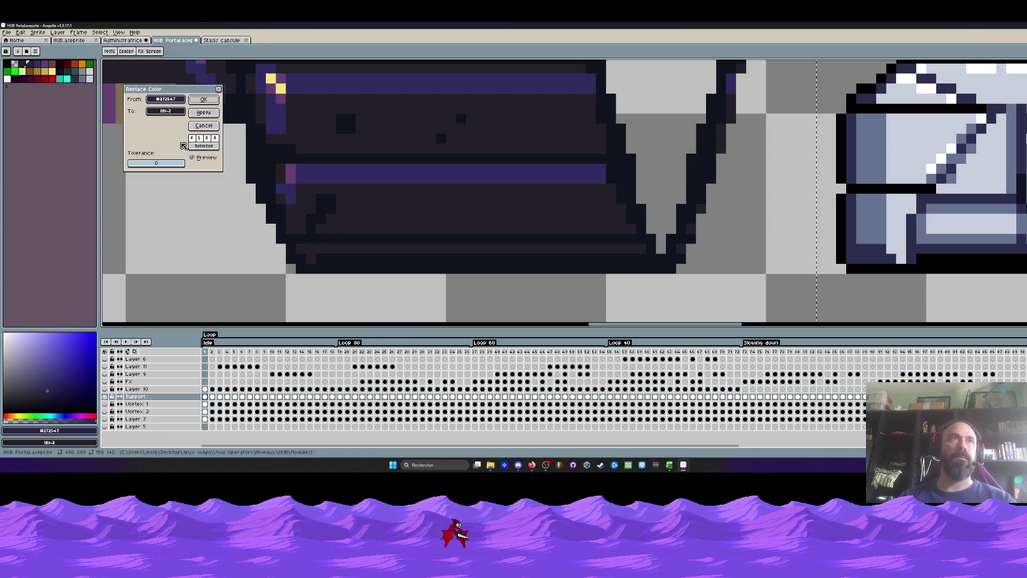
click(166, 111)
click(185, 143)
click(166, 111)
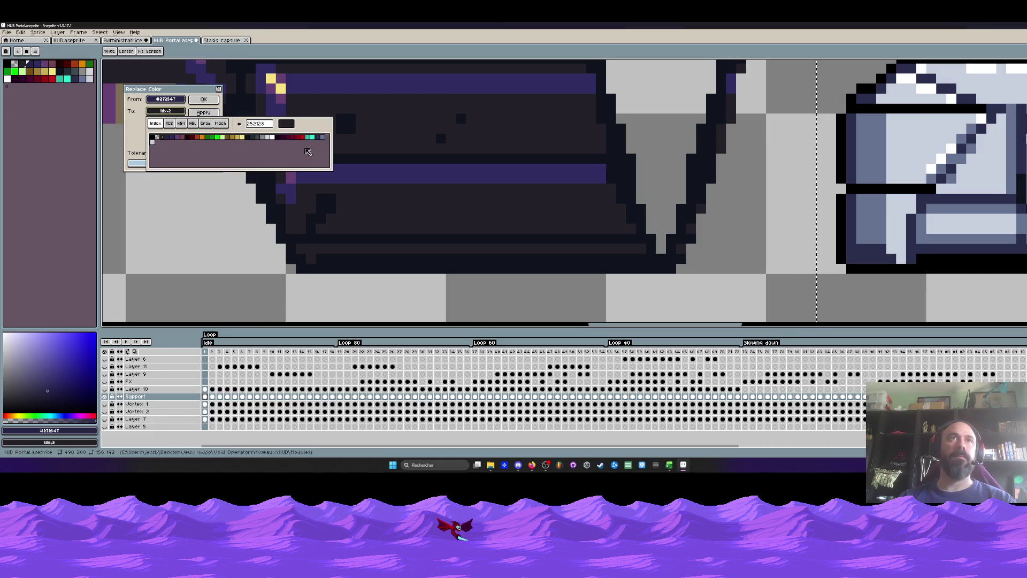
click(322, 137)
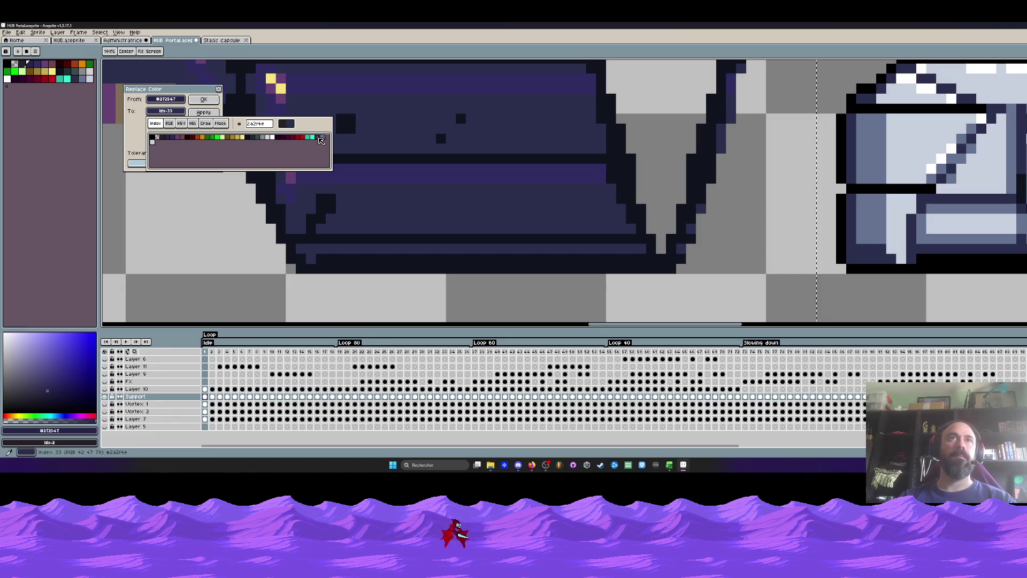
scroll(470, 162, down, 3)
scroll(470, 162, down, 2)
scroll(455, 171, up, 2)
key(Return)
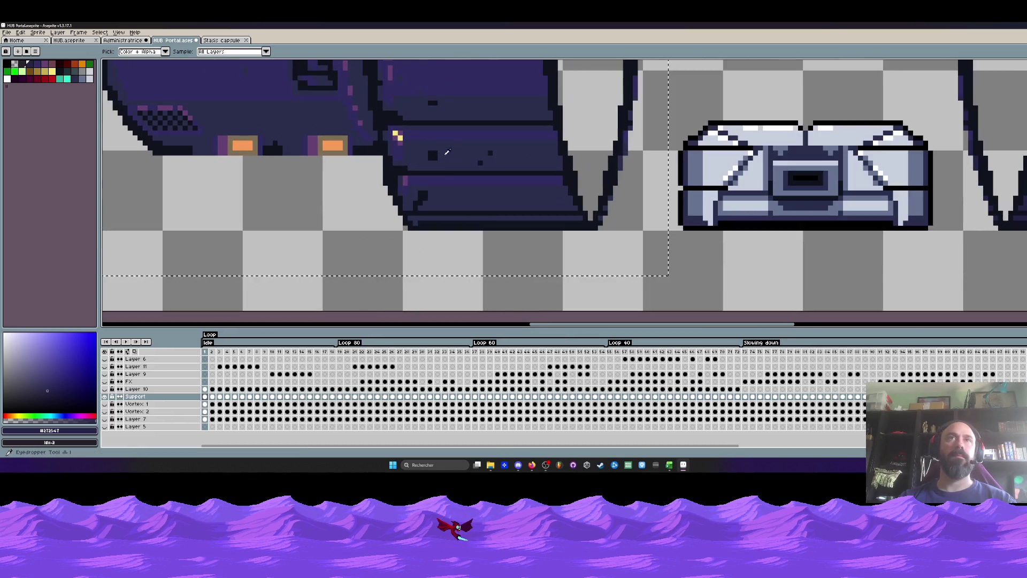
Try replacing the dark navy #302c61 with a brighter colour, then cancel.
click(443, 176)
key(shift+r)
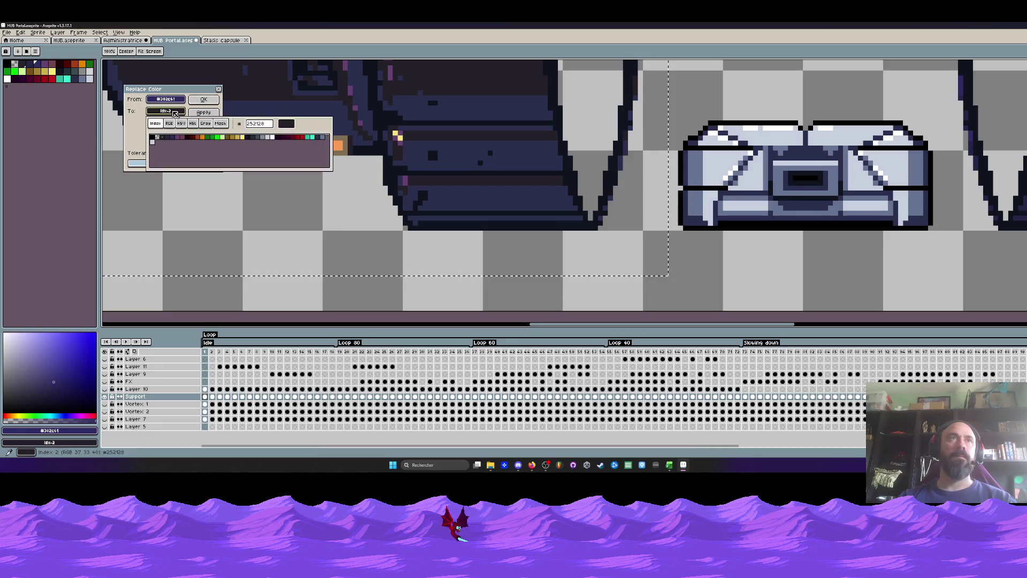
click(166, 110)
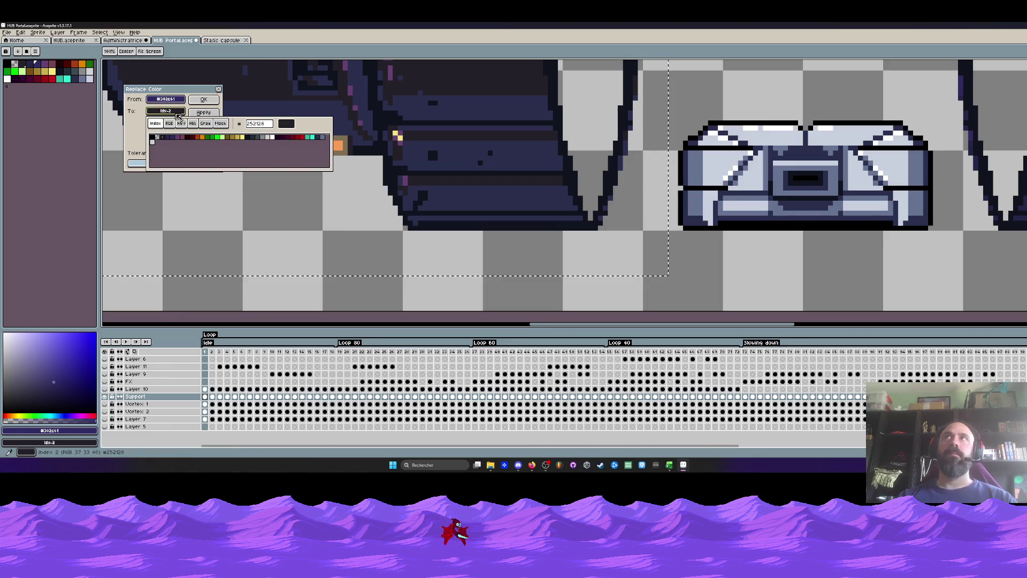
click(324, 141)
scroll(406, 241, down, 2)
scroll(406, 240, down, 2)
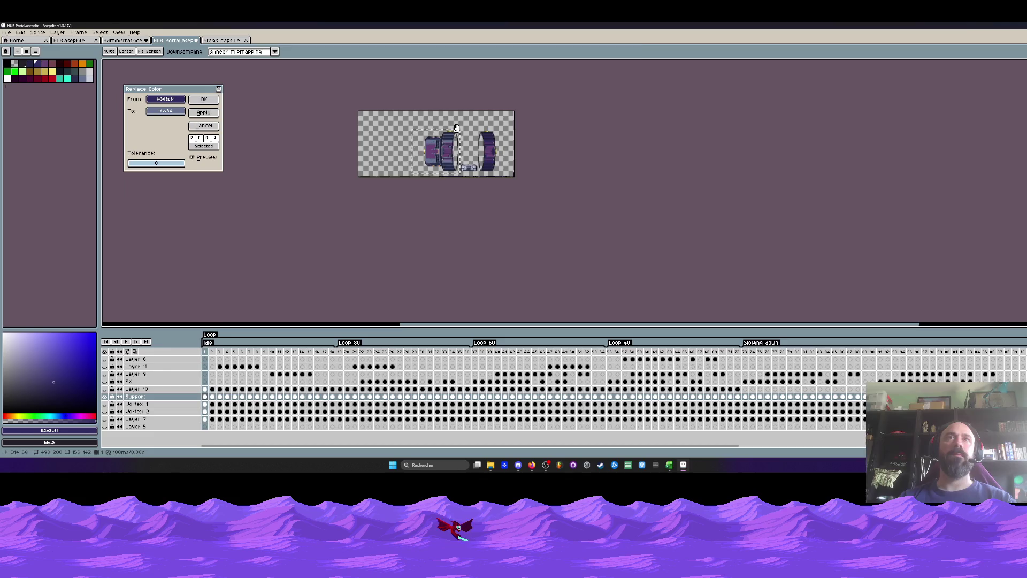
scroll(407, 240, up, 2)
click(203, 126)
Replace the purple #664173 with palette light grey #d2d5d8.
click(356, 208)
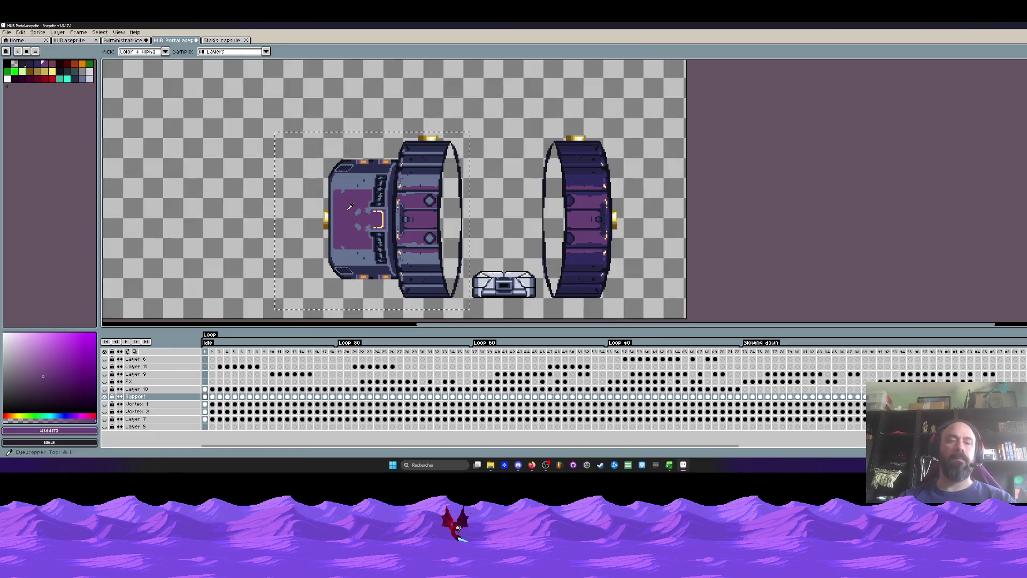
key(shift+r)
click(165, 111)
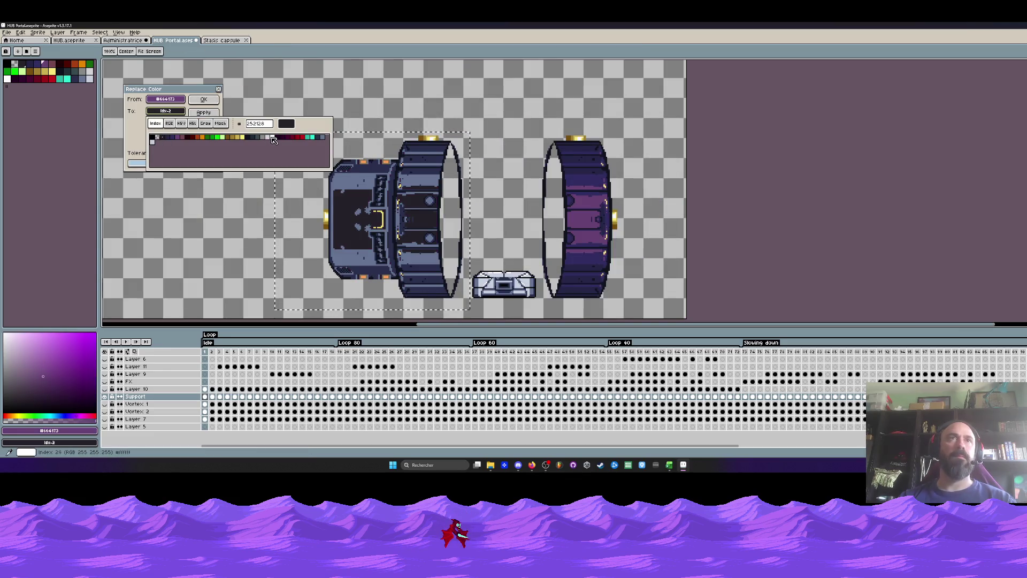
click(272, 138)
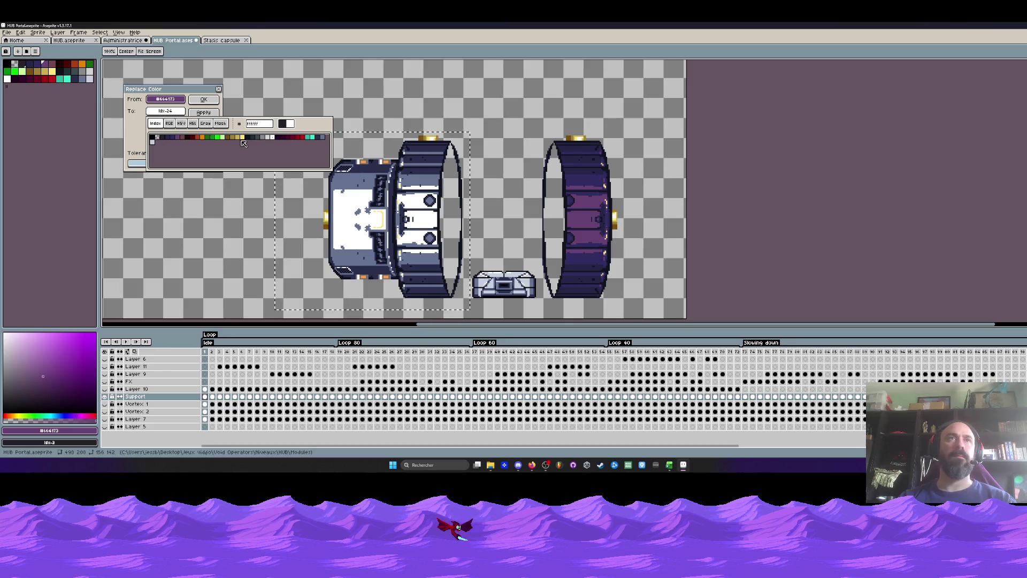
click(269, 137)
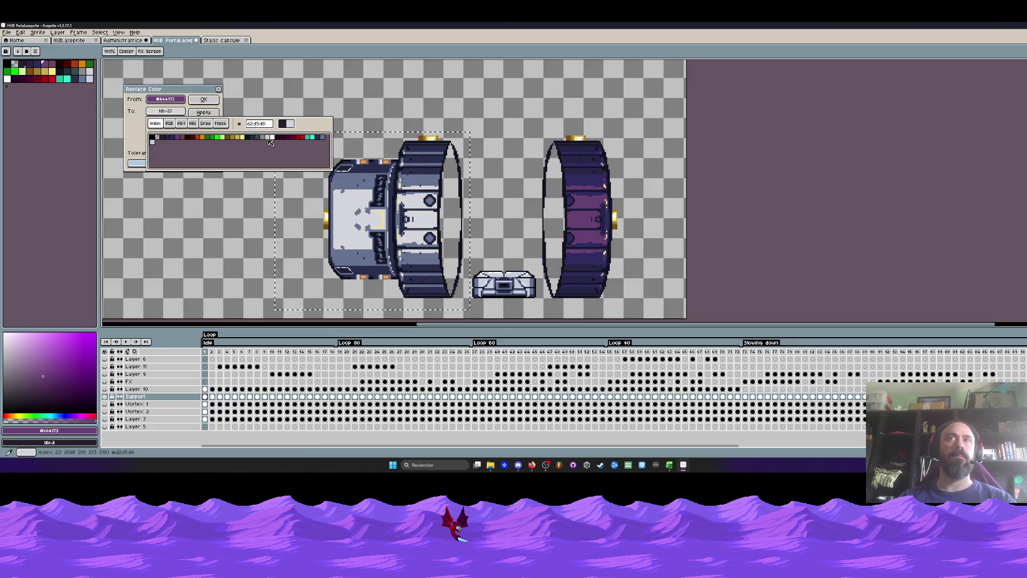
scroll(449, 251, down, 2)
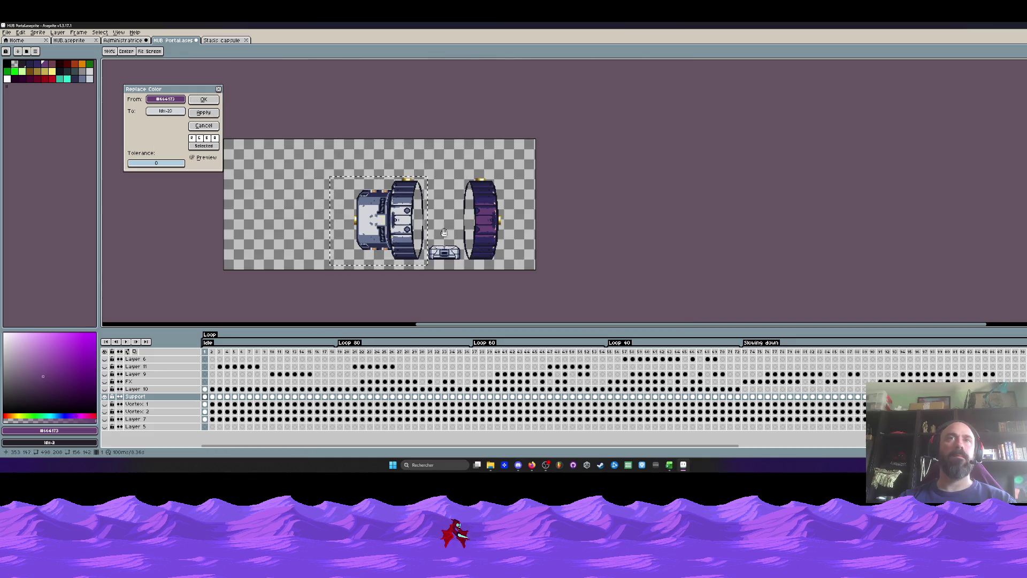
click(204, 100)
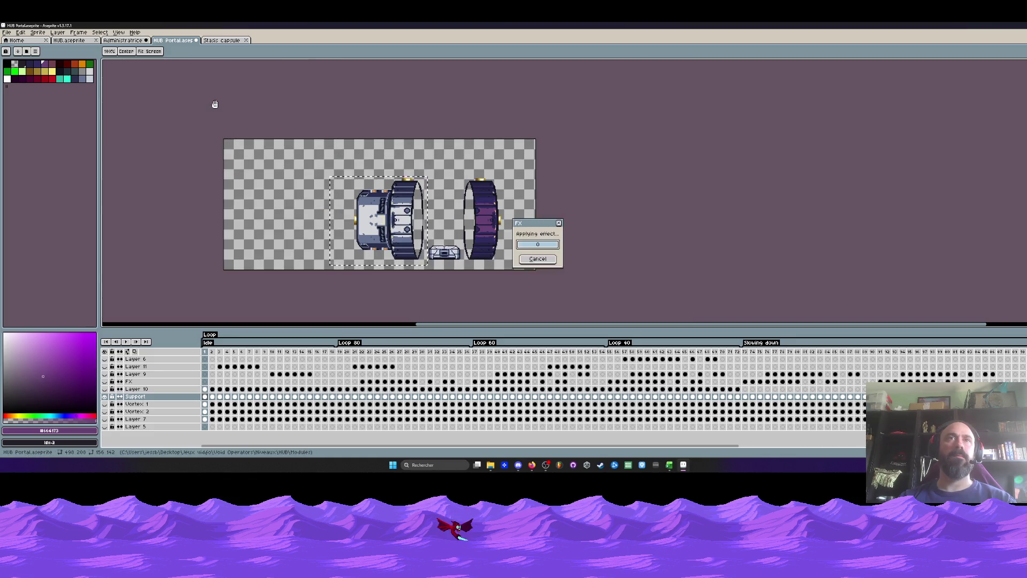
key(i)
scroll(460, 214, up, 2)
scroll(330, 210, up, 2)
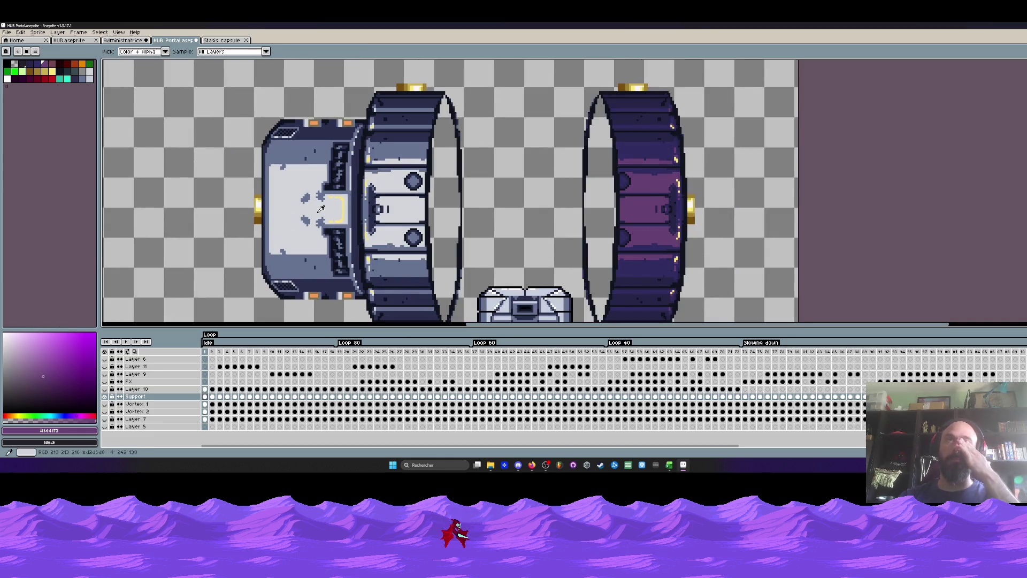
Zoom in on the left ring and sample its dark blue #2a2f4e.
scroll(318, 214, down, 1)
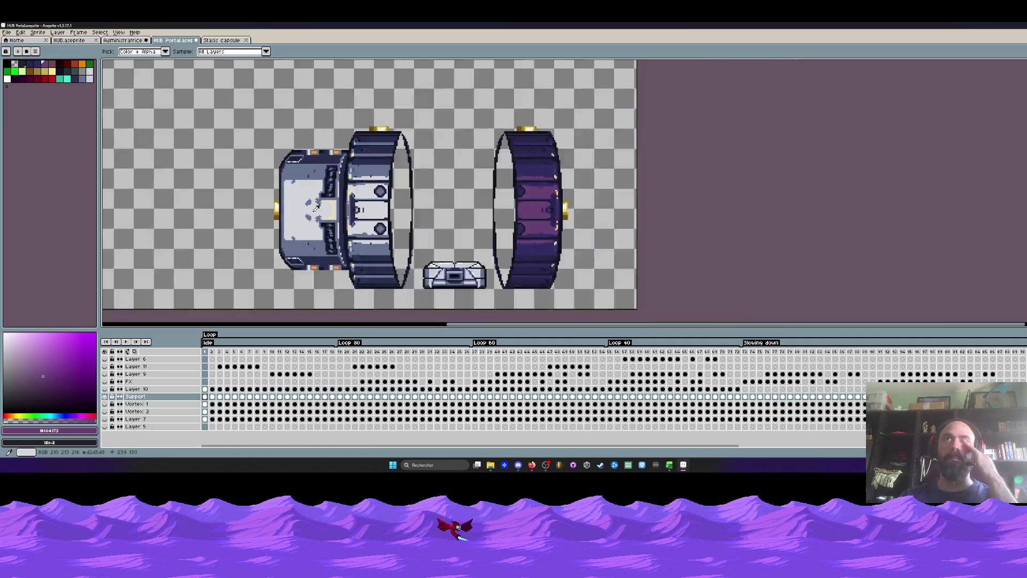
scroll(324, 243, down, 1)
scroll(324, 250, up, 1)
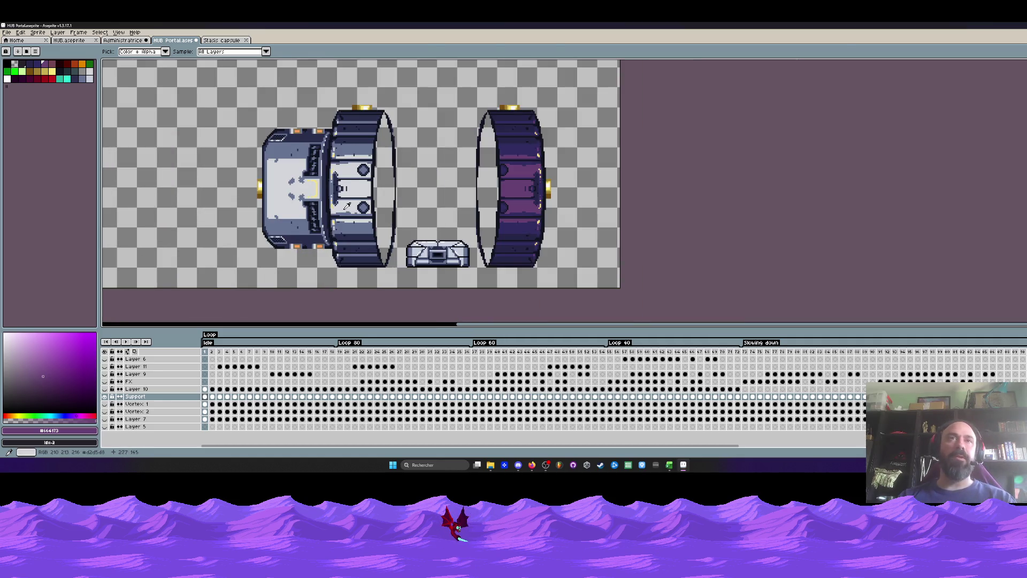
scroll(341, 164, up, 1)
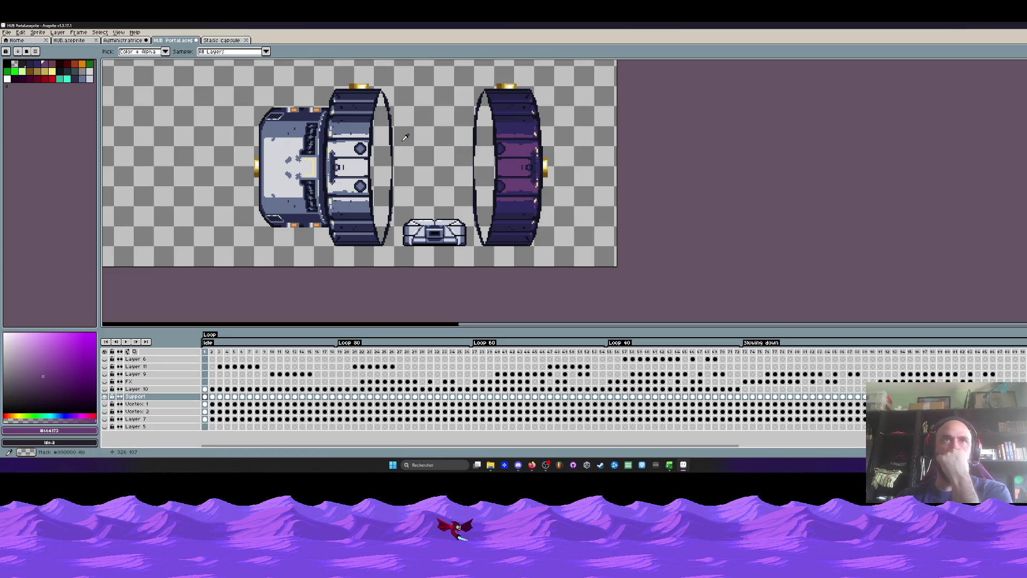
scroll(383, 111, up, 1)
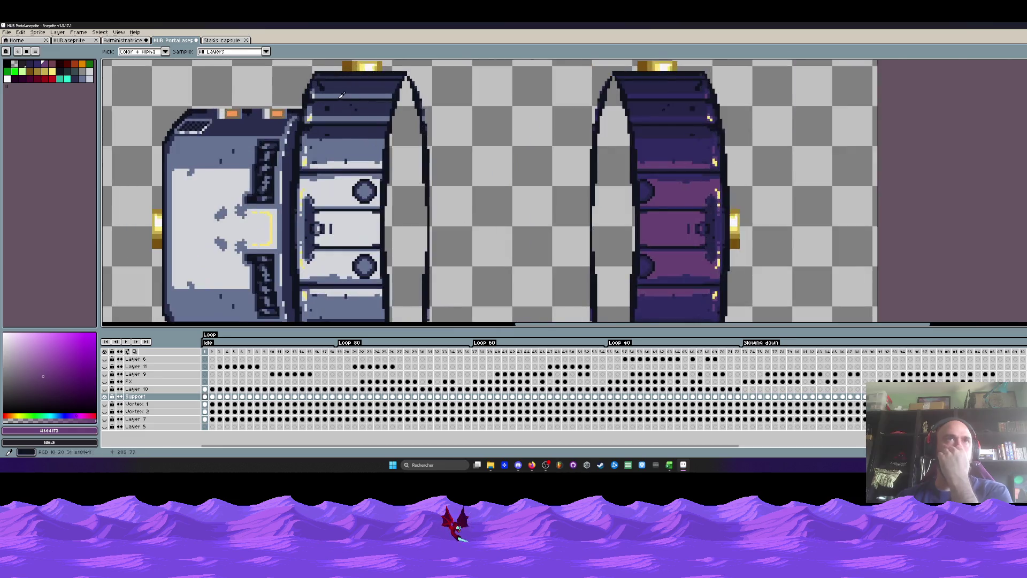
scroll(383, 111, up, 1)
scroll(383, 111, down, 1)
scroll(346, 136, down, 2)
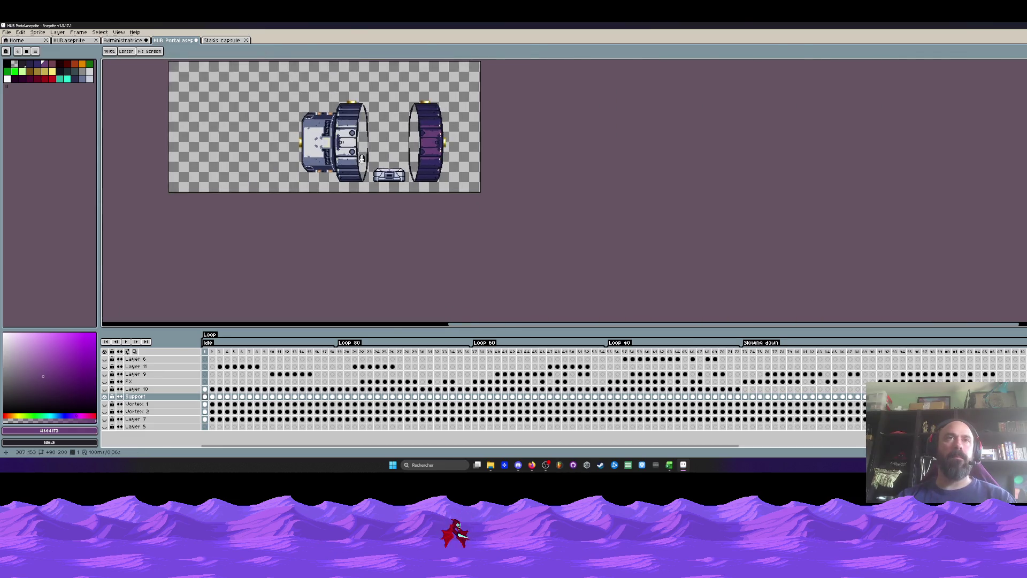
scroll(360, 191, up, 2)
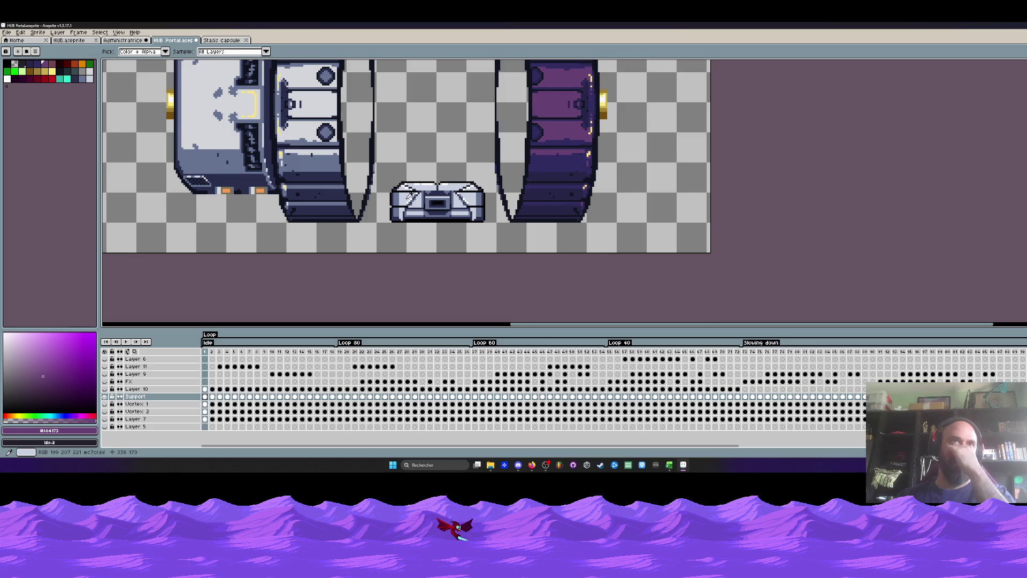
scroll(410, 193, up, 1)
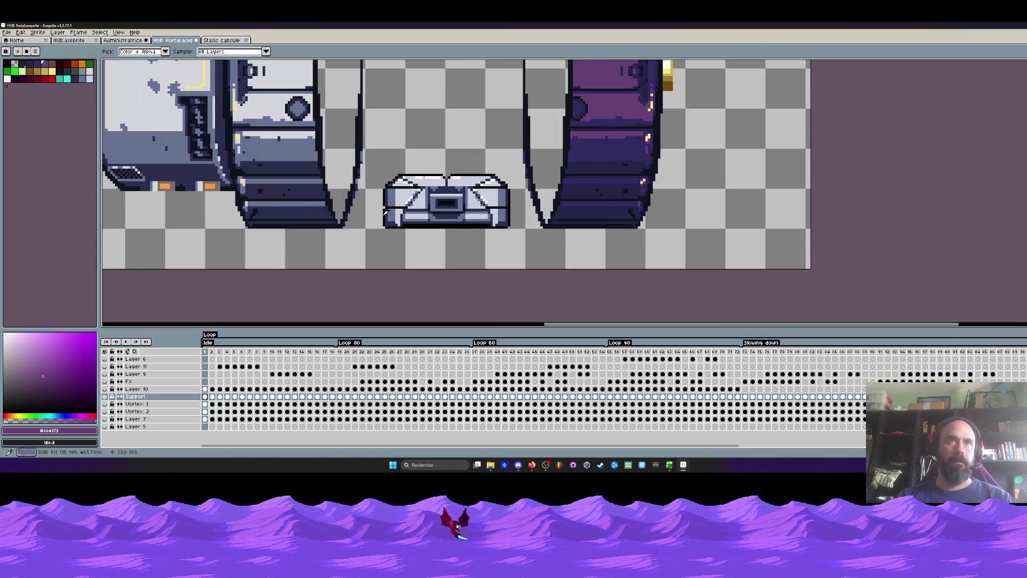
click(282, 206)
Paint dark blue shading over the light blue stripe on the ring's lower band.
scroll(282, 206, up, 1)
scroll(251, 210, up, 1)
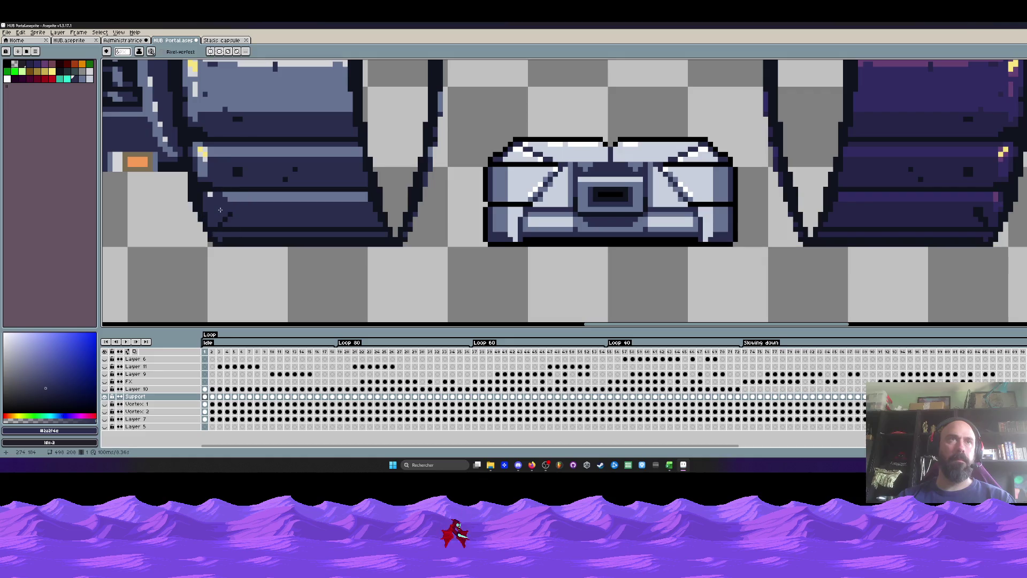
scroll(219, 212, down, 2)
scroll(212, 205, up, 2)
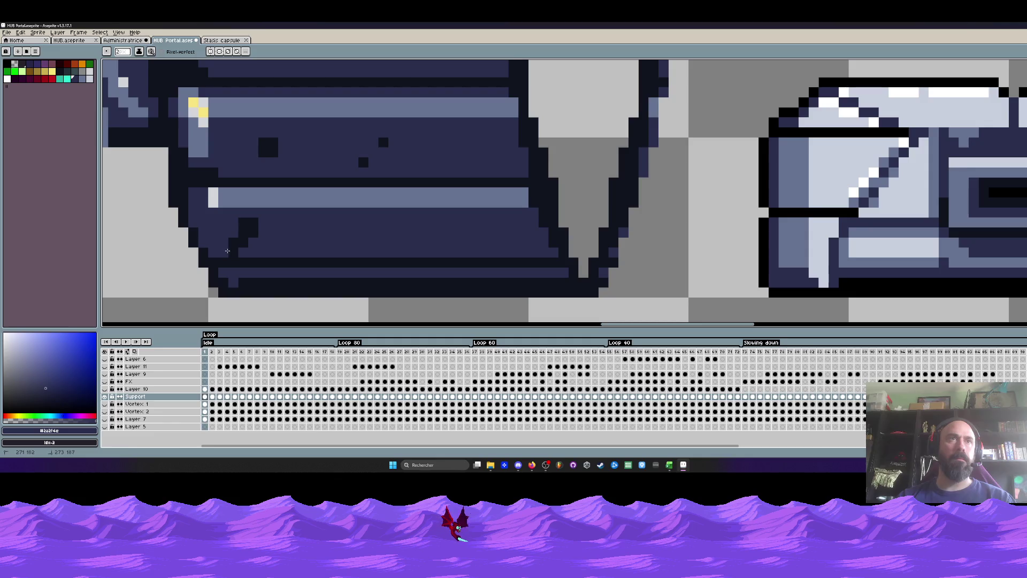
drag(217, 241, 206, 206)
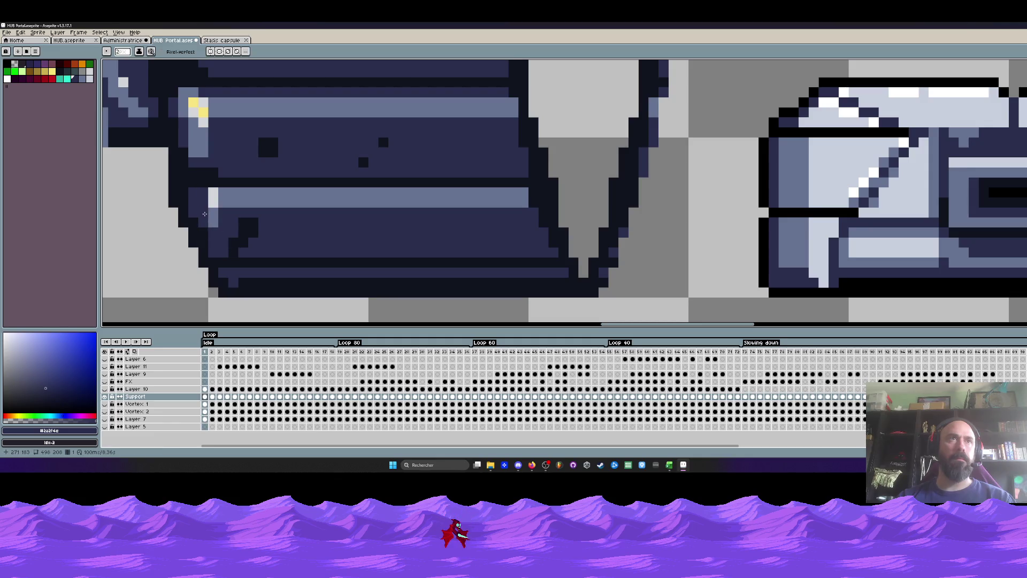
drag(212, 231, 245, 240)
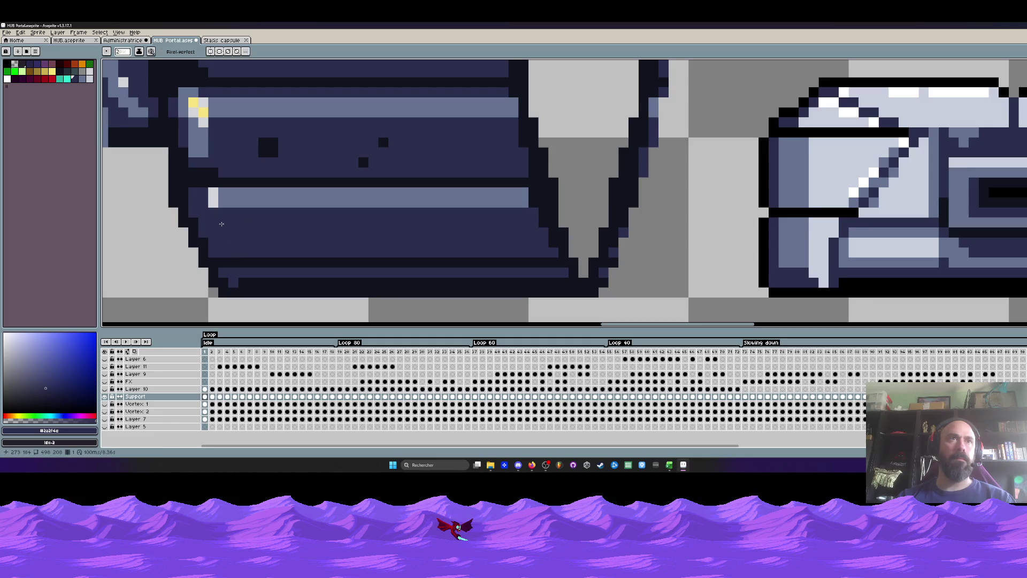
drag(214, 199, 533, 204)
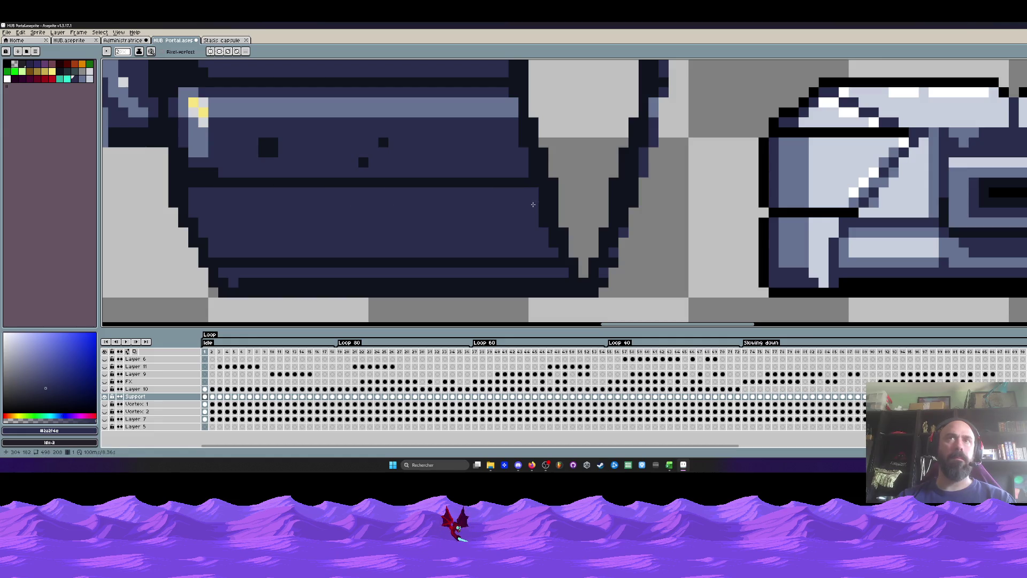
scroll(537, 214, down, 2)
scroll(538, 214, down, 2)
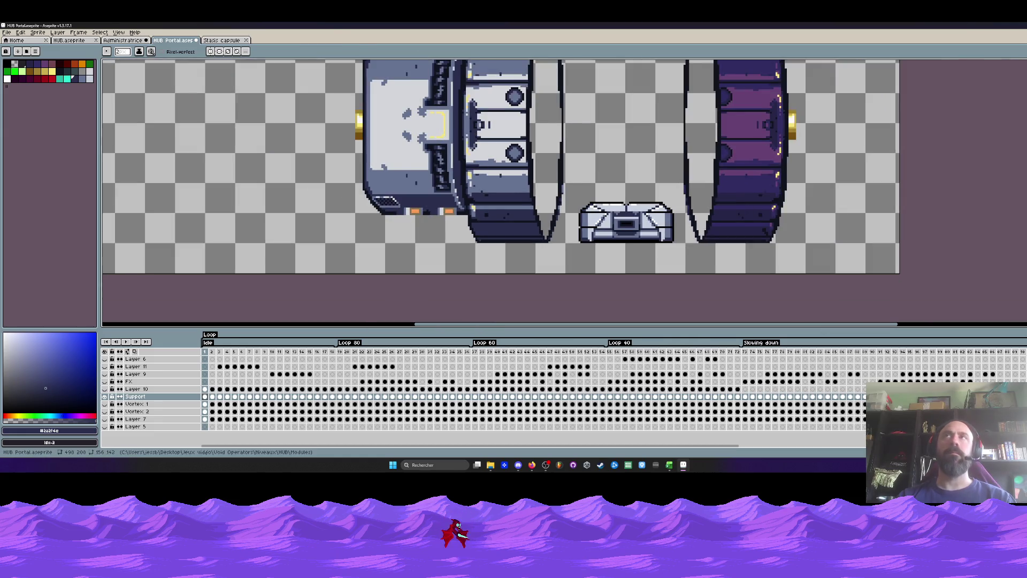
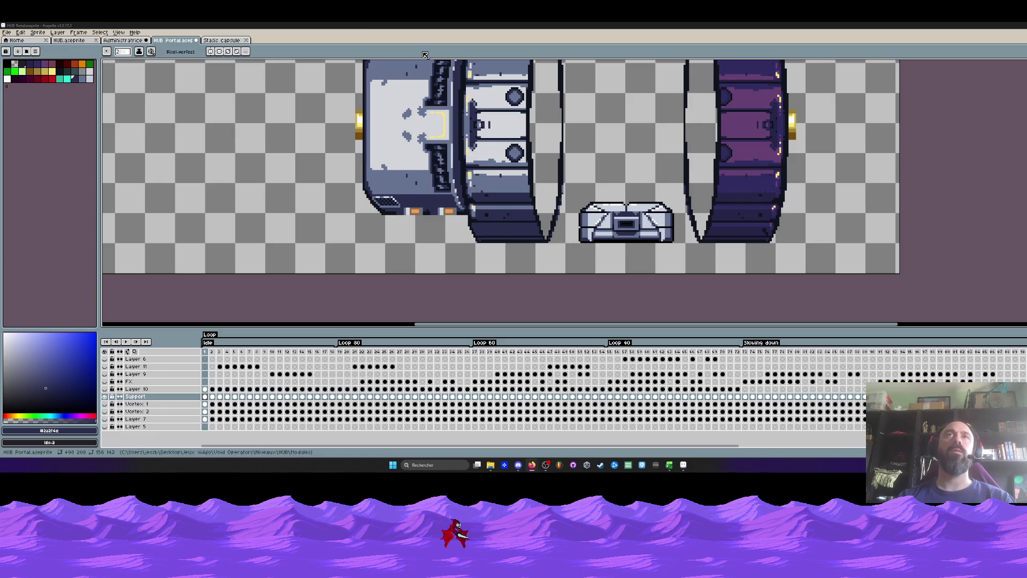
Paint the small light stripe on the ring's lower section dark.
scroll(434, 155, down, 2)
scroll(433, 156, down, 2)
scroll(478, 169, up, 1)
scroll(478, 169, up, 2)
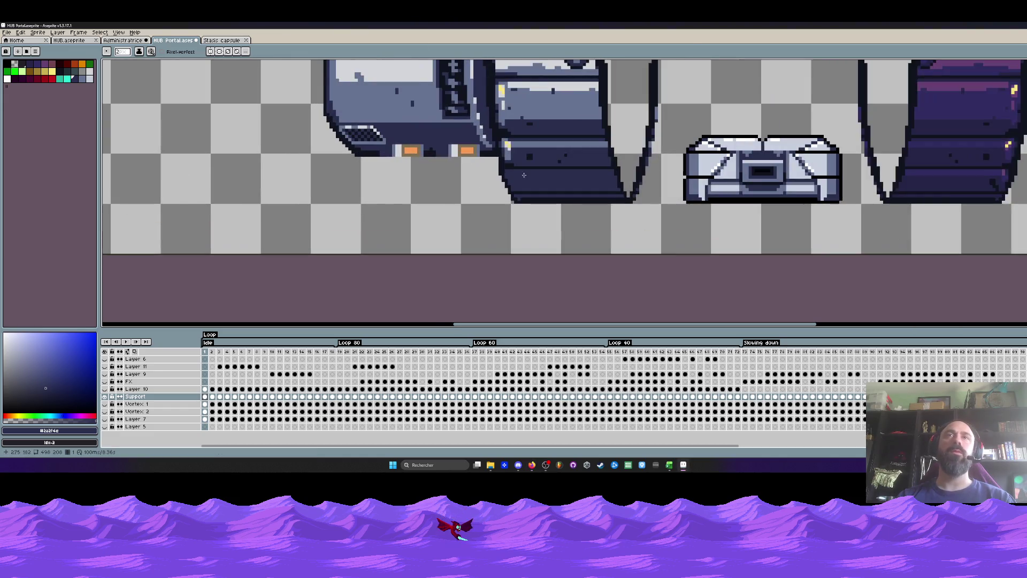
scroll(478, 169, up, 1)
scroll(488, 148, up, 1)
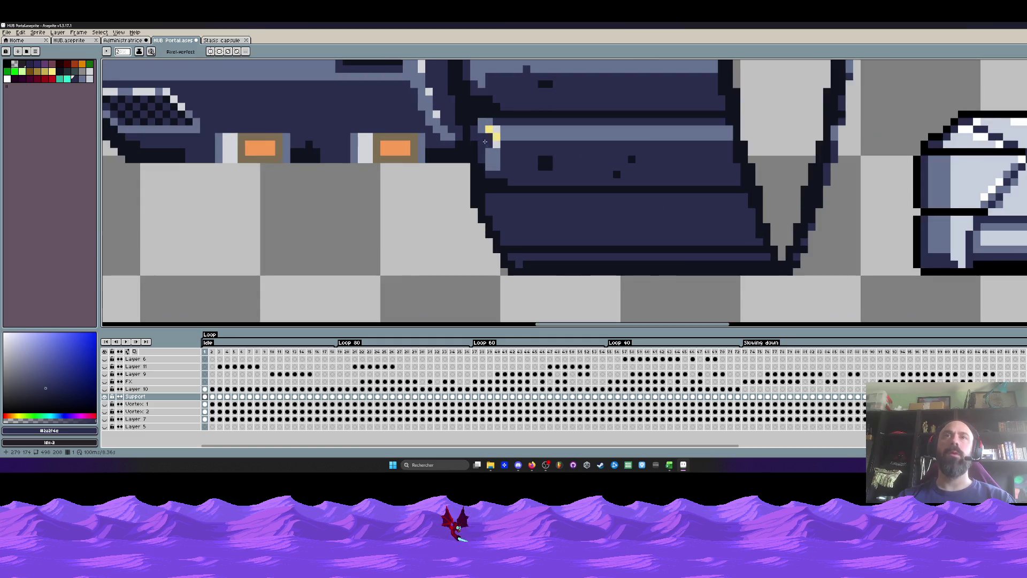
drag(490, 133, 729, 136)
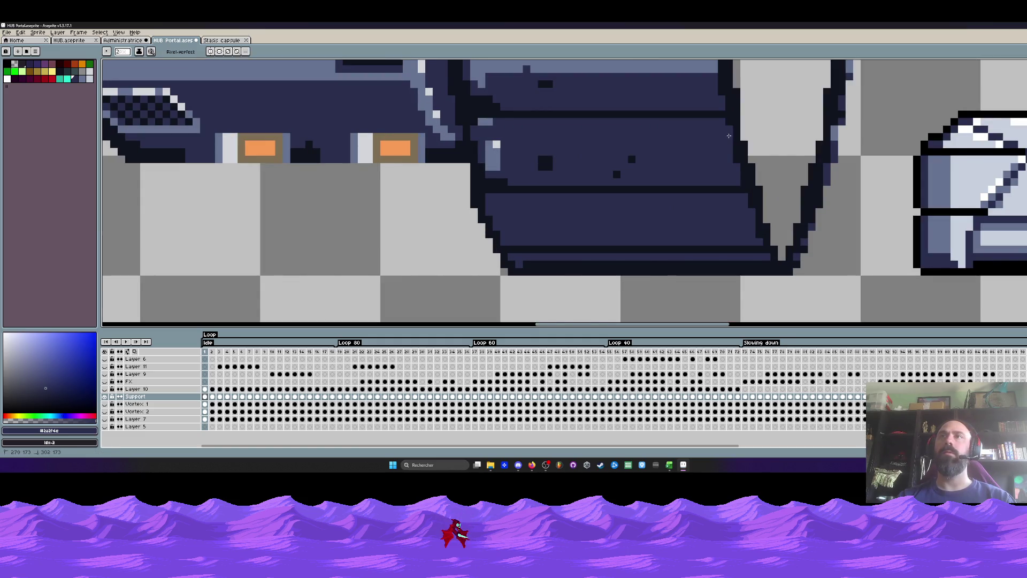
drag(490, 134, 500, 171)
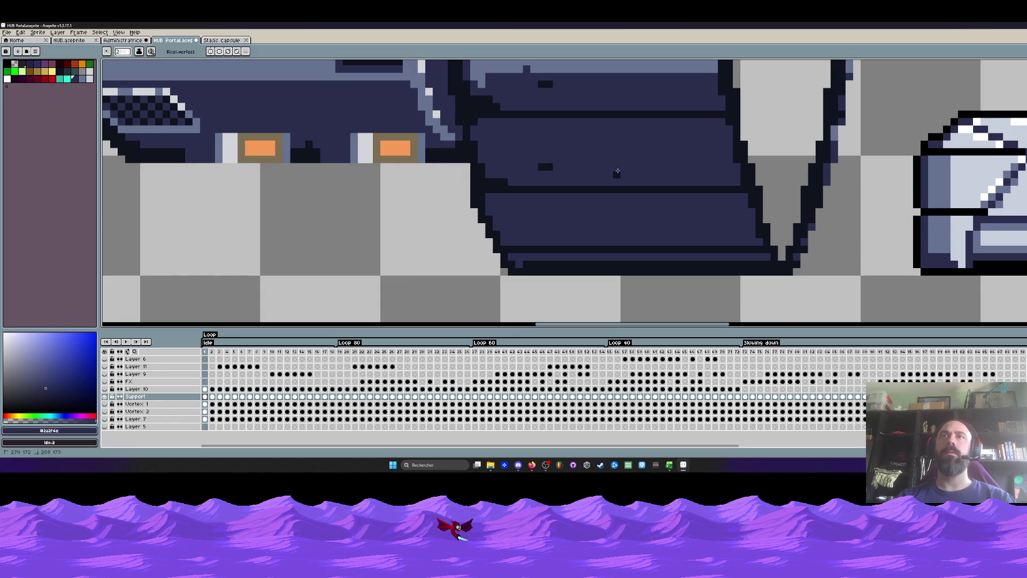
Eyedrop the dark outline colour from the sprite and touch up the ring's lower edge.
scroll(490, 165, down, 2)
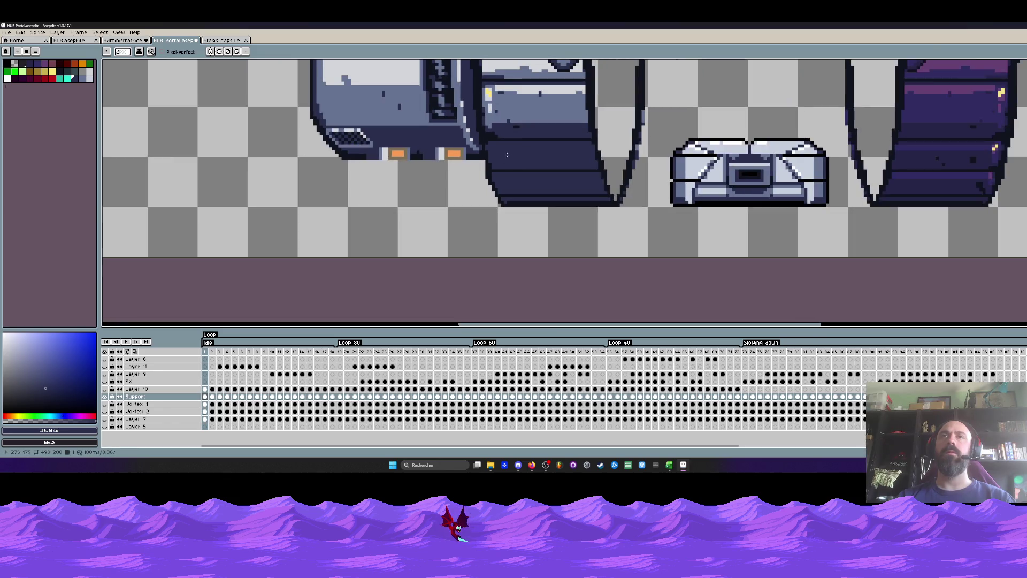
scroll(587, 153, up, 1)
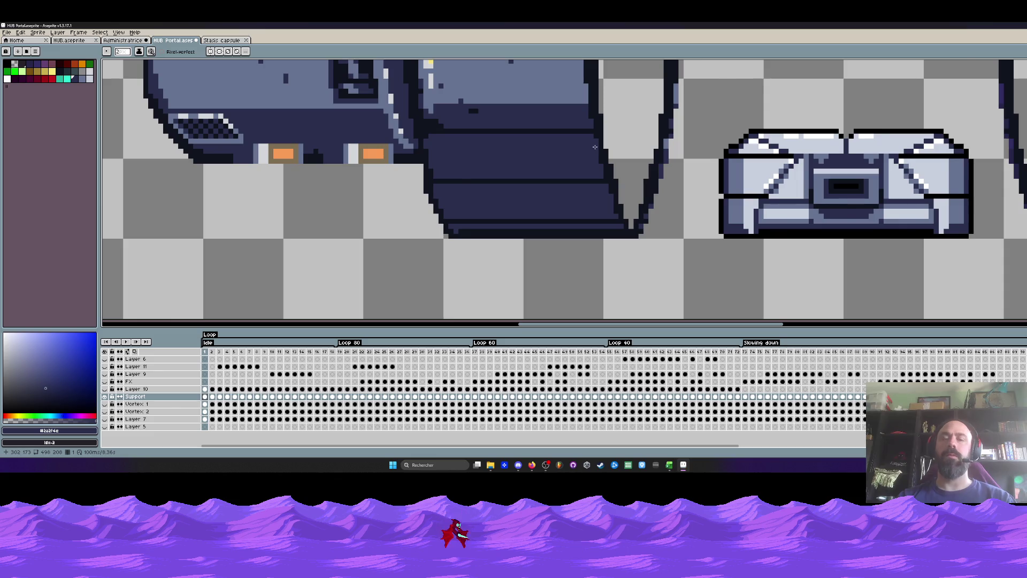
scroll(595, 147, up, 1)
key(i)
click(600, 130)
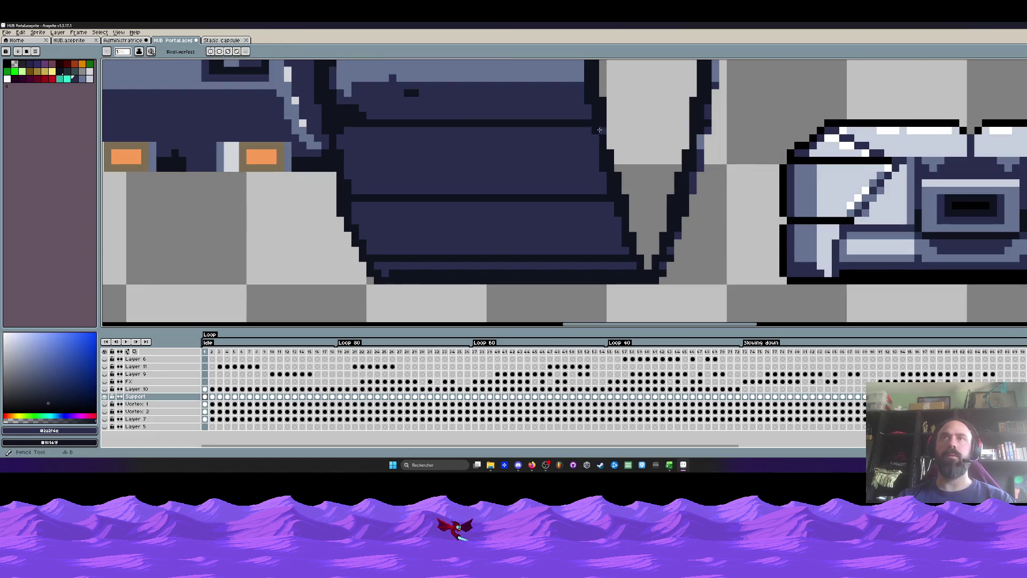
scroll(600, 130, up, 1)
scroll(610, 145, down, 3)
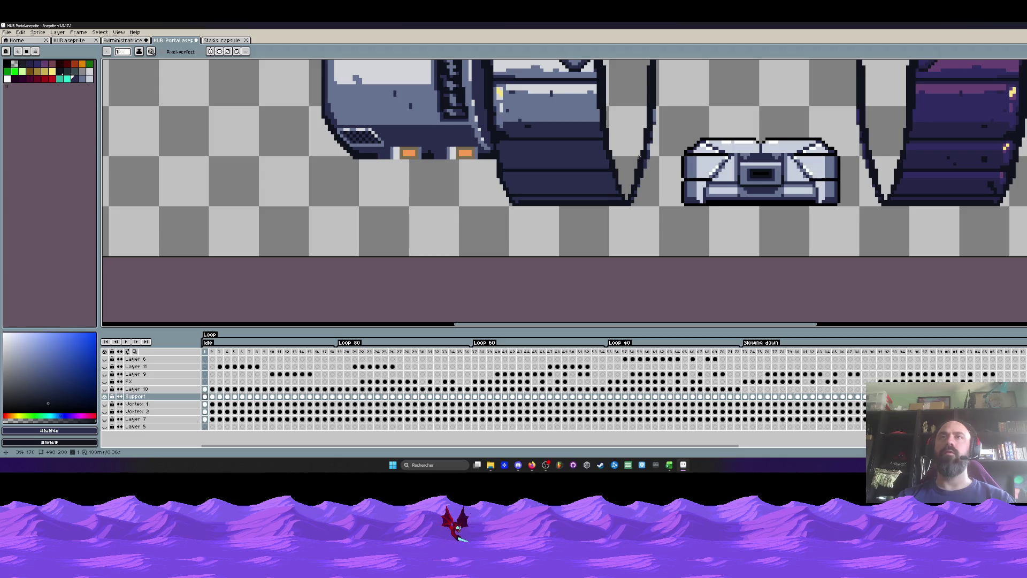
scroll(638, 157, up, 1)
scroll(613, 159, up, 1)
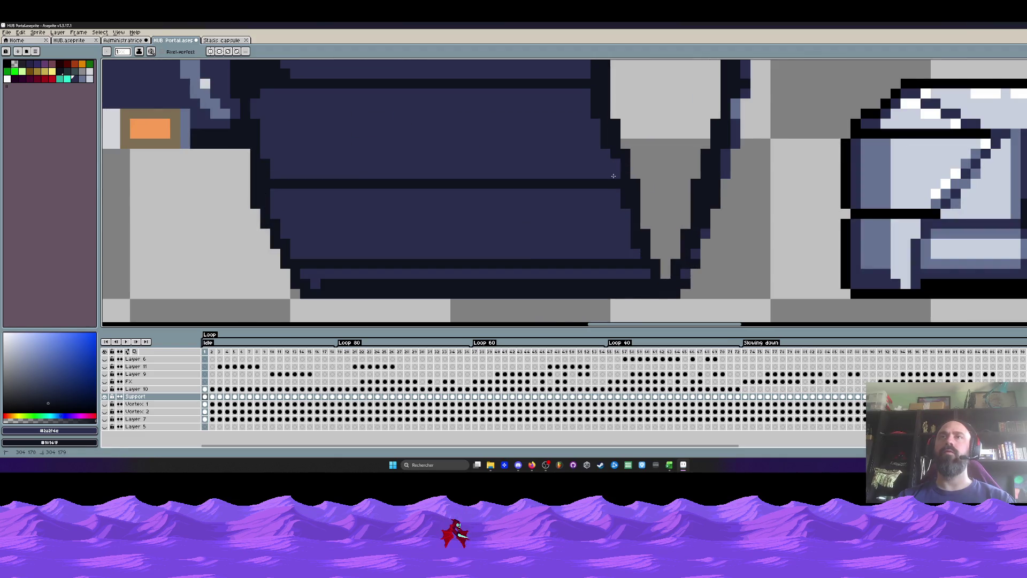
scroll(613, 175, down, 3)
scroll(613, 168, up, 1)
scroll(613, 162, up, 1)
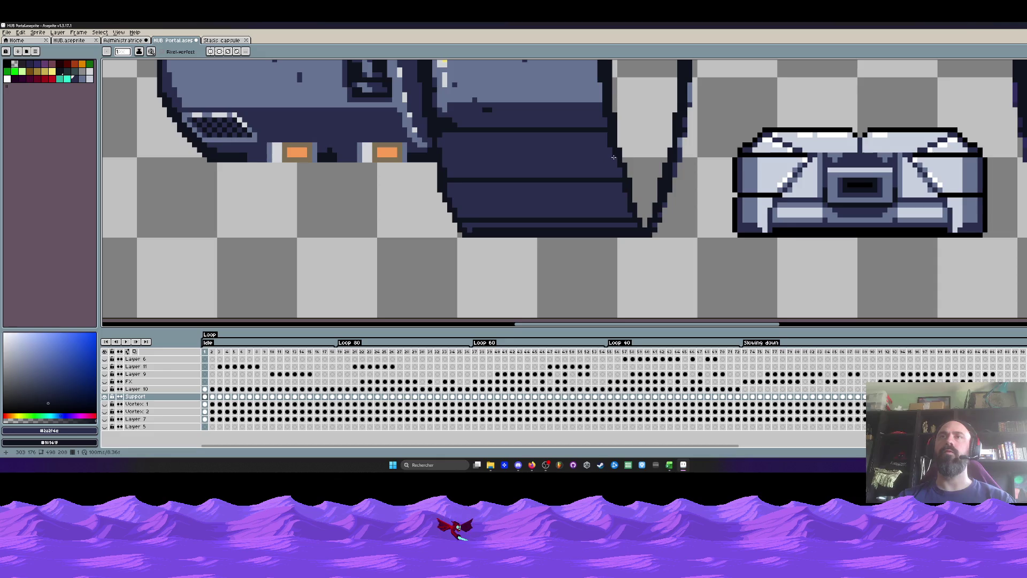
scroll(615, 153, down, 1)
scroll(602, 158, up, 1)
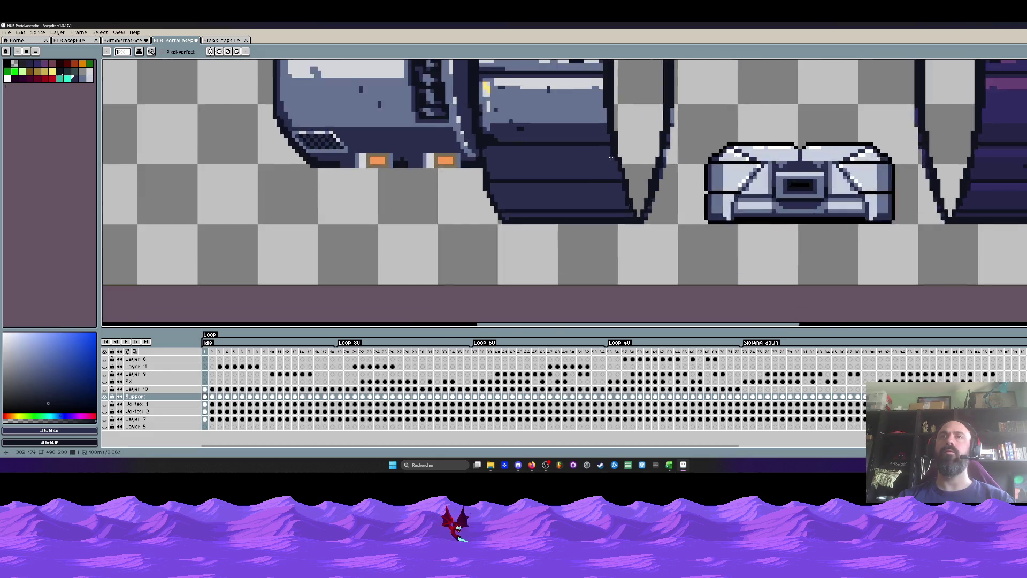
scroll(610, 143, up, 1)
scroll(609, 139, down, 2)
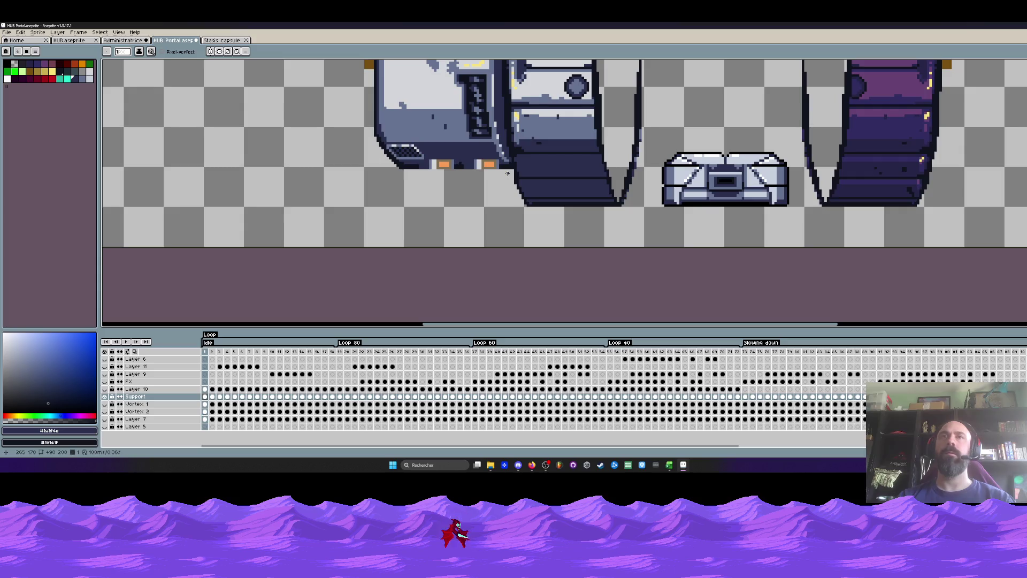
scroll(508, 134, up, 2)
scroll(508, 135, up, 1)
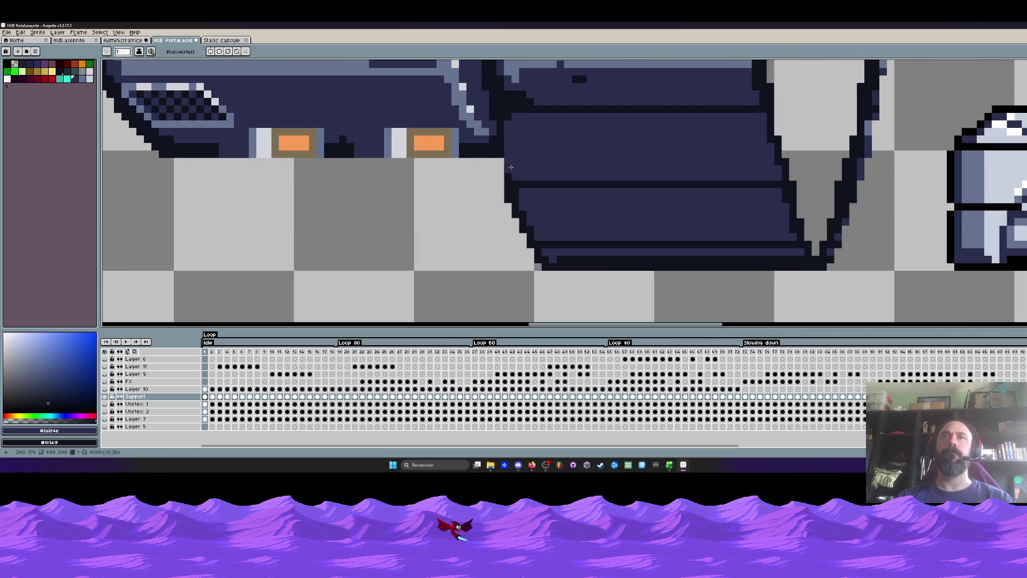
drag(511, 168, 507, 153)
Extend the highlight line along the ring's bottom edge.
scroll(508, 130, down, 2)
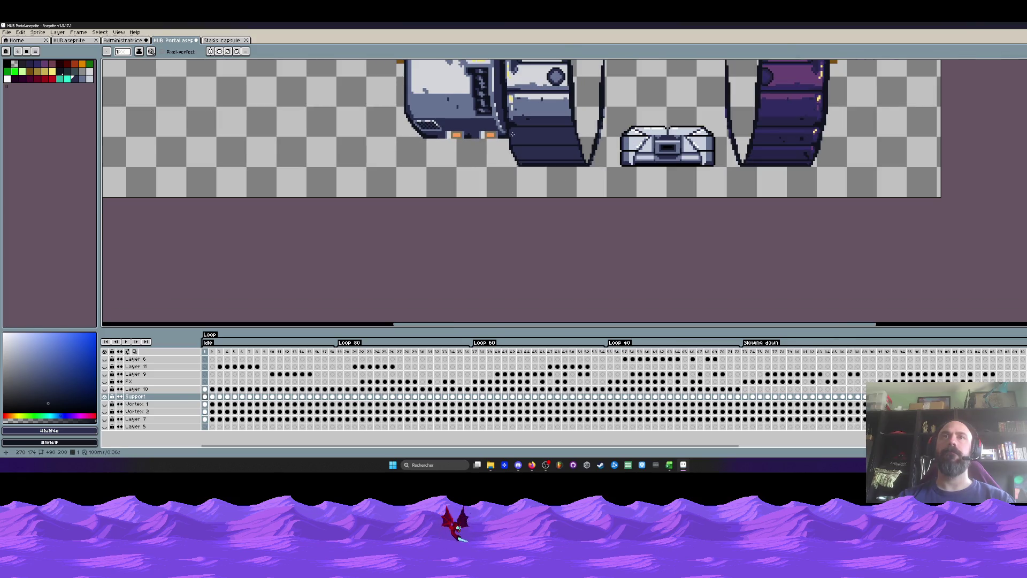
scroll(530, 170, up, 3)
drag(536, 167, 628, 167)
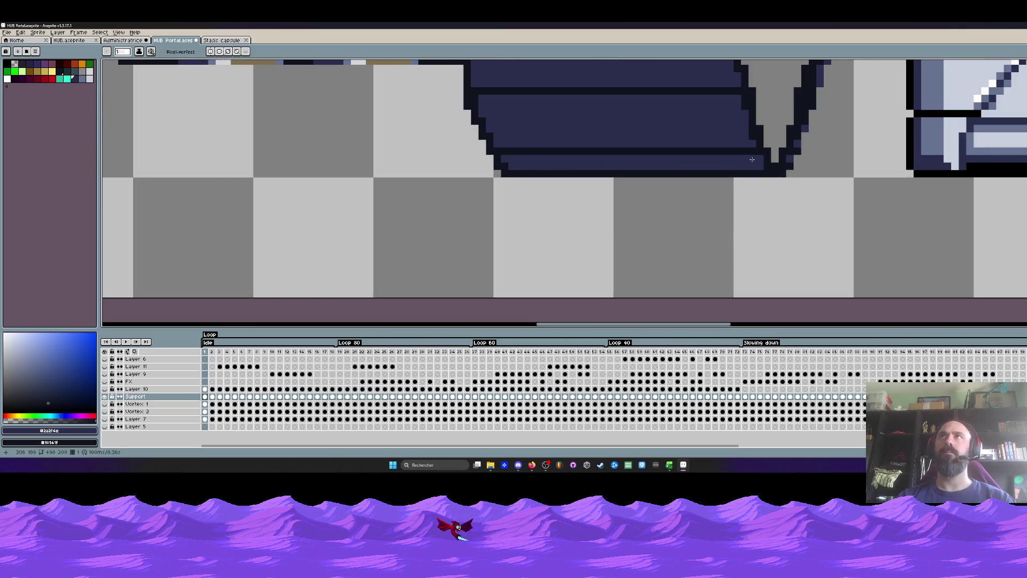
scroll(725, 159, down, 2)
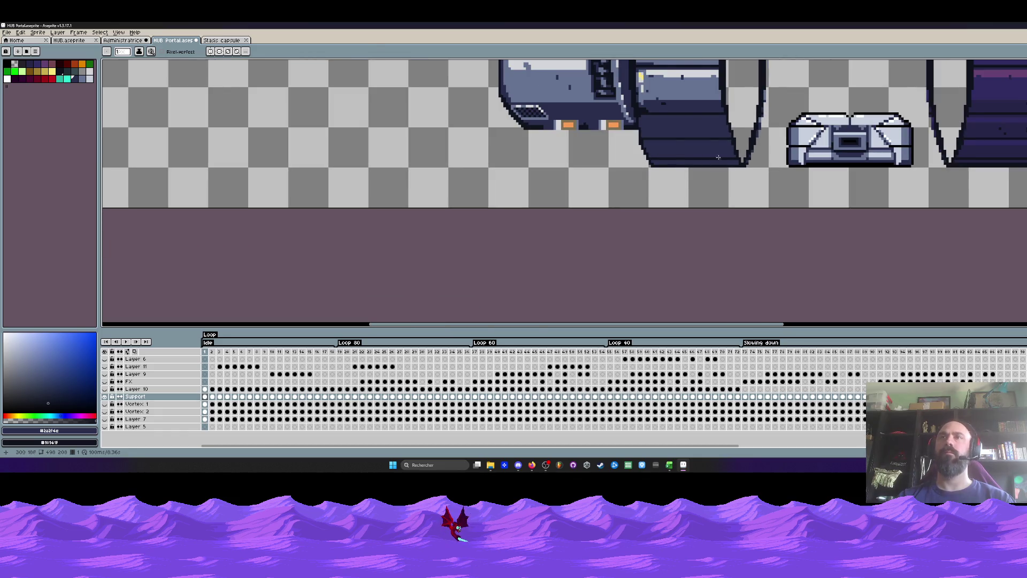
scroll(643, 134, up, 1)
scroll(644, 134, up, 2)
scroll(644, 134, up, 1)
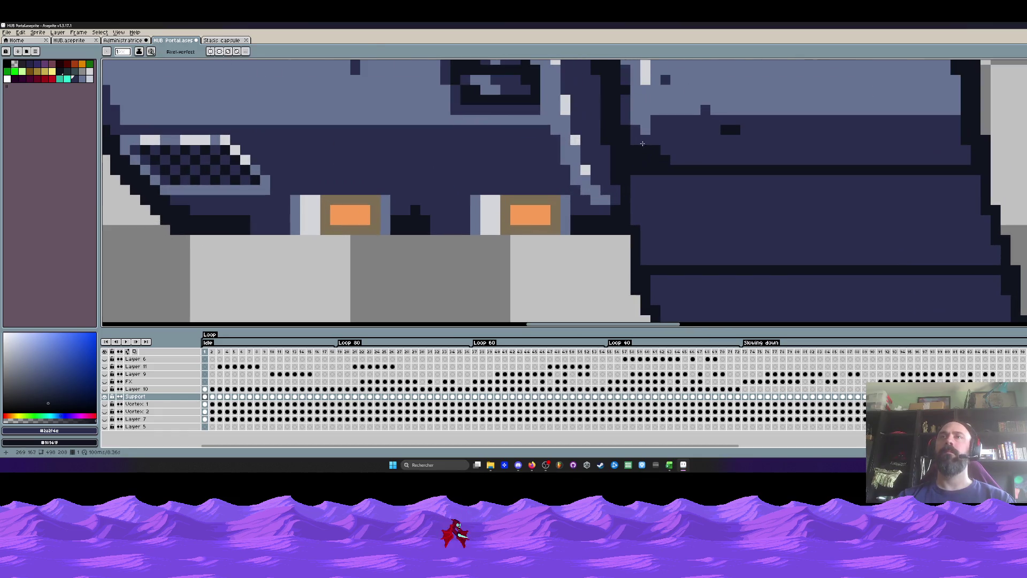
scroll(702, 158, down, 3)
scroll(701, 158, up, 1)
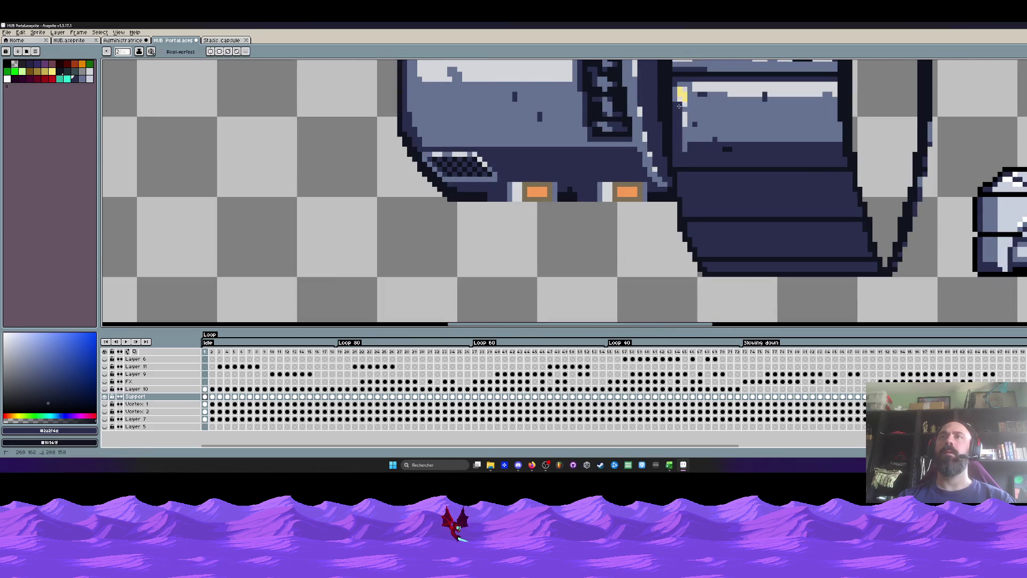
Paint the light strip and light panel shape atop the ring panel dark.
mouse_move(679, 84)
mouse_down()
mouse_move(831, 88)
mouse_move(707, 95)
mouse_move(711, 145)
mouse_up()
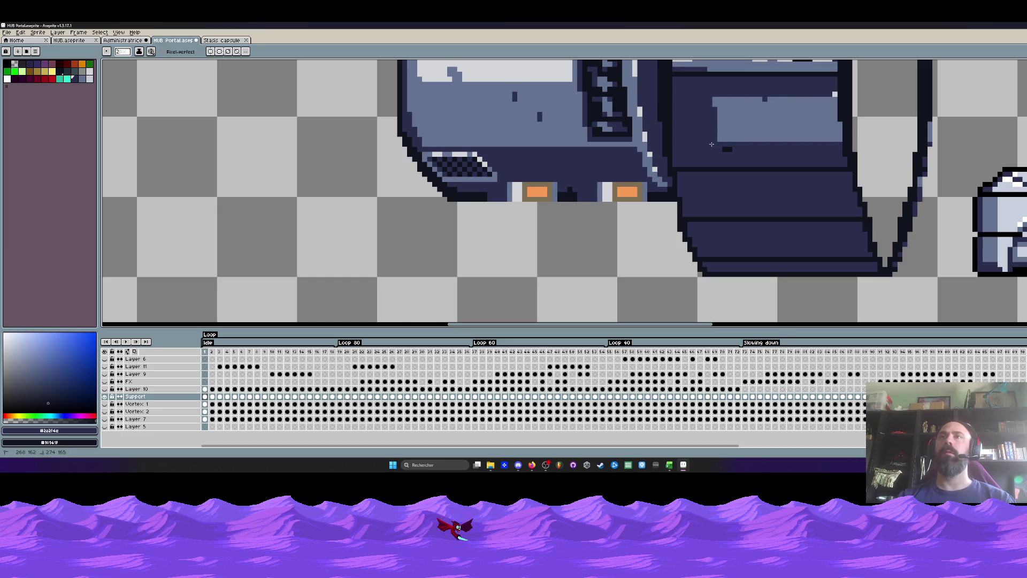
mouse_move(723, 106)
mouse_down()
mouse_move(715, 100)
mouse_move(818, 101)
mouse_move(833, 127)
mouse_move(816, 106)
mouse_up()
mouse_move(733, 100)
mouse_down()
mouse_move(749, 134)
mouse_move(781, 115)
mouse_move(810, 140)
mouse_up()
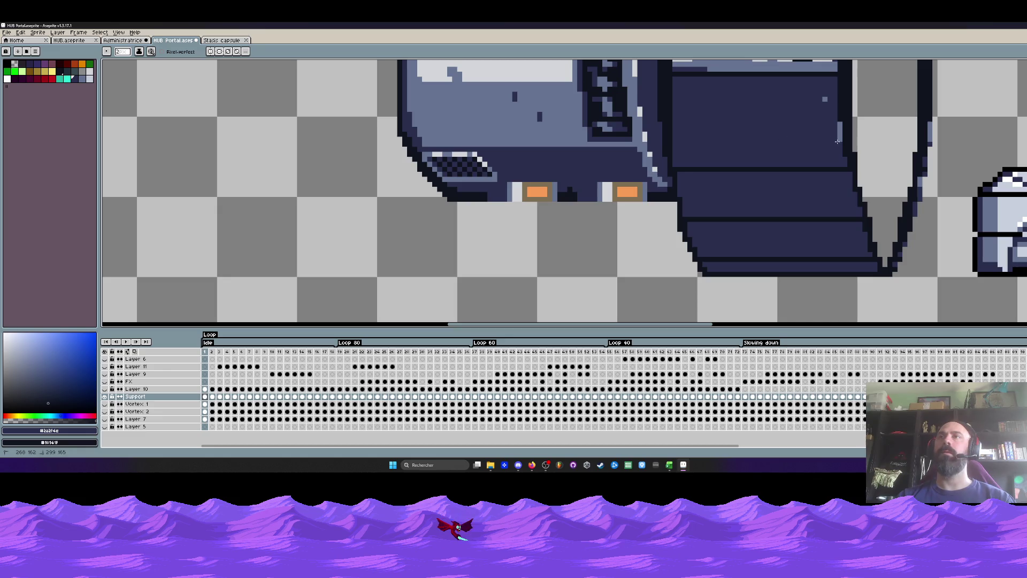
scroll(821, 105, down, 4)
scroll(736, 179, down, 4)
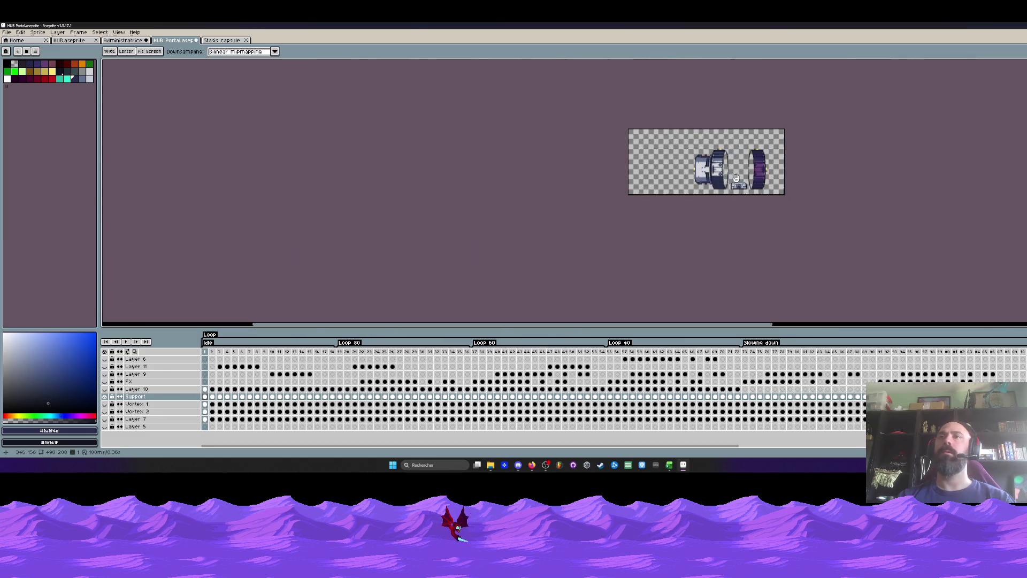
scroll(733, 182, up, 3)
scroll(626, 175, up, 2)
scroll(590, 176, up, 2)
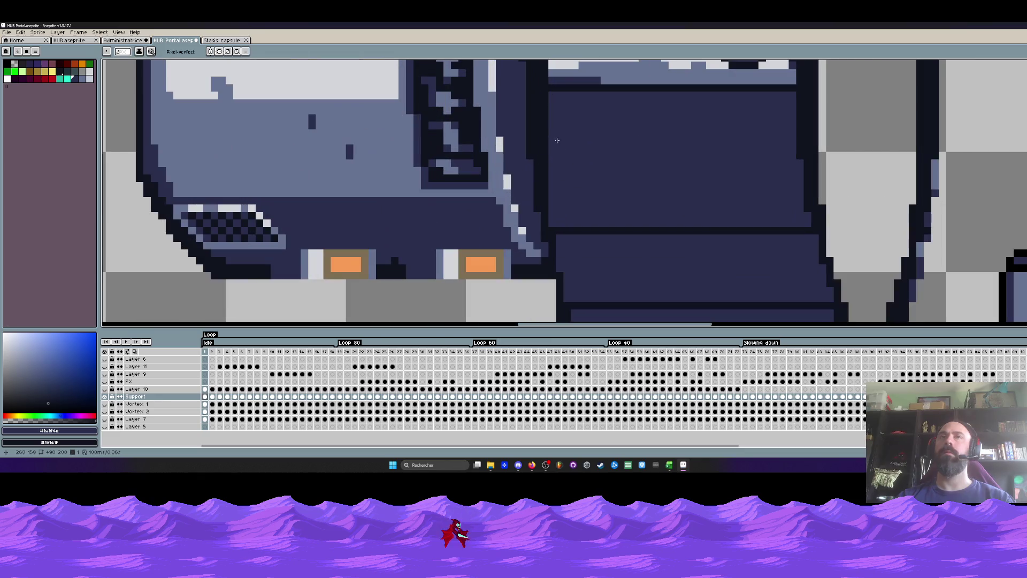
scroll(550, 144, down, 3)
scroll(557, 145, down, 2)
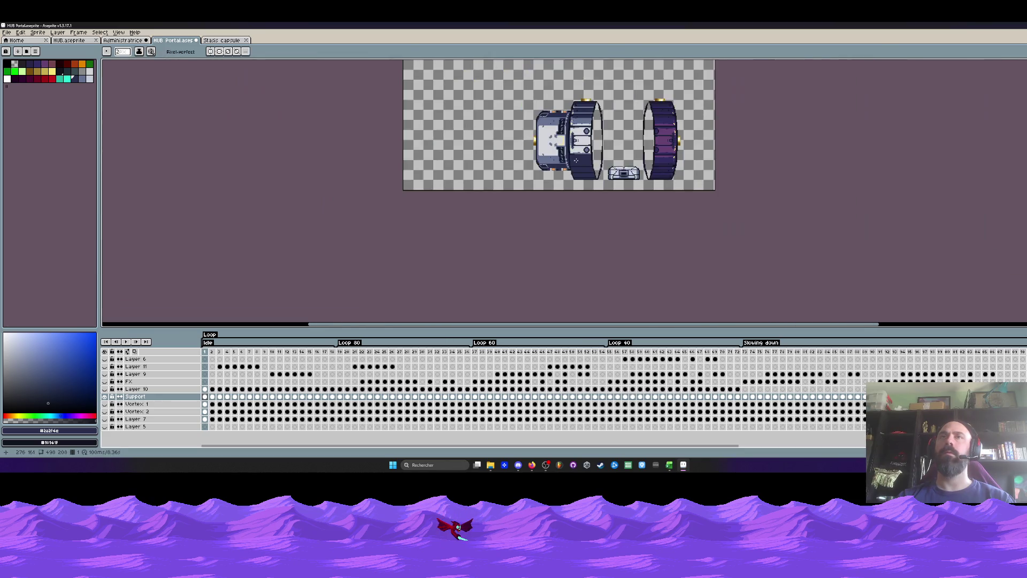
scroll(567, 145, up, 1)
Pick the darkest outline colour and pencil the oval's outline along its upper-left edge.
scroll(576, 145, up, 1)
drag(576, 146, 580, 183)
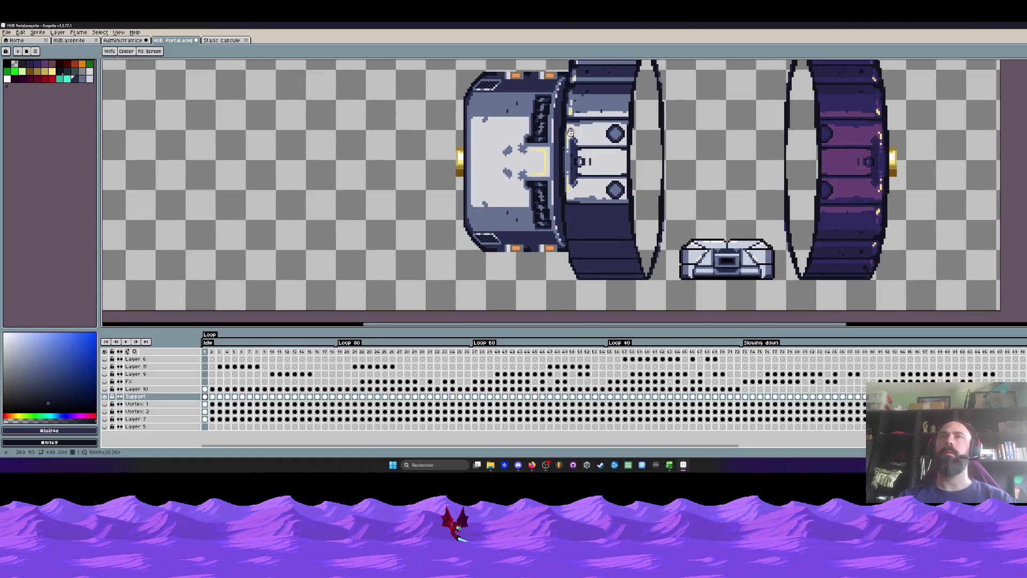
scroll(613, 210, up, 2)
scroll(632, 193, up, 1)
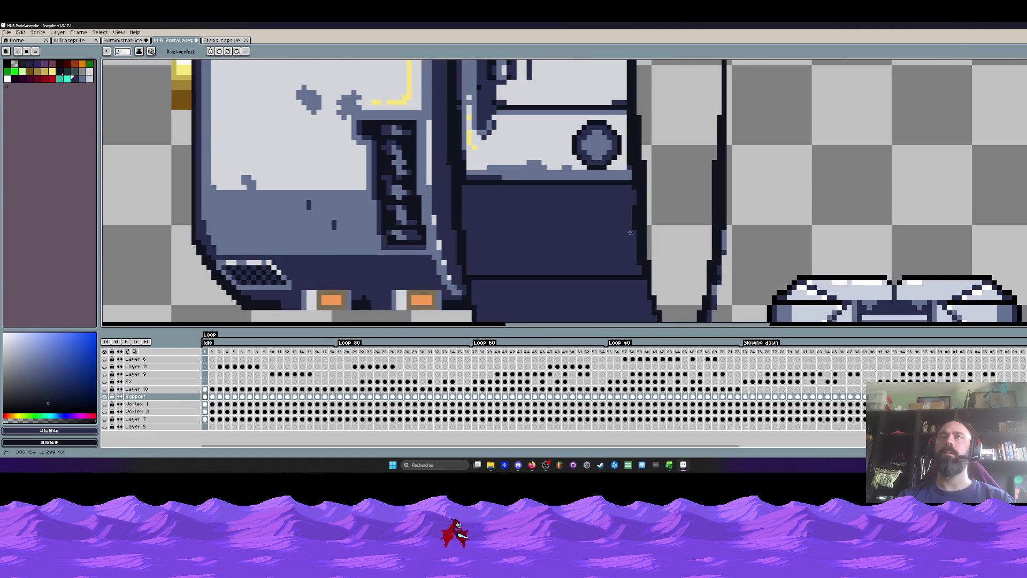
scroll(633, 231, down, 2)
scroll(595, 219, up, 2)
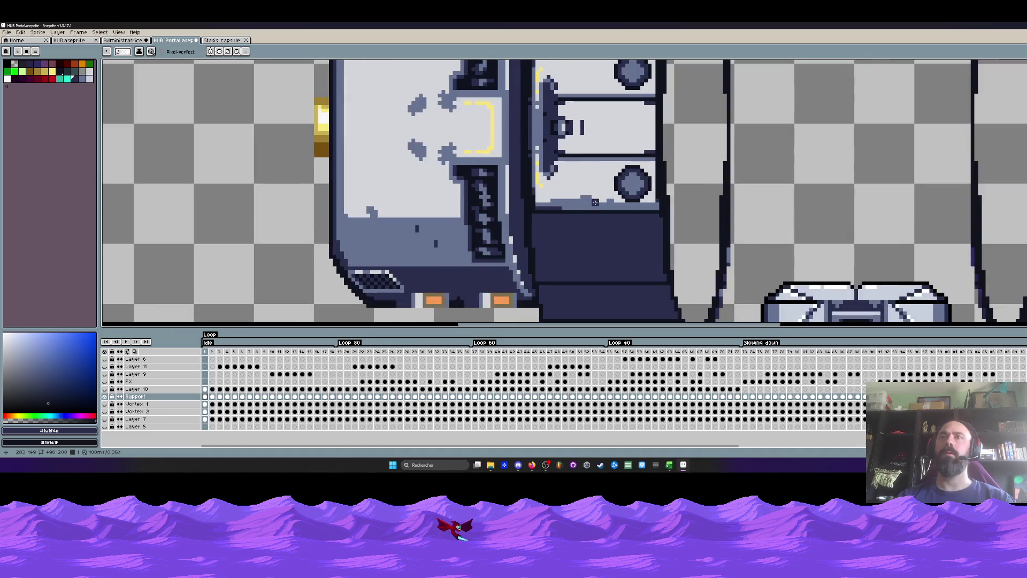
scroll(594, 203, down, 2)
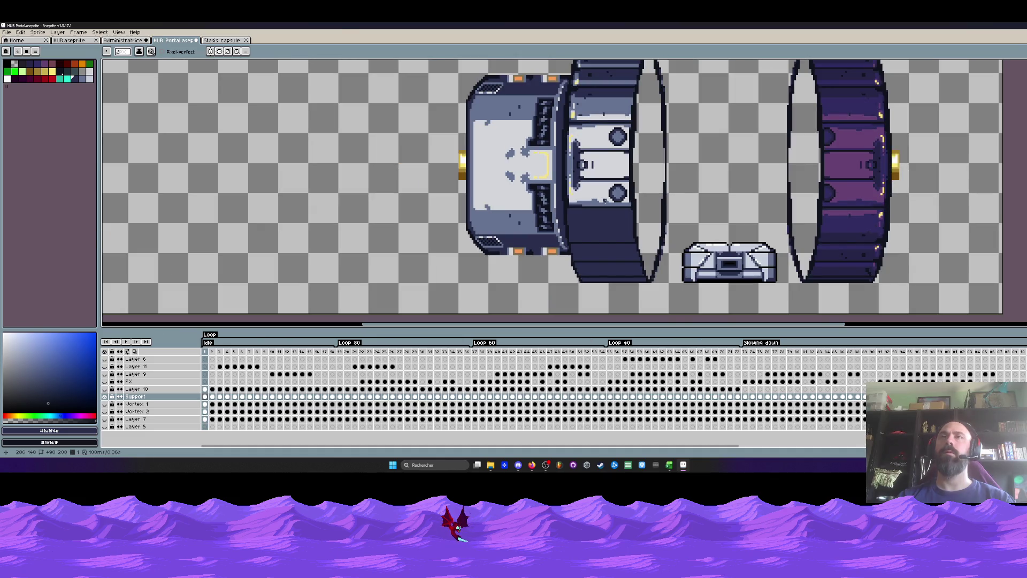
scroll(580, 163, up, 2)
scroll(580, 147, up, 1)
scroll(579, 134, up, 1)
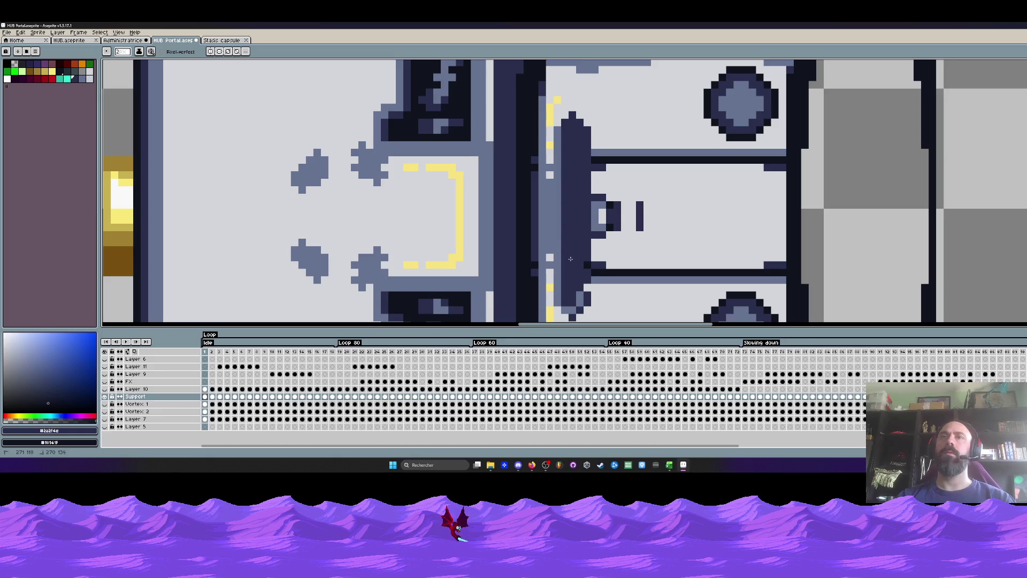
scroll(584, 269, down, 2)
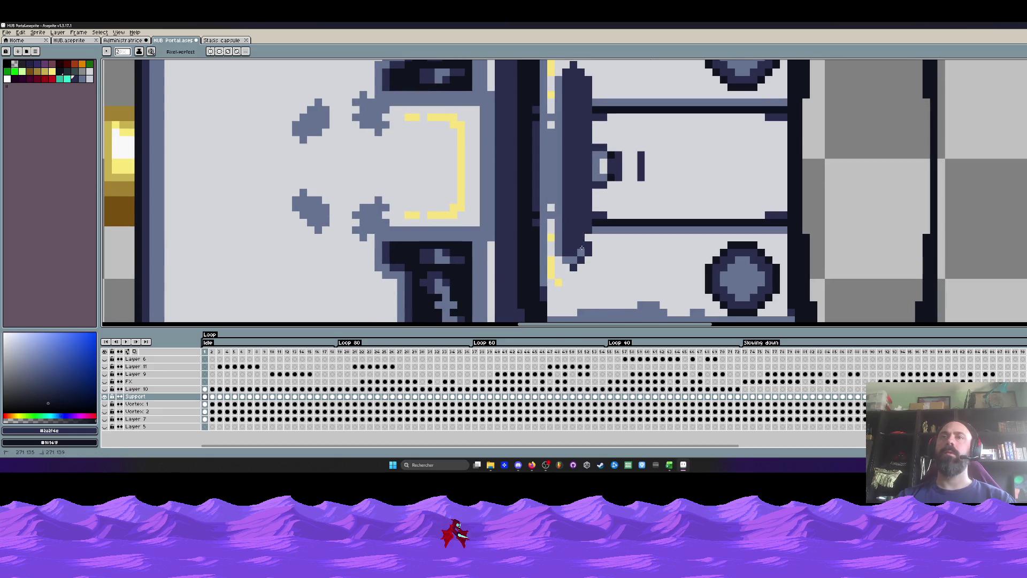
scroll(586, 233, down, 2)
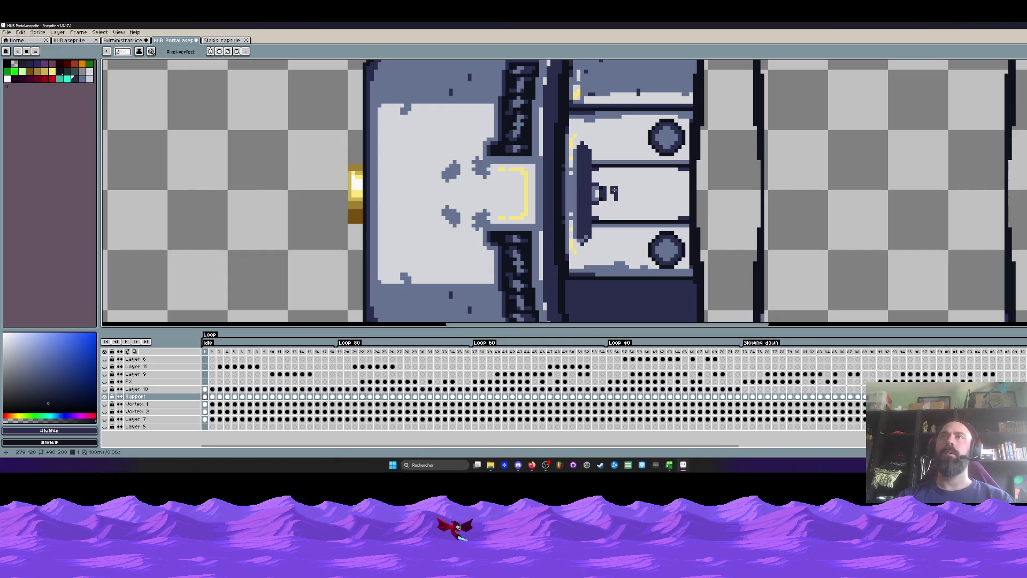
scroll(614, 191, up, 2)
key(i)
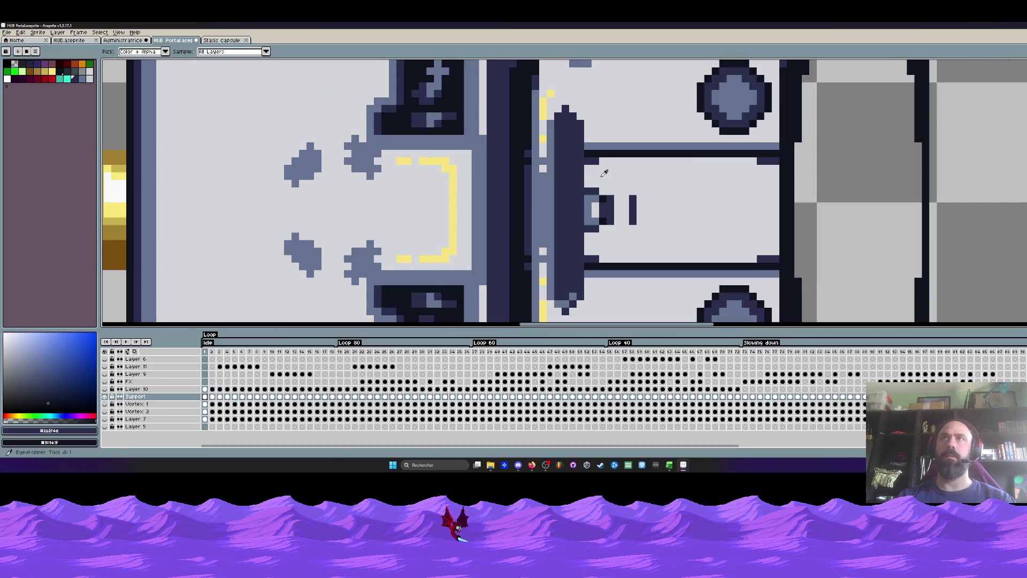
click(598, 150)
scroll(594, 132, up, 1)
key(b)
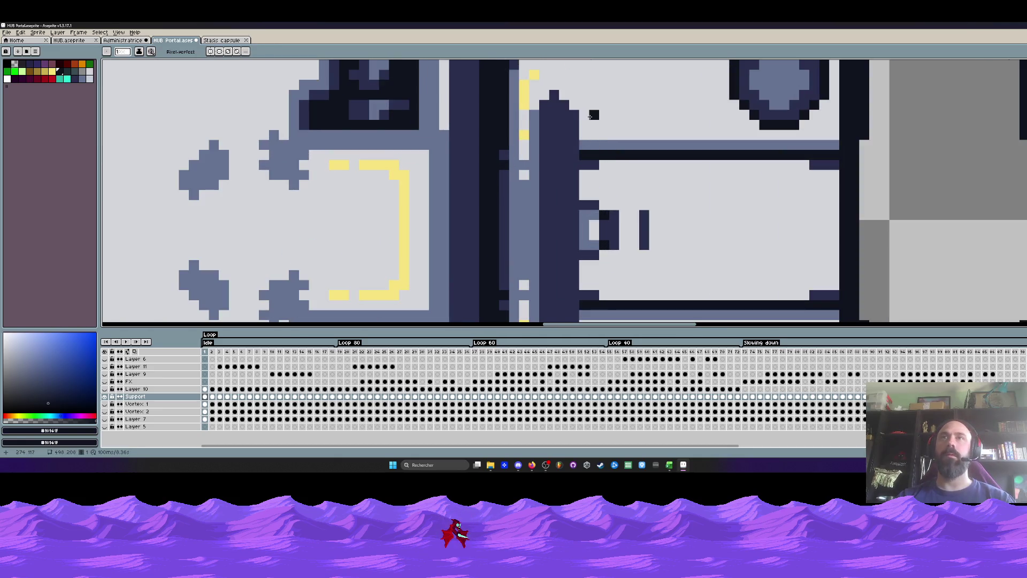
click(582, 127)
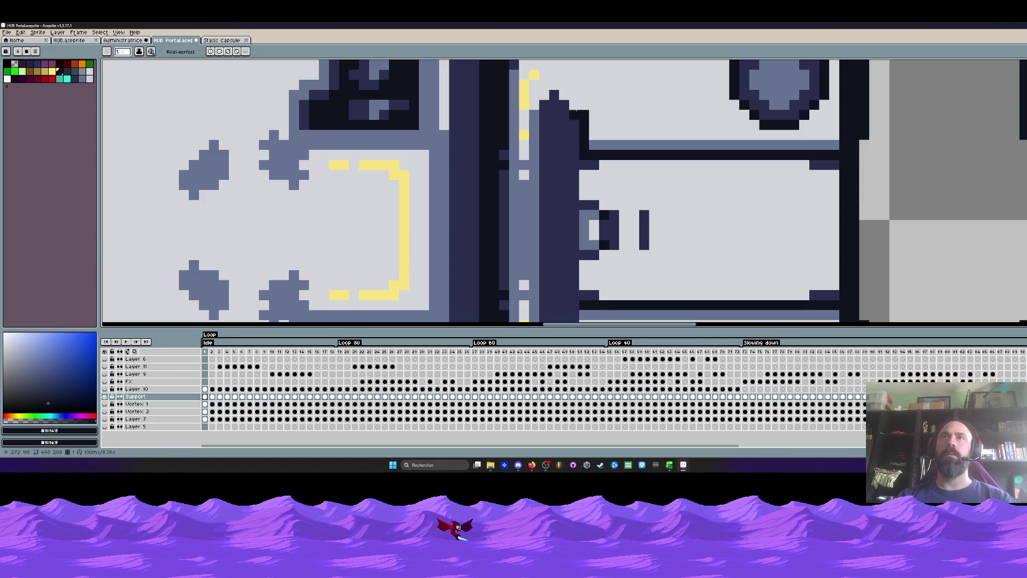
mouse_move(575, 110)
mouse_down()
mouse_move(565, 96)
mouse_move(533, 176)
mouse_move(537, 97)
mouse_move(538, 170)
mouse_up()
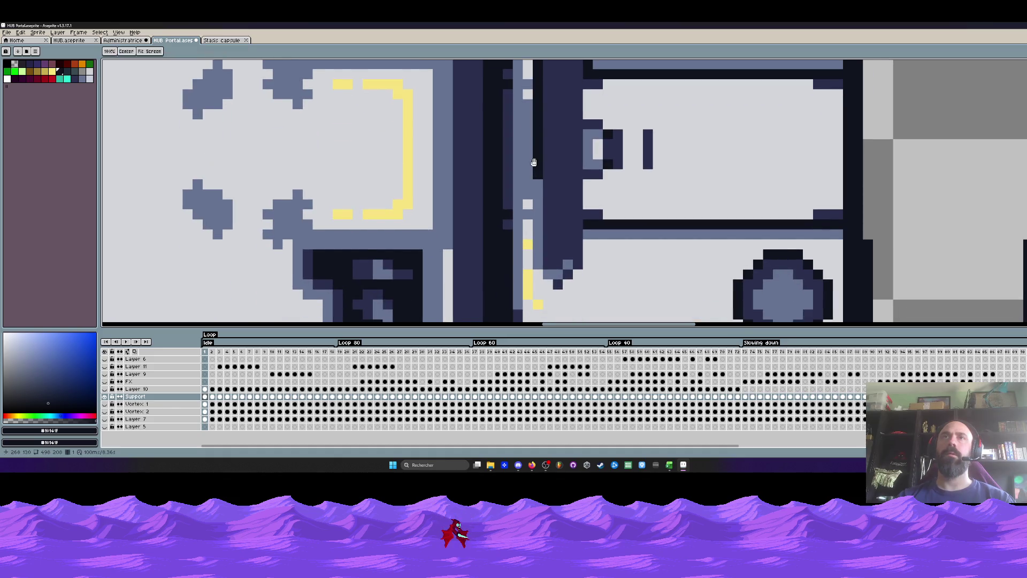
scroll(538, 170, down, 2)
drag(539, 129, 541, 201)
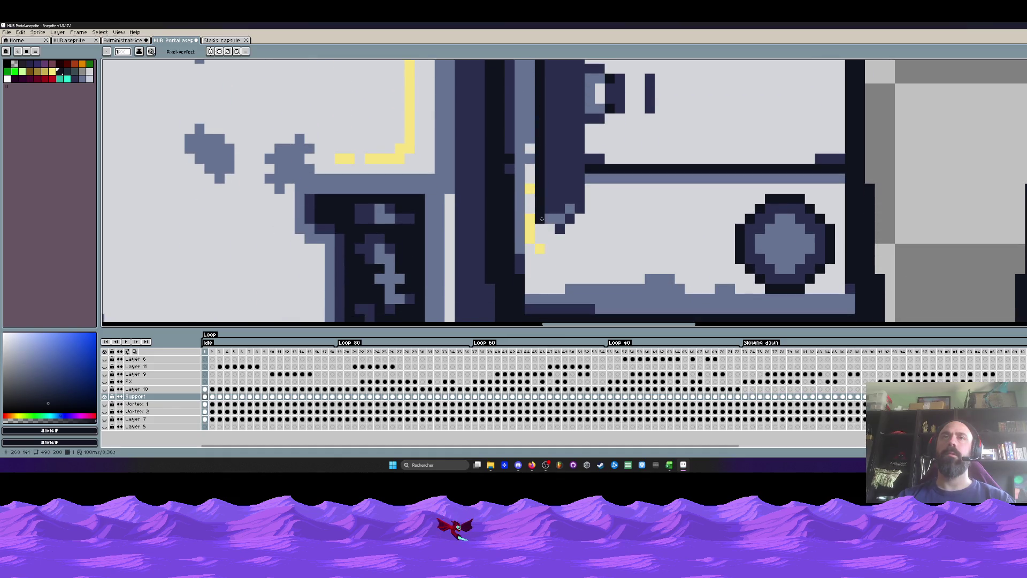
Draw the vertical dark outline along the other side of the oval.
scroll(580, 220, down, 3)
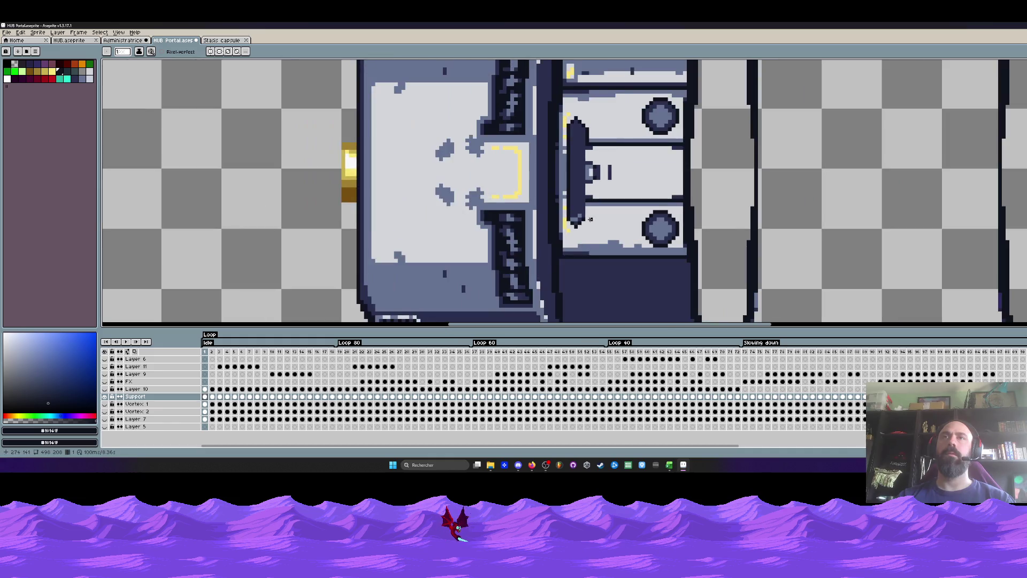
scroll(587, 201, up, 3)
scroll(577, 209, down, 2)
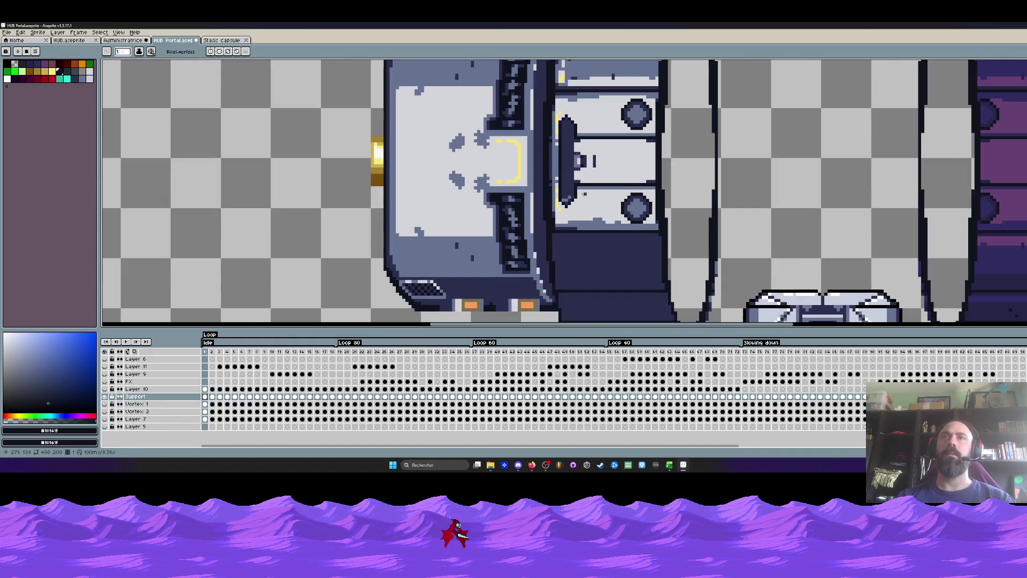
scroll(582, 175, up, 2)
scroll(571, 156, up, 2)
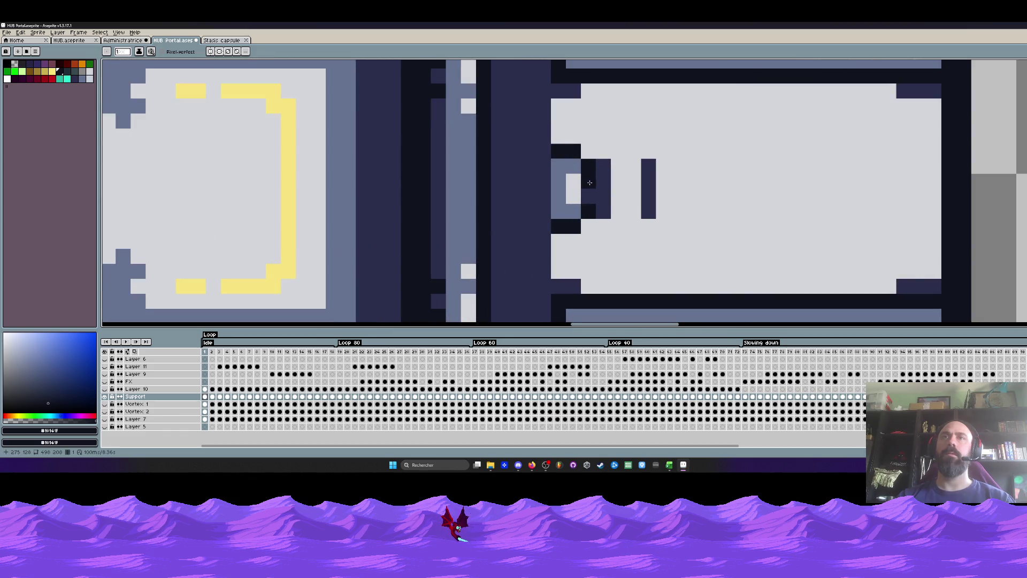
scroll(644, 200, down, 5)
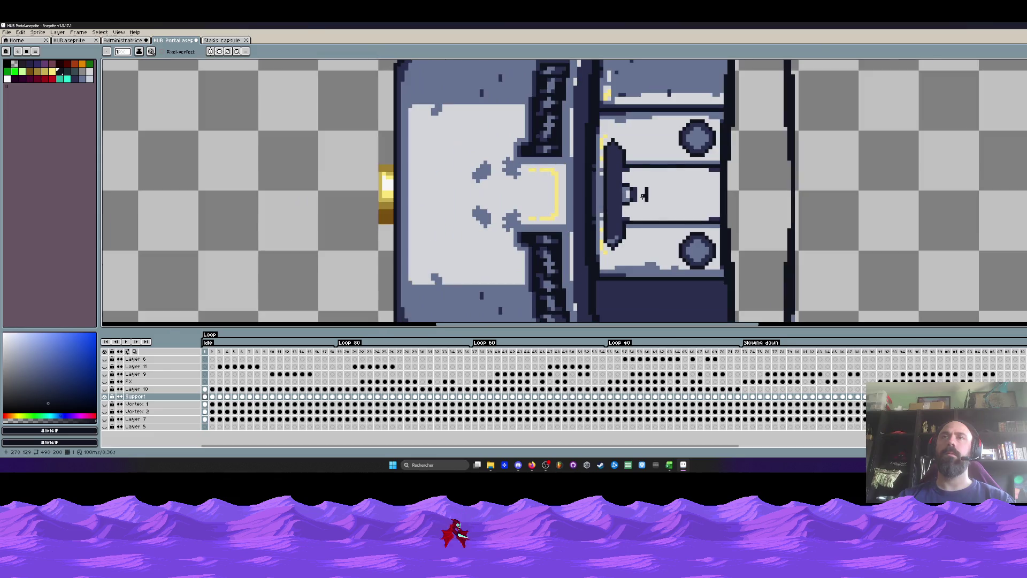
scroll(644, 197, down, 2)
scroll(669, 205, up, 2)
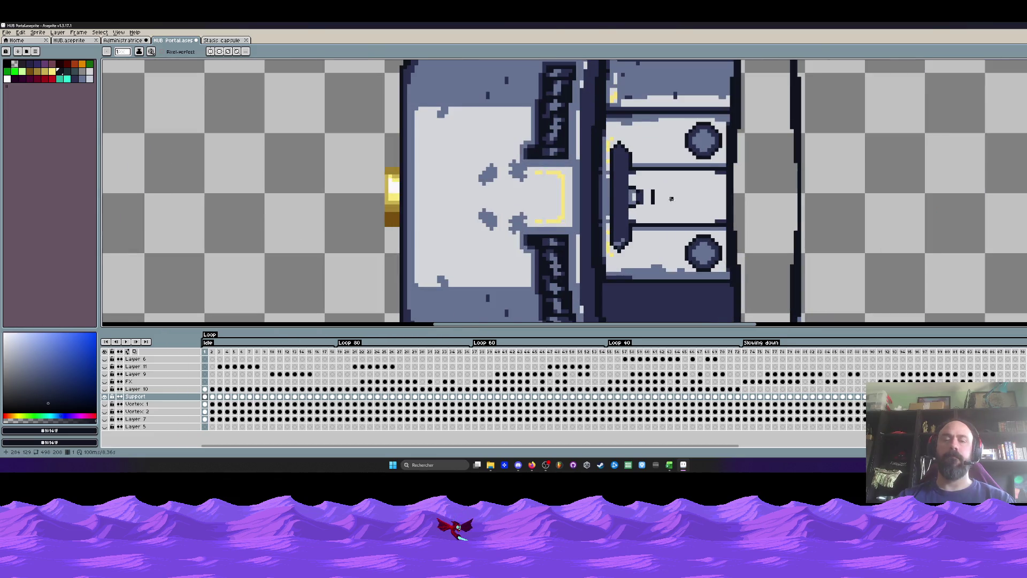
scroll(615, 177, up, 2)
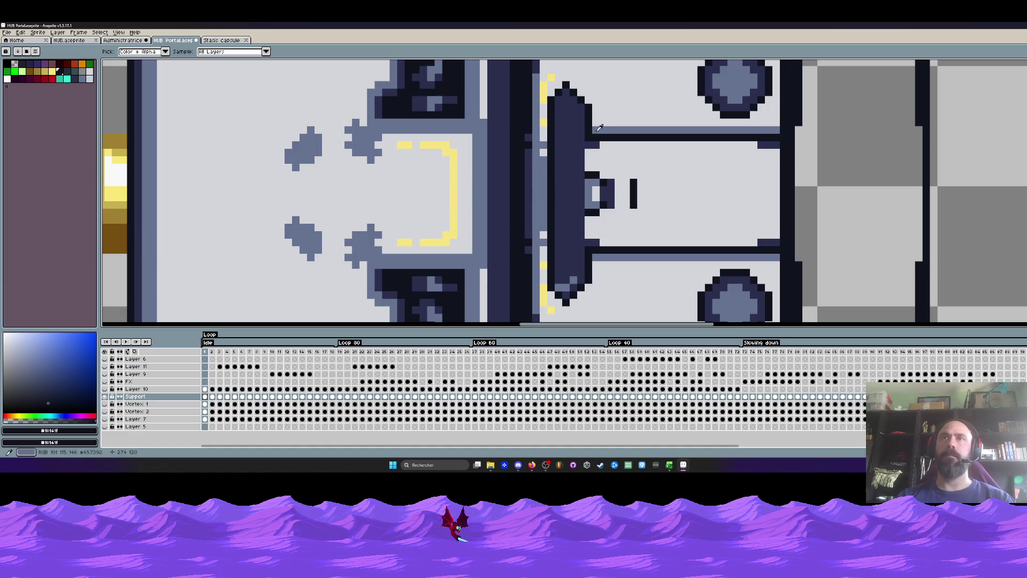
scroll(591, 130, up, 1)
scroll(594, 129, up, 1)
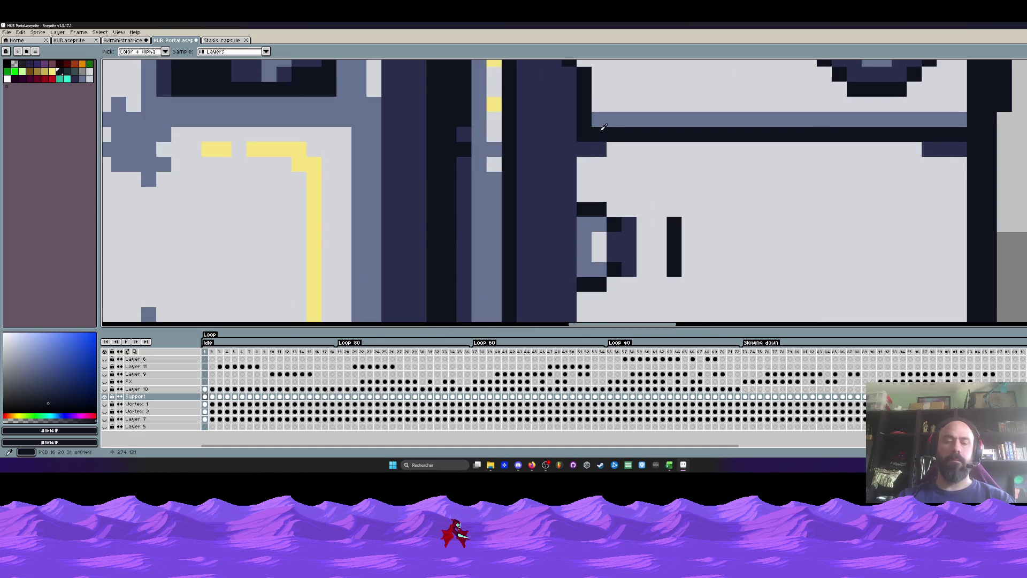
key(b)
mouse_move(569, 145)
mouse_down()
mouse_move(569, 230)
mouse_move(598, 252)
mouse_up()
scroll(563, 203, down, 2)
scroll(598, 248, down, 2)
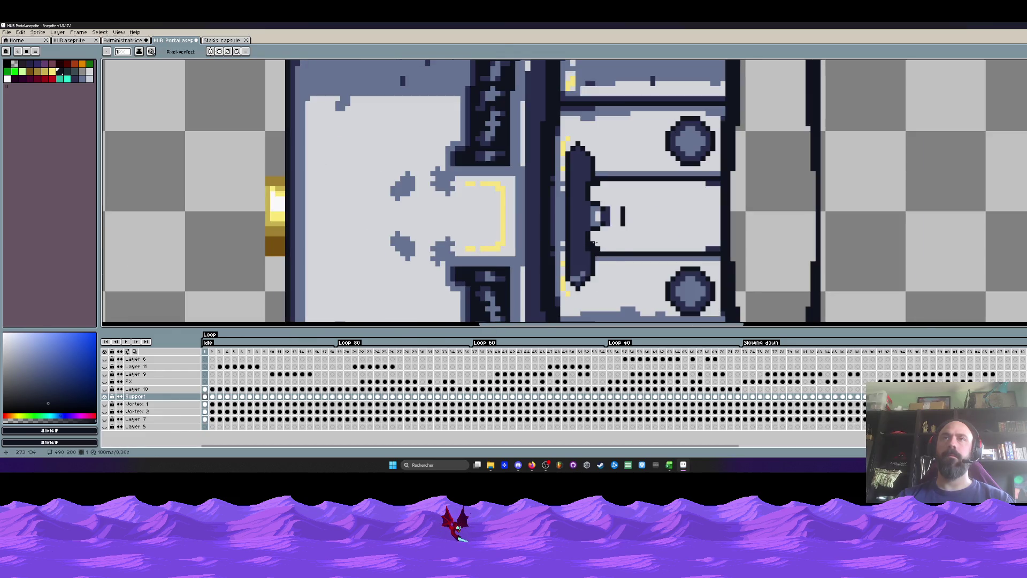
scroll(603, 263, up, 1)
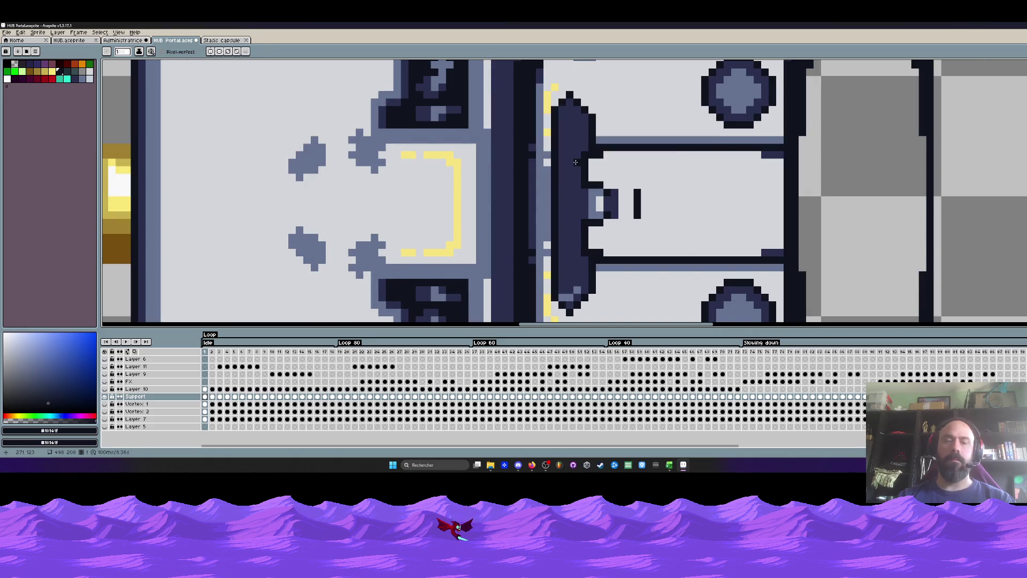
Fill the dark oval's interior with the light grey panel colour #d2d5d8.
key(i)
click(580, 136)
scroll(580, 136, up, 2)
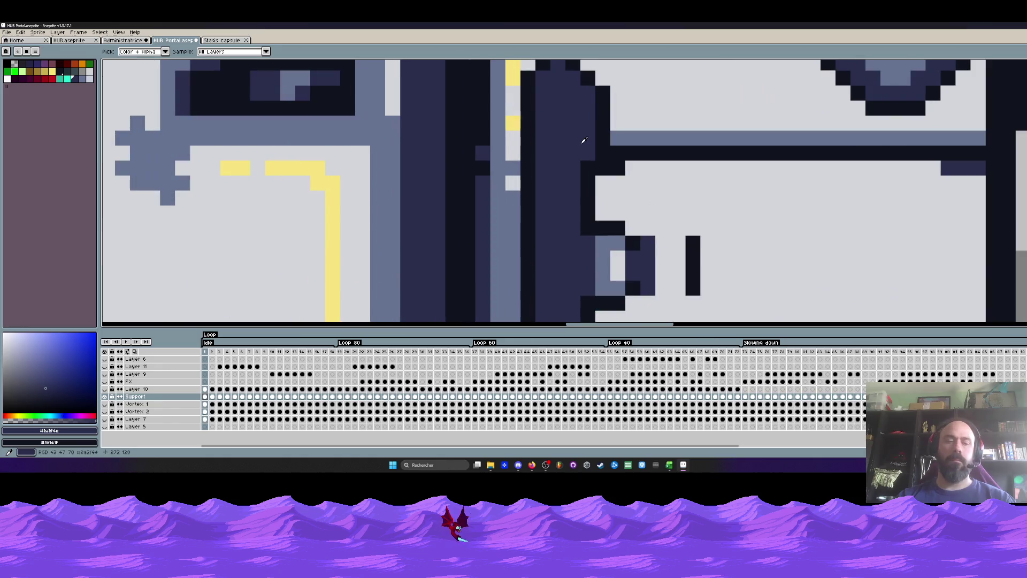
key(space)
drag(567, 224, 566, 163)
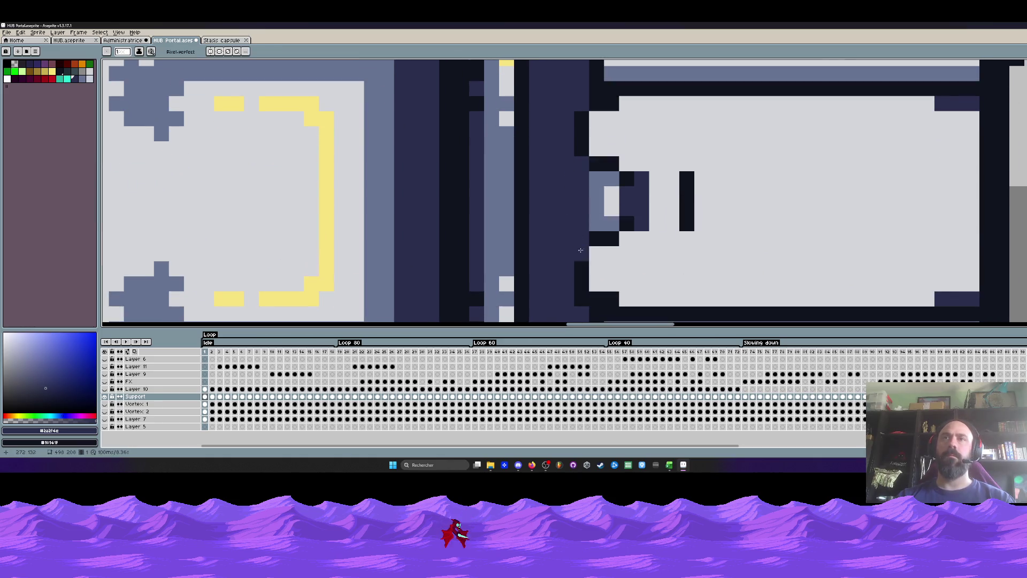
scroll(600, 182, down, 2)
scroll(636, 201, down, 1)
scroll(636, 201, down, 2)
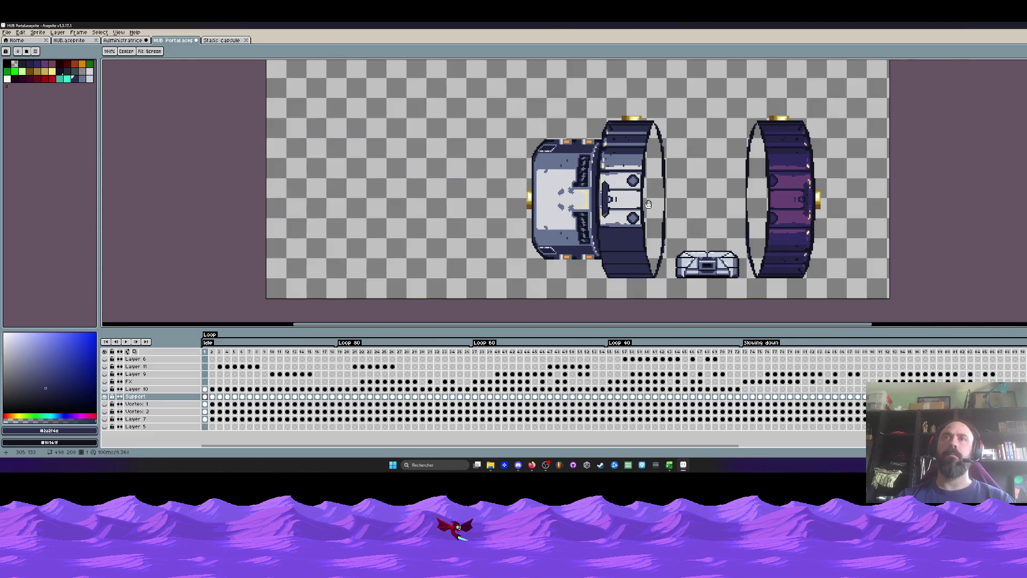
scroll(613, 200, up, 2)
scroll(614, 197, up, 1)
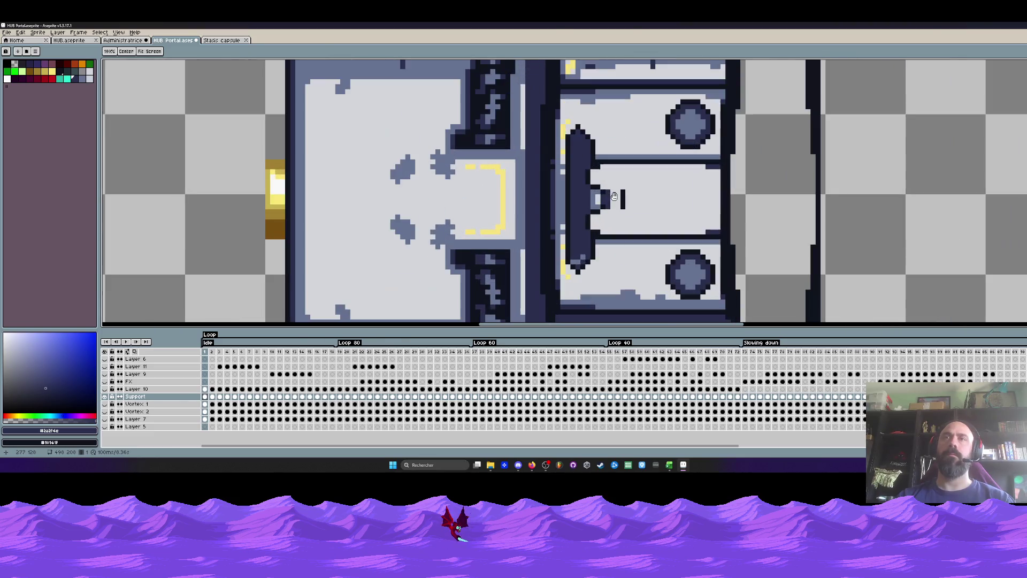
alt+click(489, 180)
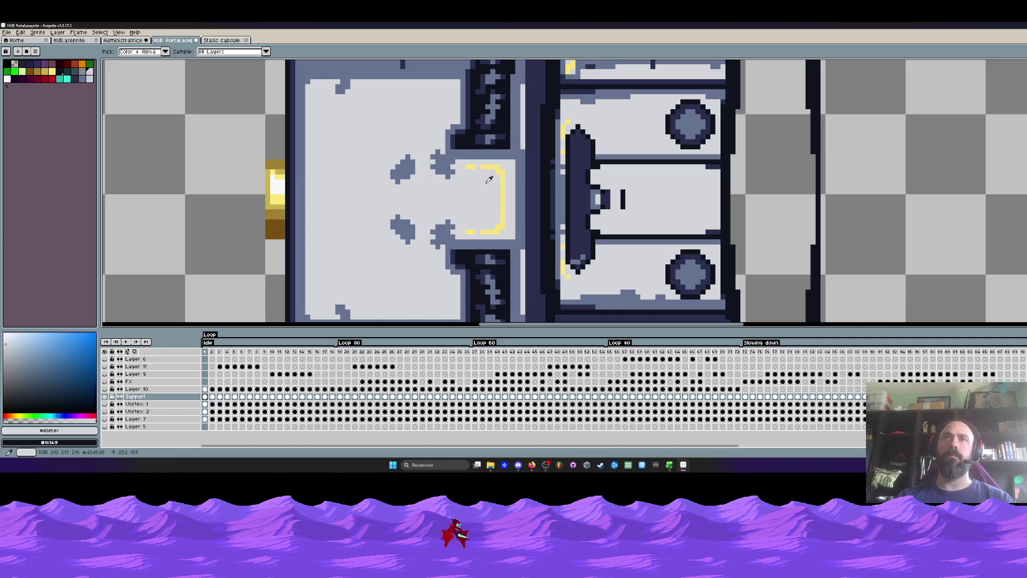
key(g)
click(576, 205)
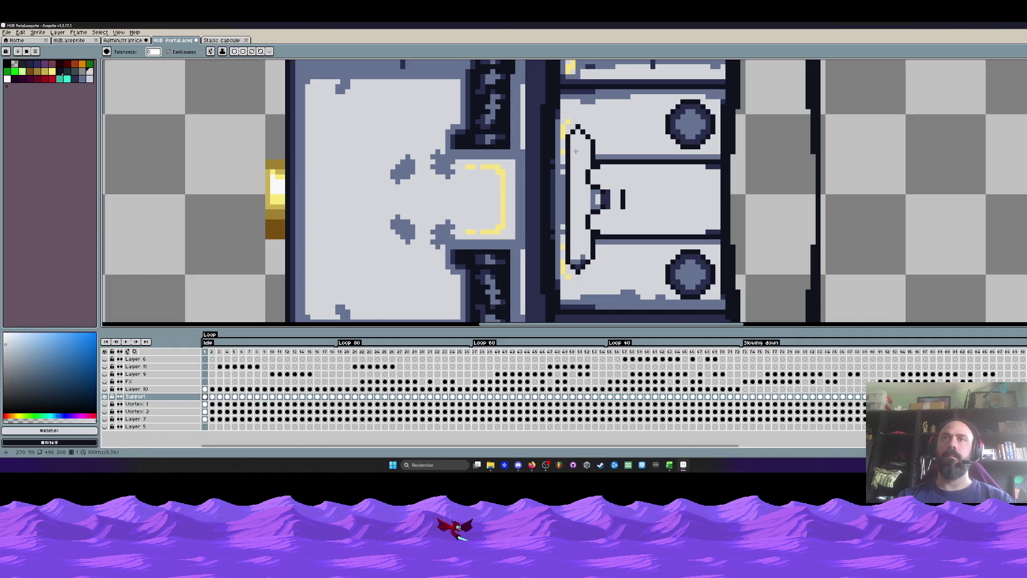
Try repainting leftover dark pixels light grey, then undo that stroke.
scroll(576, 205, up, 1)
scroll(562, 209, up, 1)
key(b)
scroll(545, 211, up, 1)
mouse_move(551, 200)
mouse_down()
mouse_move(514, 214)
mouse_move(528, 204)
mouse_move(532, 240)
mouse_up()
key(ctrl+z)
scroll(556, 212, down, 2)
scroll(569, 210, down, 1)
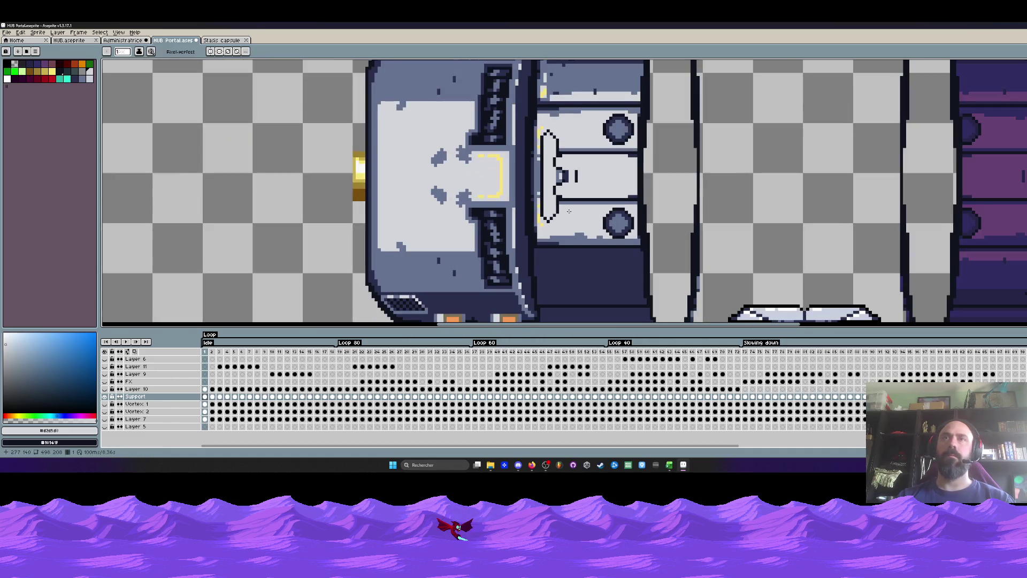
scroll(570, 210, up, 1)
scroll(570, 210, up, 1)
Paint over the grey bumps along the panel floor with the light grey colour.
key(i)
click(564, 190)
scroll(568, 182, down, 1)
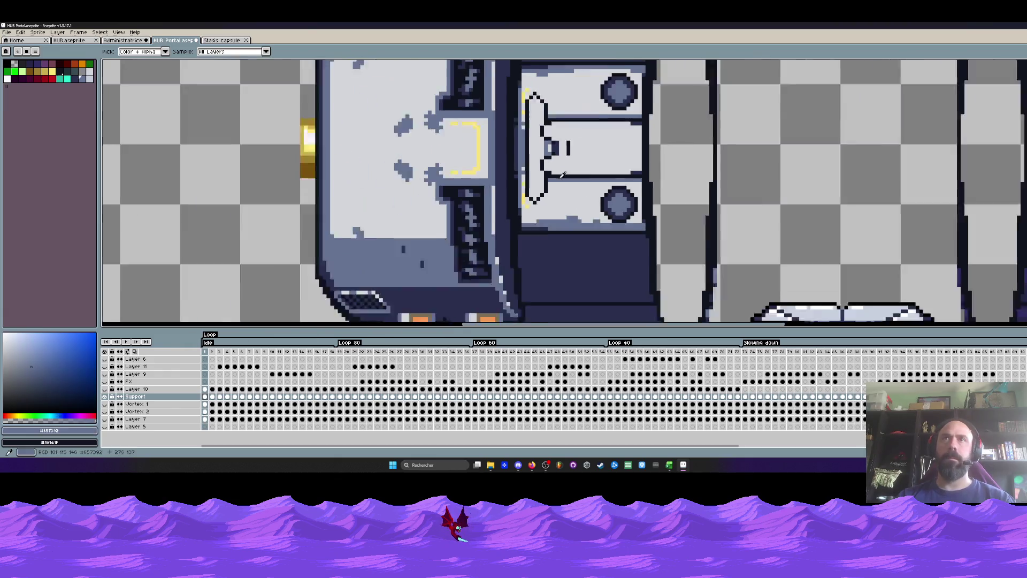
scroll(569, 175, down, 1)
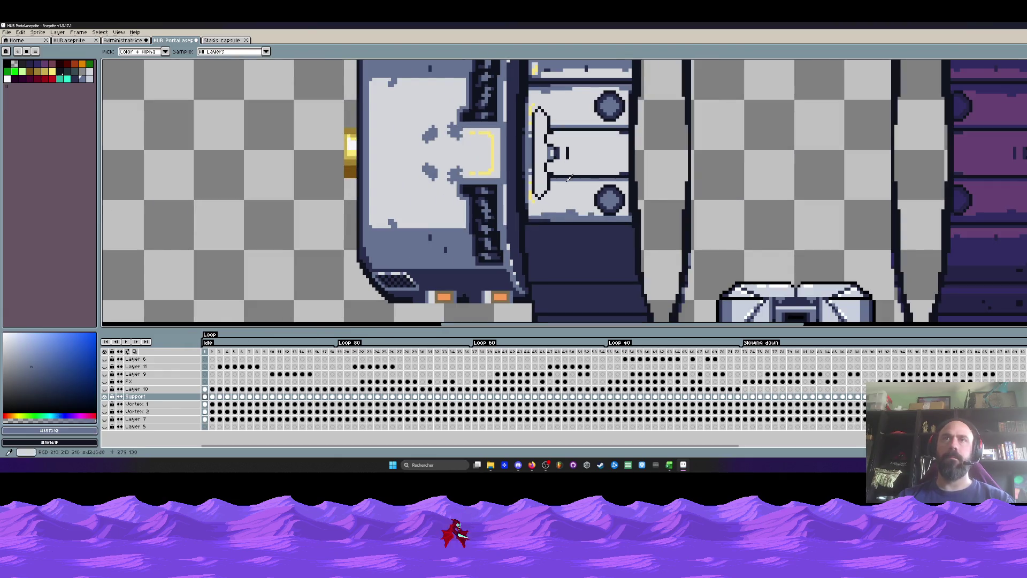
click(539, 206)
scroll(539, 206, up, 2)
key(b)
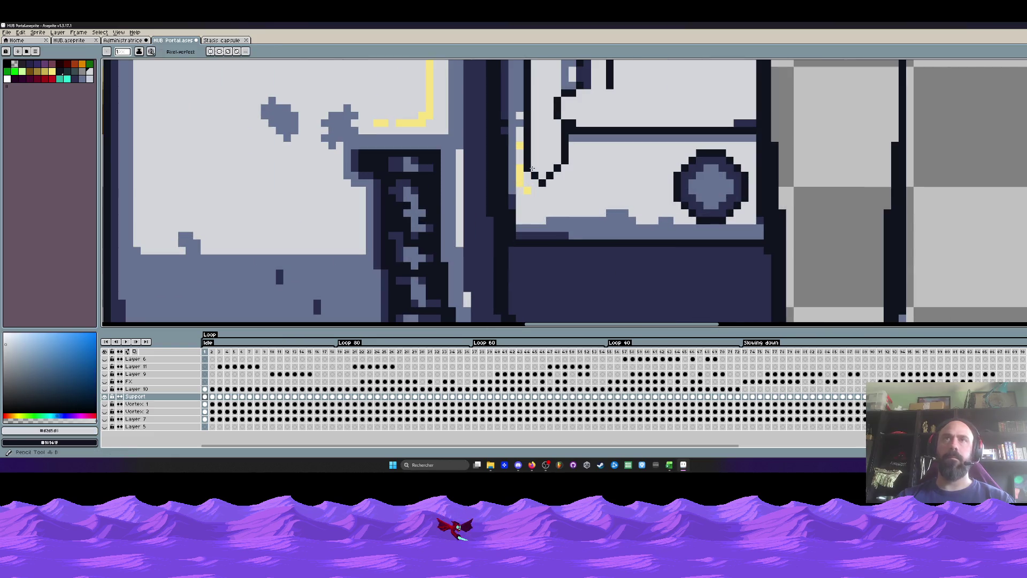
drag(530, 206, 673, 219)
scroll(672, 219, down, 3)
scroll(694, 218, up, 2)
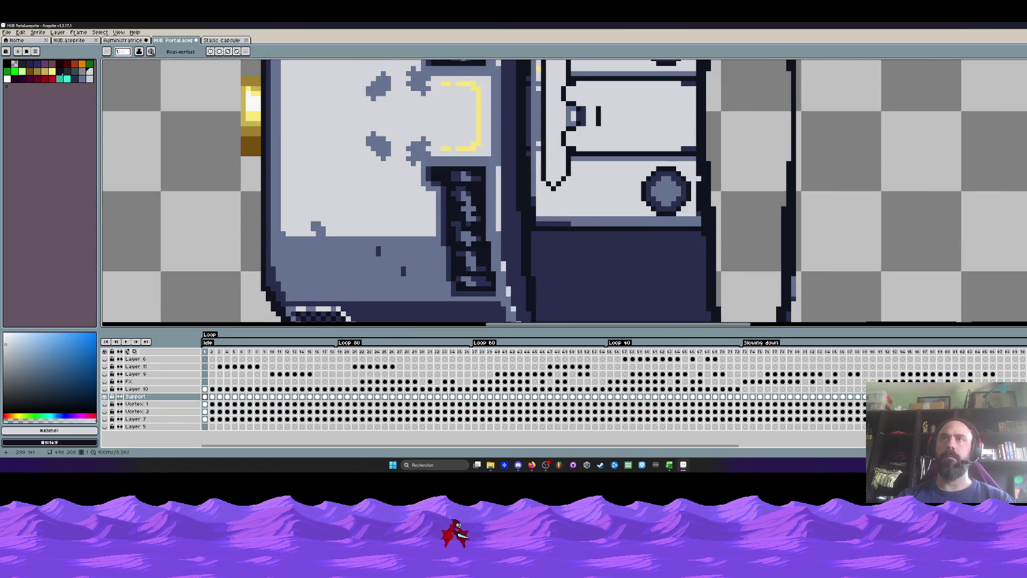
scroll(696, 213, down, 2)
Sample the capsule's blue-grey and flood-fill the left ring's lower panel with it.
scroll(696, 212, down, 2)
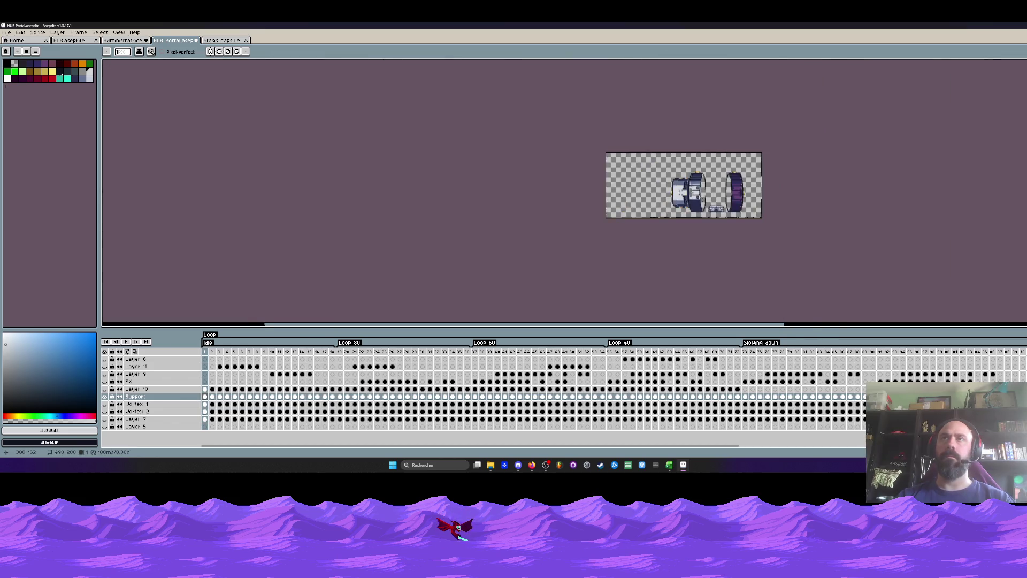
scroll(656, 201, up, 1)
key(h)
scroll(657, 201, up, 1)
key(b)
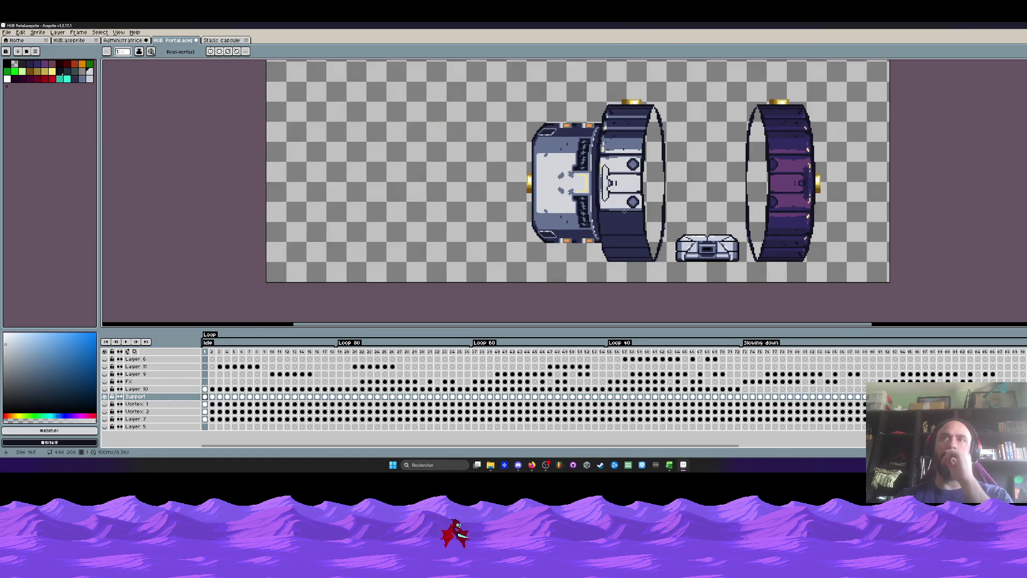
scroll(631, 238, up, 3)
key(i)
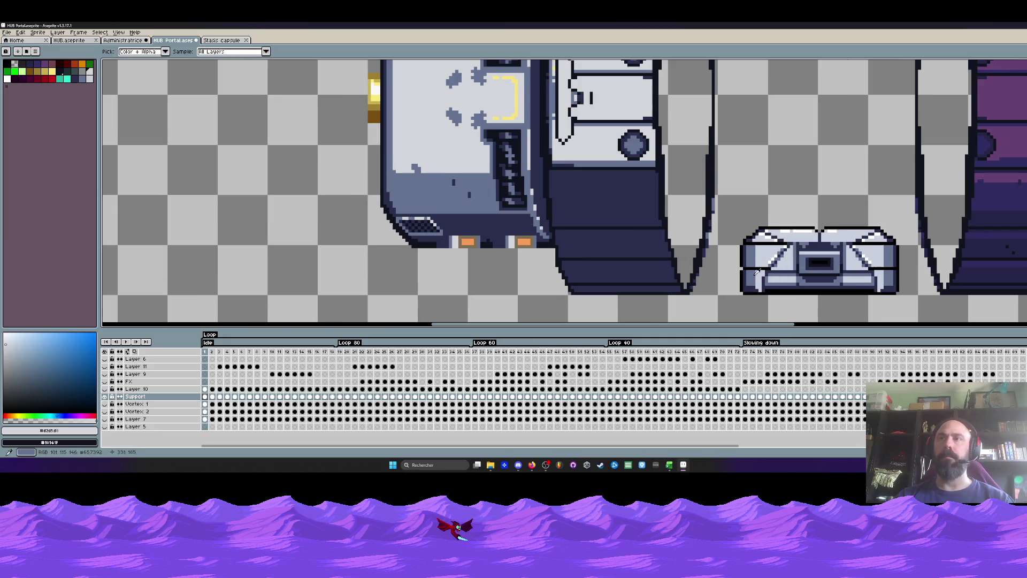
click(756, 254)
key(g)
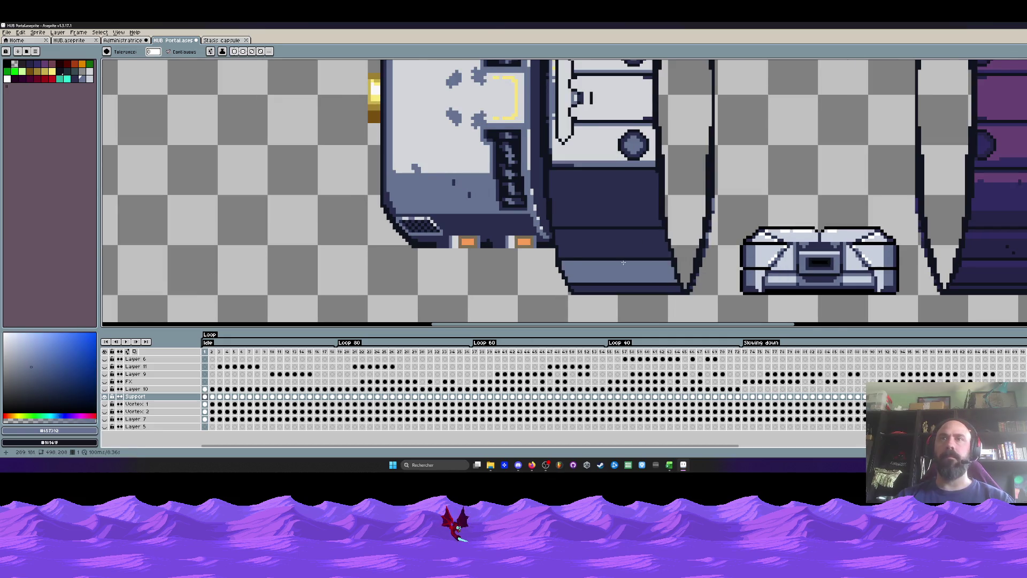
scroll(614, 253, down, 2)
click(609, 231)
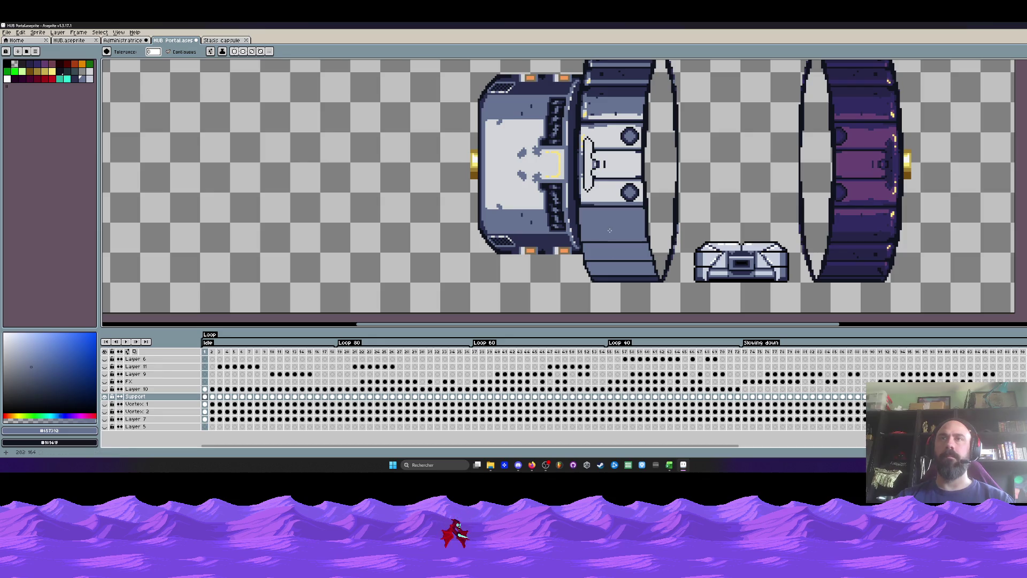
Pick up dark navy and fill the ring's lower panel with it after undoing trial lines.
key(b)
alt+click(629, 273)
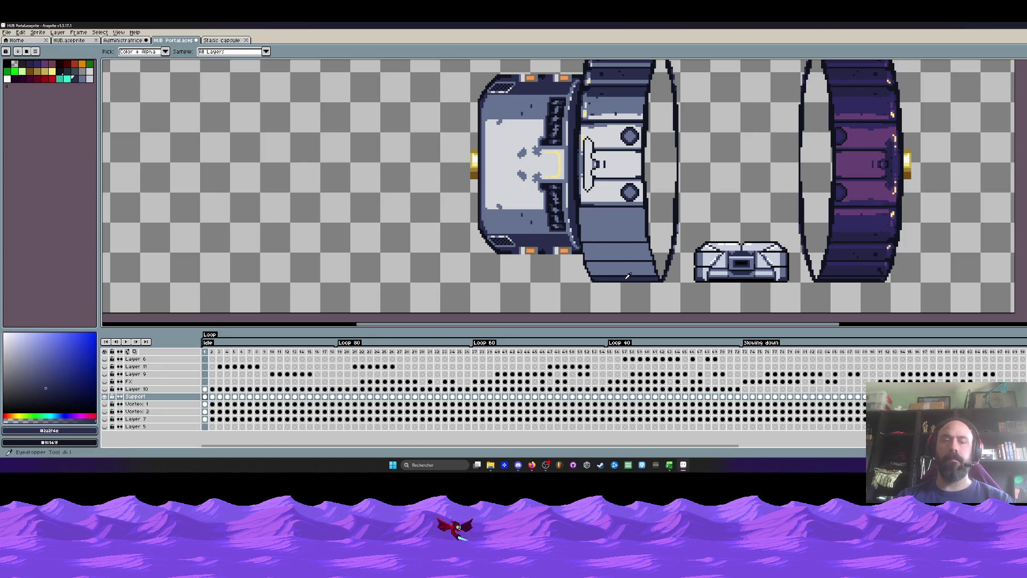
scroll(563, 262, up, 1)
scroll(563, 262, up, 2)
drag(559, 258, 810, 251)
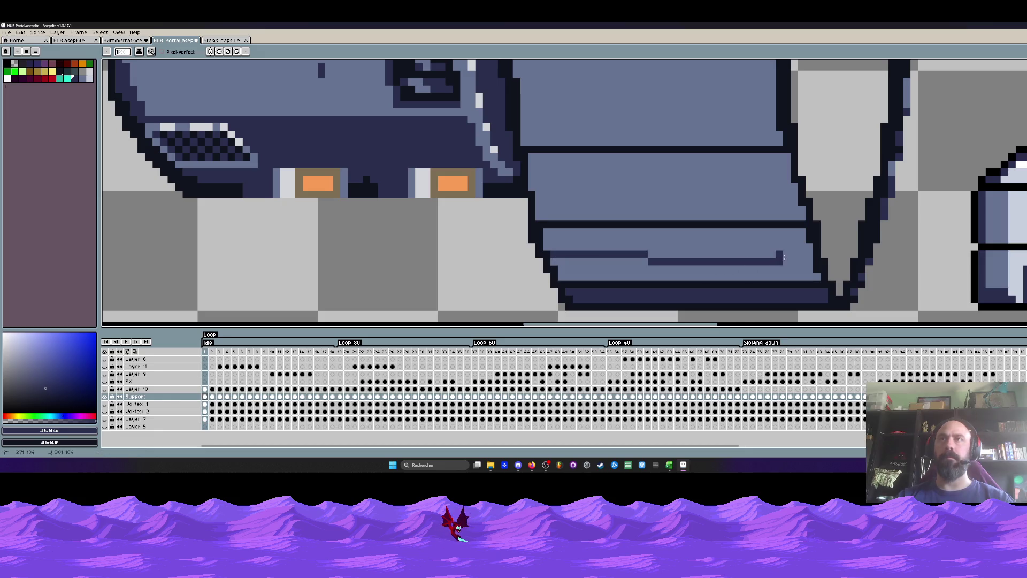
key(ctrl+z)
drag(560, 255, 807, 251)
key(g)
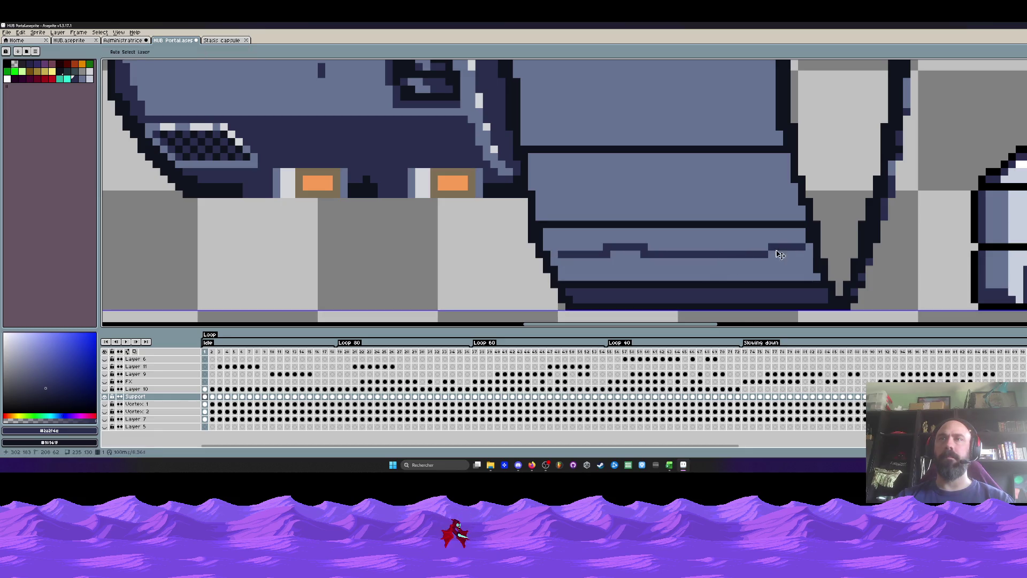
key(ctrl+z)
click(659, 259)
Dismiss the Canvas Size dialog and pencil the panel's light bottom strip in dark navy.
key(shift+r)
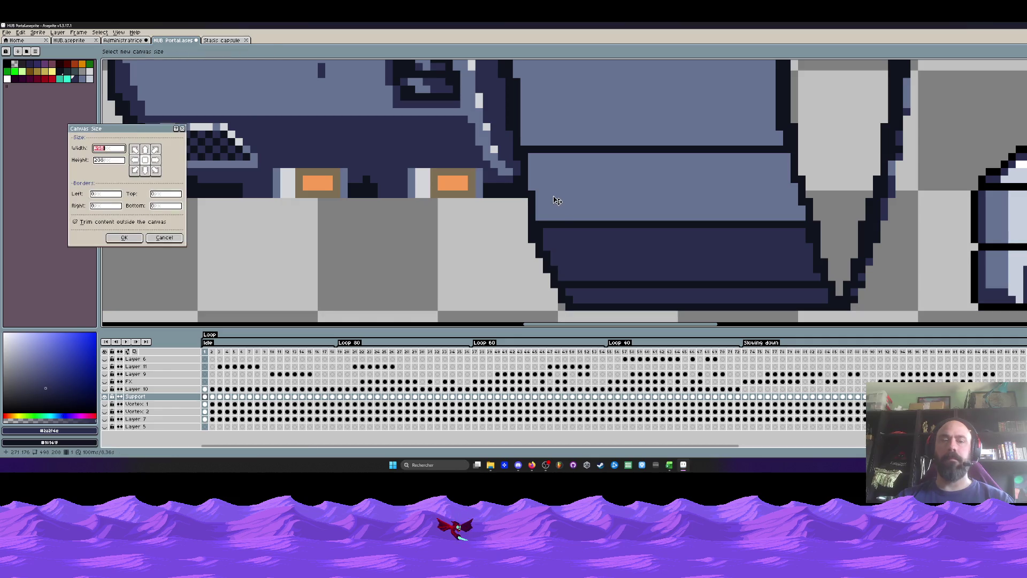
key(Escape)
key(b)
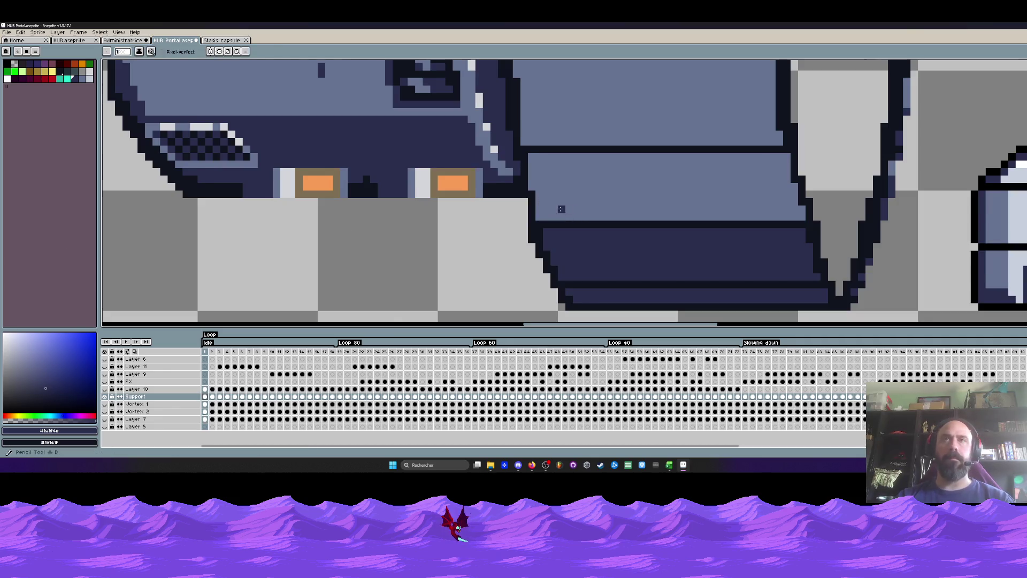
scroll(572, 210, up, 1)
mouse_move(541, 198)
mouse_down()
mouse_move(850, 198)
mouse_move(532, 207)
mouse_move(689, 199)
mouse_up()
key(ctrl+z)
drag(546, 213, 820, 210)
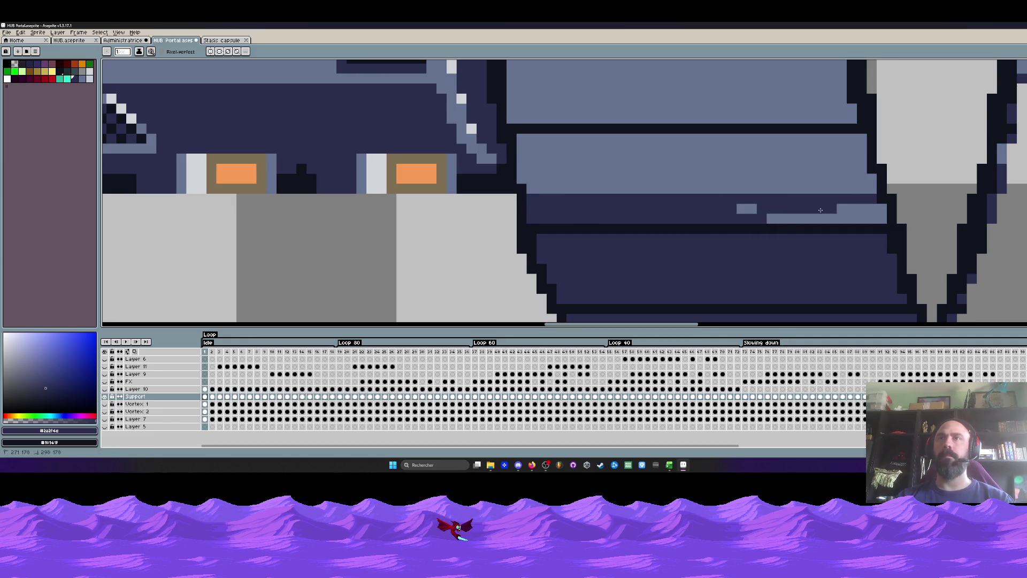
mouse_move(733, 212)
mouse_down()
mouse_move(882, 217)
mouse_move(789, 219)
mouse_up()
scroll(791, 216, down, 3)
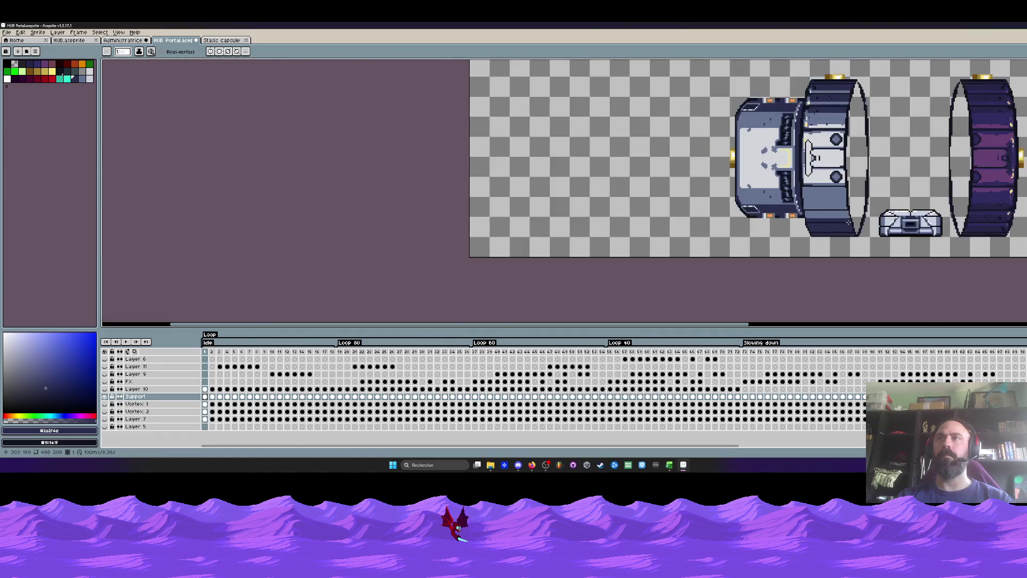
scroll(803, 218, up, 1)
scroll(803, 218, up, 1)
scroll(759, 220, up, 1)
alt+click(758, 223)
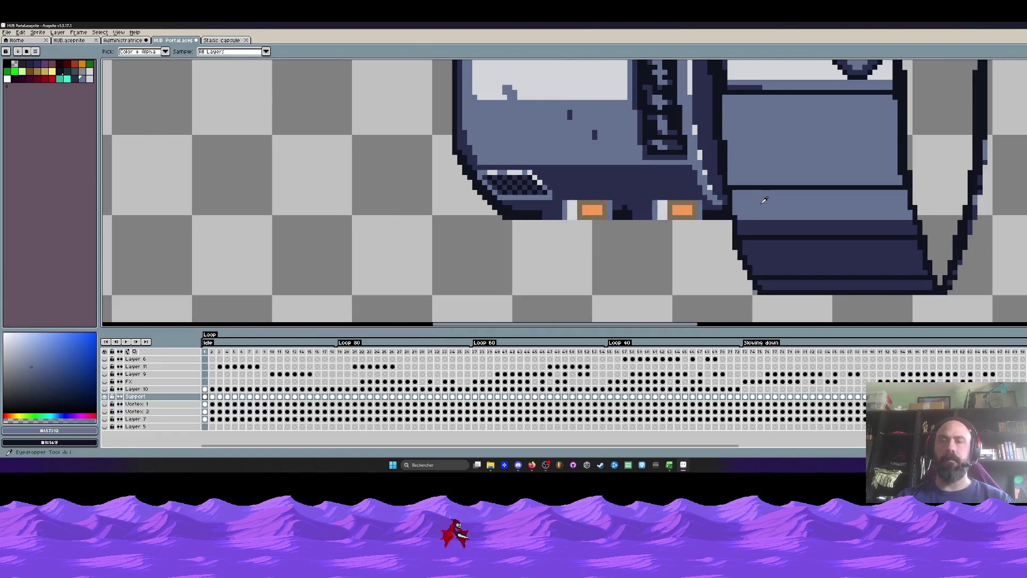
scroll(758, 223, up, 1)
scroll(749, 225, down, 1)
scroll(732, 226, down, 2)
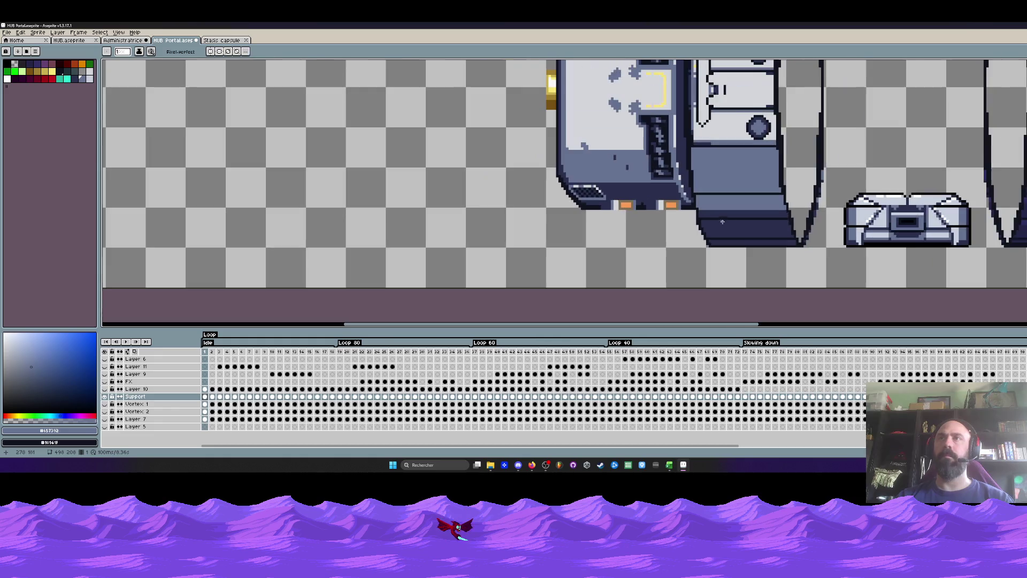
scroll(715, 228, up, 1)
scroll(716, 228, up, 2)
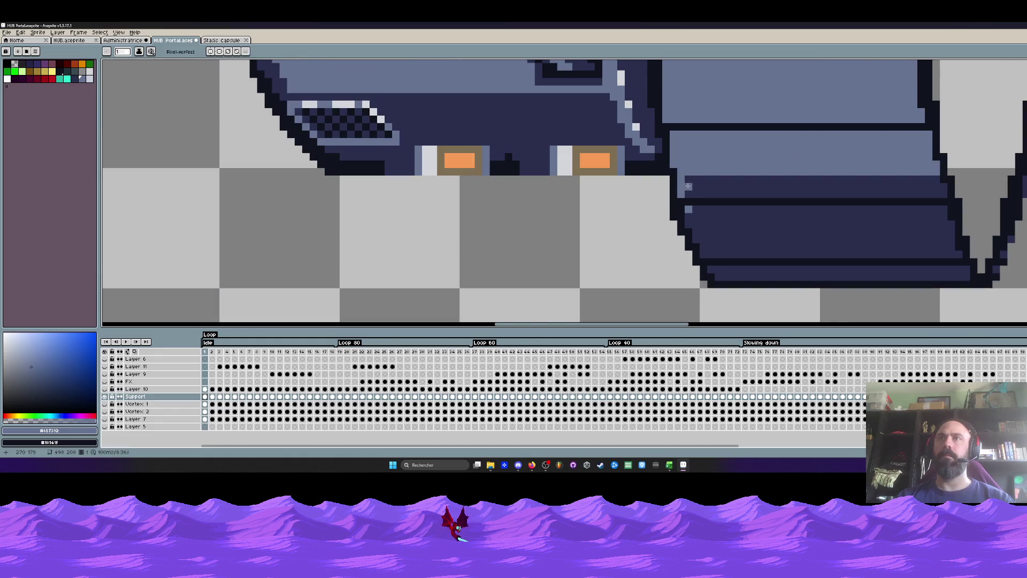
mouse_move(694, 181)
mouse_down()
mouse_move(690, 208)
mouse_move(723, 254)
mouse_move(747, 276)
mouse_move(784, 277)
mouse_up()
scroll(735, 262, down, 4)
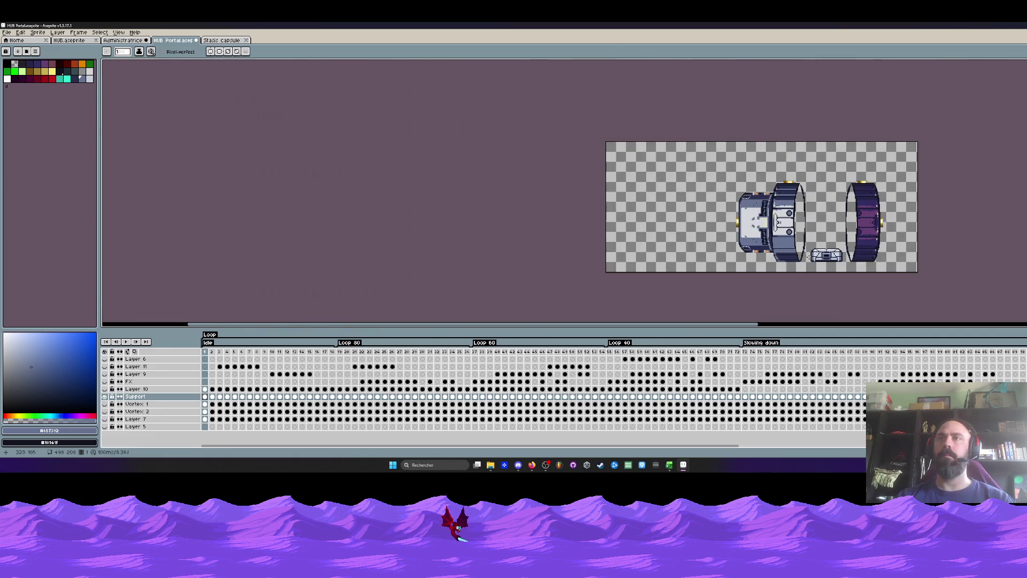
scroll(749, 224, up, 2)
scroll(754, 219, up, 1)
mouse_move(791, 217)
mouse_down()
mouse_move(757, 219)
mouse_move(737, 234)
mouse_up()
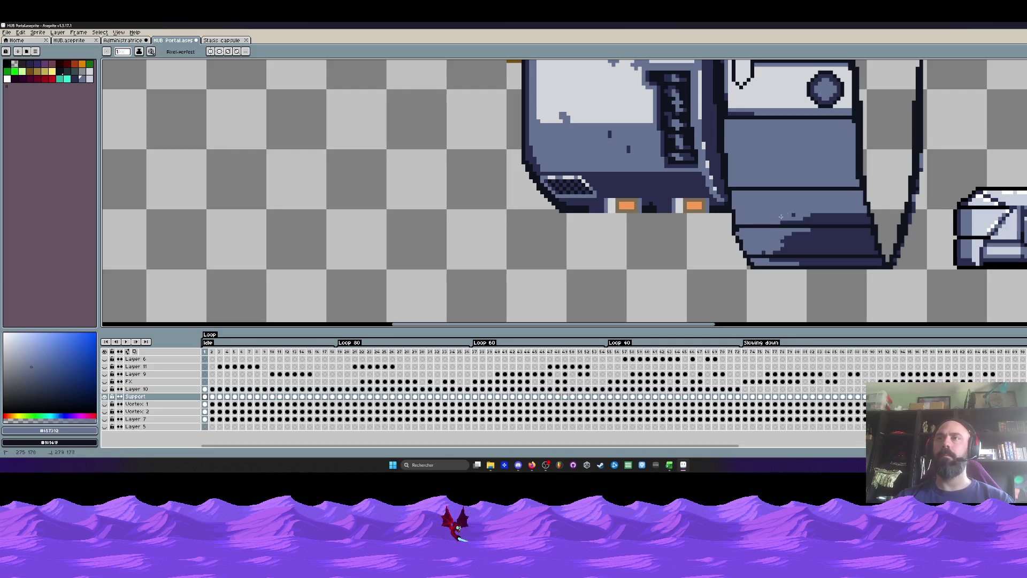
scroll(770, 223, down, 3)
scroll(698, 213, up, 1)
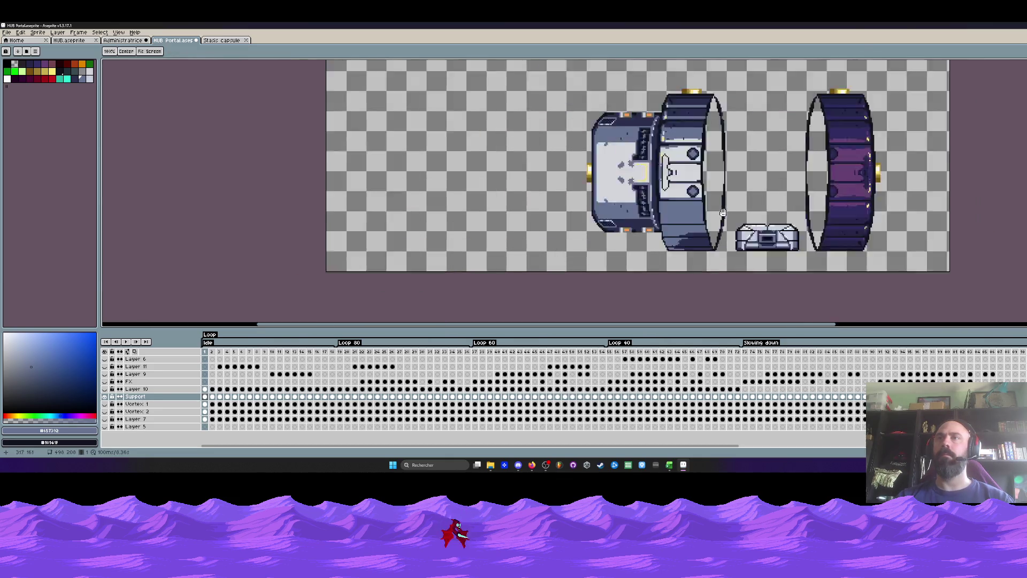
scroll(698, 213, up, 1)
key(ctrl+z)
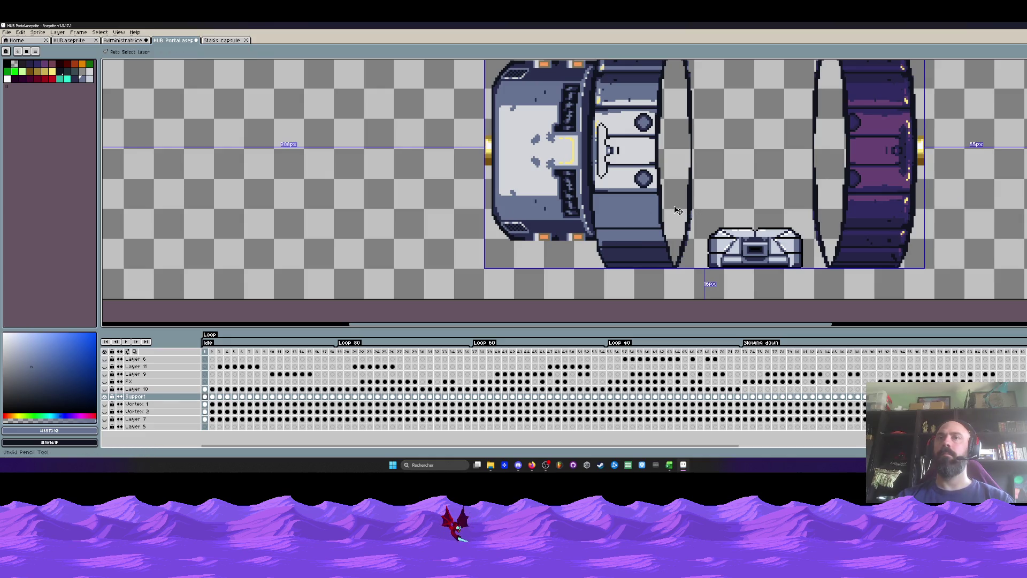
scroll(675, 209, down, 1)
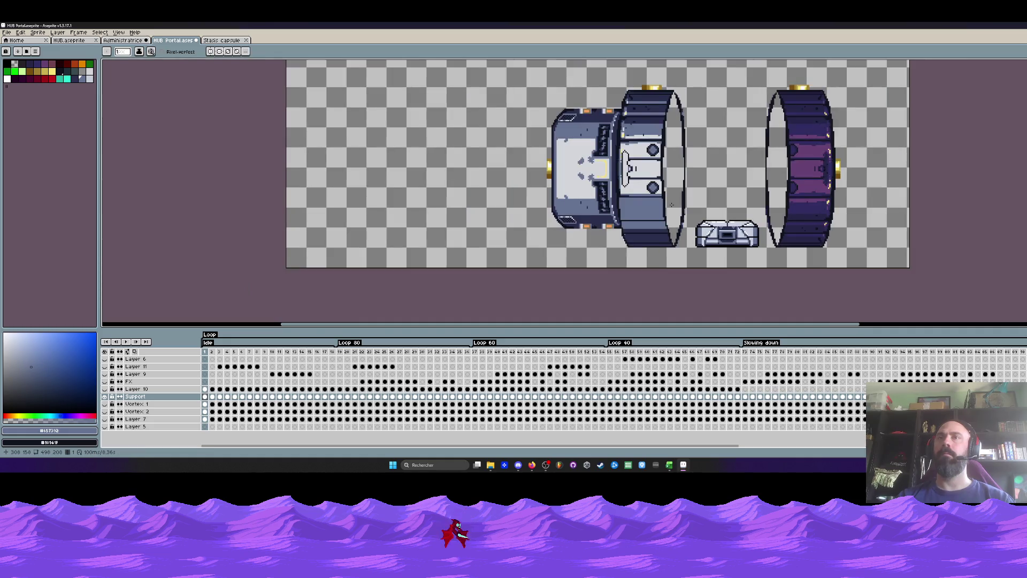
scroll(676, 209, up, 2)
alt+click(675, 210)
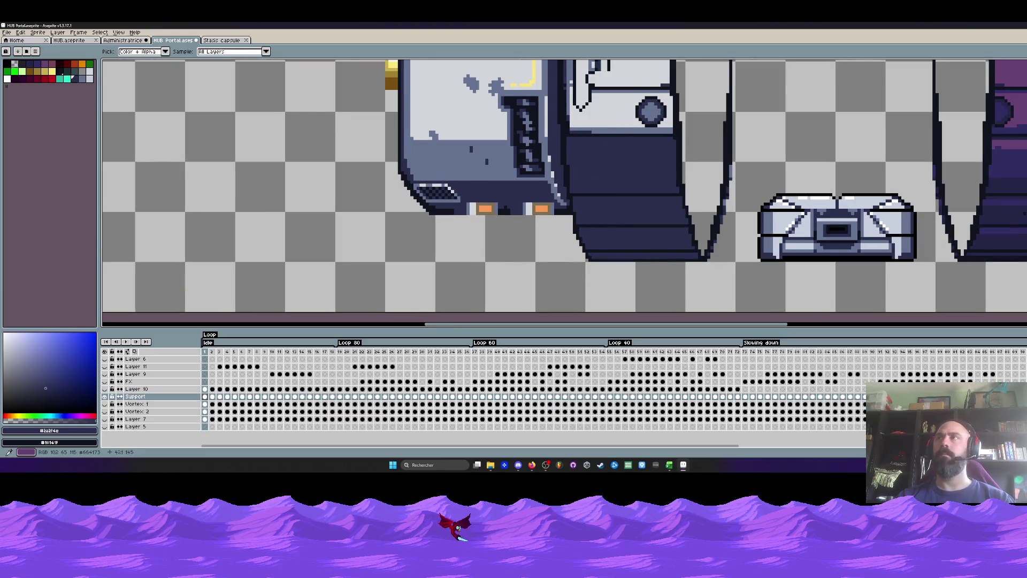
Set Bayer Matrix 8x8 dithering and drag dithered gradients across the panel bands.
key(g)
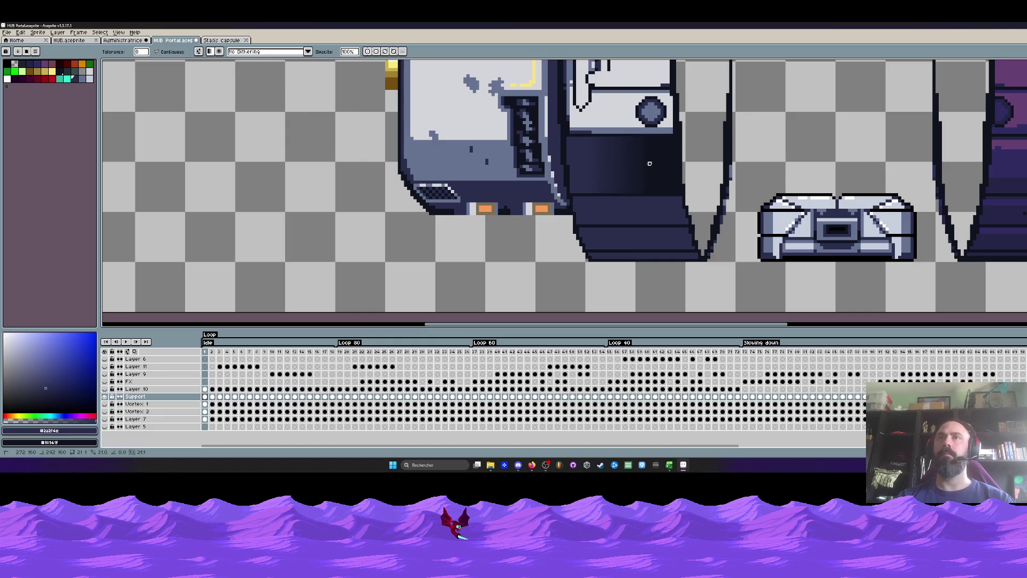
click(287, 53)
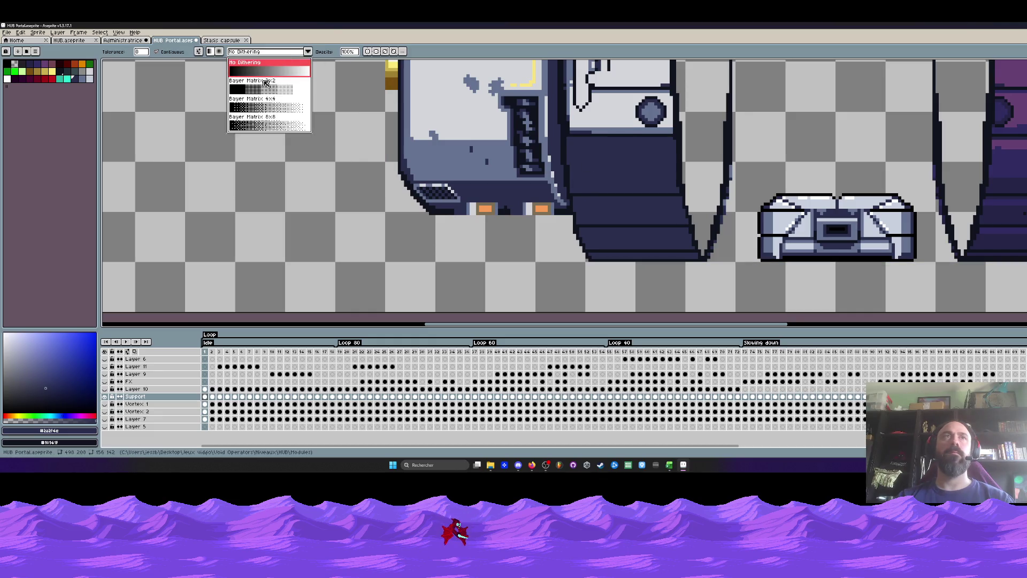
click(259, 123)
click(663, 176)
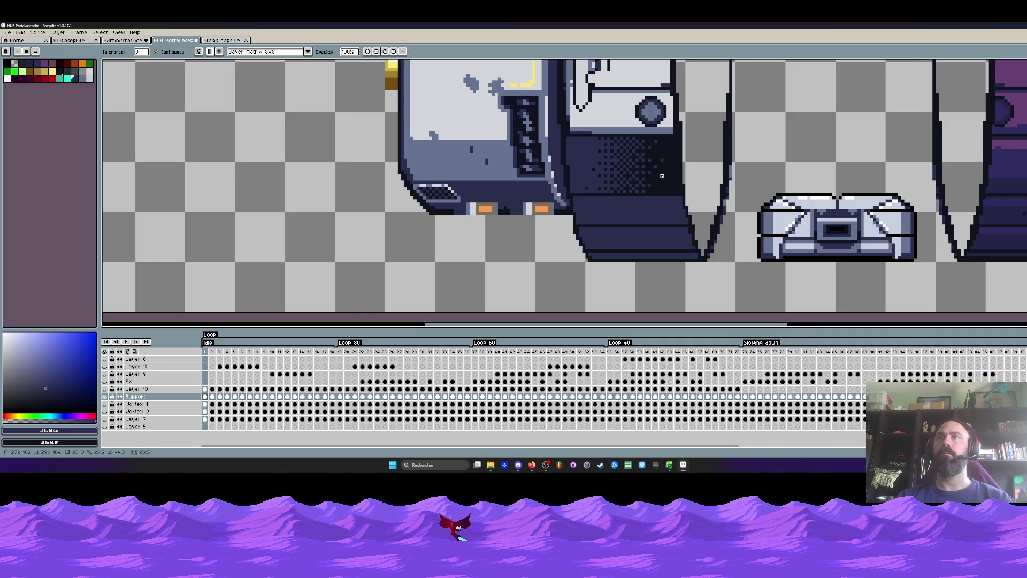
scroll(665, 173, down, 1)
scroll(665, 173, down, 1)
scroll(642, 177, up, 2)
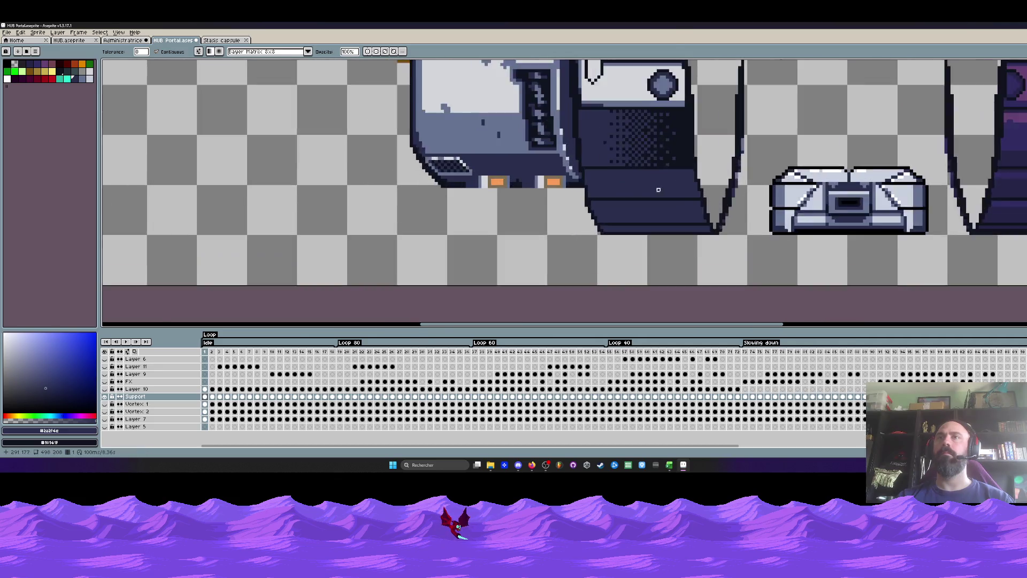
scroll(606, 186, up, 2)
drag(607, 186, 706, 185)
mouse_move(605, 225)
mouse_down()
mouse_move(706, 230)
mouse_move(722, 256)
mouse_move(686, 223)
mouse_up()
Undo the trial dithered gradients on the panel bands.
scroll(721, 256, down, 1)
scroll(722, 255, down, 1)
scroll(722, 255, down, 1)
scroll(745, 224, up, 2)
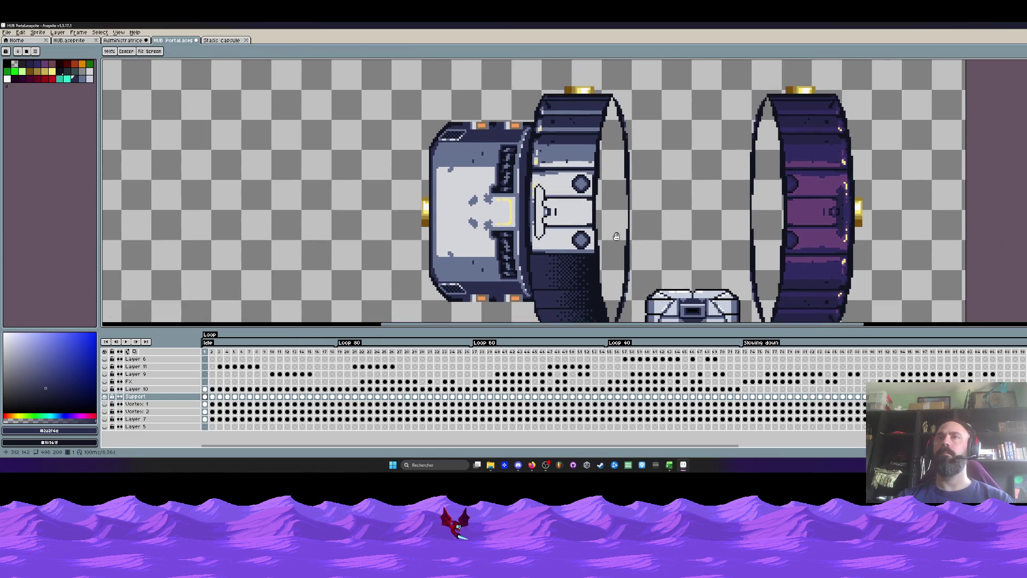
drag(610, 189, 609, 187)
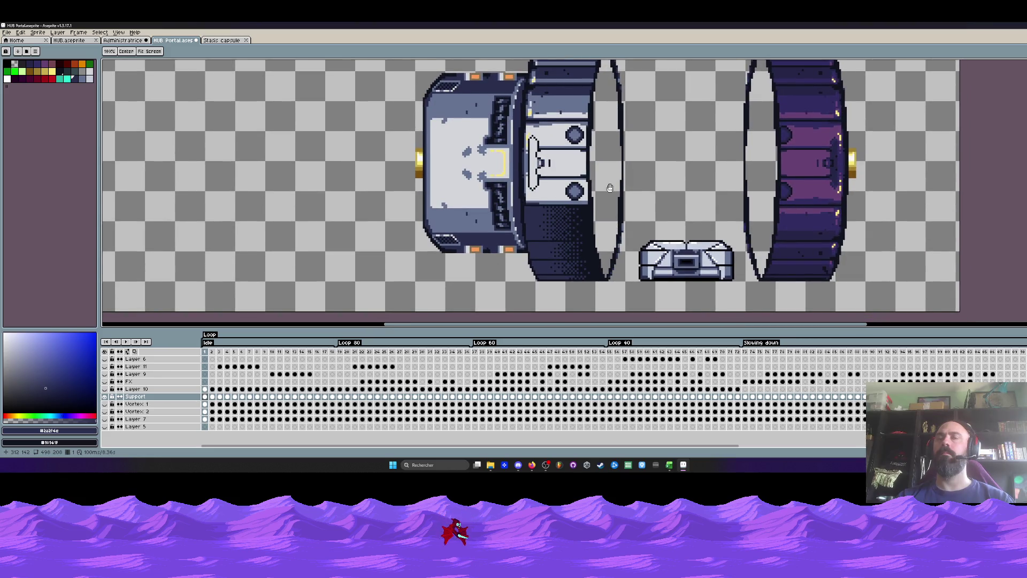
key(space)
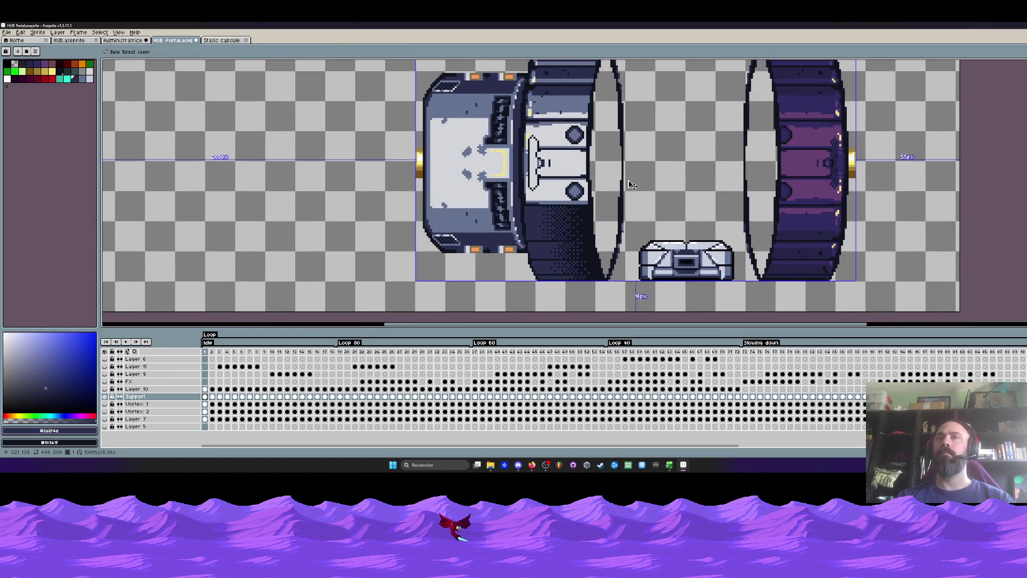
key(ctrl+z)
key(ctrl+z)
key(ctrl+z)
key(ctrl+z)
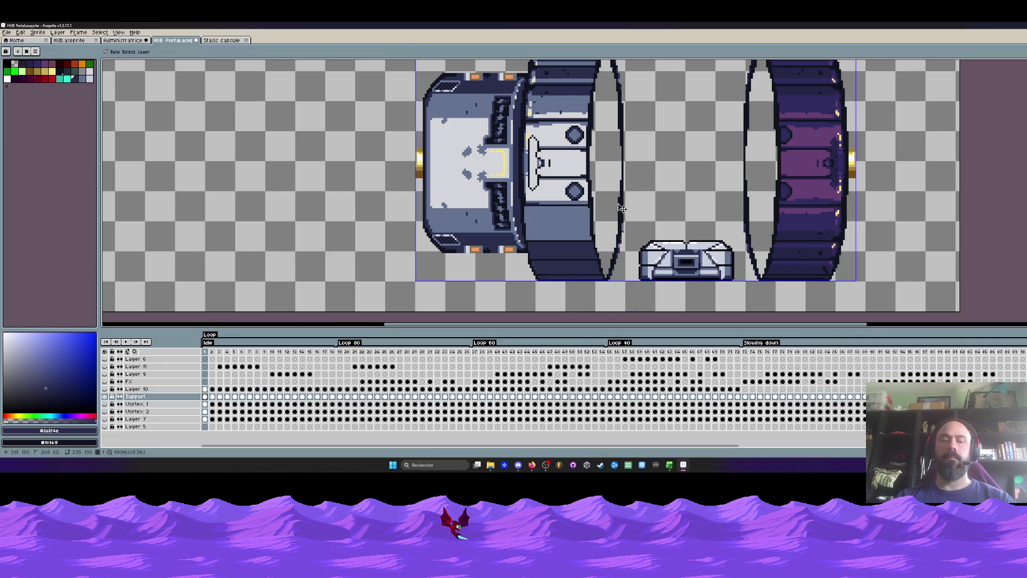
key(ctrl+z)
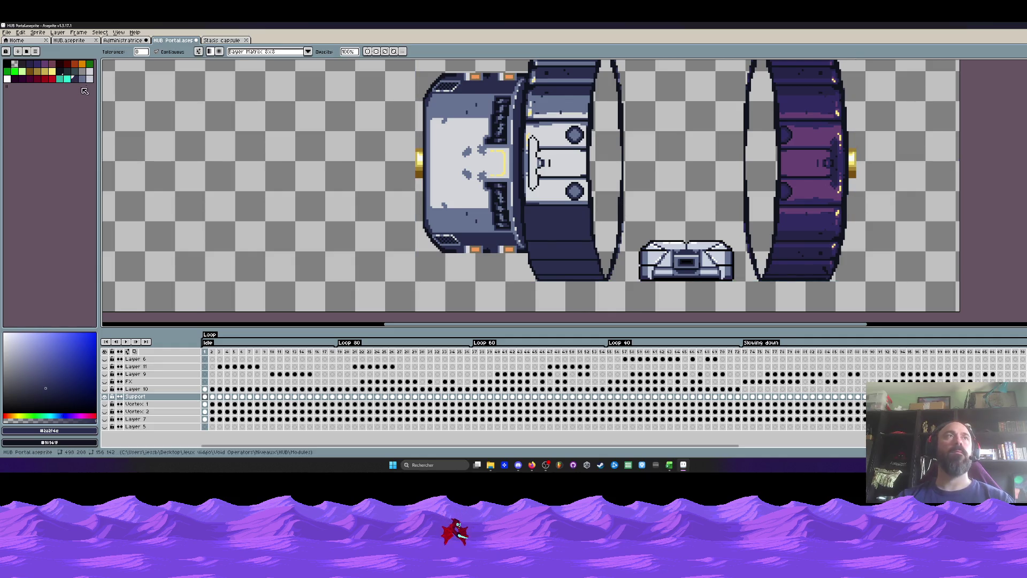
Pick new foreground and background palette colours and drag the gradient down-left across the lower band.
click(83, 82)
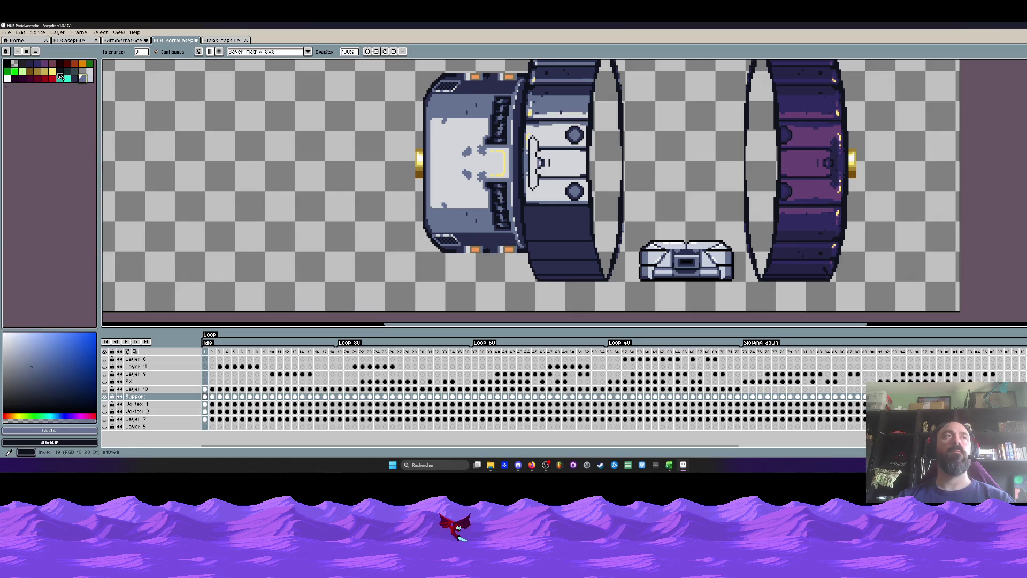
right_click(59, 76)
drag(535, 225, 587, 222)
key(ctrl+z)
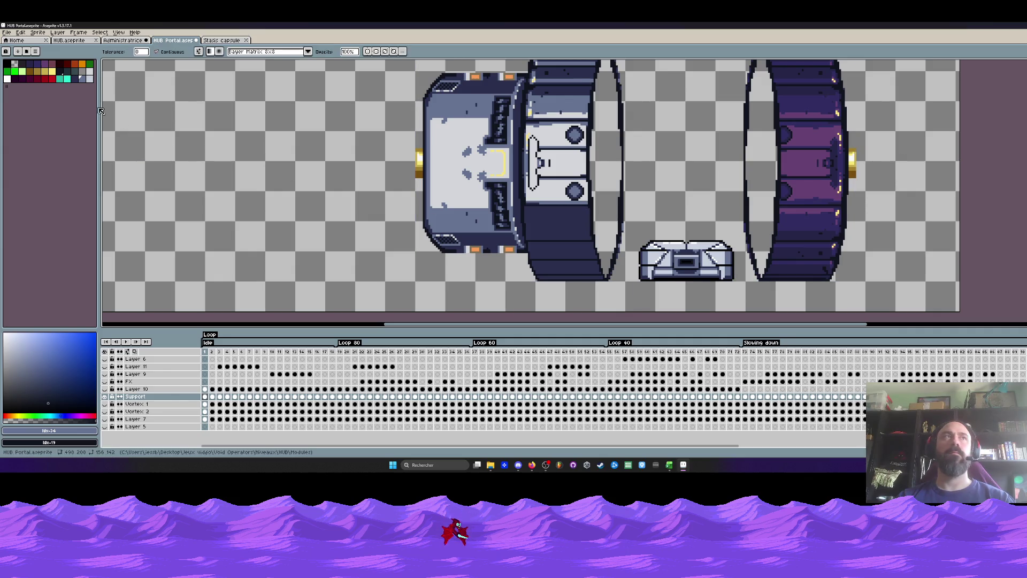
right_click(75, 78)
drag(527, 225, 587, 222)
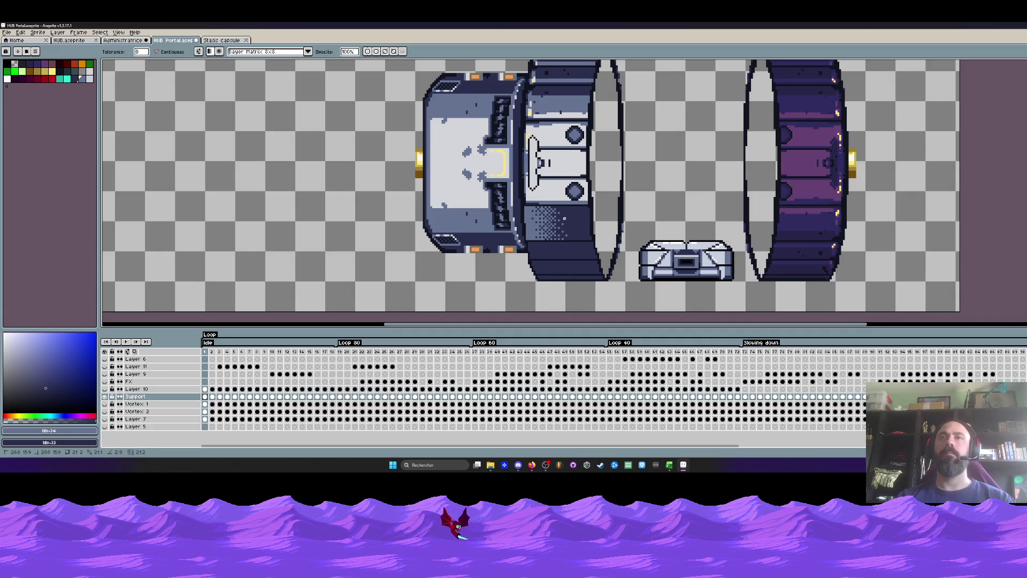
drag(564, 219, 547, 251)
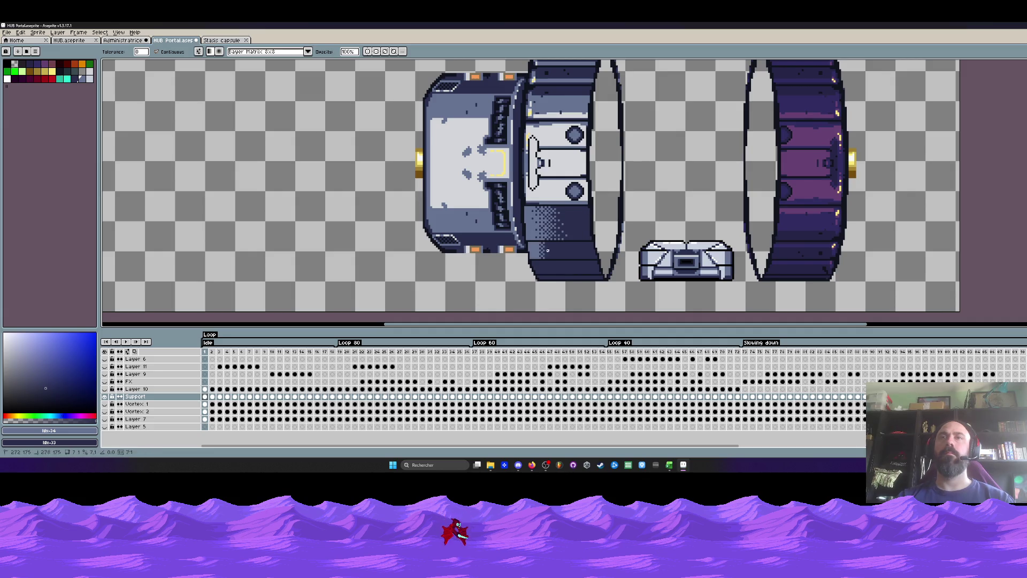
scroll(546, 274, down, 1)
Undo the gradient and redraw a vertical dithered gradient on the ring's lower band.
scroll(545, 275, down, 2)
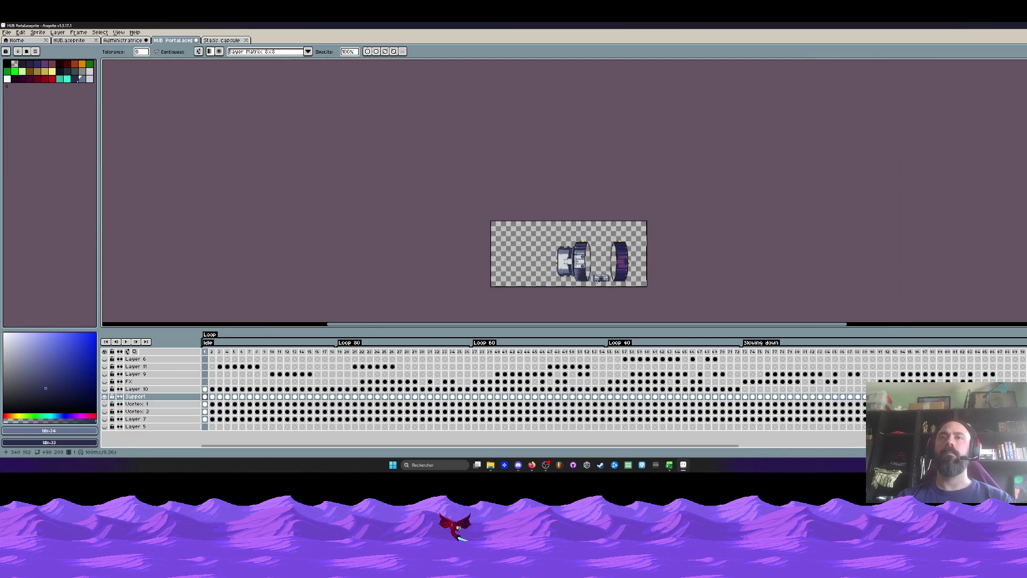
scroll(586, 276, up, 1)
scroll(586, 277, up, 1)
scroll(459, 237, up, 1)
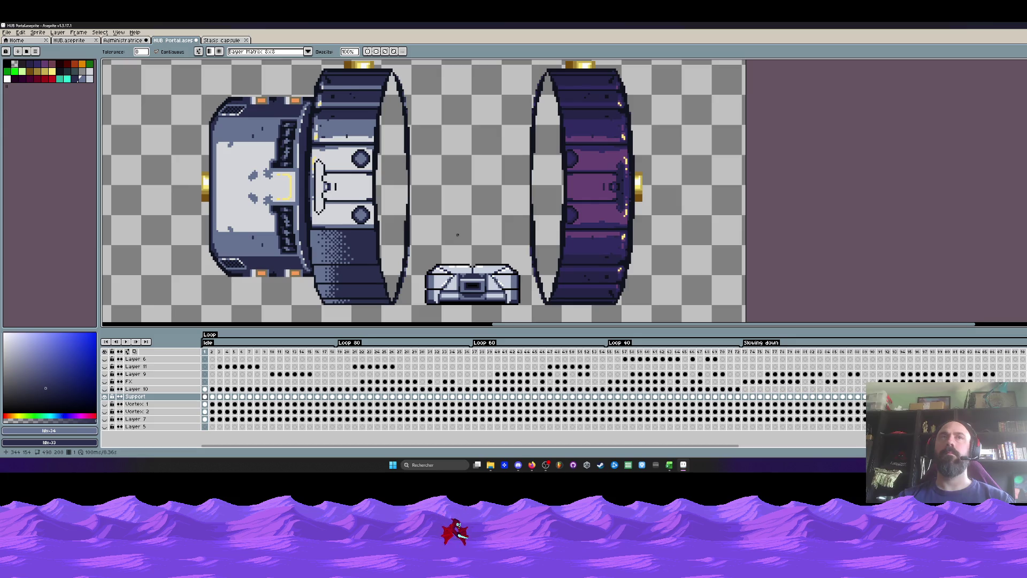
key(ctrl+z)
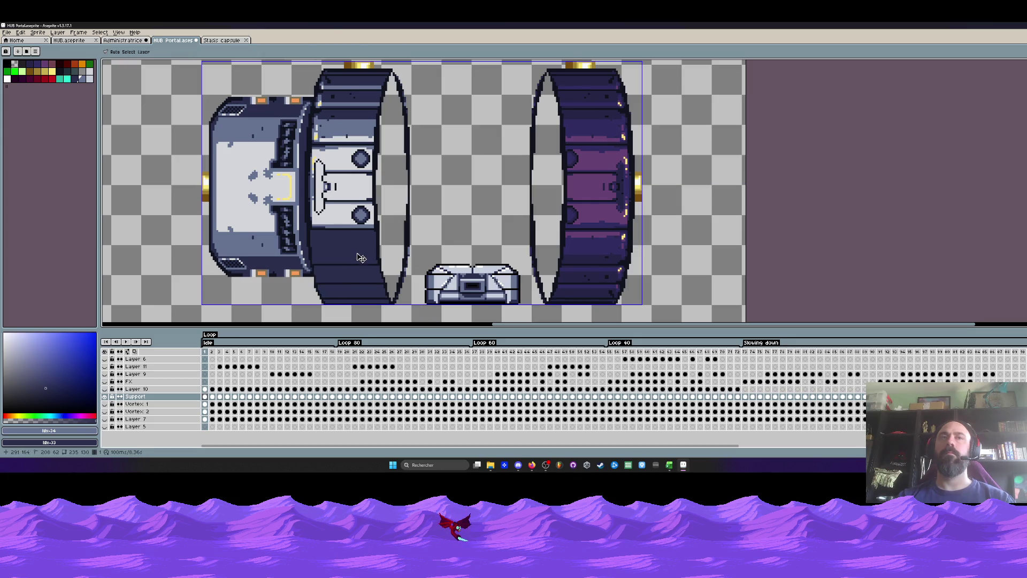
drag(342, 276, 341, 263)
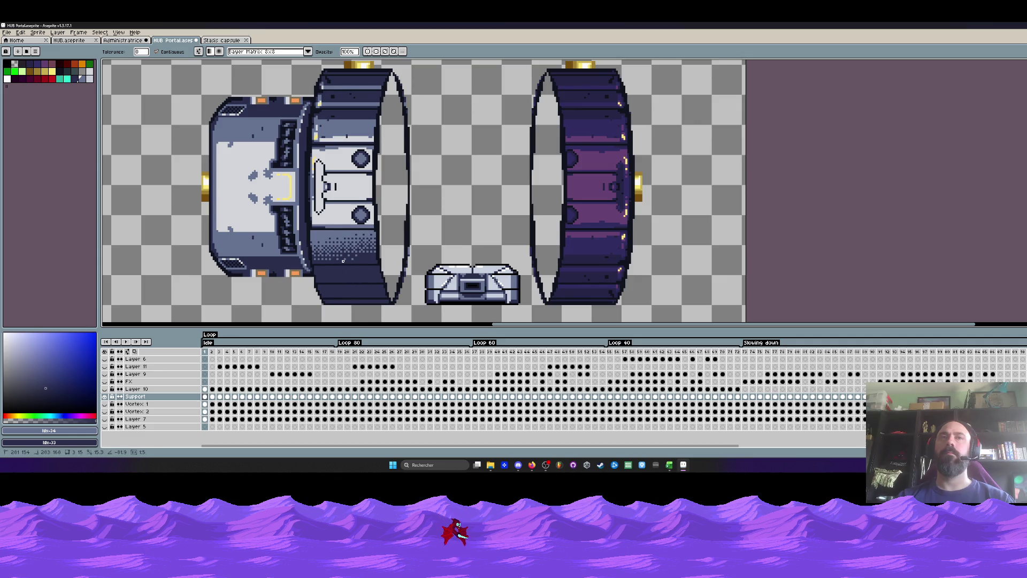
scroll(339, 260, down, 3)
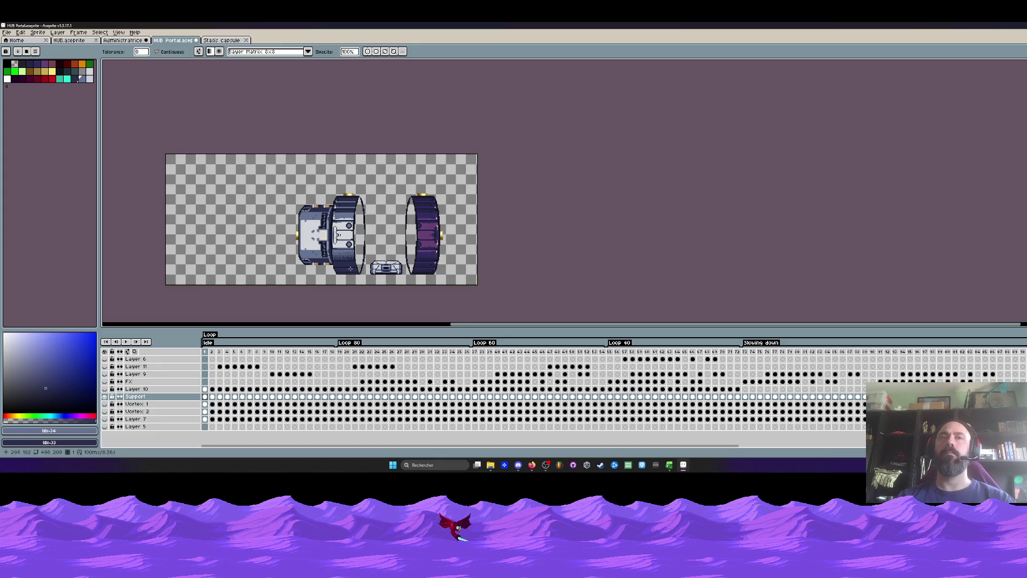
scroll(350, 268, up, 1)
scroll(345, 266, up, 2)
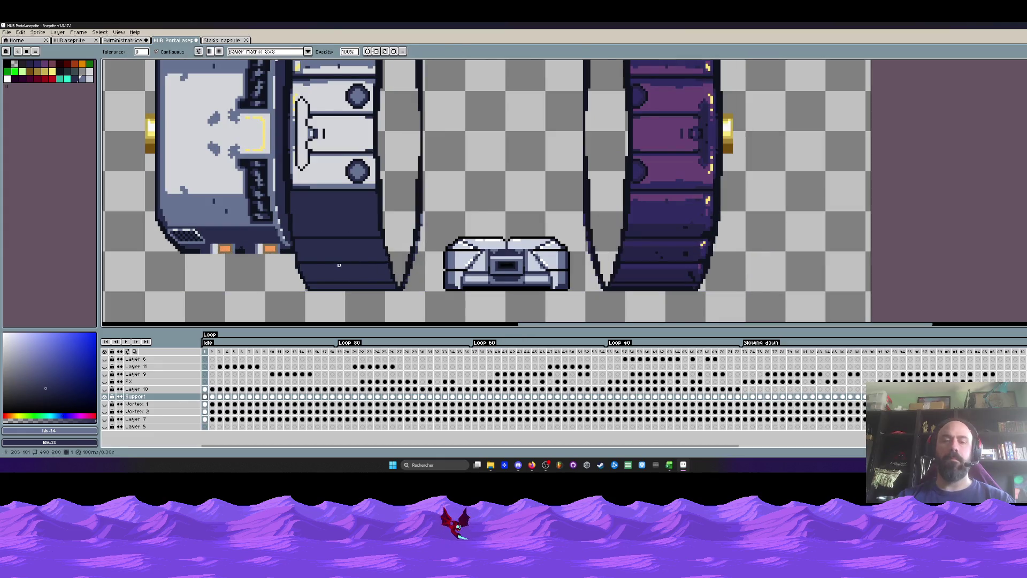
Pencil over the dark seam on the ring panel in the panel colour.
key(v)
scroll(316, 251, up, 1)
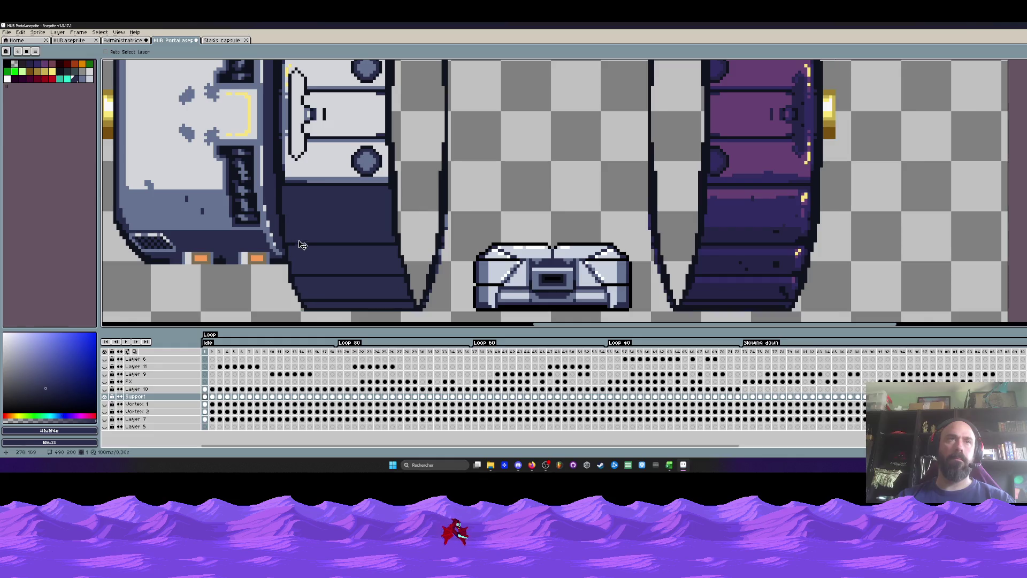
key(b)
scroll(292, 242, up, 3)
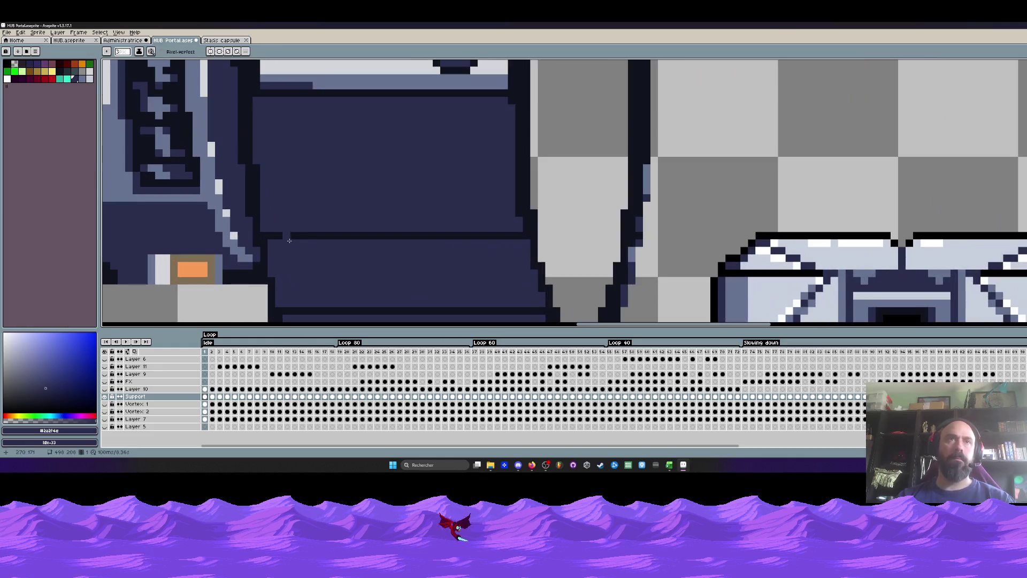
drag(277, 235, 486, 237)
scroll(305, 202, down, 2)
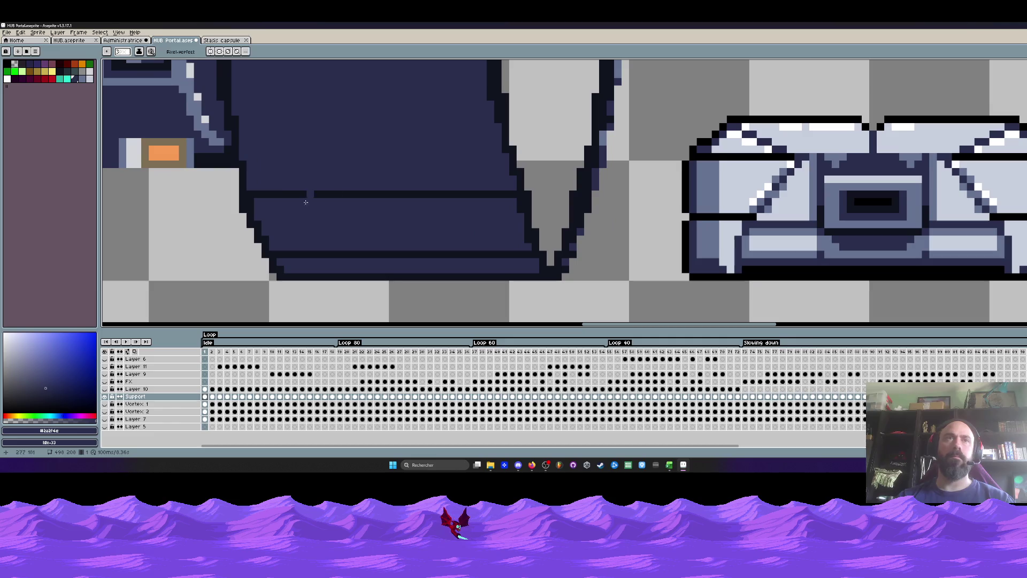
drag(267, 195, 501, 198)
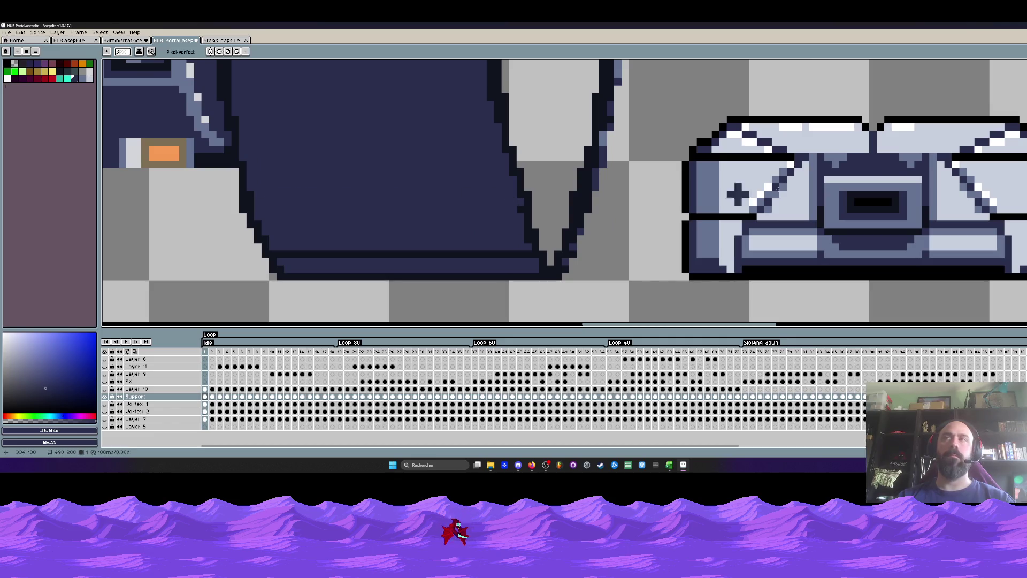
Try a dark navy dithered gradient fill on the panel, then undo it.
key(g)
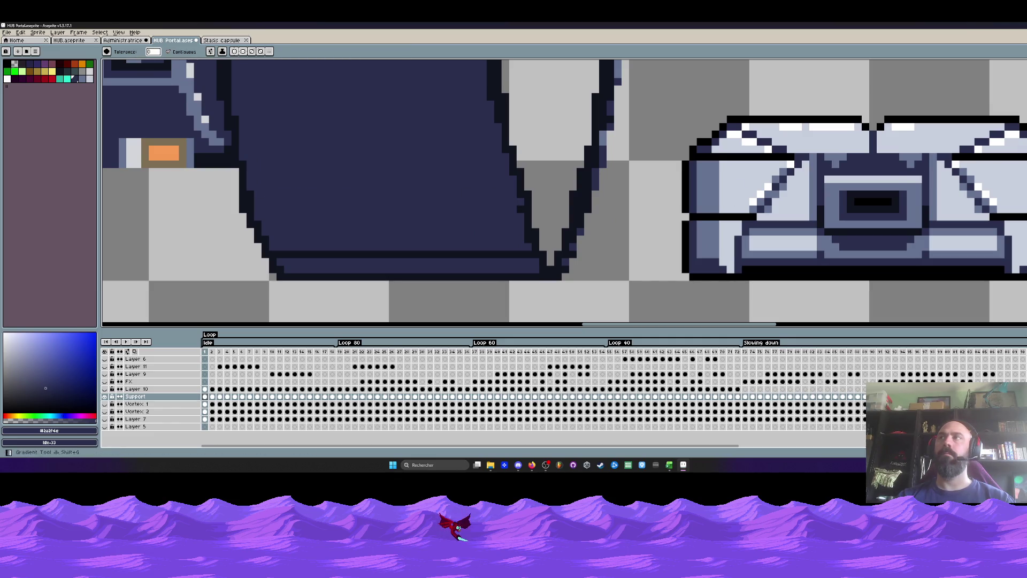
scroll(665, 221, down, 4)
scroll(665, 221, up, 1)
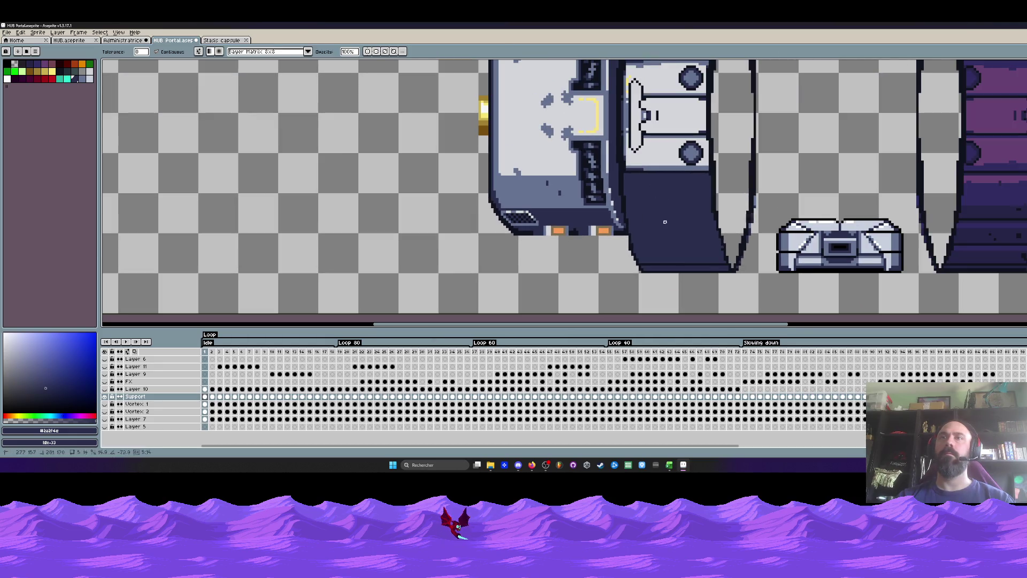
alt+click(655, 182)
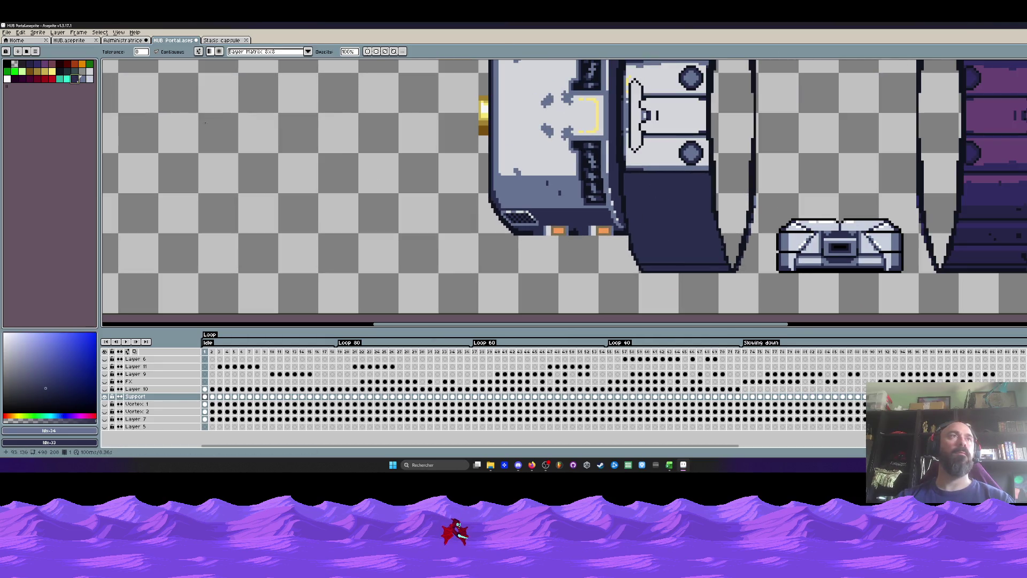
drag(655, 182, 675, 255)
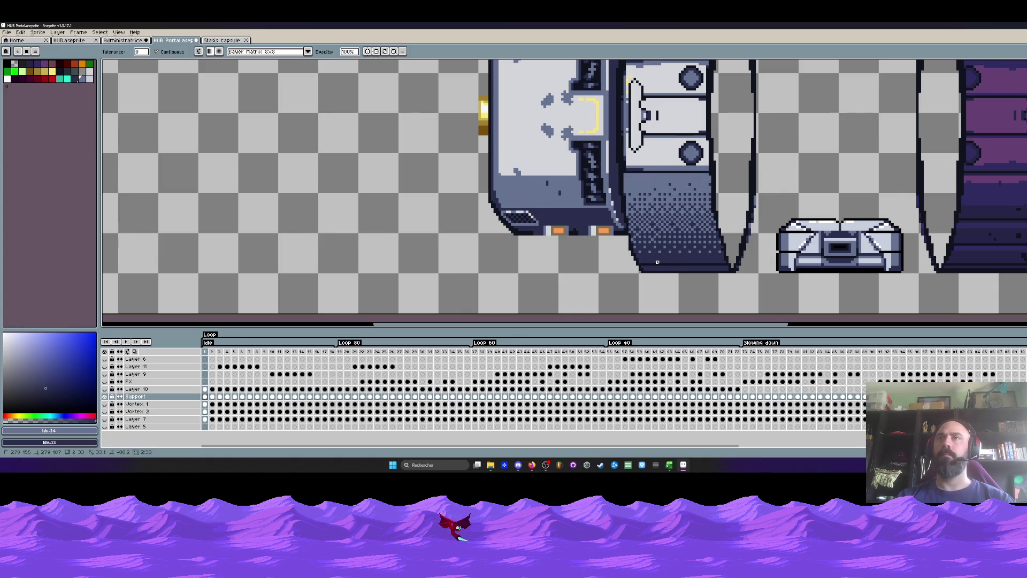
scroll(659, 265, down, 4)
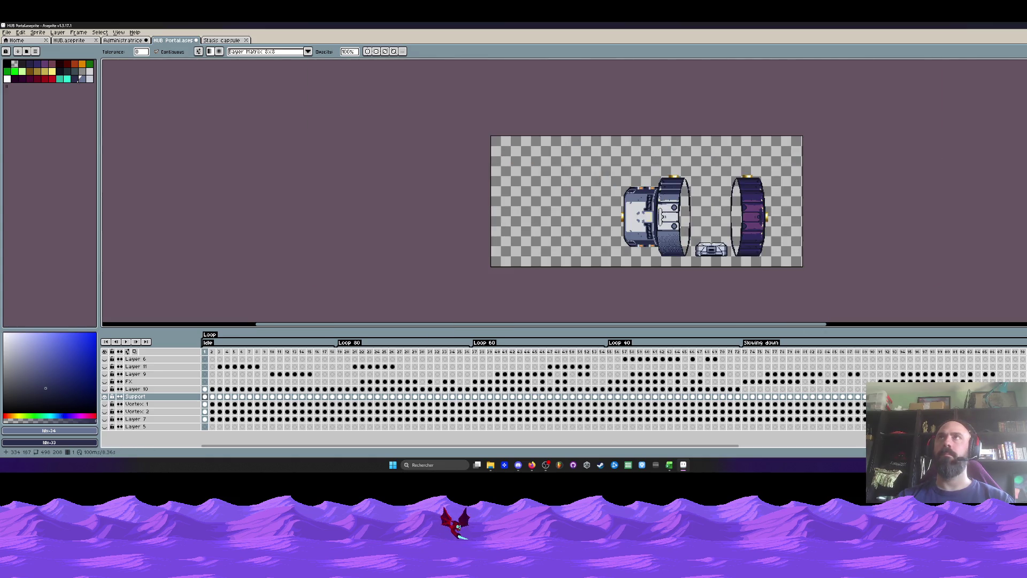
scroll(634, 236, up, 3)
key(ctrl+z)
key(ctrl+z)
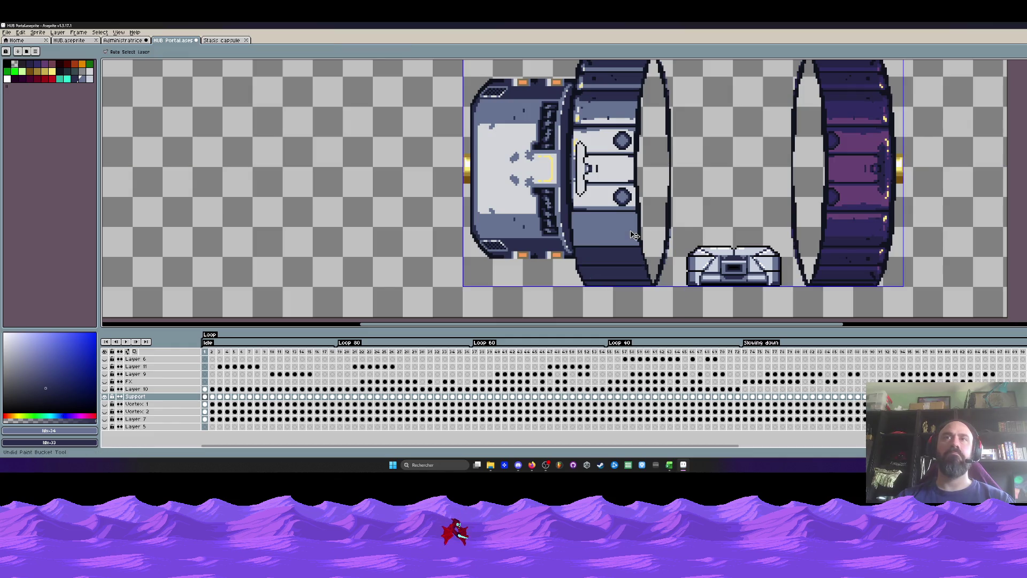
Flood-fill the ring's bottom panel, mid-blue panel and lighter band with dark navy.
click(634, 236)
scroll(634, 235, down, 1)
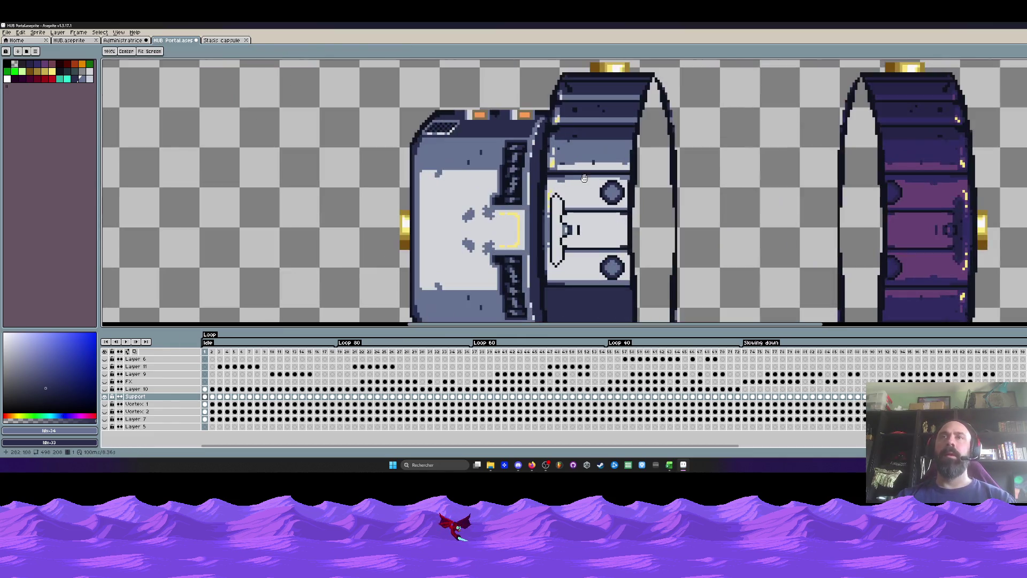
scroll(586, 178, up, 2)
scroll(585, 179, up, 1)
scroll(580, 175, up, 1)
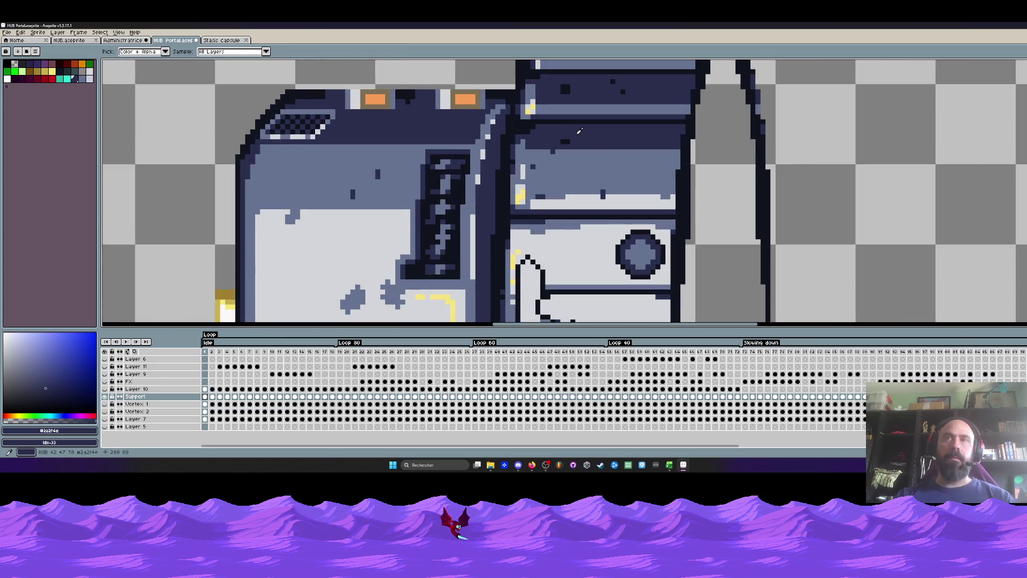
key(shift+g)
click(577, 171)
click(585, 196)
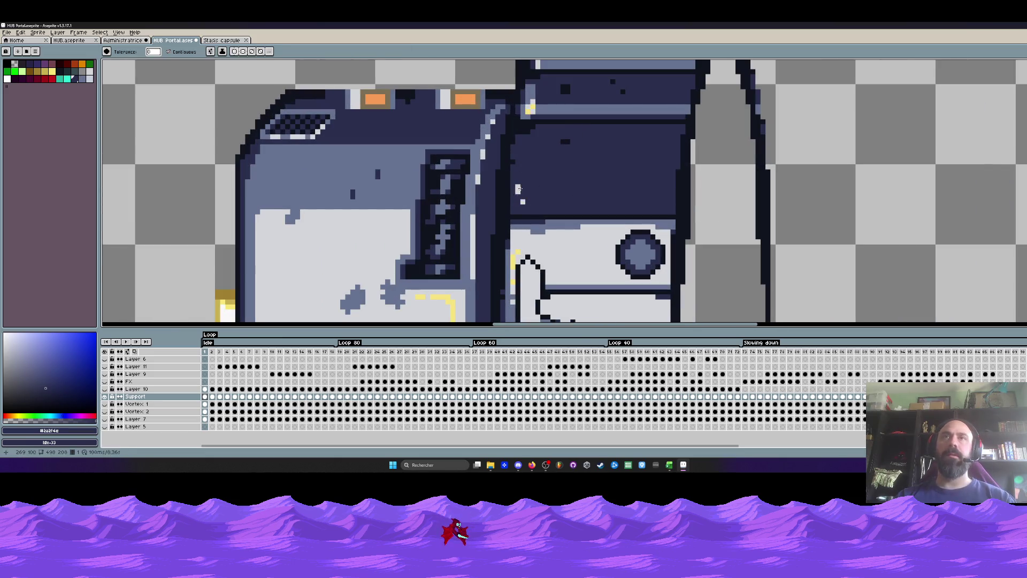
Repaint the ring's stair-step edge pixels in lighter navy.
key(b)
scroll(519, 186, down, 2)
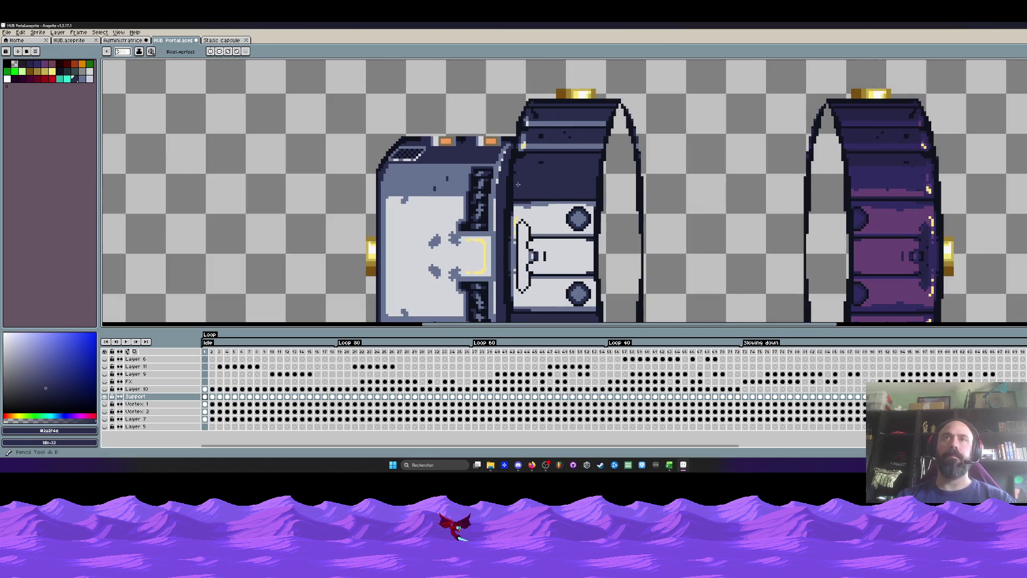
scroll(518, 184, up, 2)
scroll(513, 187, up, 1)
drag(493, 239, 493, 184)
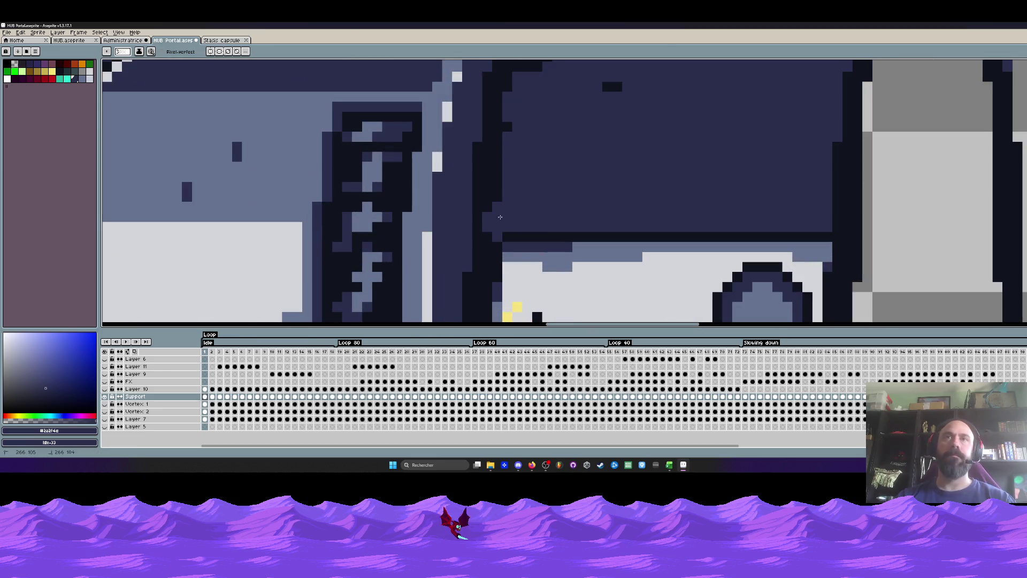
key(ctrl+z)
scroll(501, 197, up, 2)
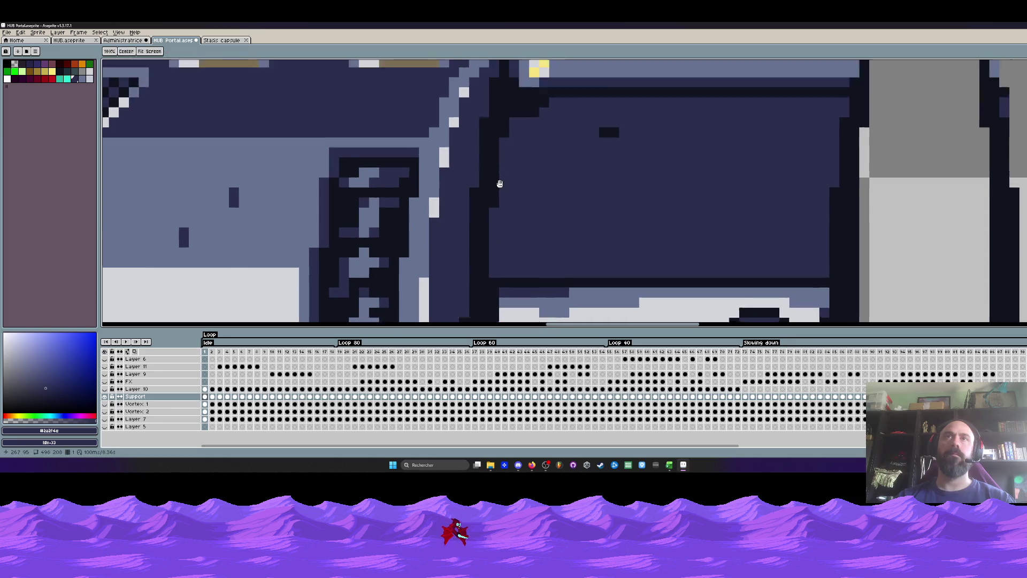
scroll(501, 202, up, 1)
drag(521, 151, 546, 137)
scroll(502, 203, down, 3)
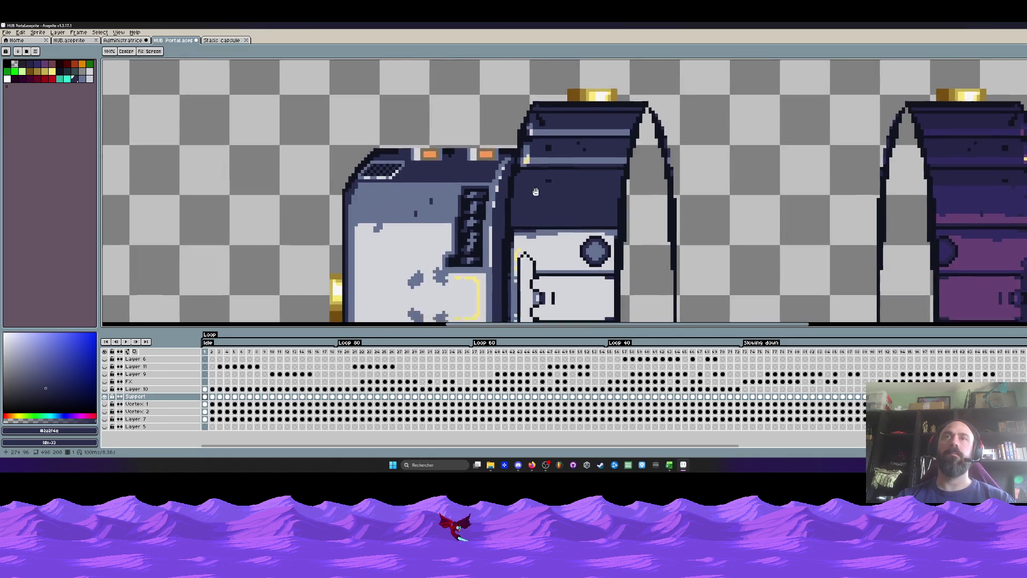
scroll(535, 160, down, 2)
scroll(523, 242, up, 1)
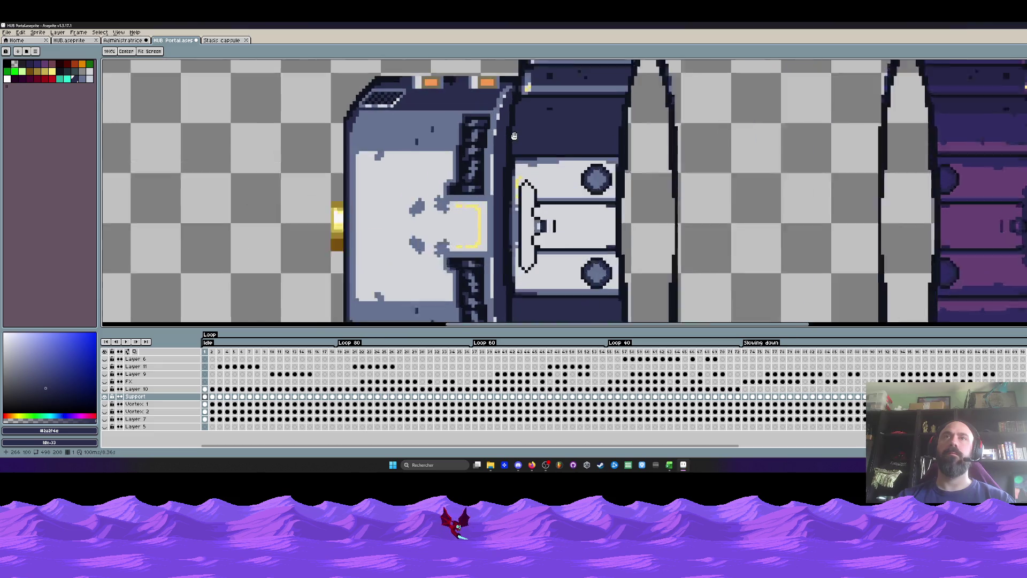
scroll(521, 203, up, 1)
scroll(520, 161, up, 1)
scroll(518, 118, up, 1)
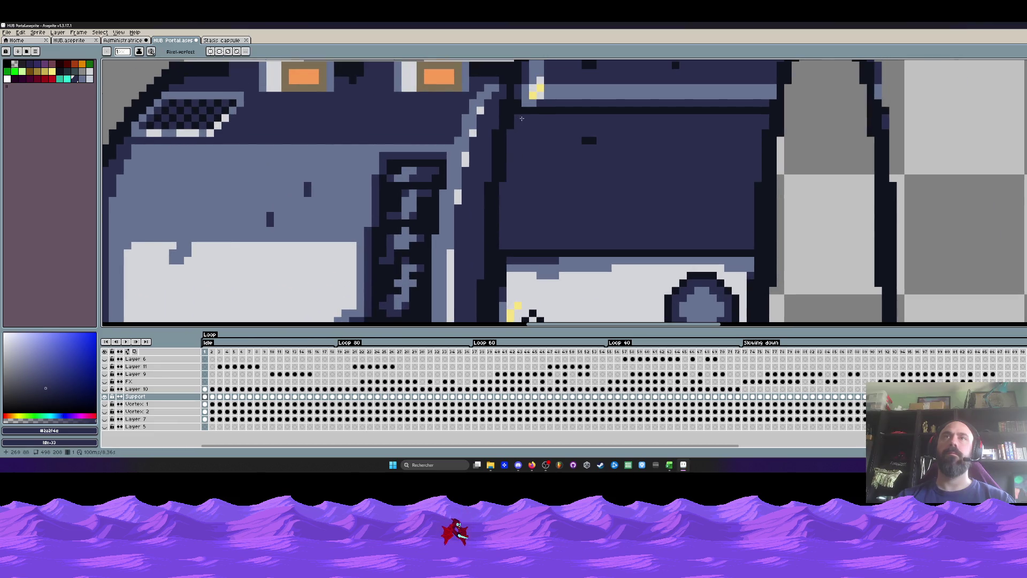
scroll(542, 204, up, 2)
Paint over highlight pixels near the yellow spot and adjust the ring's left-edge highlights.
mouse_move(517, 129)
mouse_down()
mouse_move(511, 156)
mouse_move(750, 159)
mouse_up()
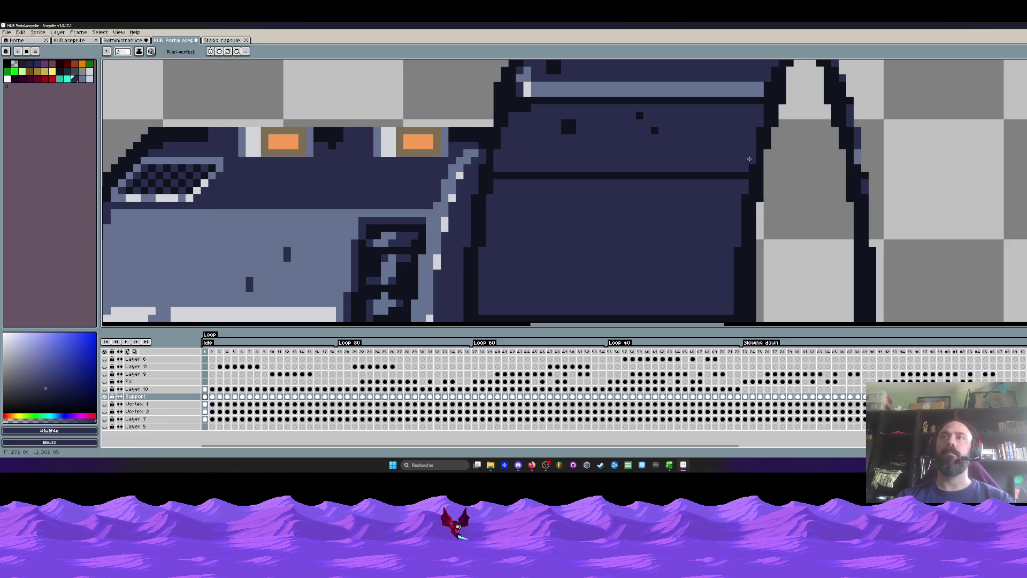
click(568, 126)
scroll(588, 139, down, 2)
scroll(545, 163, up, 2)
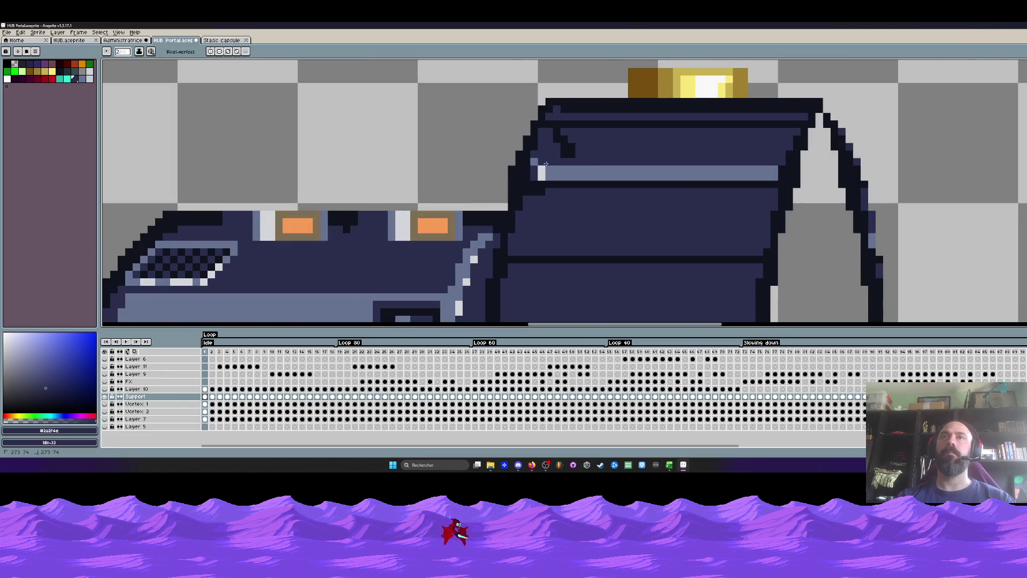
scroll(529, 177, down, 2)
scroll(529, 175, up, 2)
key(ctrl+z)
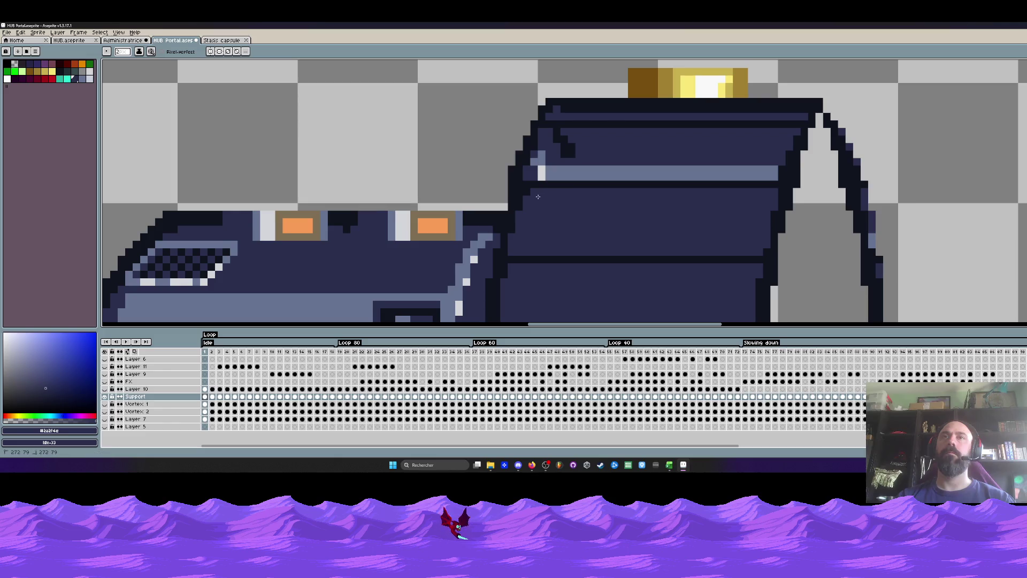
click(537, 155)
click(540, 190)
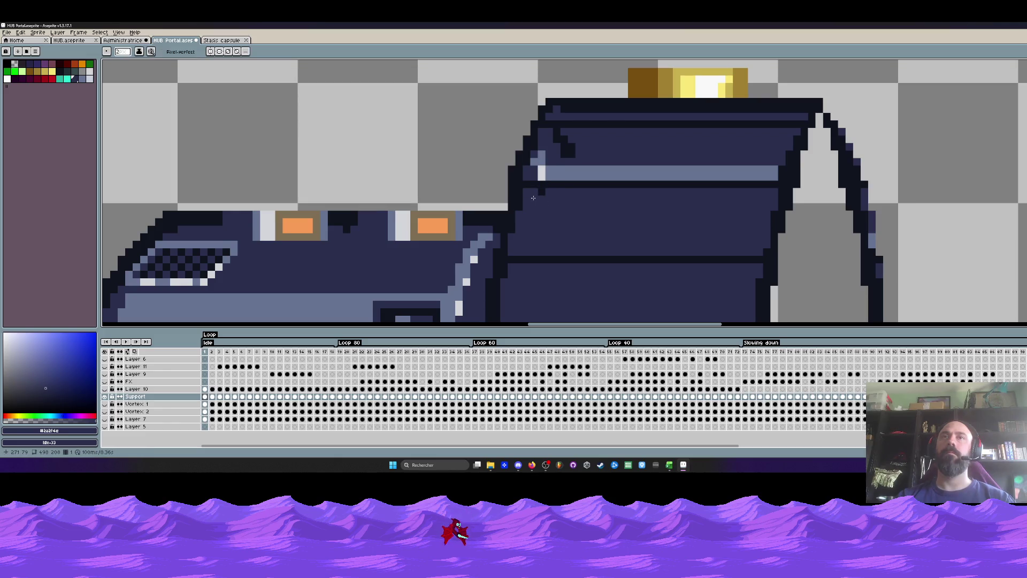
Paint the ring's light horizontal band dark navy and bring the whole sprite into view.
drag(539, 181, 774, 175)
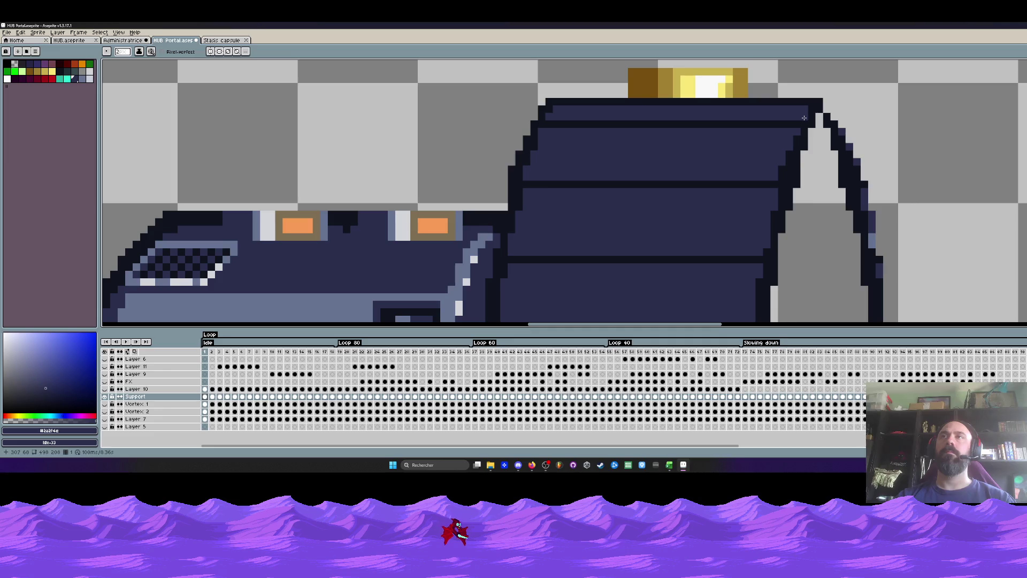
scroll(804, 118, down, 4)
mouse_move(770, 129)
mouse_down()
mouse_move(687, 134)
mouse_move(635, 119)
mouse_up()
scroll(674, 126, up, 2)
scroll(642, 123, down, 1)
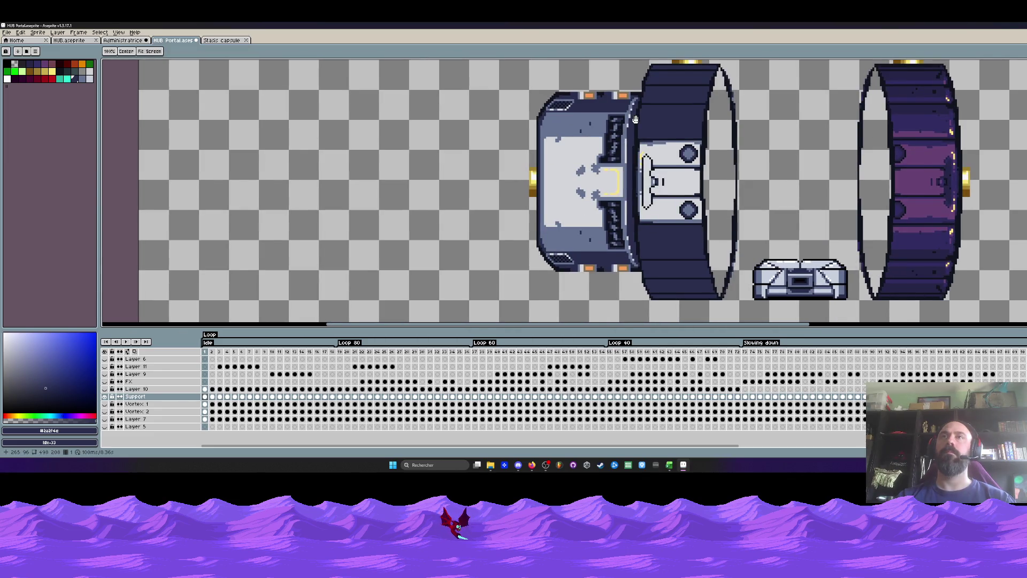
scroll(636, 119, up, 1)
scroll(636, 119, up, 2)
key(i)
click(628, 115)
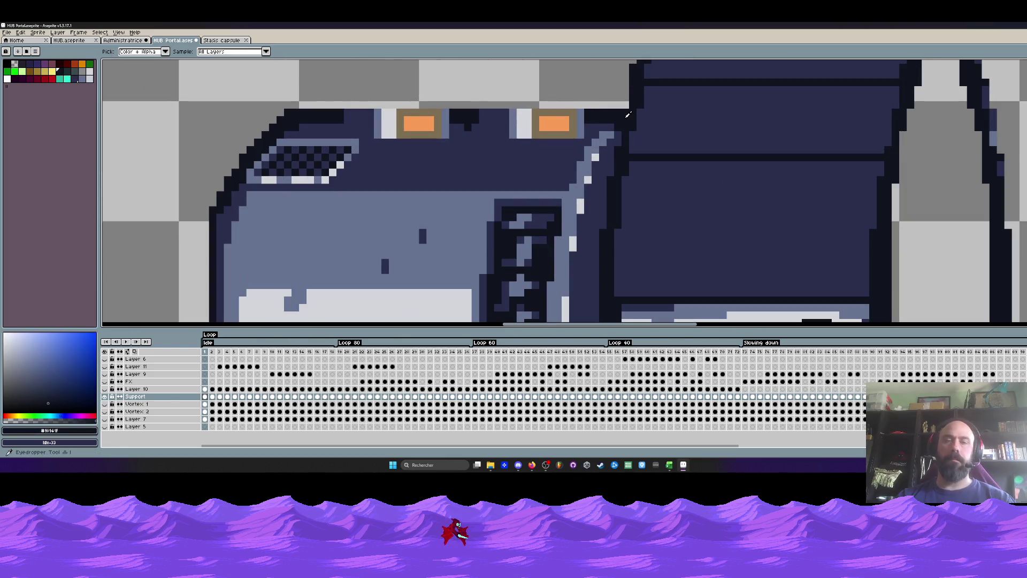
key(b)
scroll(629, 111, down, 3)
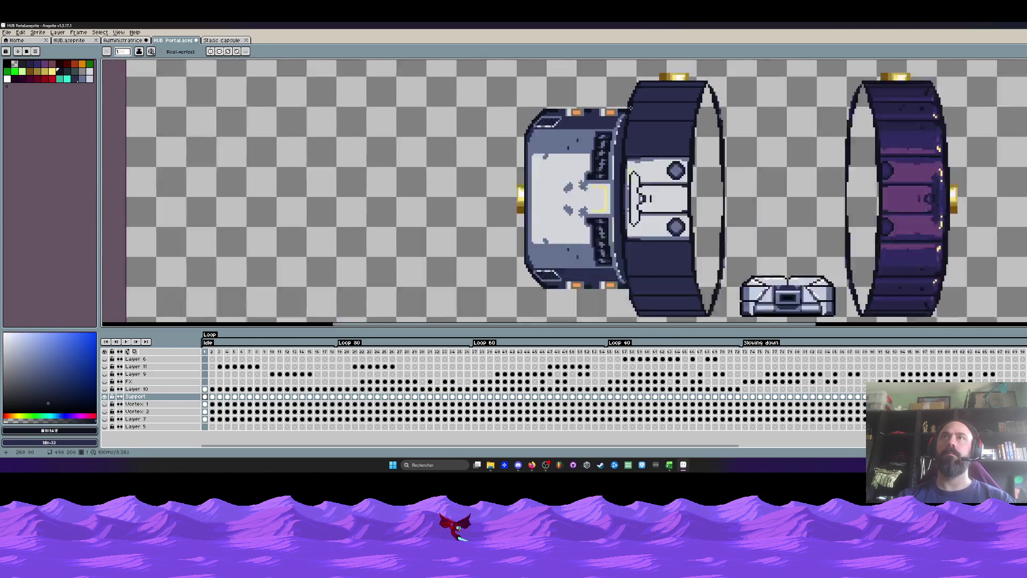
scroll(625, 113, down, 1)
scroll(622, 116, up, 3)
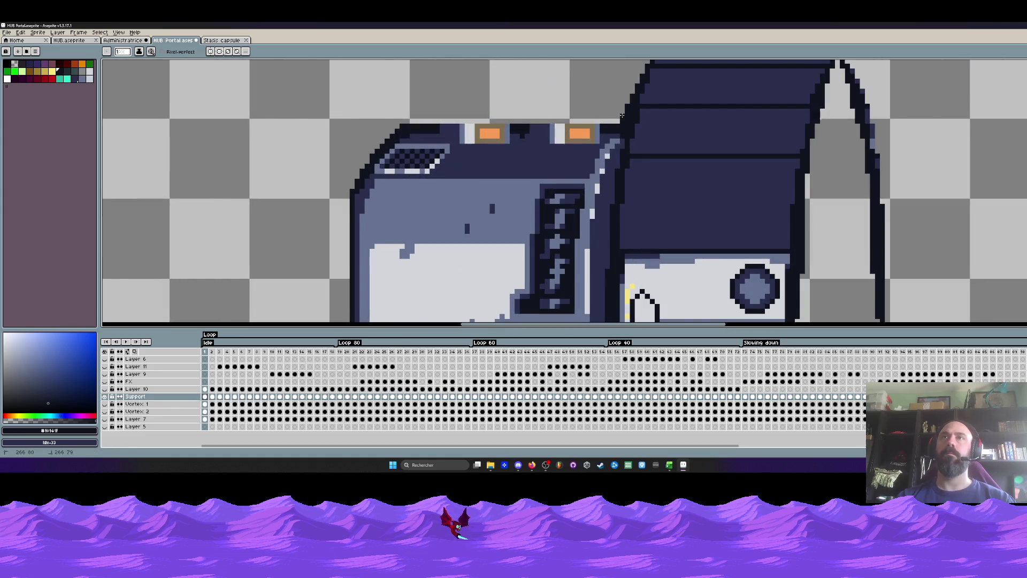
scroll(622, 115, down, 2)
scroll(622, 115, down, 1)
drag(629, 218, 628, 195)
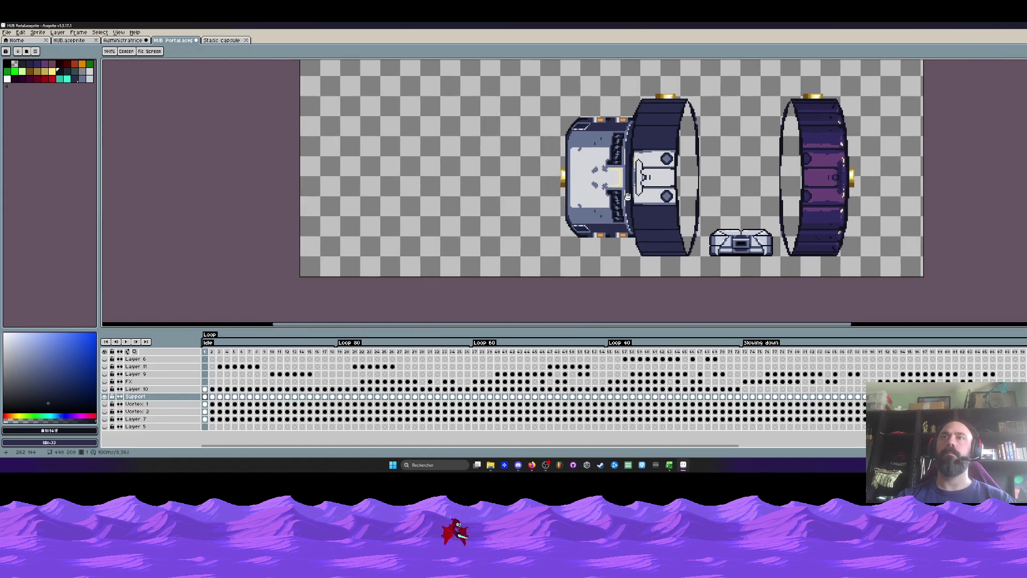
key(ctrl+z)
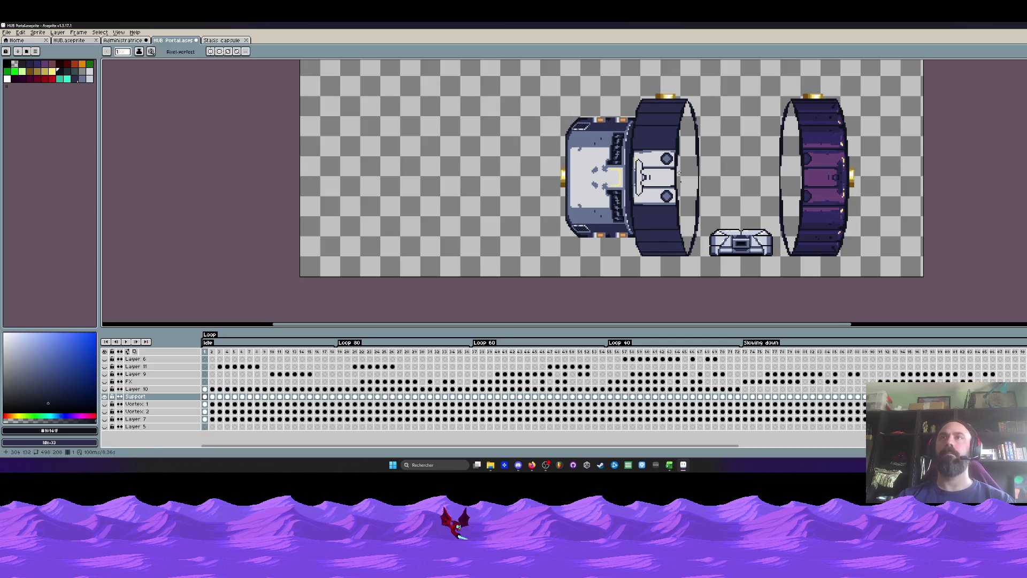
scroll(677, 150, down, 1)
scroll(666, 131, up, 3)
key(m)
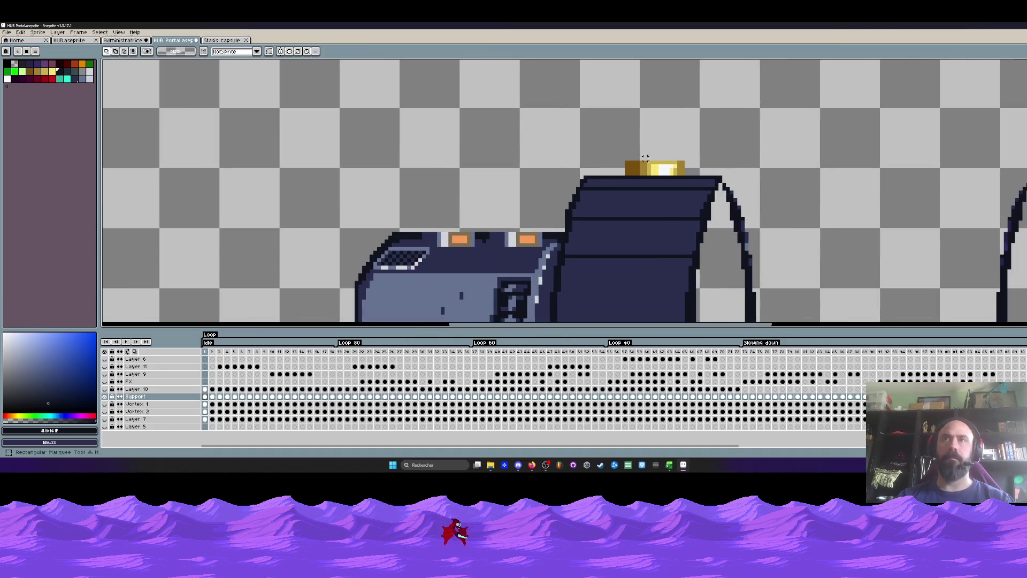
mouse_move(610, 141)
mouse_down()
mouse_move(694, 178)
mouse_move(501, 126)
mouse_up()
scroll(501, 127, down, 1)
scroll(501, 127, down, 1)
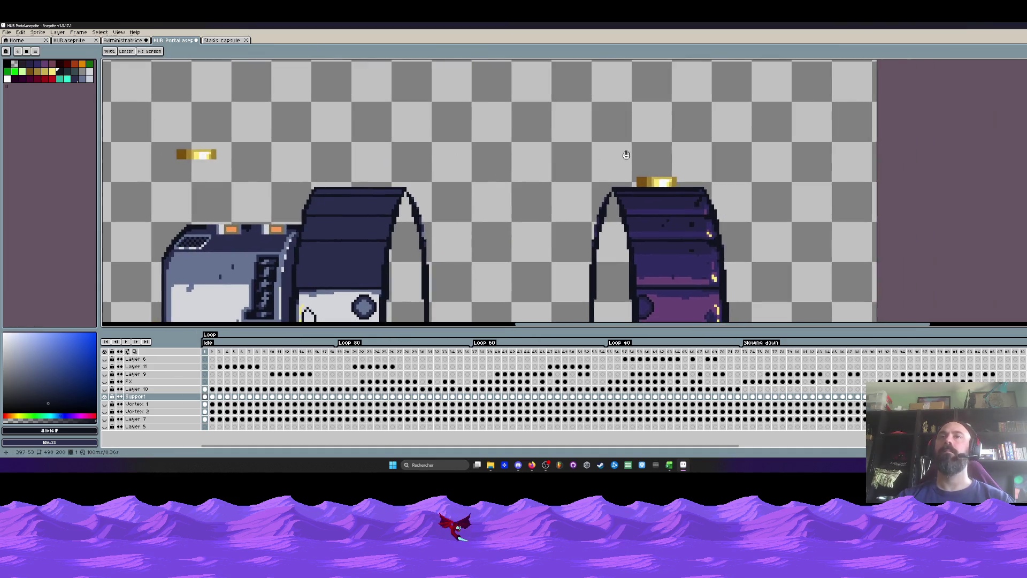
scroll(503, 130, down, 1)
scroll(504, 132, down, 1)
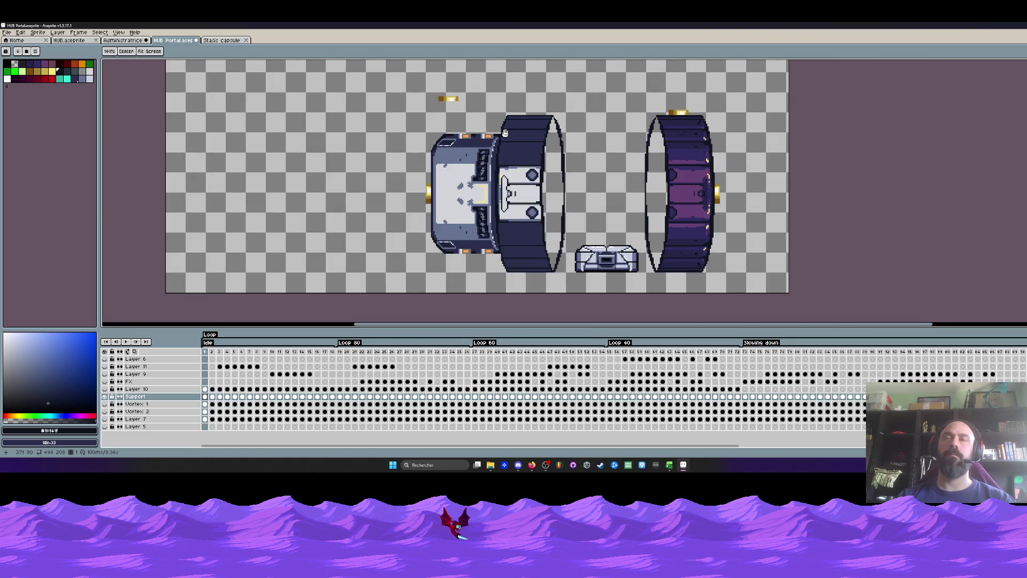
scroll(452, 143, up, 3)
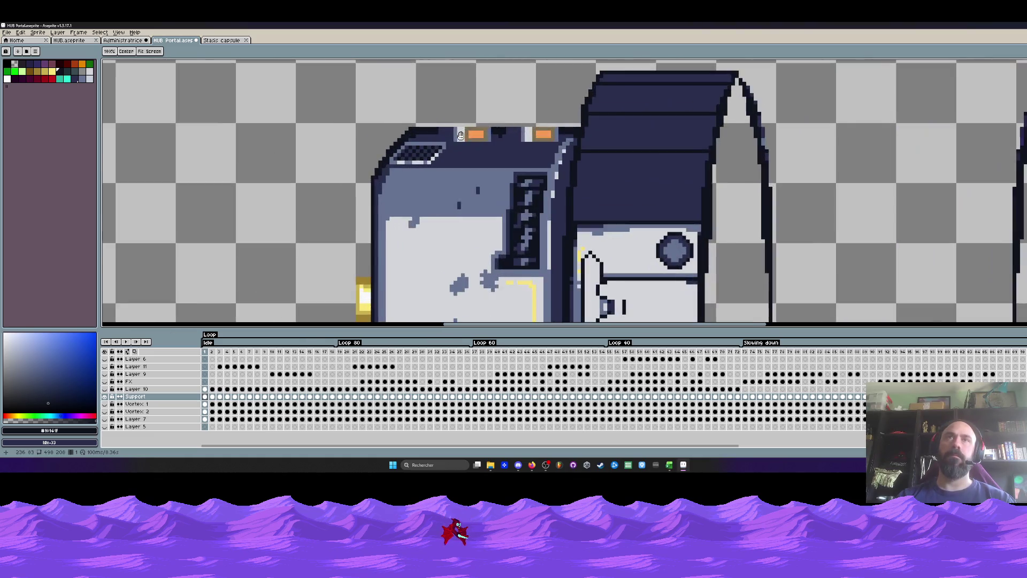
scroll(441, 131, up, 2)
key(b)
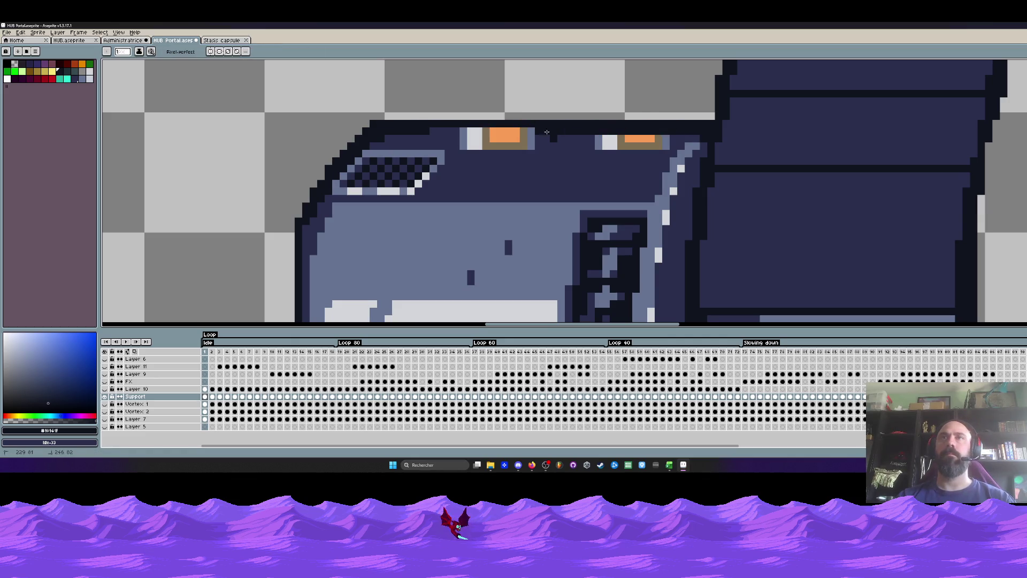
scroll(423, 127, down, 3)
scroll(433, 103, up, 2)
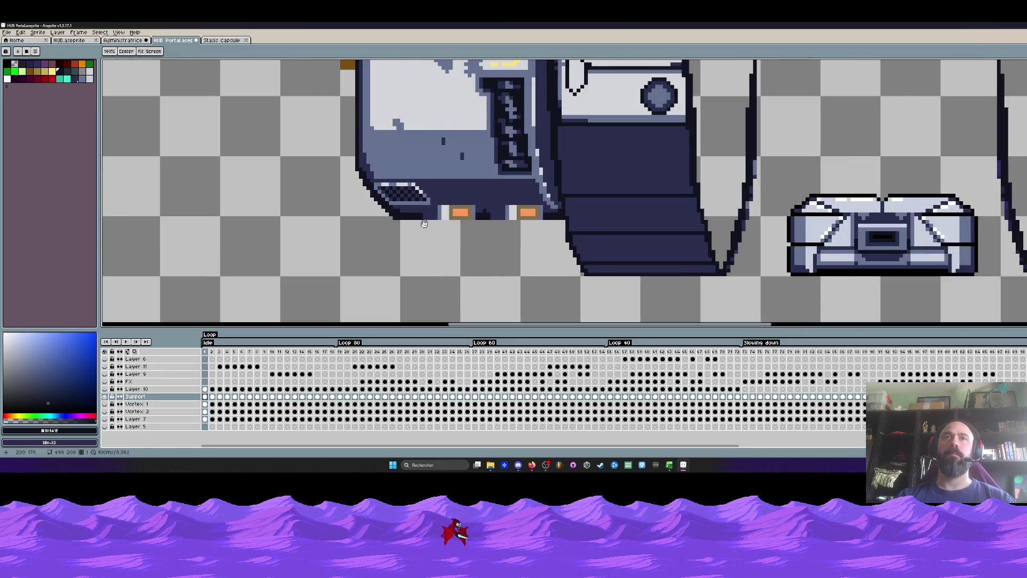
scroll(435, 260, up, 1)
scroll(434, 260, down, 1)
scroll(437, 203, down, 1)
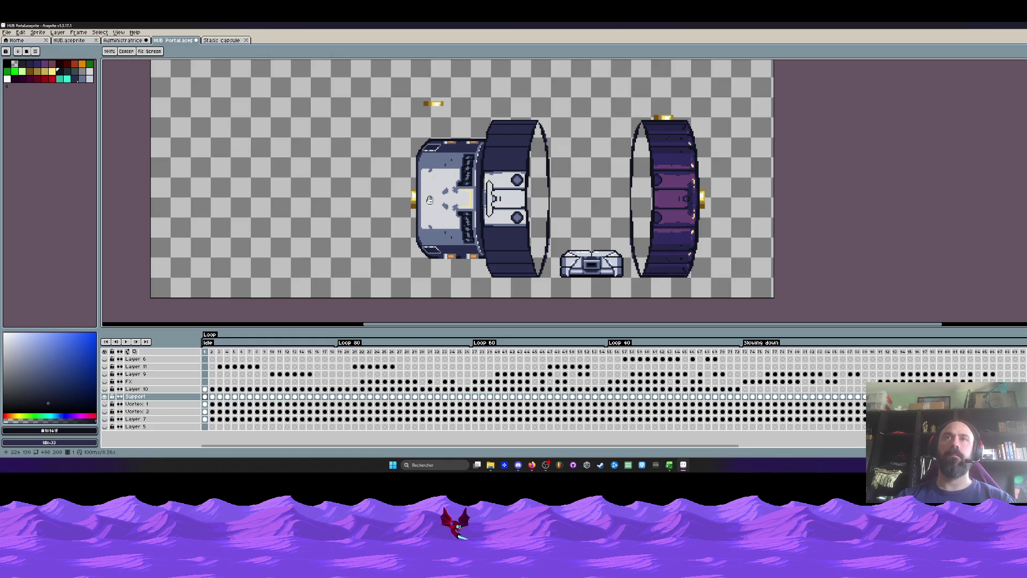
key(b)
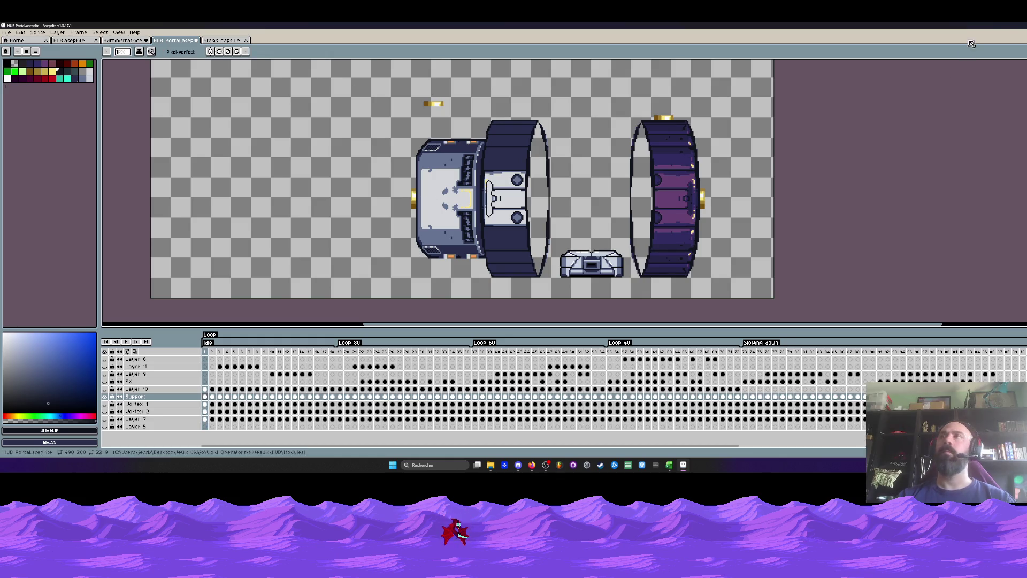
Minimize Aseprite and go back from Modules up to the Void Operators folder.
click(1016, 36)
click(317, 78)
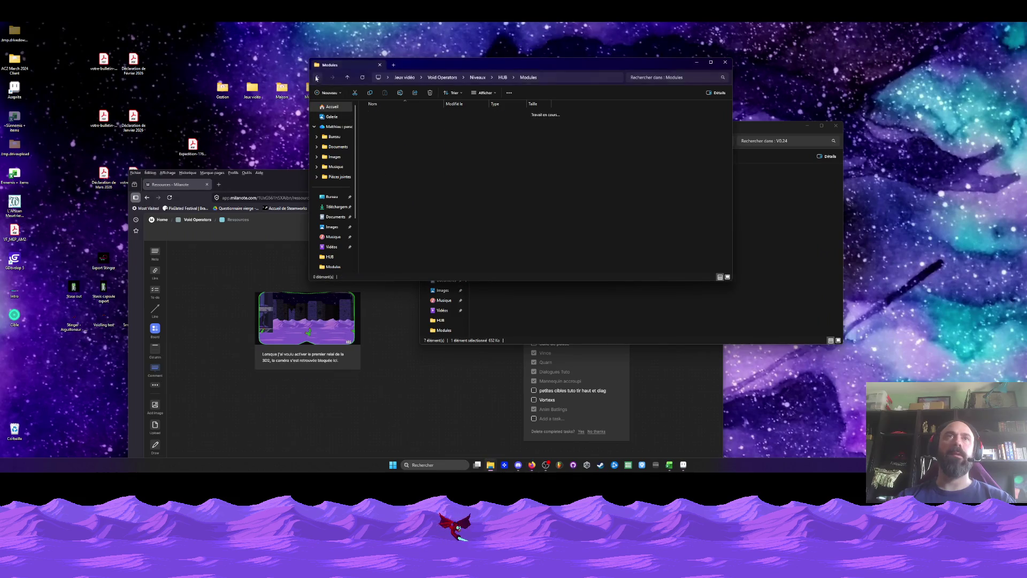
click(317, 78)
click(317, 77)
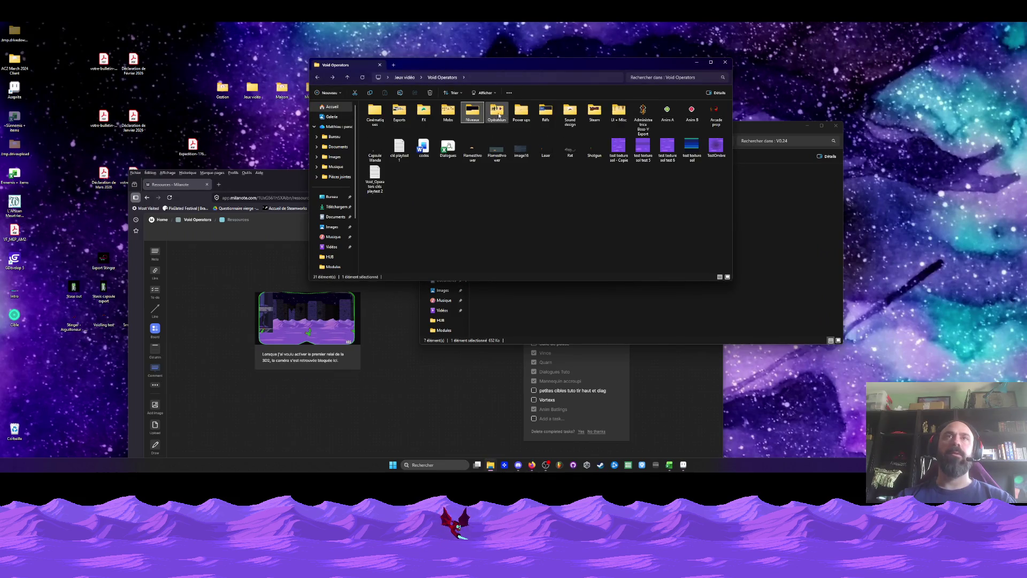
Open the Réfs folder and select the Tech reference image.
double_click(545, 111)
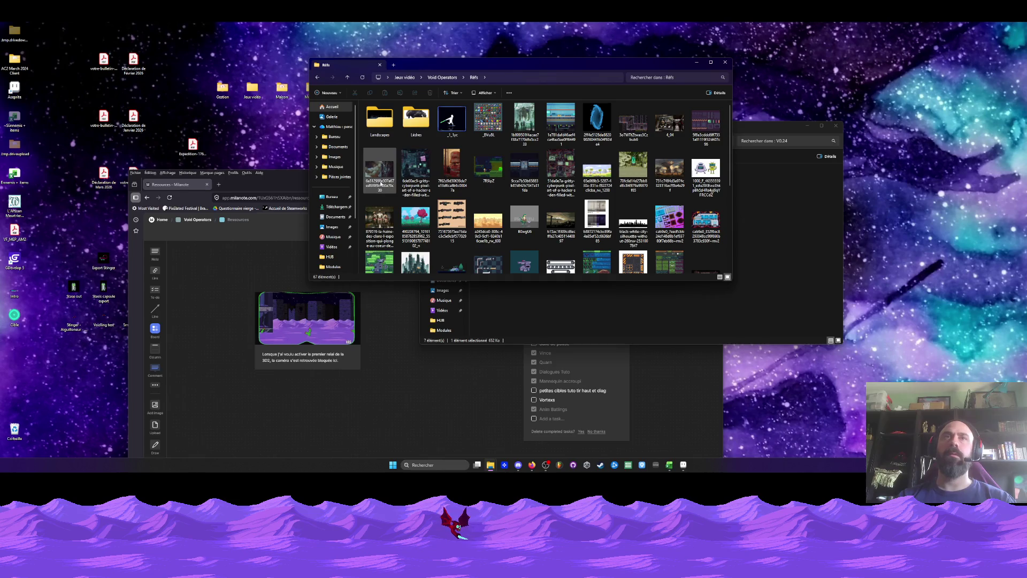
scroll(381, 184, down, 5)
click(477, 248)
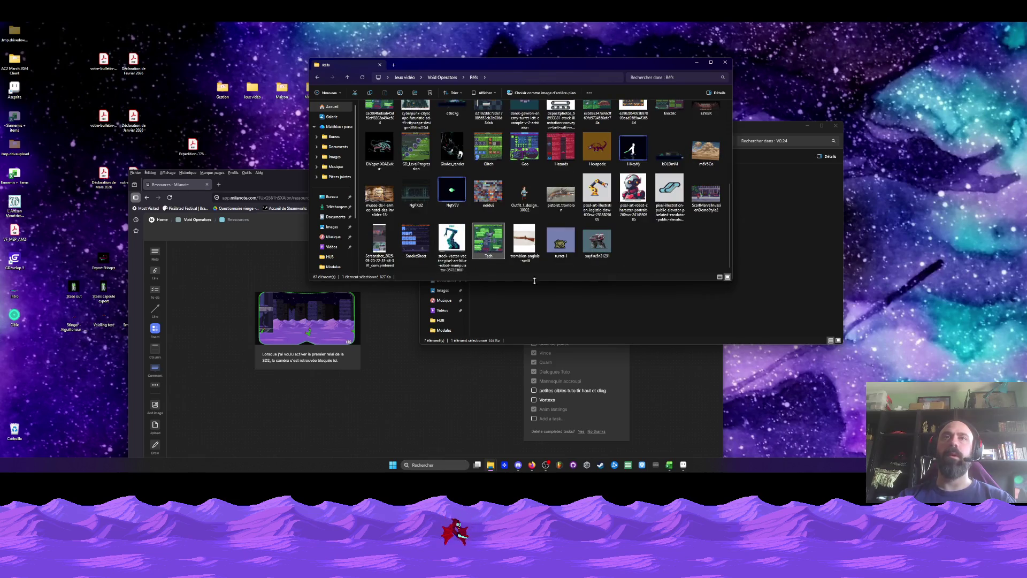
Open Tech.gif in Photos and zoom around the annotated machine sheet to study its details.
click(681, 464)
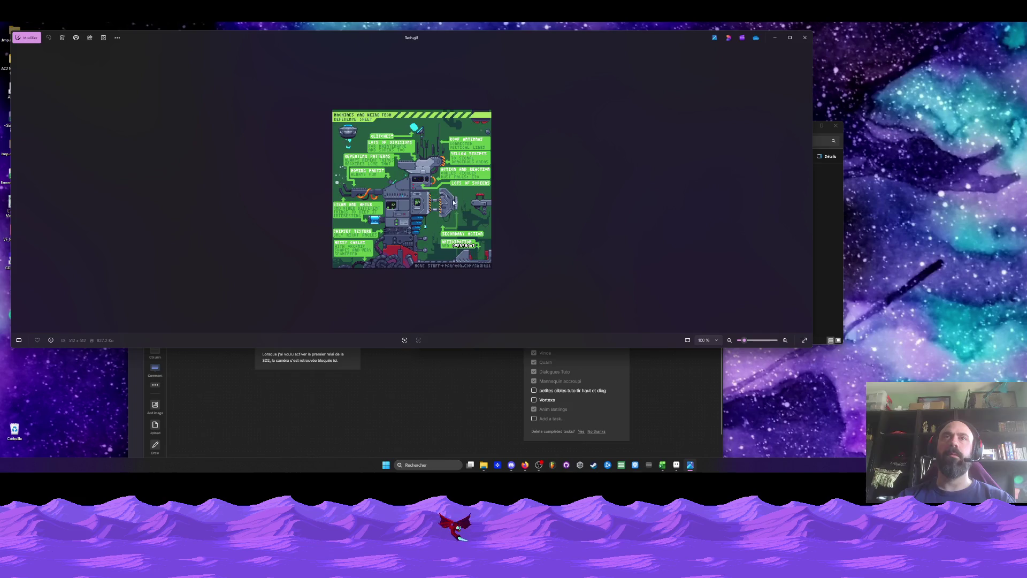
scroll(423, 226, up, 2)
scroll(395, 228, up, 2)
scroll(372, 230, up, 2)
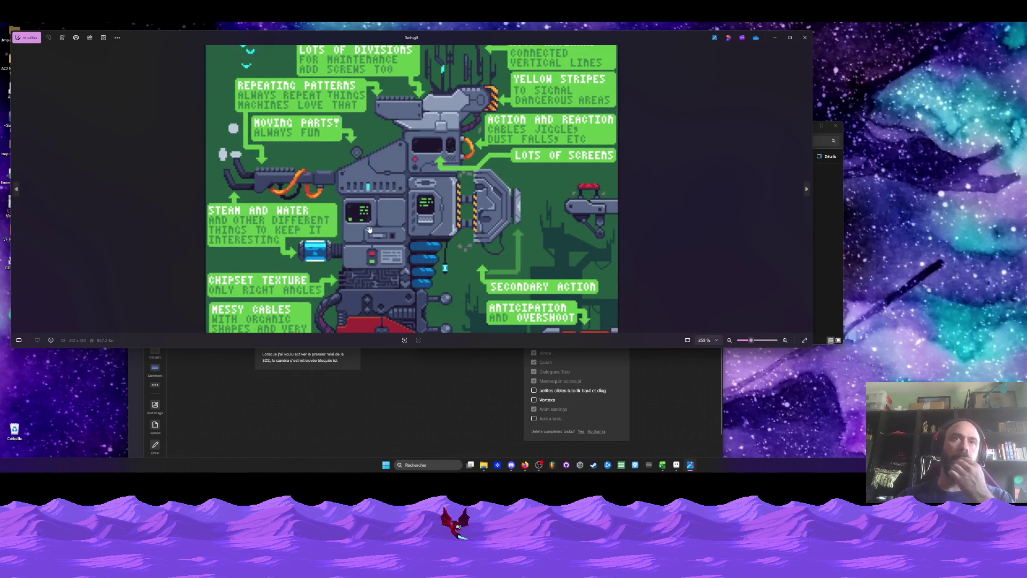
scroll(373, 256, down, 1)
scroll(374, 283, up, 1)
scroll(376, 312, up, 1)
scroll(376, 312, up, 1)
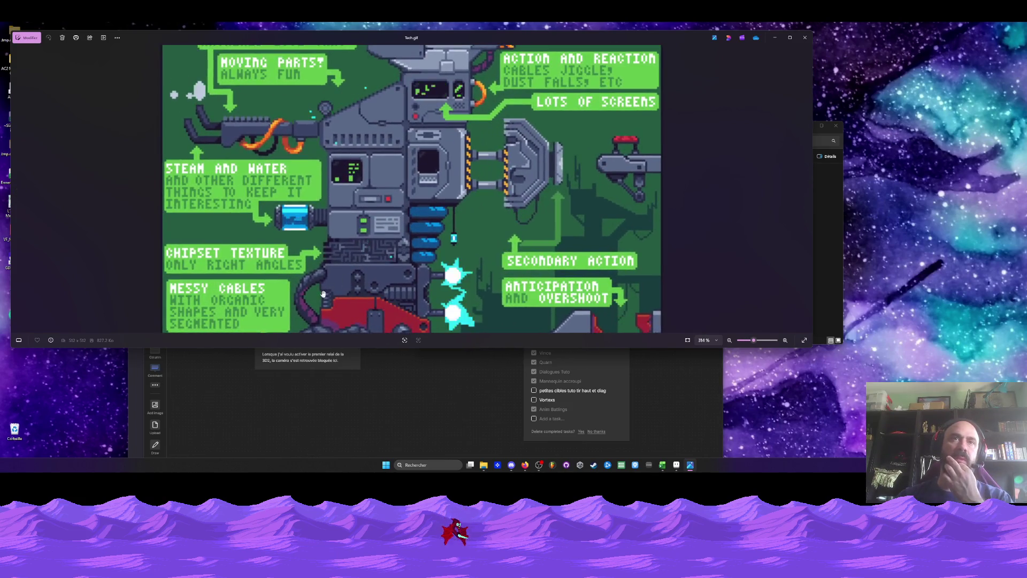
scroll(380, 307, down, 1)
scroll(383, 302, down, 1)
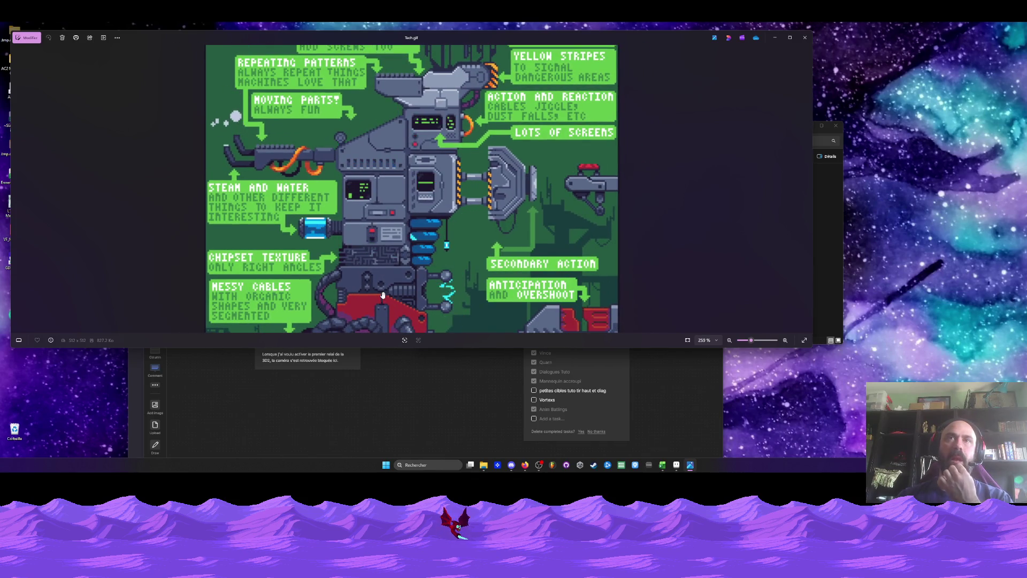
scroll(388, 247, down, 2)
scroll(388, 249, down, 1)
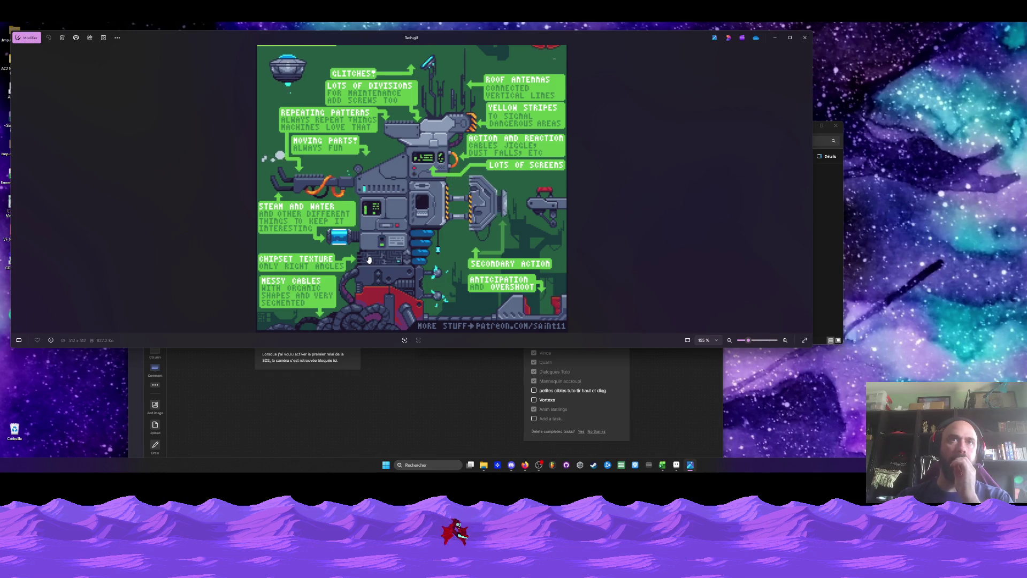
scroll(446, 189, up, 3)
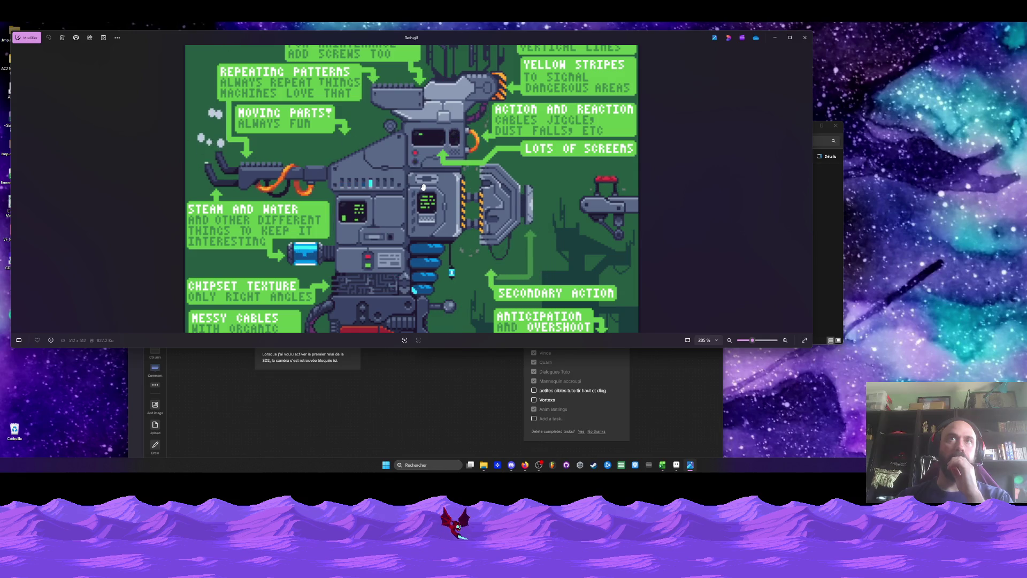
scroll(422, 193, down, 1)
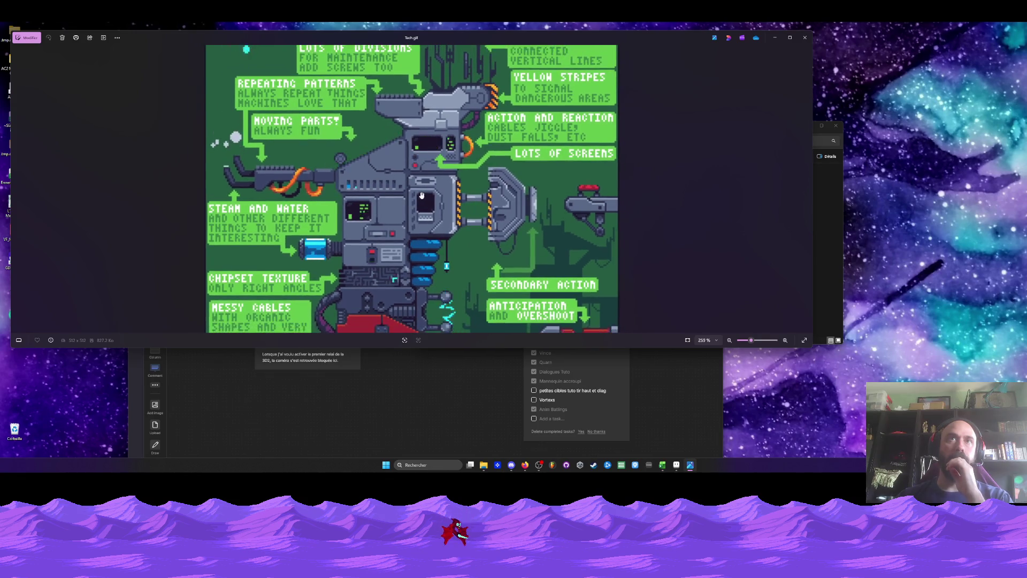
scroll(422, 195, down, 1)
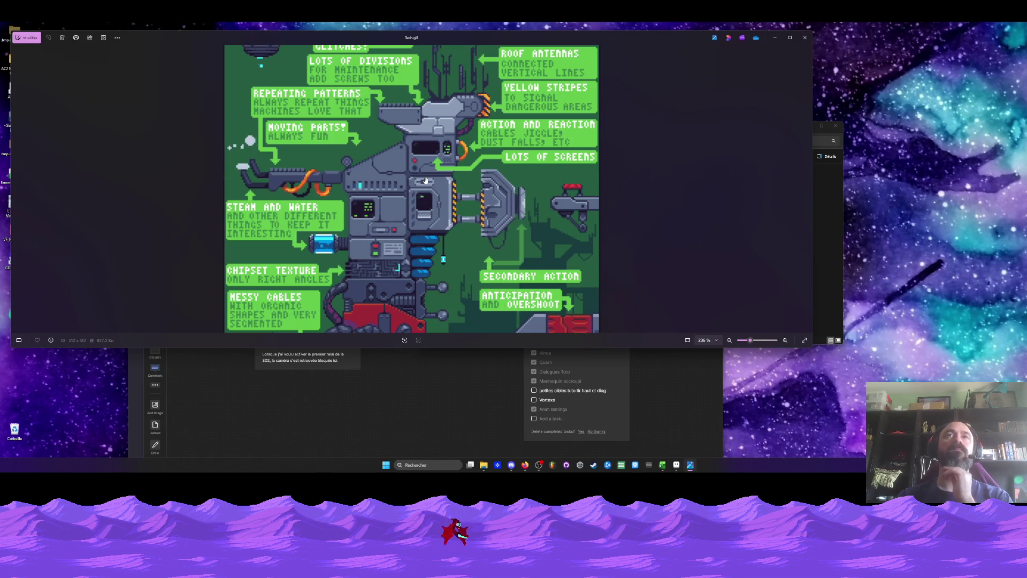
scroll(458, 140, up, 1)
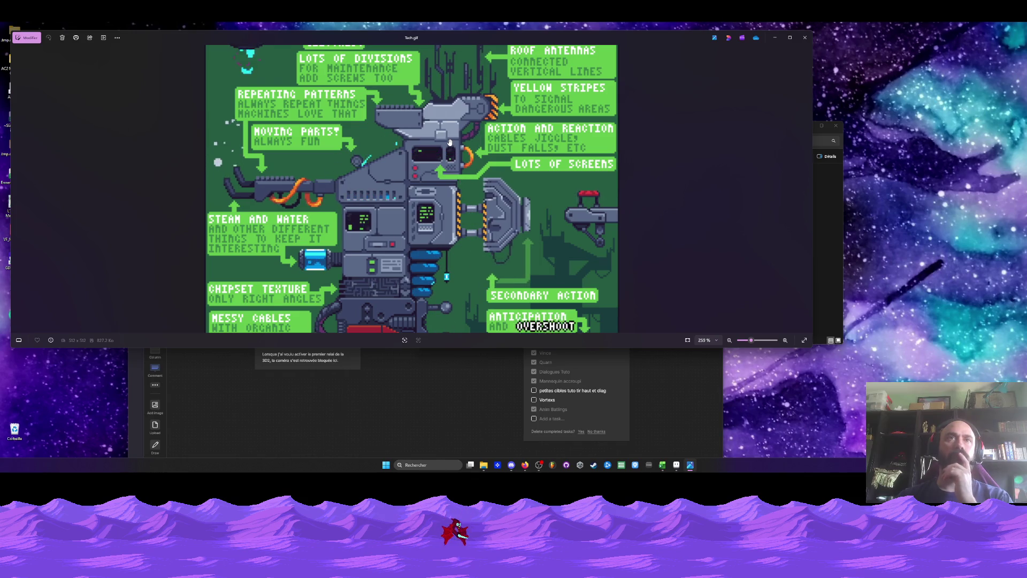
Return to the portal sprite and pick the peach palette colour with the pencil.
key(alt+Tab)
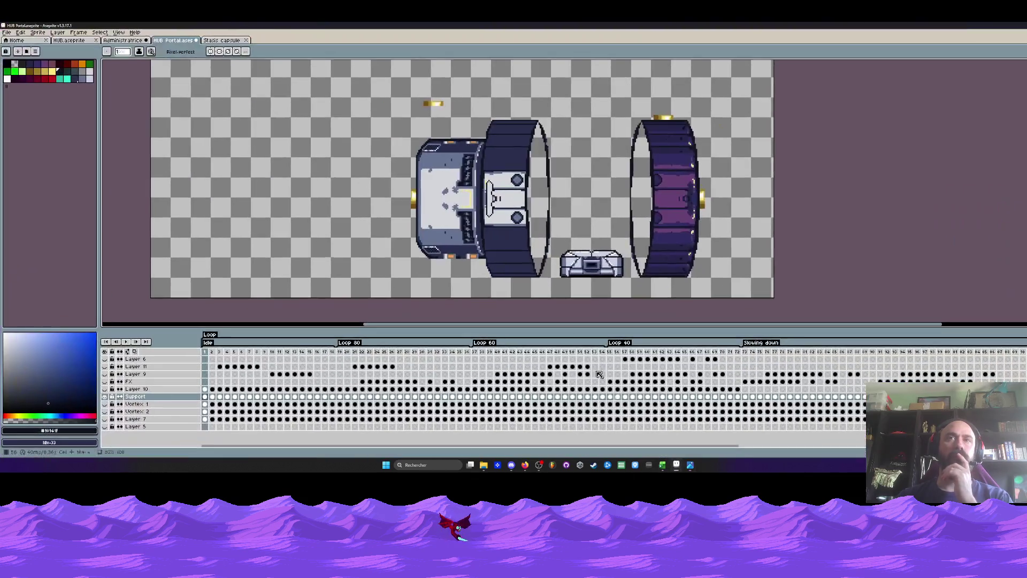
scroll(532, 223, down, 2)
scroll(520, 225, up, 1)
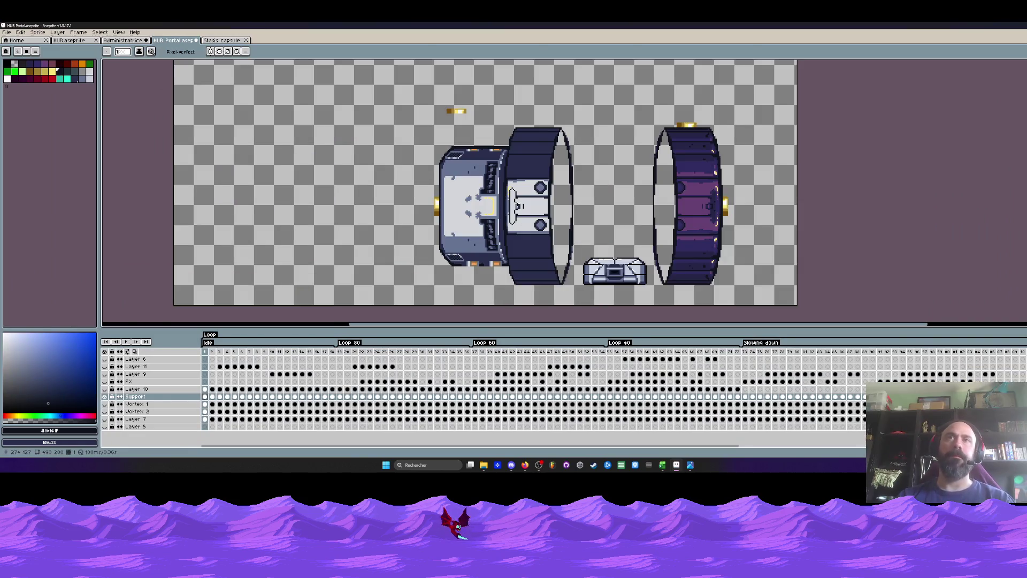
scroll(513, 192, up, 1)
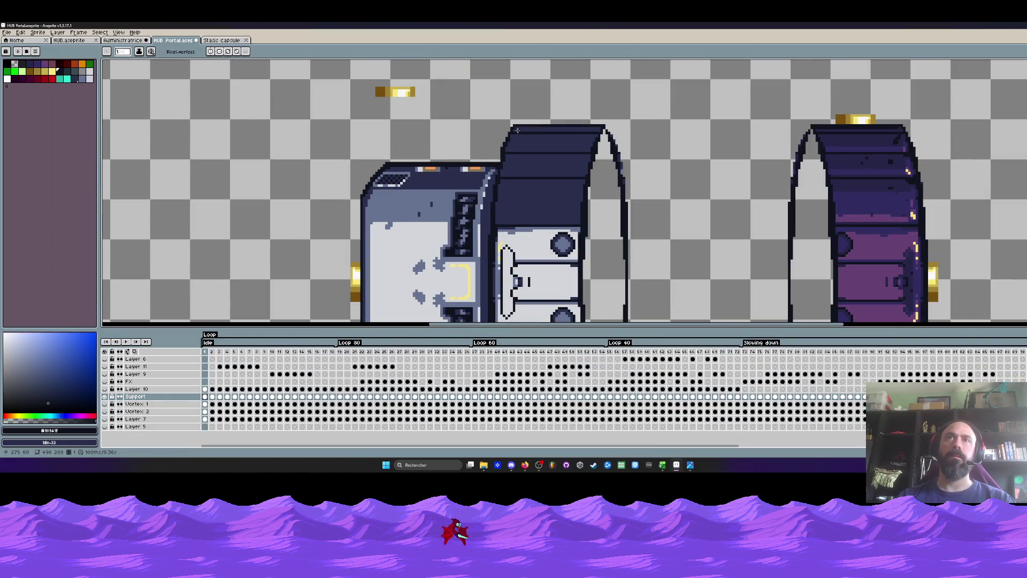
scroll(517, 131, up, 1)
scroll(516, 145, up, 1)
key(i)
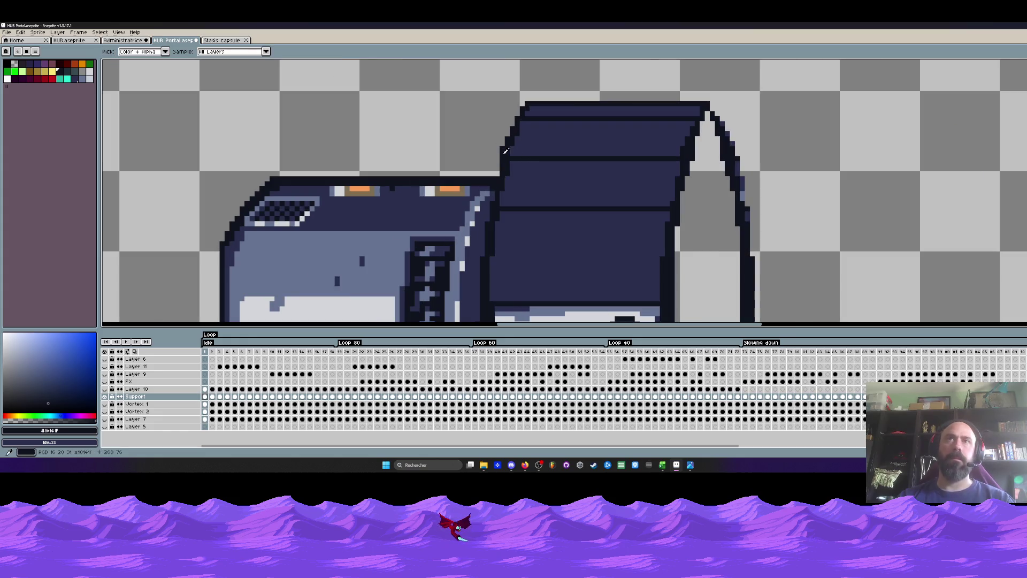
key(b)
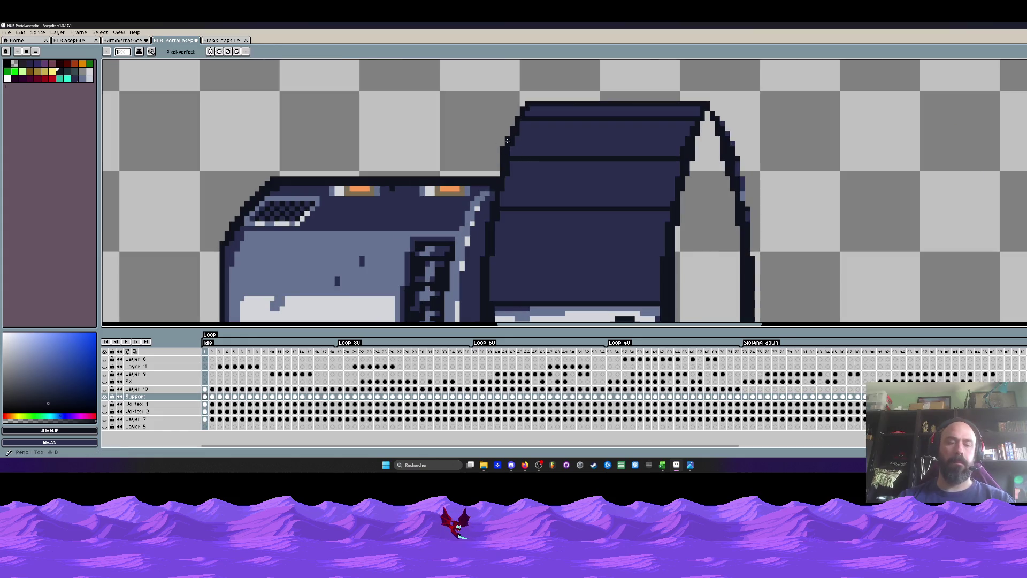
scroll(524, 92, up, 1)
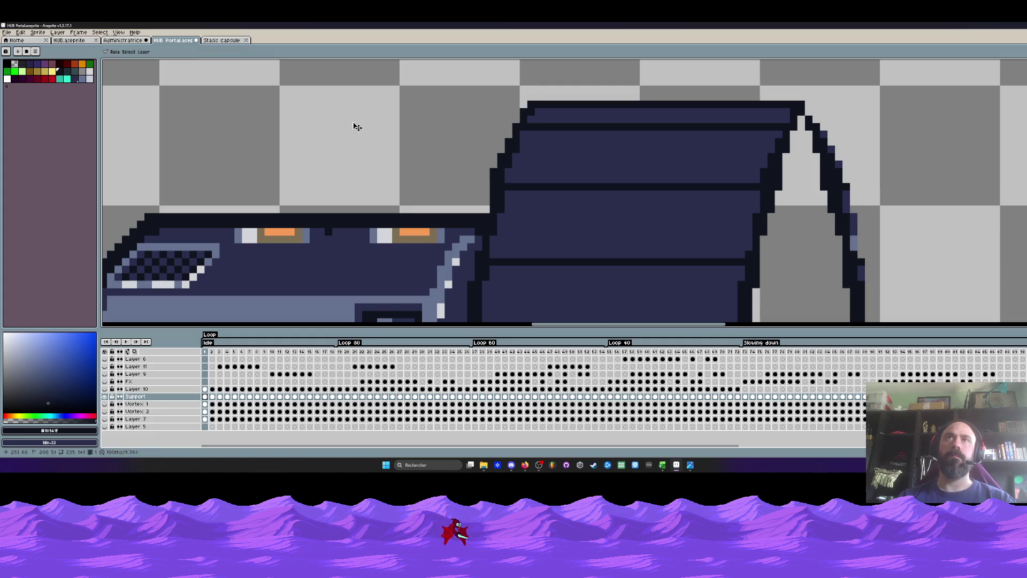
click(16, 66)
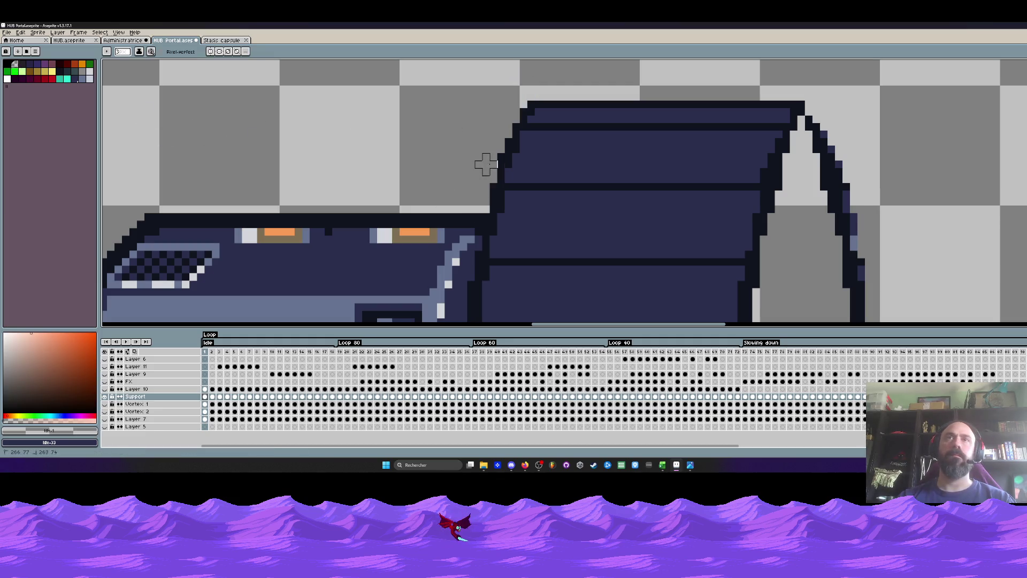
Marquee the lower capsule and front ring and delete them.
scroll(516, 118, down, 2)
scroll(527, 96, up, 1)
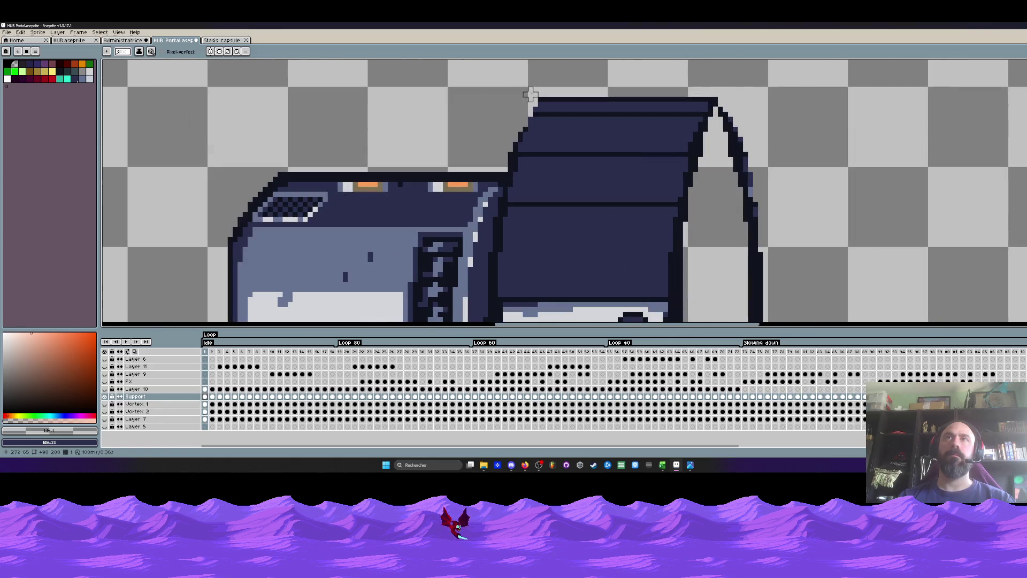
scroll(535, 99, down, 2)
scroll(503, 117, up, 2)
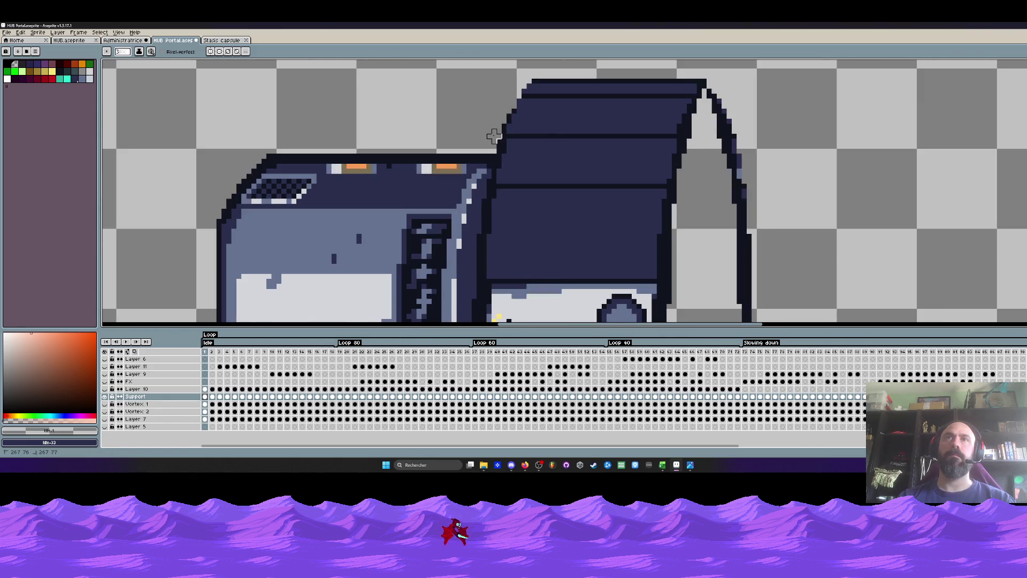
scroll(534, 66, down, 2)
scroll(527, 78, up, 1)
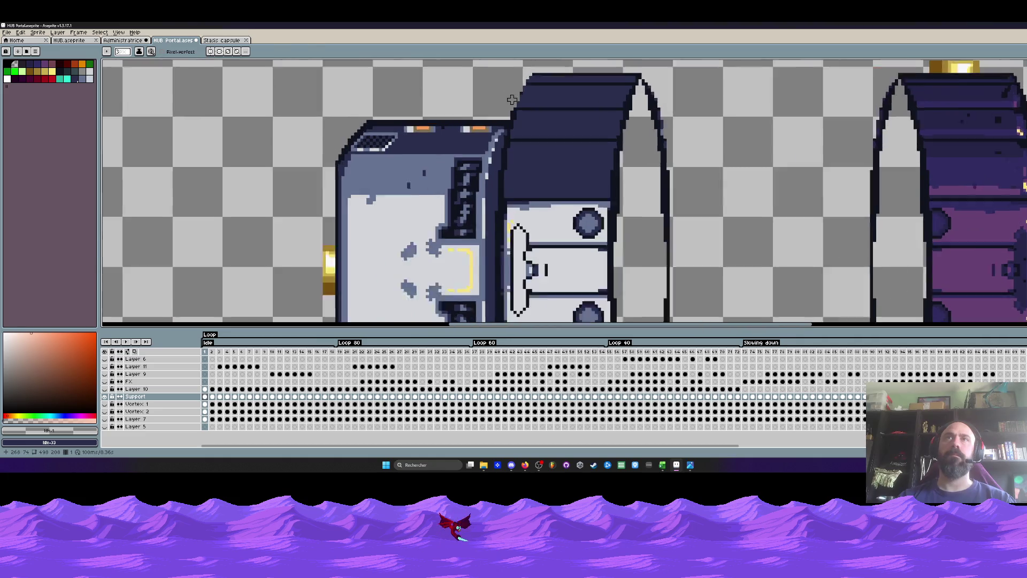
scroll(521, 87, up, 1)
scroll(511, 92, down, 2)
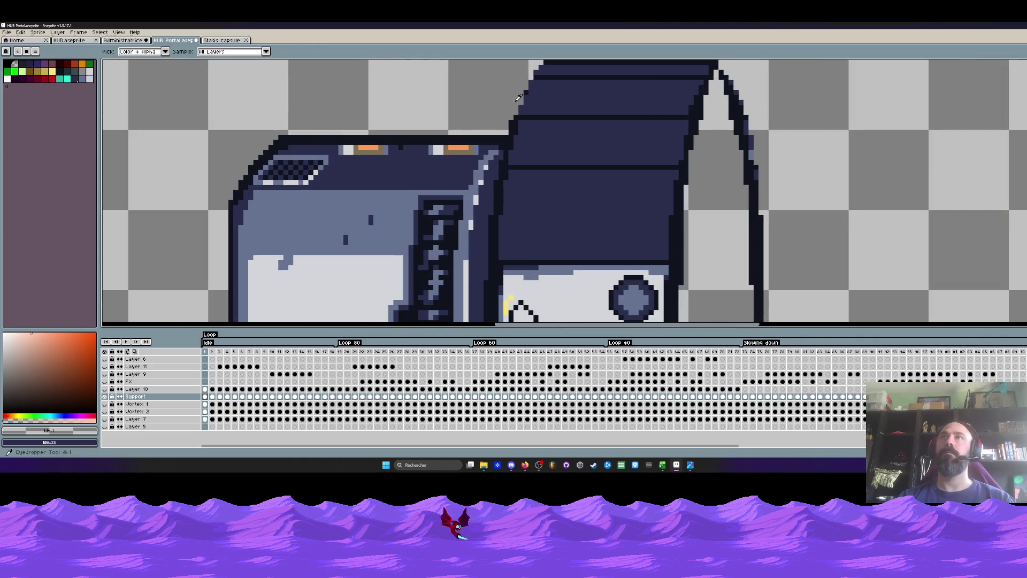
scroll(512, 149, up, 2)
scroll(512, 149, up, 1)
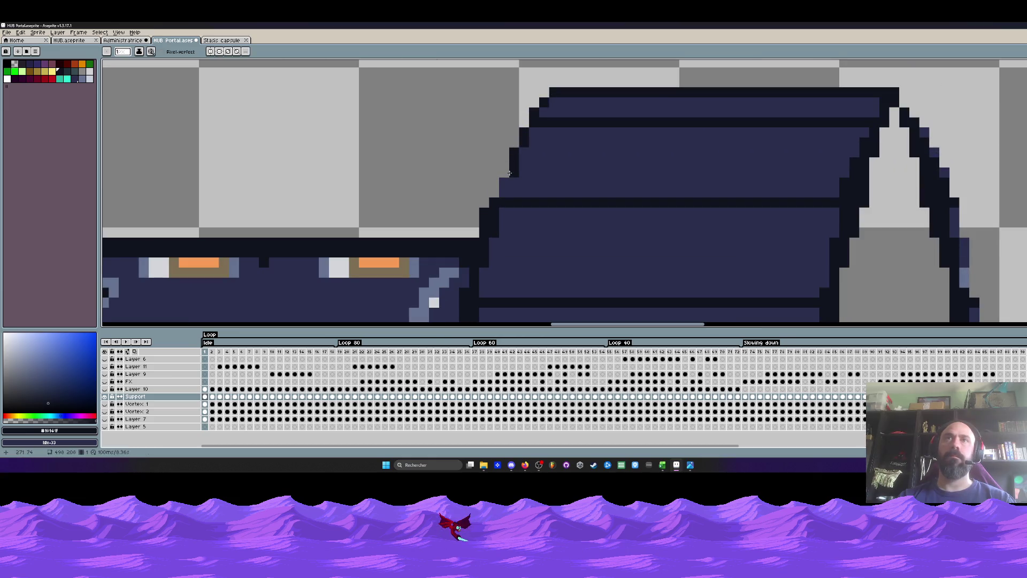
scroll(547, 93, down, 2)
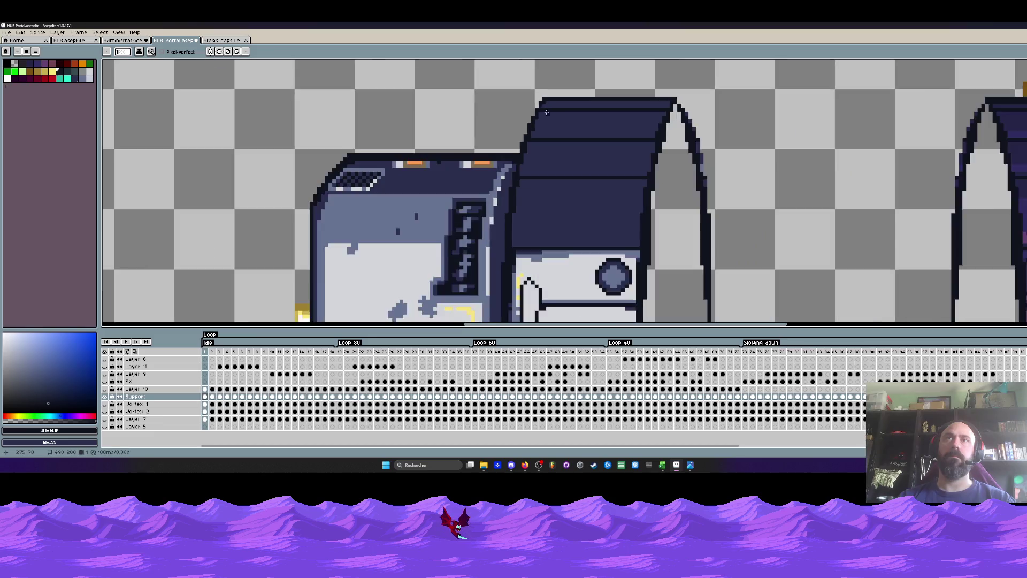
scroll(554, 110, down, 1)
scroll(560, 126, down, 1)
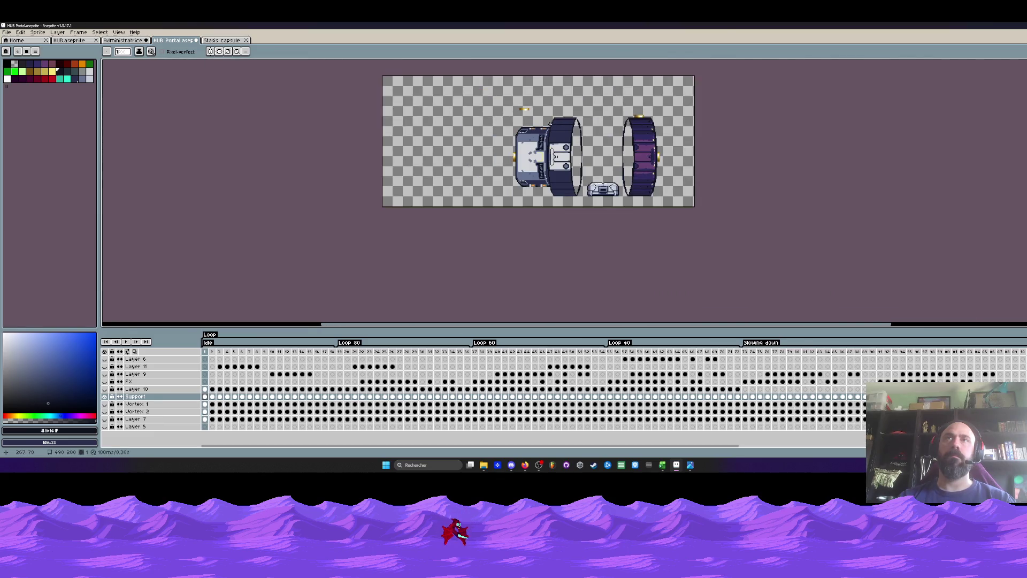
scroll(550, 125, up, 3)
scroll(556, 116, up, 1)
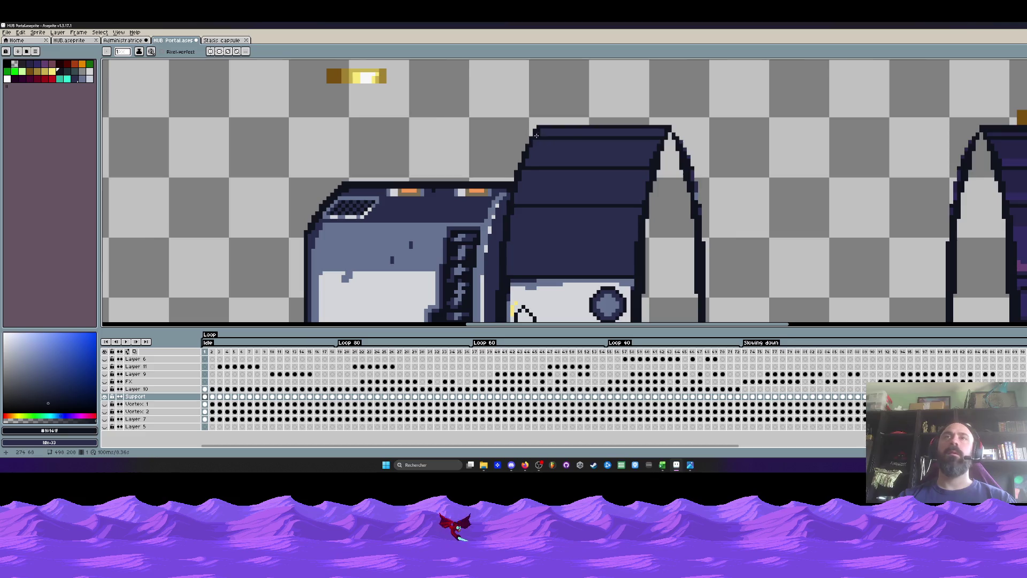
scroll(536, 135, up, 1)
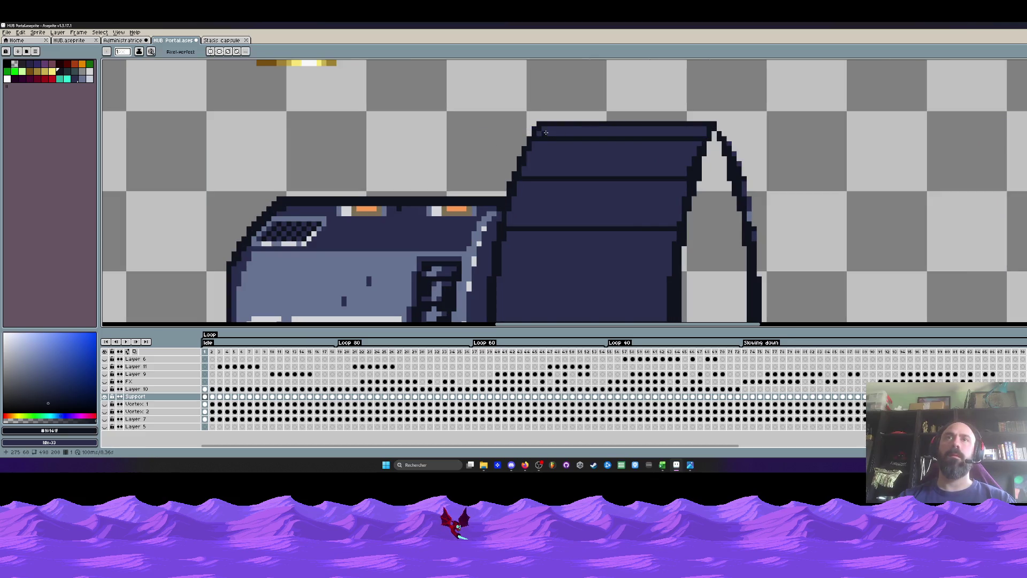
scroll(545, 132, down, 2)
scroll(546, 132, down, 2)
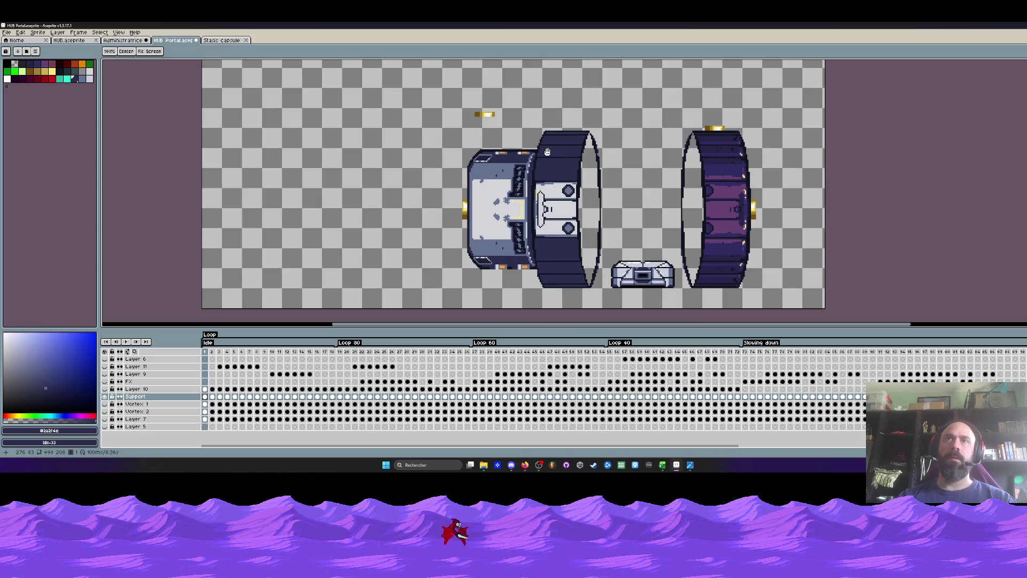
drag(546, 207, 546, 193)
scroll(546, 148, up, 1)
scroll(546, 148, up, 1)
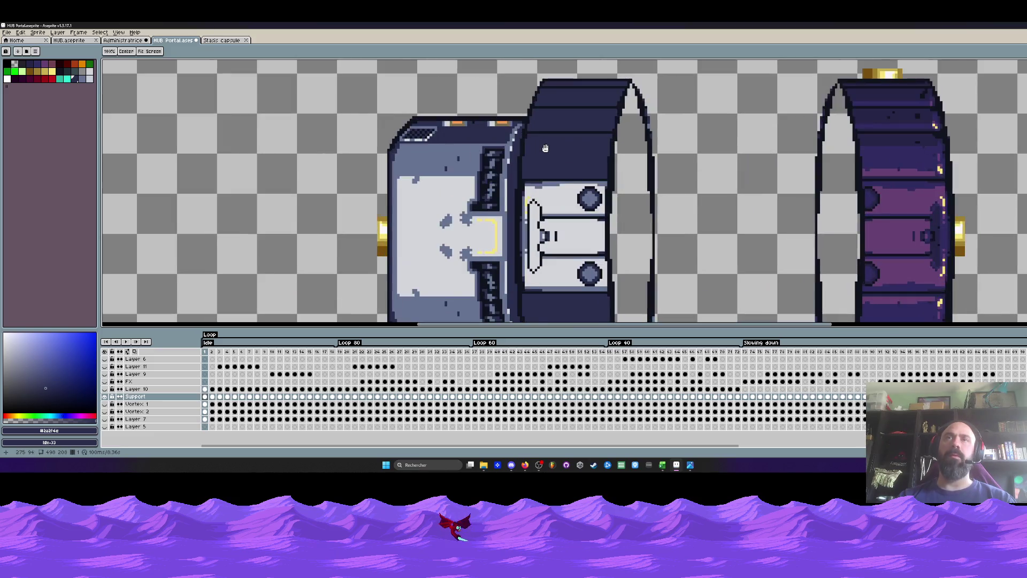
scroll(546, 148, down, 2)
scroll(501, 189, up, 2)
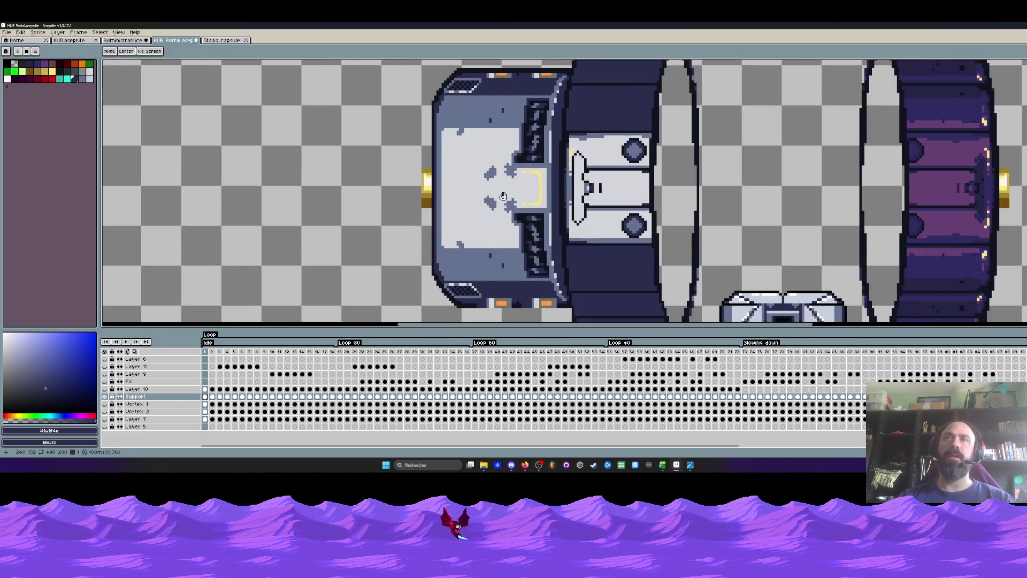
scroll(501, 192, down, 1)
scroll(595, 198, up, 3)
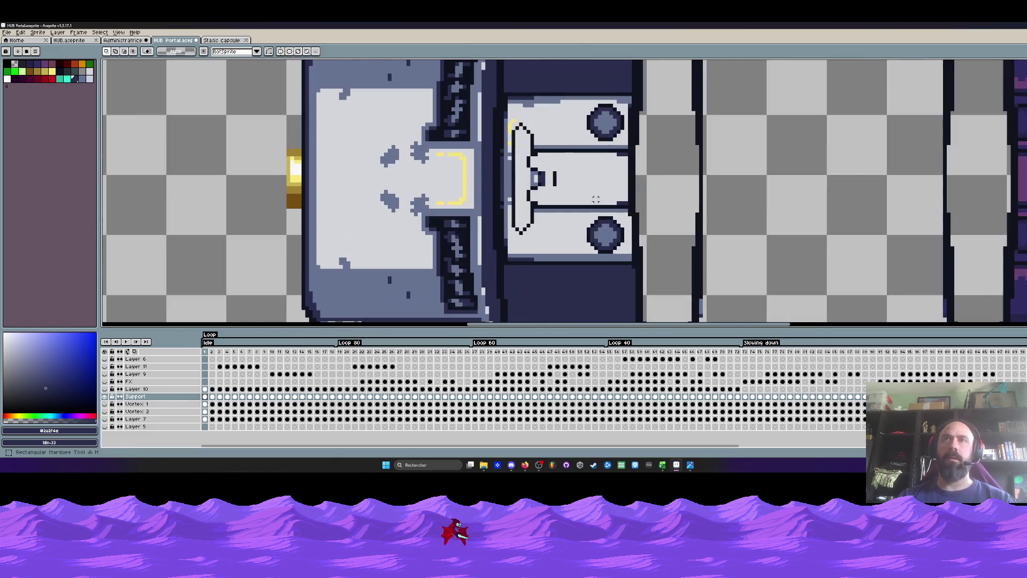
drag(704, 176, 332, 235)
scroll(458, 229, down, 2)
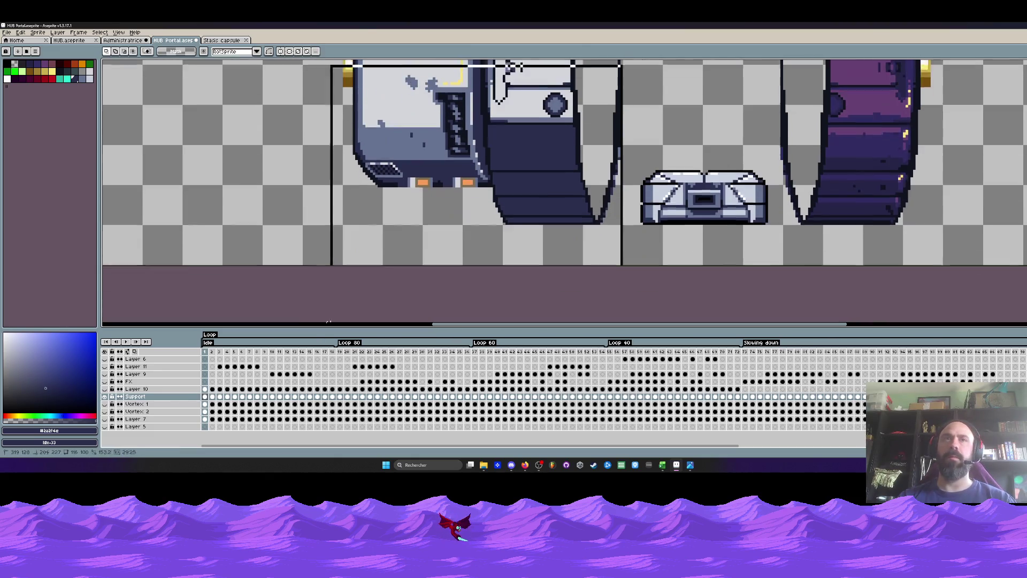
scroll(292, 236, up, 3)
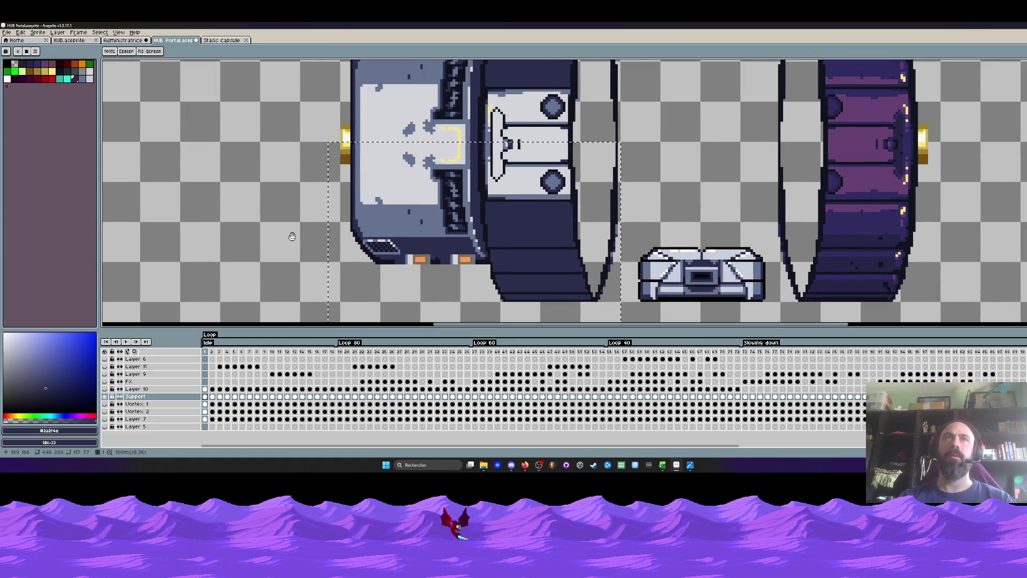
key(m)
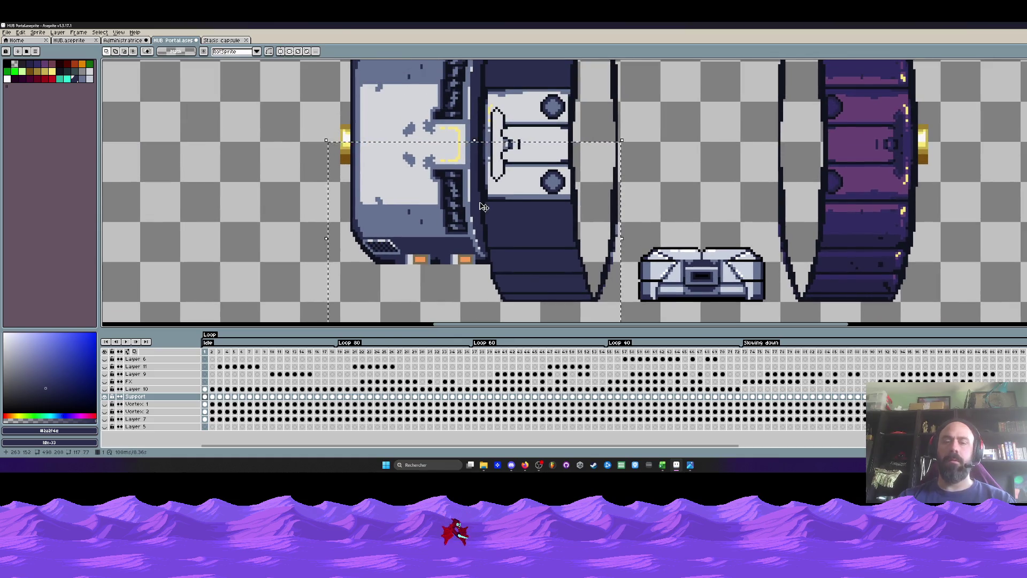
key(Delete)
scroll(443, 161, down, 3)
scroll(443, 161, up, 2)
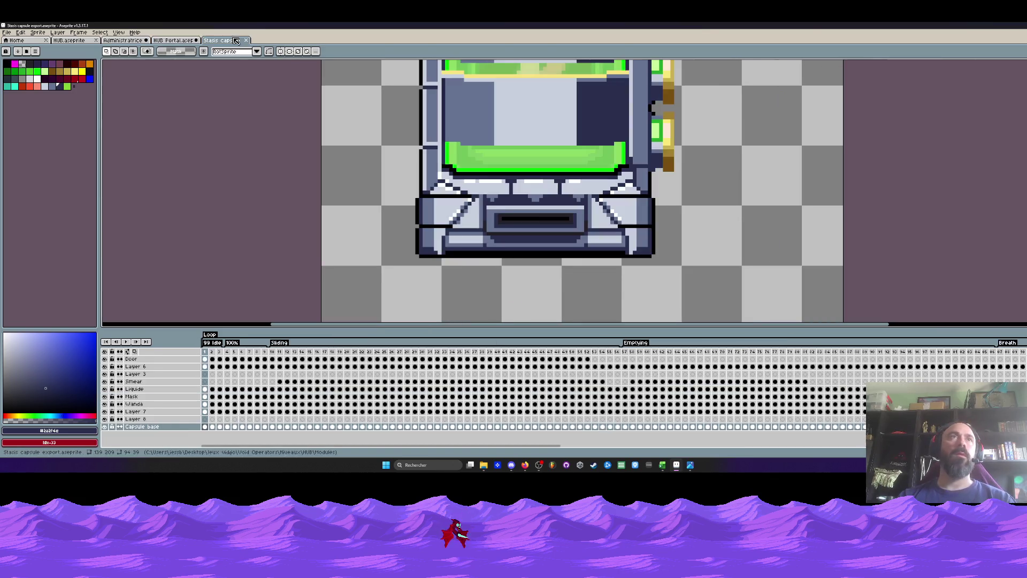
Switch to the Stasis capsule document and open Tech.gif from the Réfs folder.
click(225, 40)
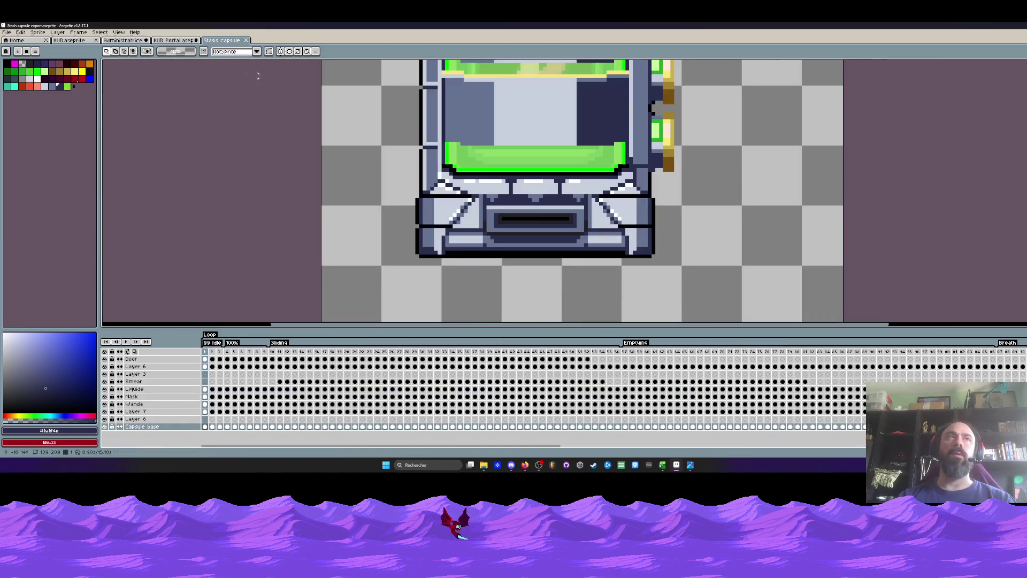
click(676, 465)
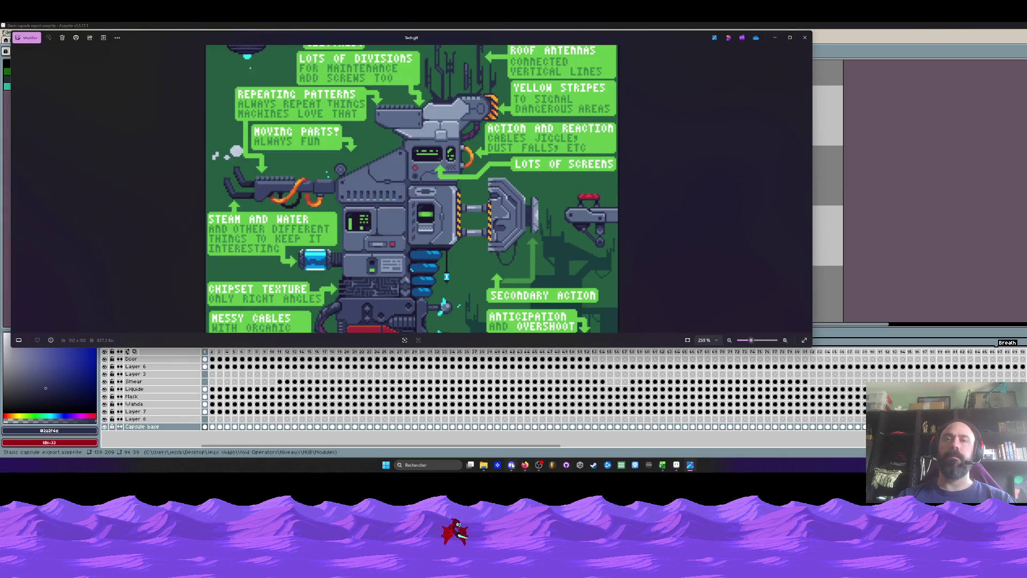
mouse_move(483, 464)
click(487, 428)
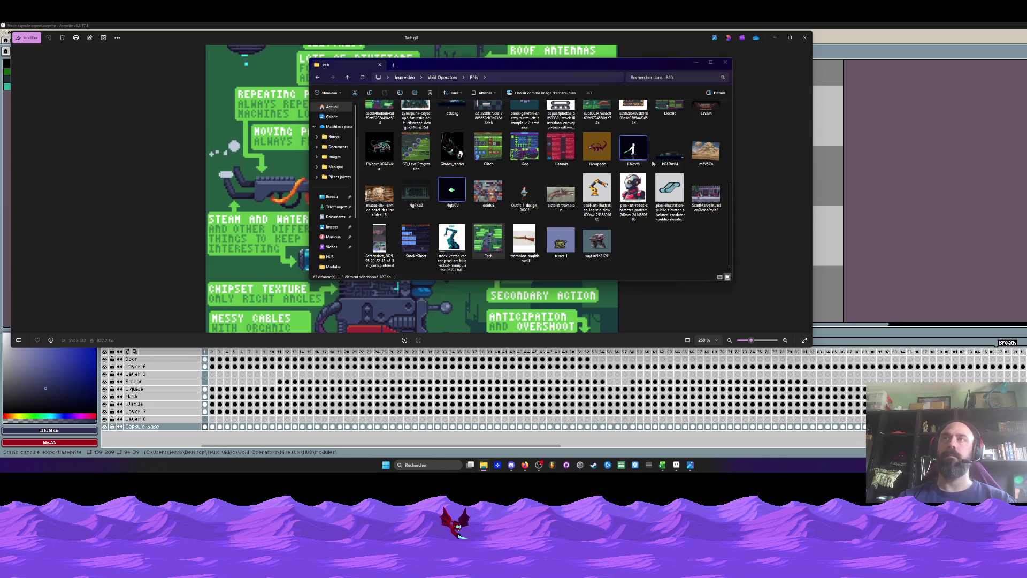
drag(489, 240, 482, 396)
Scrub through the Tech.gif animation frames, from frames 1–8 up to about 25.
scroll(581, 188, down, 2)
scroll(580, 188, up, 4)
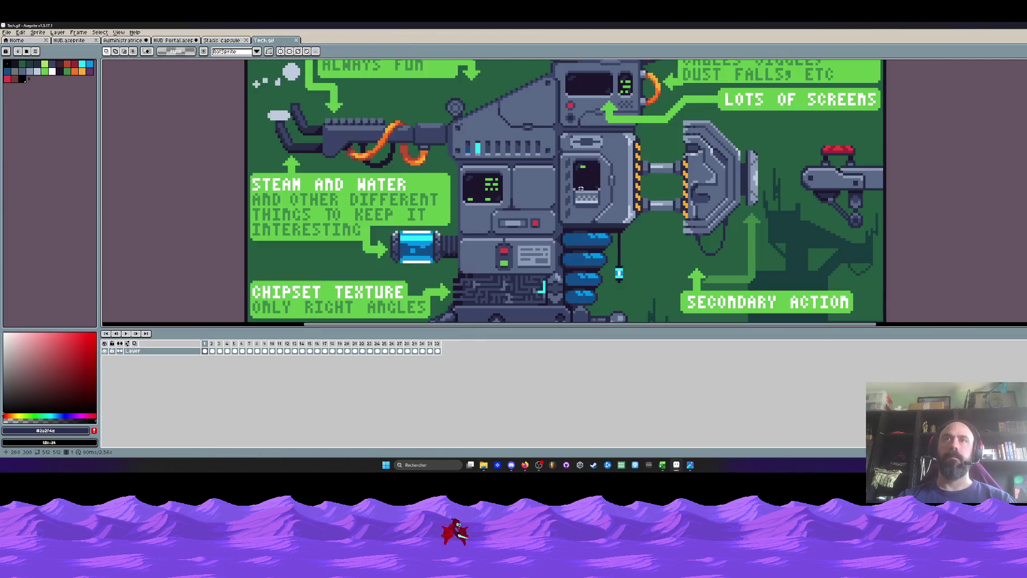
drag(209, 347, 328, 346)
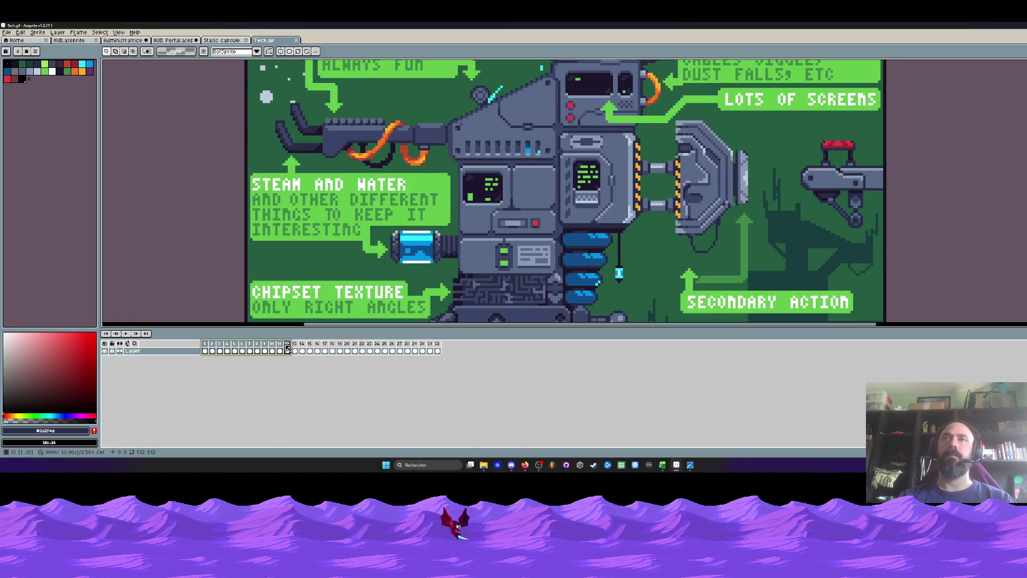
drag(328, 345, 384, 347)
scroll(540, 210, down, 3)
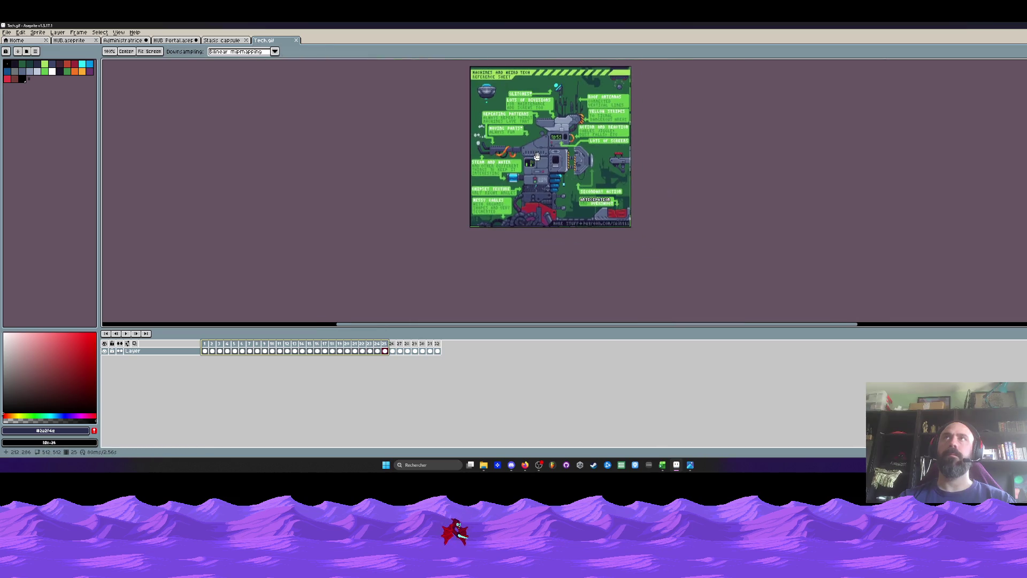
scroll(541, 210, up, 4)
drag(541, 211, 535, 187)
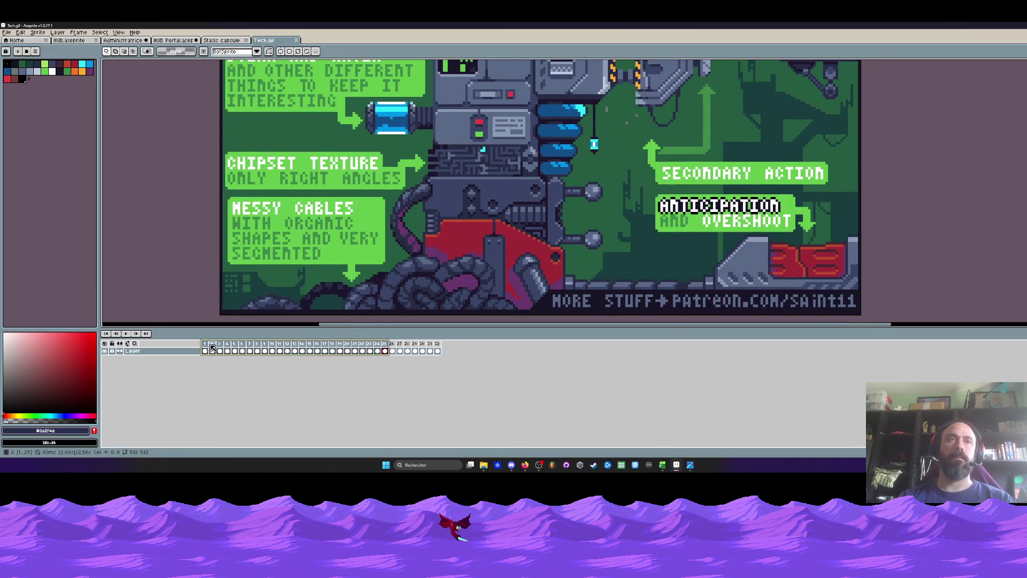
click(346, 351)
mouse_move(204, 351)
mouse_down()
mouse_move(261, 355)
mouse_move(228, 357)
mouse_up()
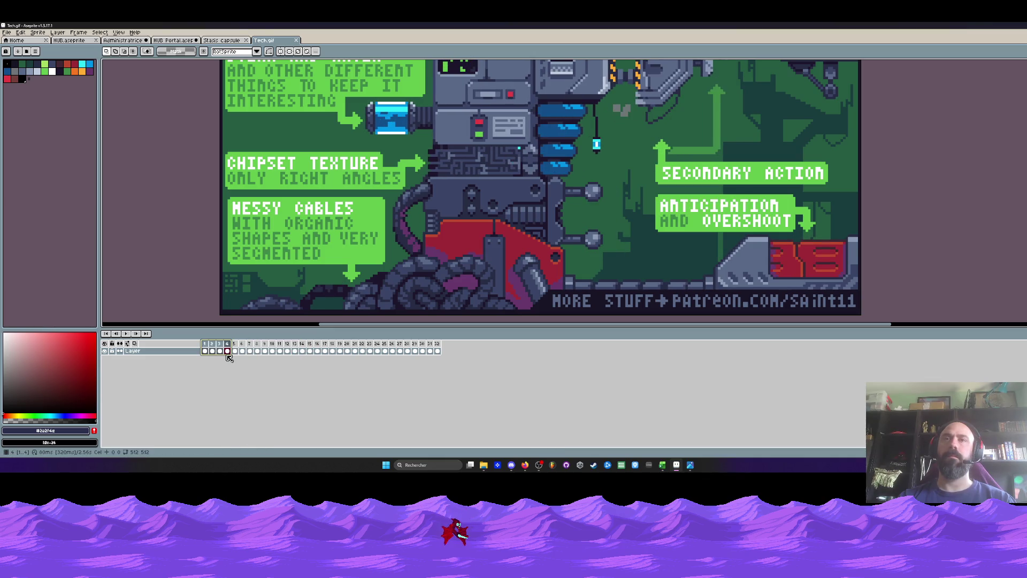
scroll(478, 250, down, 2)
scroll(475, 237, up, 2)
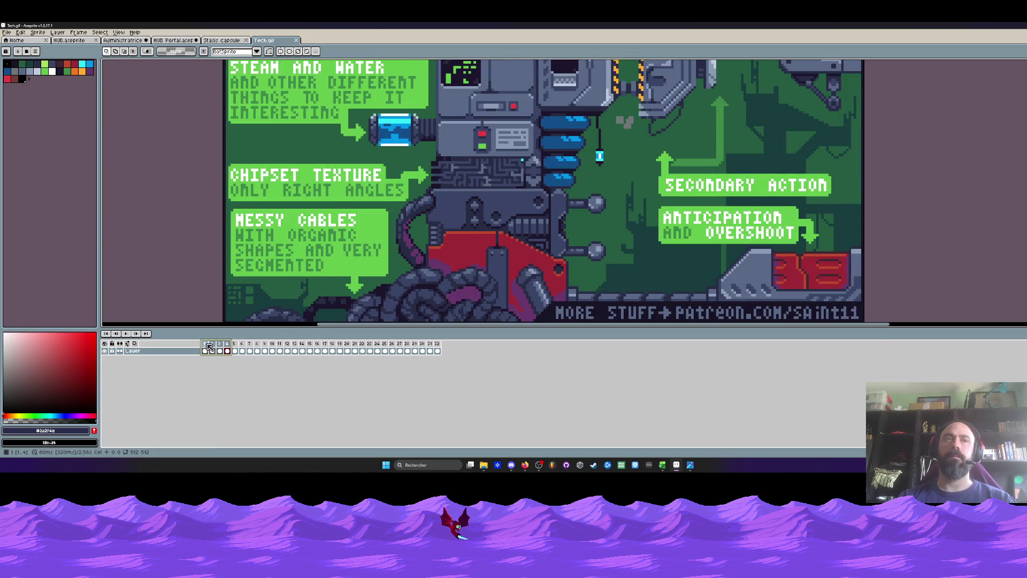
drag(209, 347, 374, 350)
Inspect the upper machine parts and preview frames 1–11, then switch to the marquee.
scroll(515, 128, down, 5)
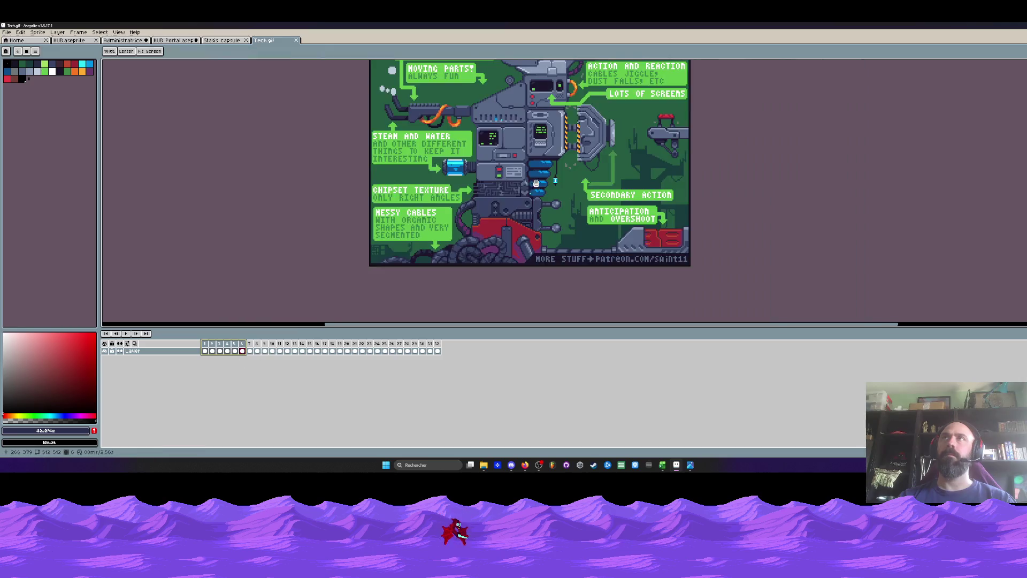
scroll(515, 129, up, 2)
scroll(515, 129, up, 1)
scroll(515, 129, up, 2)
drag(515, 128, 518, 39)
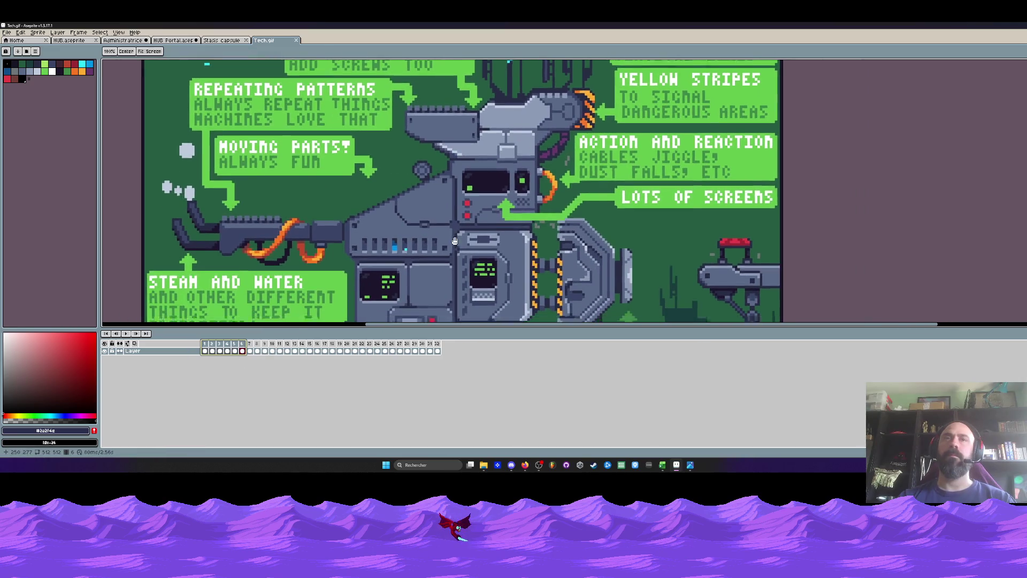
drag(210, 350, 228, 351)
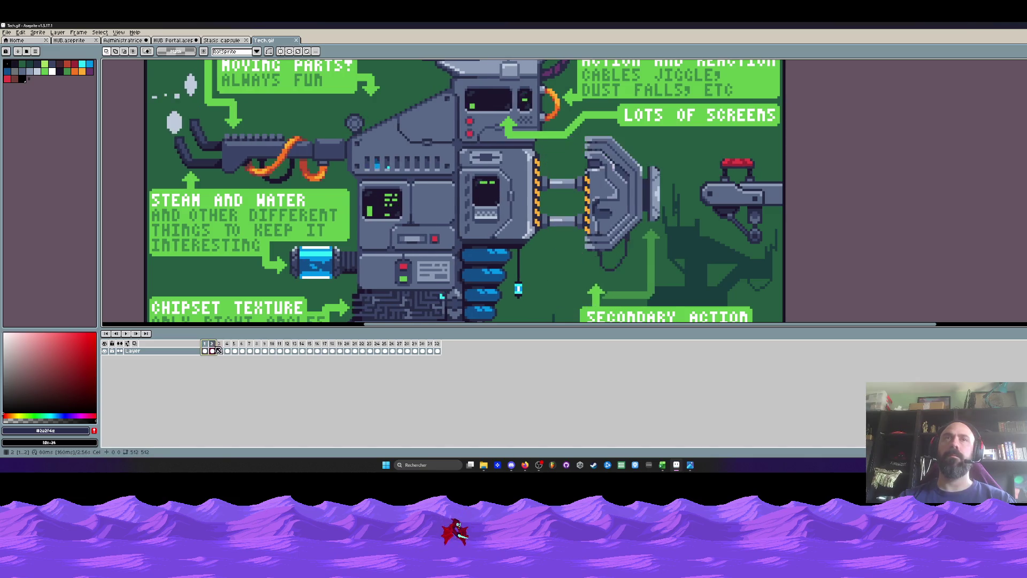
drag(228, 351, 279, 351)
key(z)
scroll(434, 198, down, 2)
key(m)
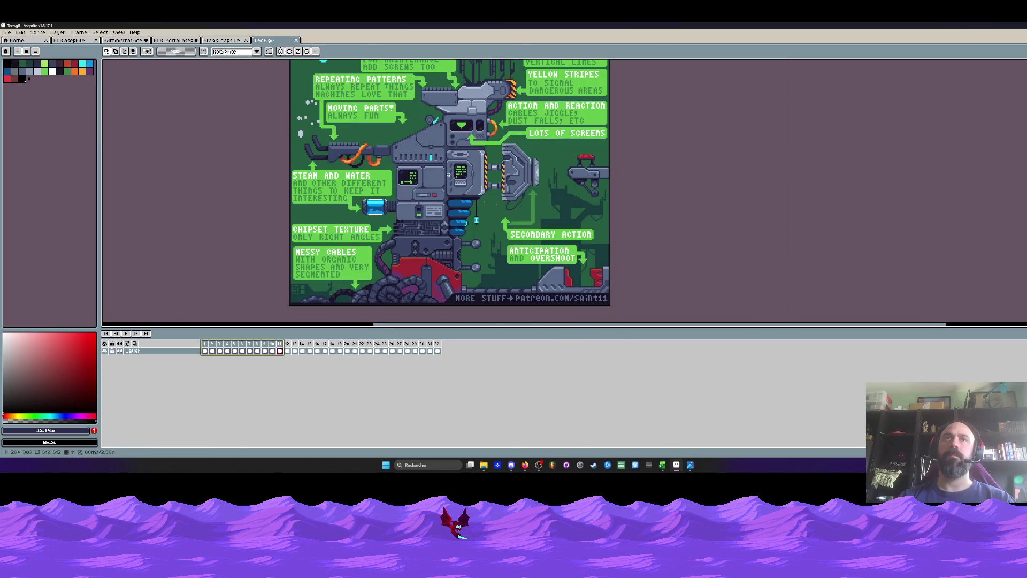
scroll(435, 198, up, 2)
scroll(311, 289, down, 2)
Crop the Tech.gif canvas in from all four sides to the console area.
key(ctrl+alt+c)
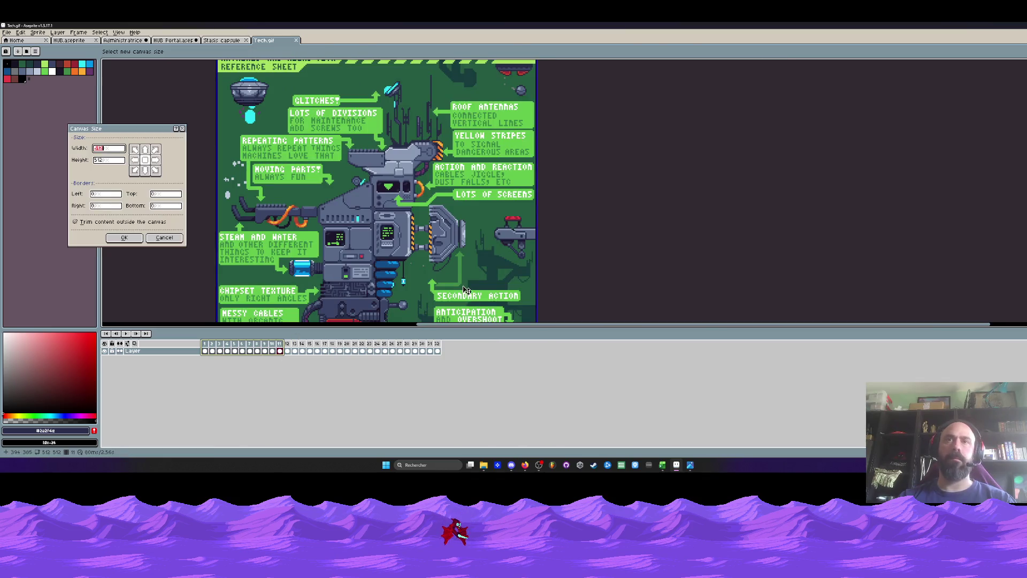
scroll(473, 245, down, 2)
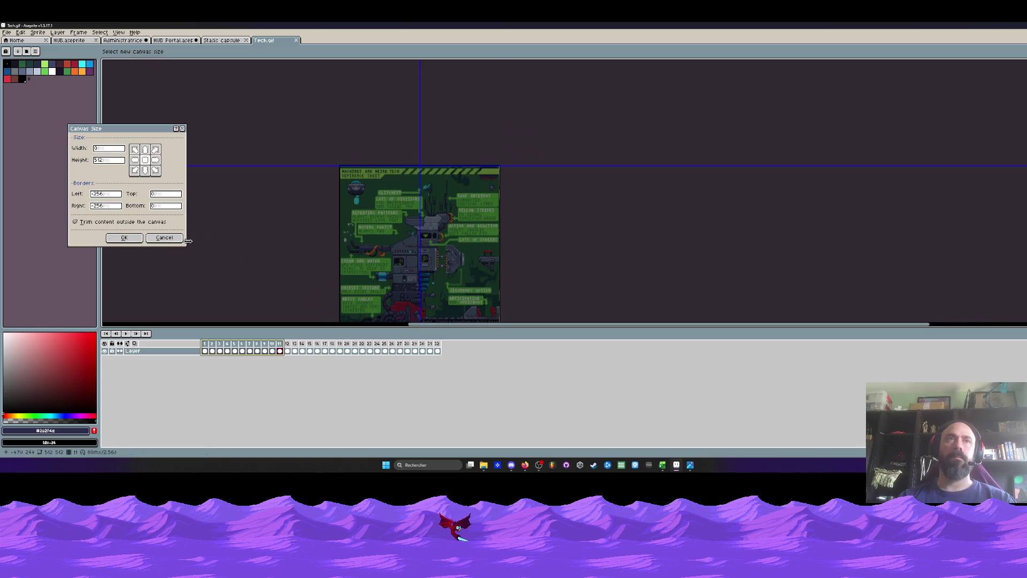
click(165, 237)
scroll(282, 208, up, 2)
drag(293, 184, 266, 147)
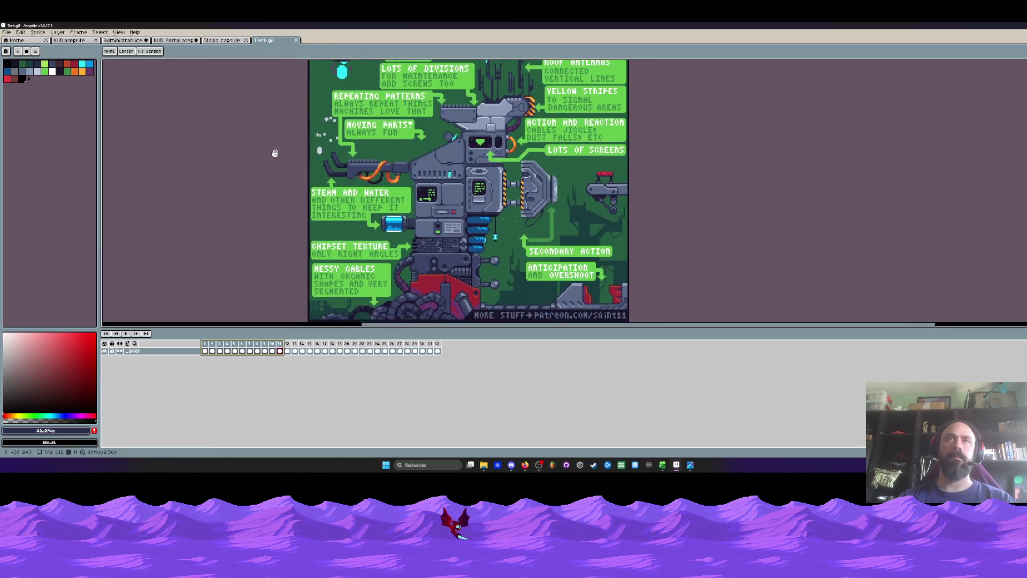
key(ctrl+alt+c)
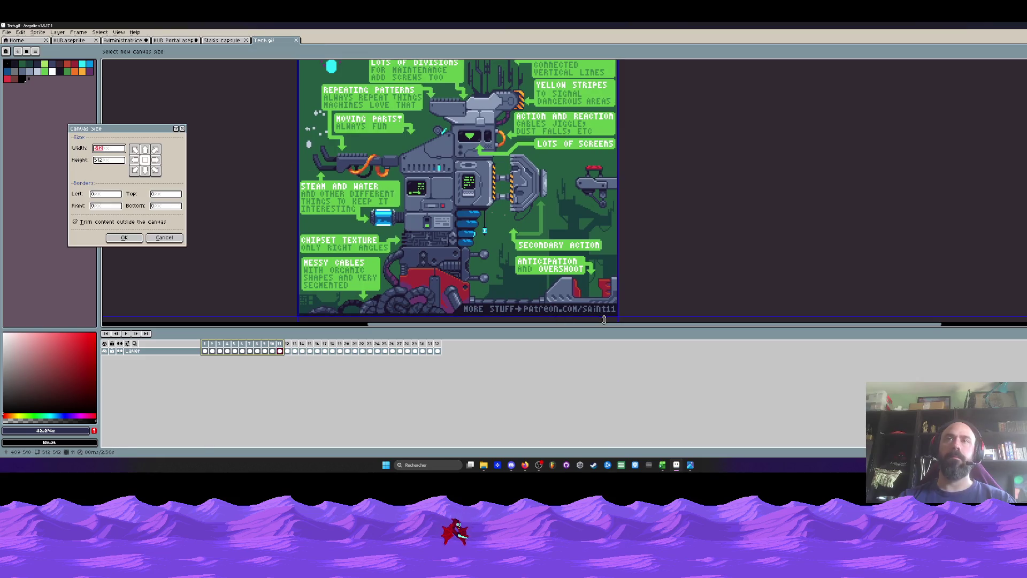
mouse_move(616, 315)
mouse_down()
mouse_move(527, 210)
mouse_move(530, 231)
mouse_up()
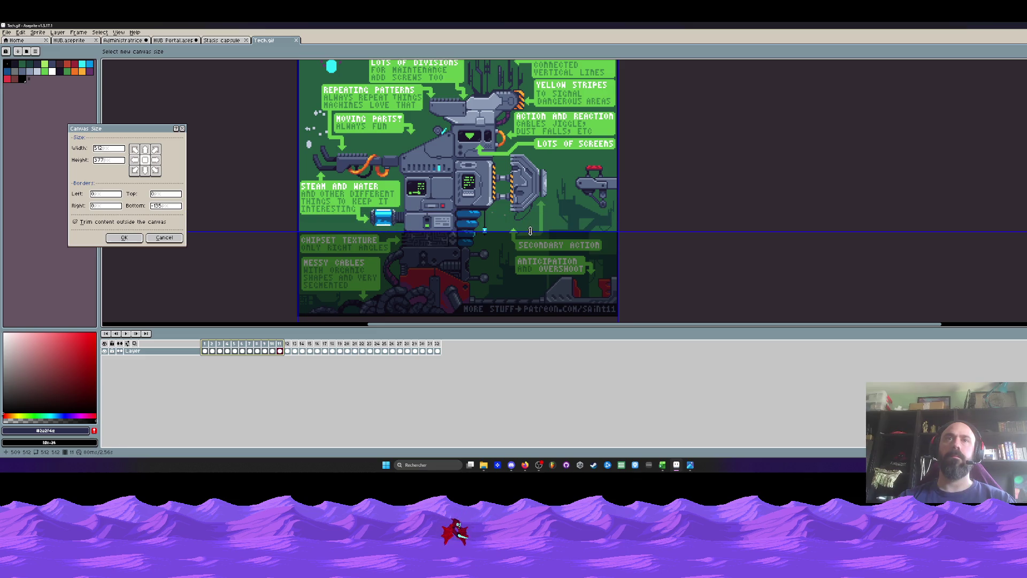
drag(618, 185, 493, 198)
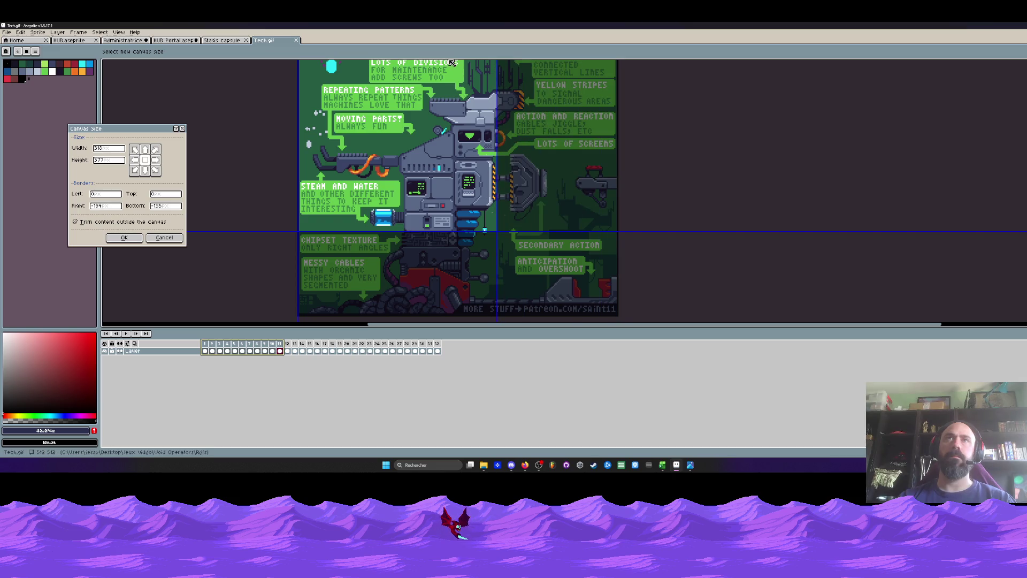
drag(303, 147, 396, 160)
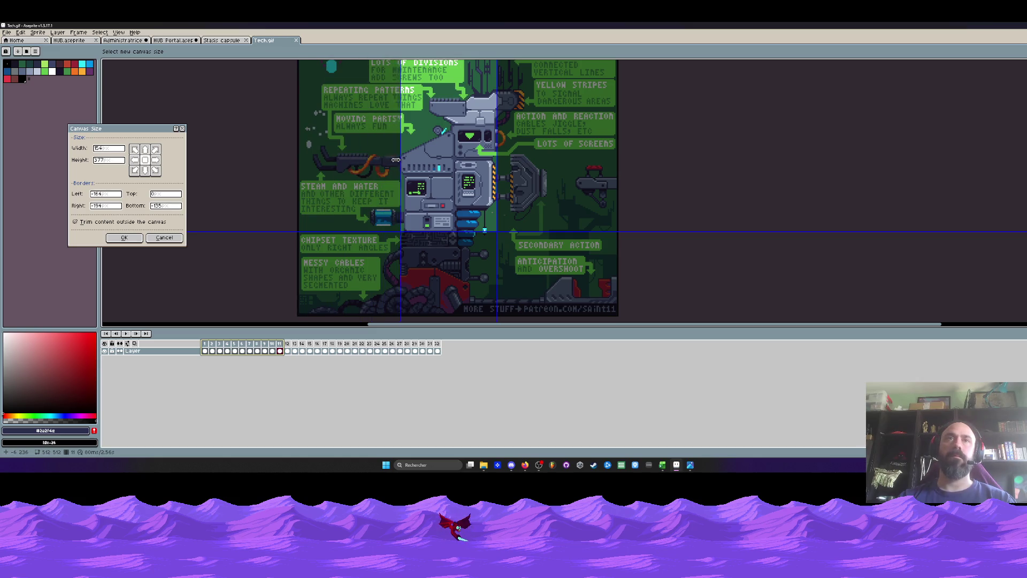
scroll(642, 145, down, 3)
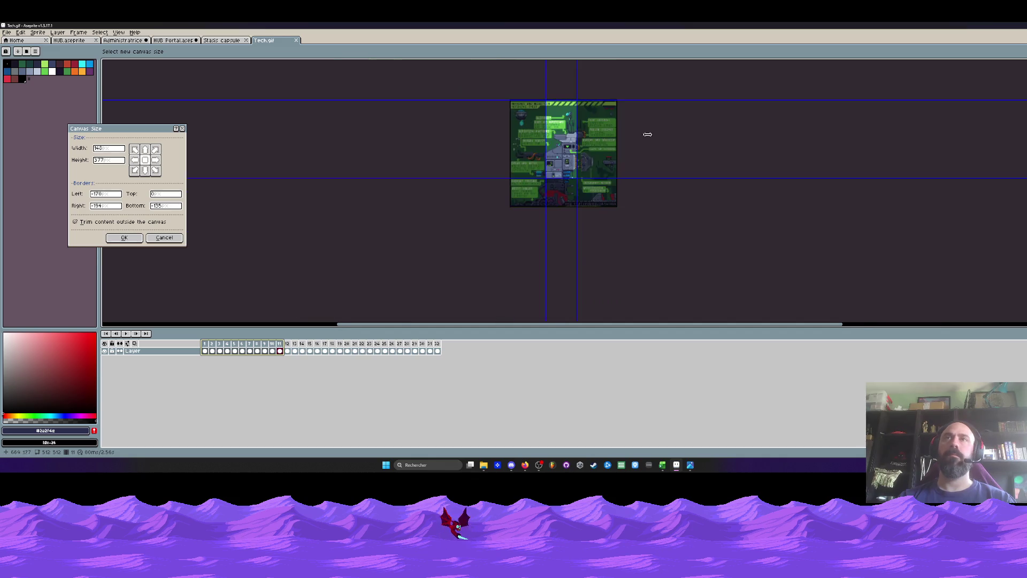
scroll(647, 133, up, 1)
drag(529, 91, 523, 173)
scroll(529, 136, up, 1)
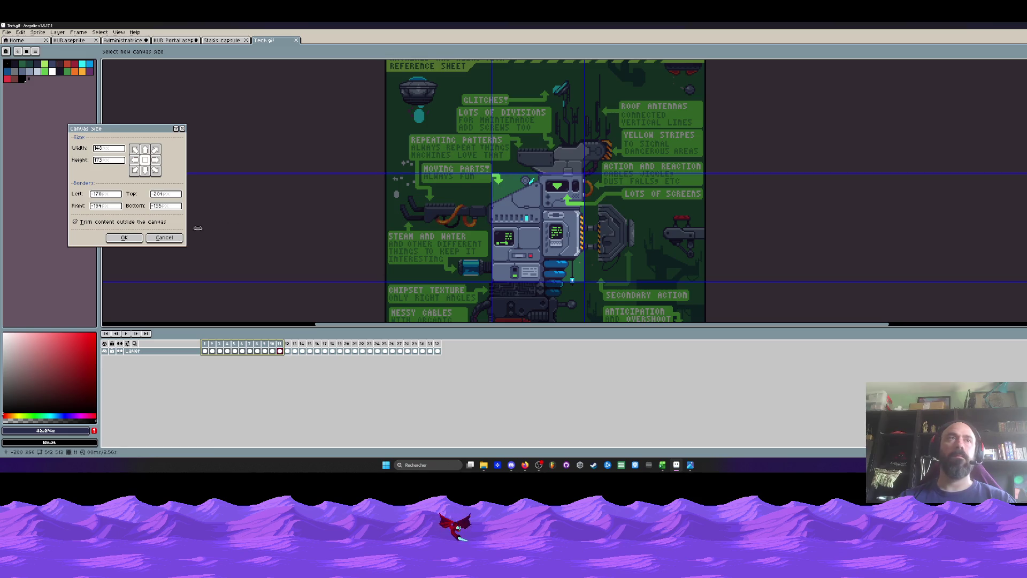
key(Return)
Select animation frames 1 through 32 in the timeline.
scroll(511, 209, down, 1)
scroll(570, 217, up, 2)
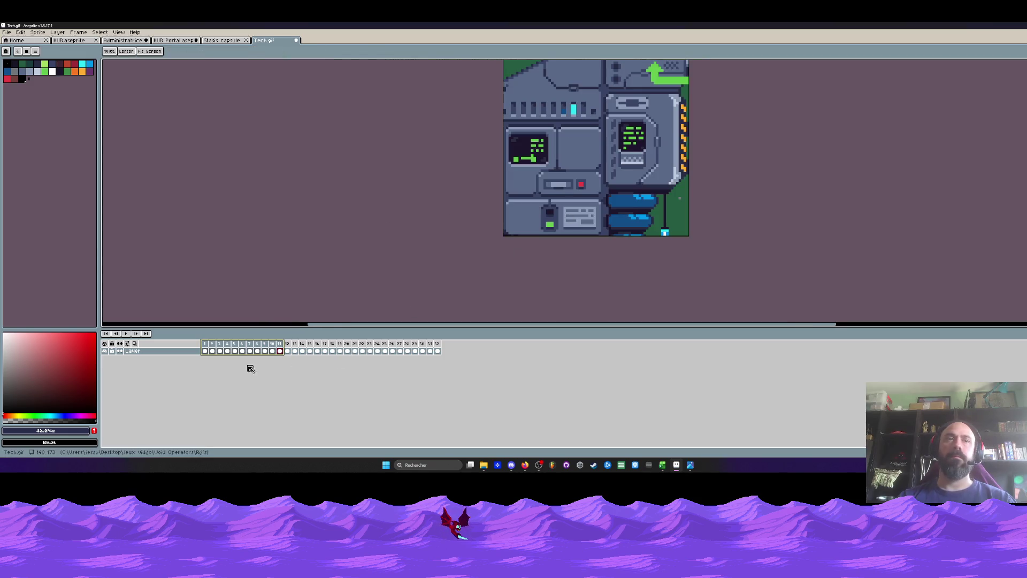
mouse_move(209, 354)
mouse_down()
mouse_move(342, 356)
mouse_move(220, 352)
mouse_up()
scroll(489, 237, down, 1)
scroll(487, 259, up, 1)
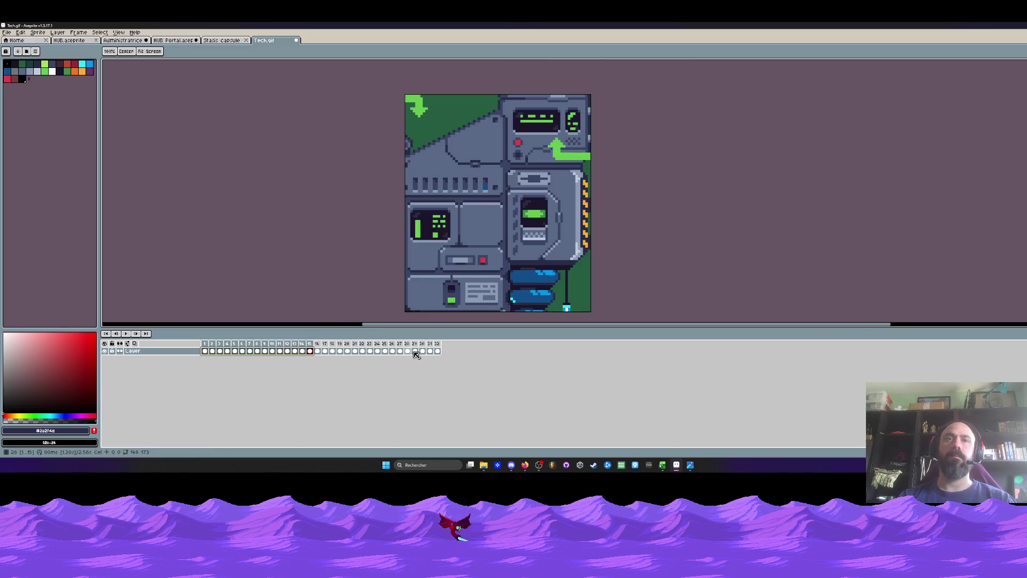
mouse_move(437, 351)
mouse_down()
mouse_move(228, 363)
mouse_move(291, 367)
mouse_move(390, 360)
mouse_move(213, 351)
mouse_move(391, 351)
mouse_move(200, 360)
mouse_move(314, 357)
mouse_move(264, 351)
mouse_move(294, 351)
mouse_up()
scroll(517, 235, down, 2)
scroll(517, 236, up, 3)
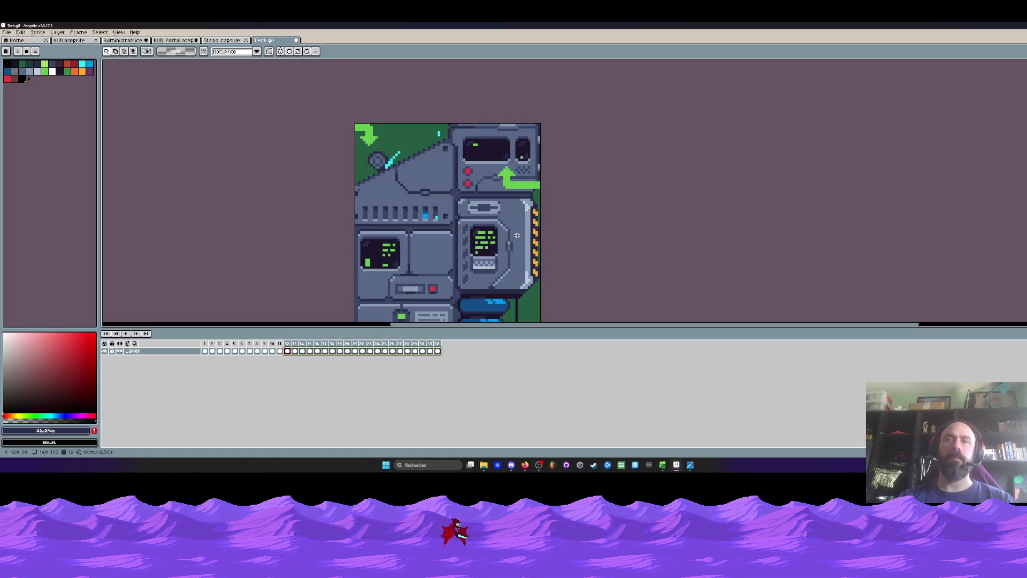
scroll(483, 152, up, 1)
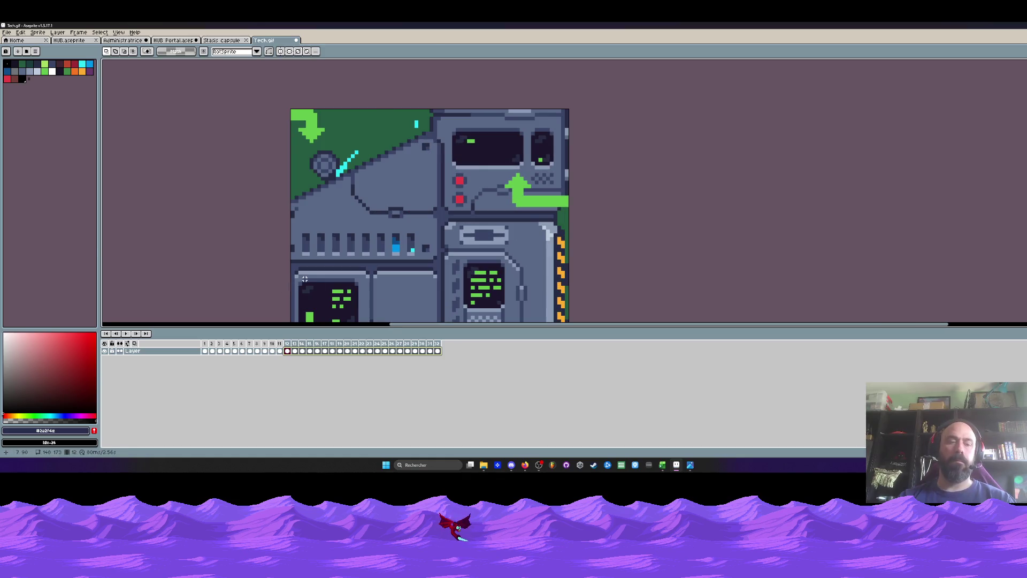
Trim the left side and bottom strip so the canvas is 72×139.
key(ctrl+alt+c)
drag(291, 187, 425, 190)
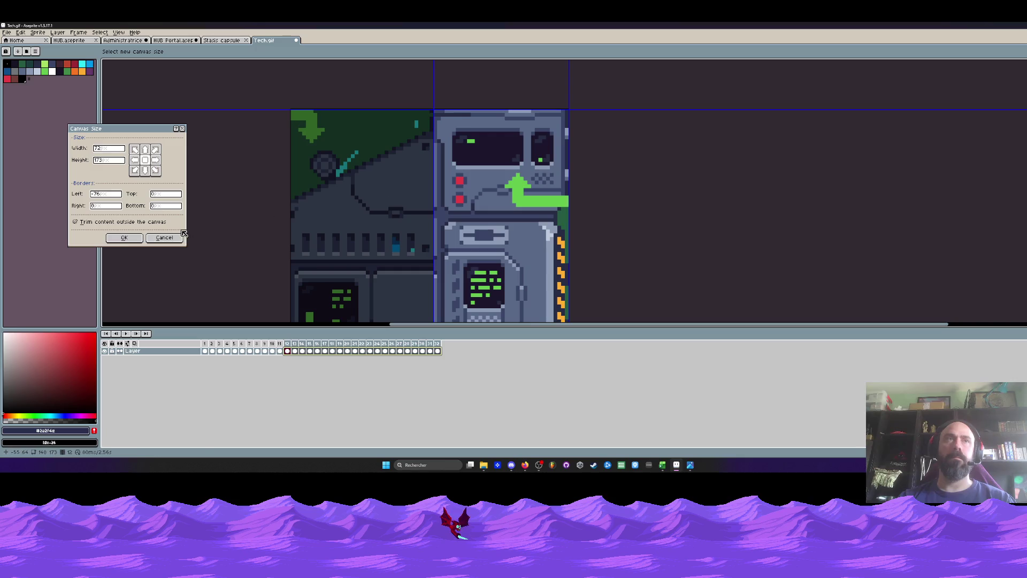
key(Return)
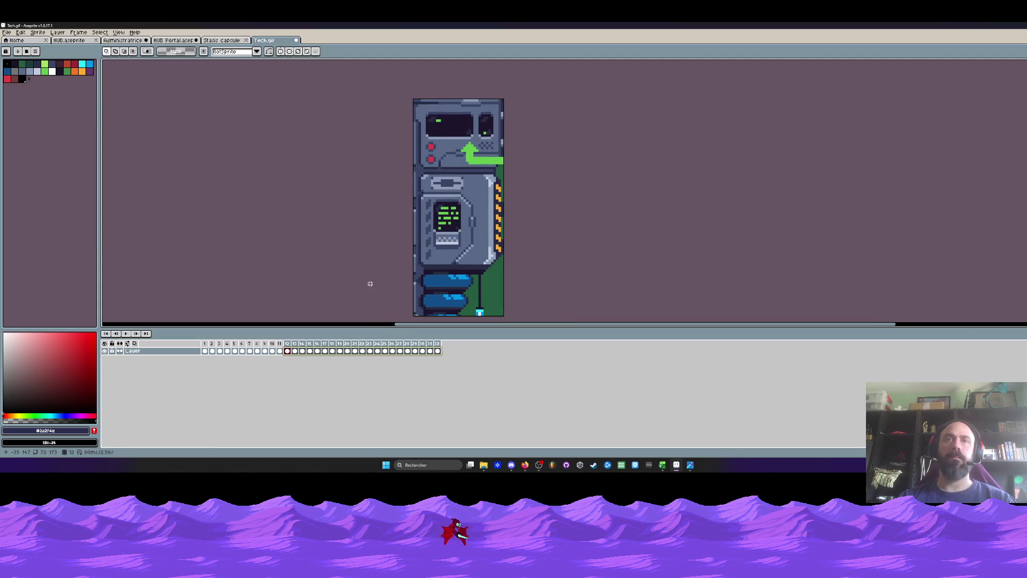
key(ctrl+alt+c)
drag(433, 321, 431, 279)
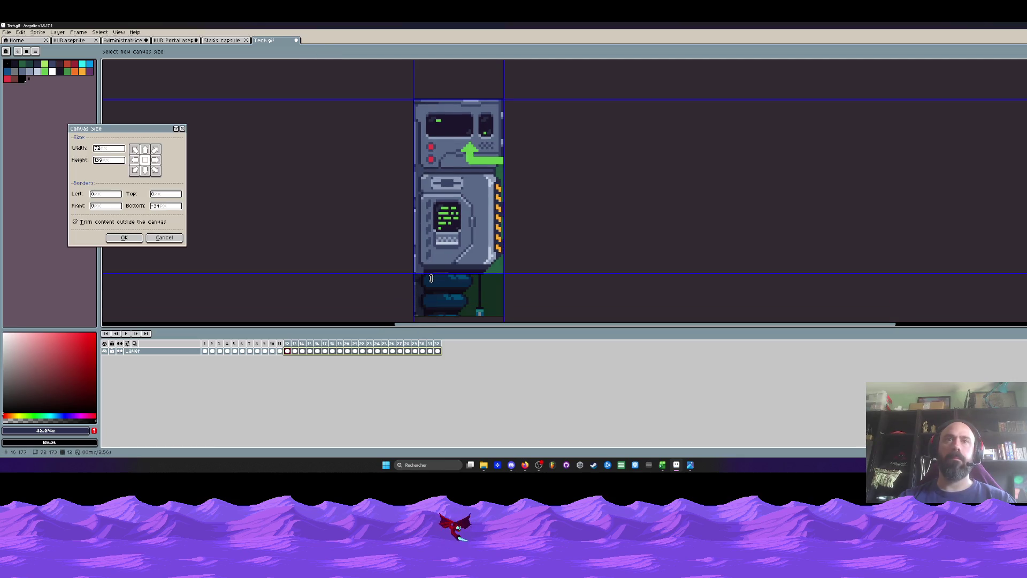
click(132, 239)
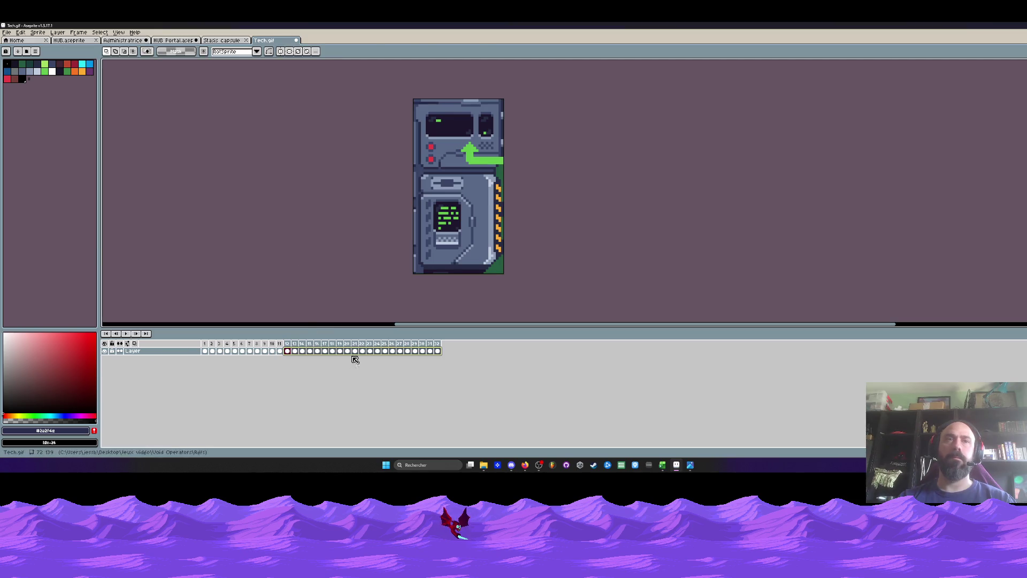
Select the whole sprite and the cels of all 32 frames.
drag(206, 351, 422, 353)
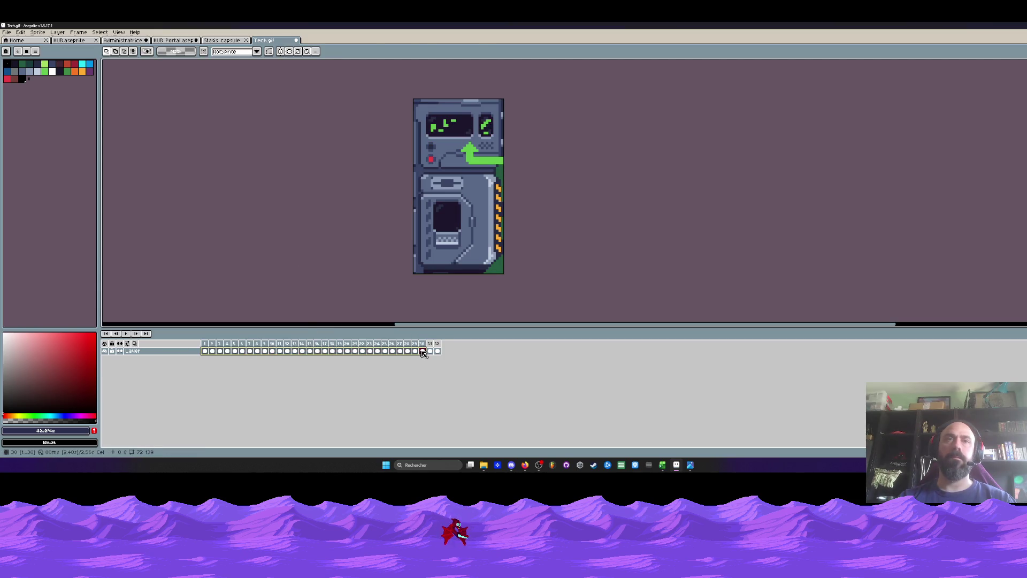
key(Escape)
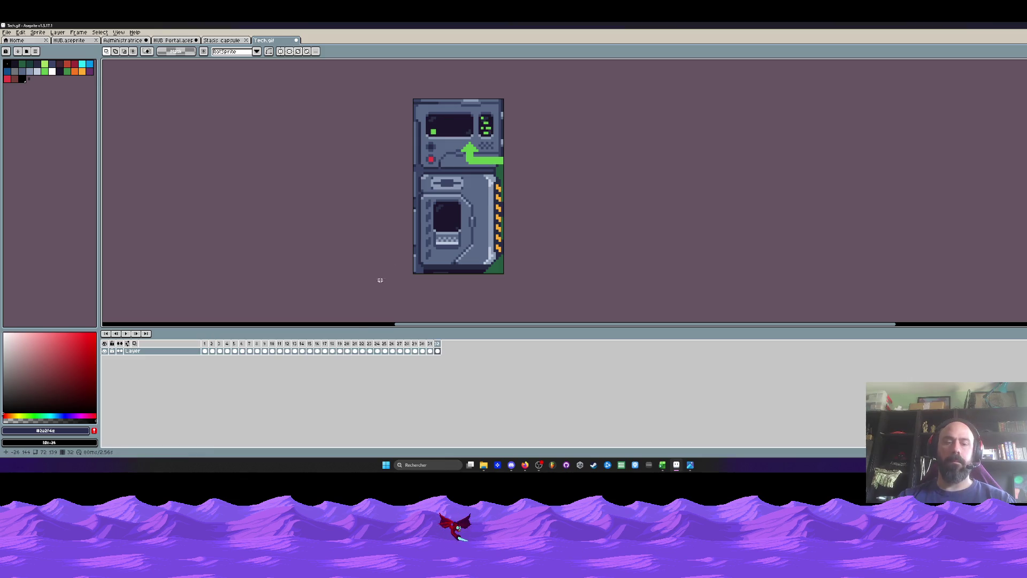
key(ctrl+a)
drag(437, 355, 205, 351)
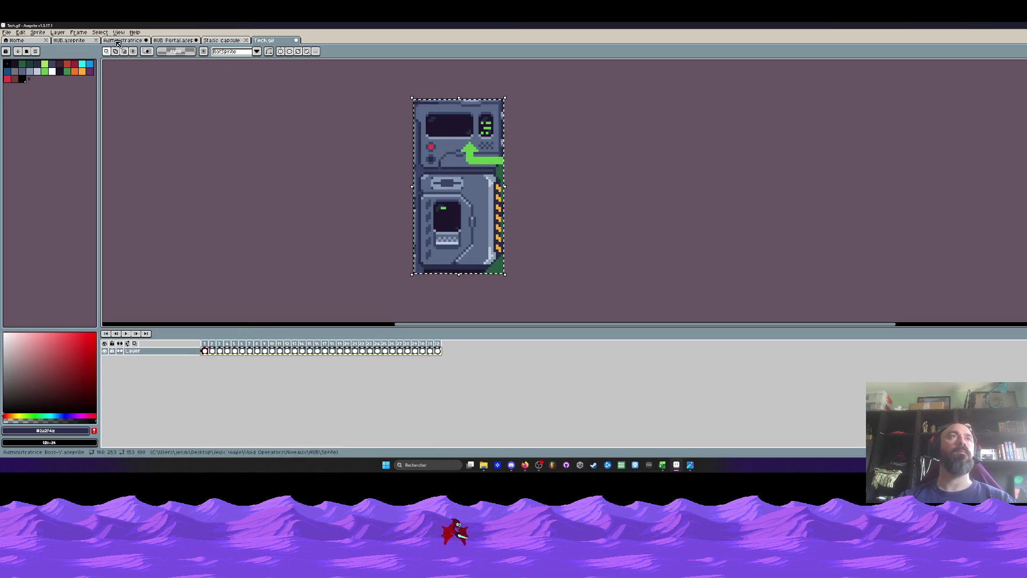
In HUB Portal.aseprite, add copies of frame 1 at the start of the timeline.
click(88, 41)
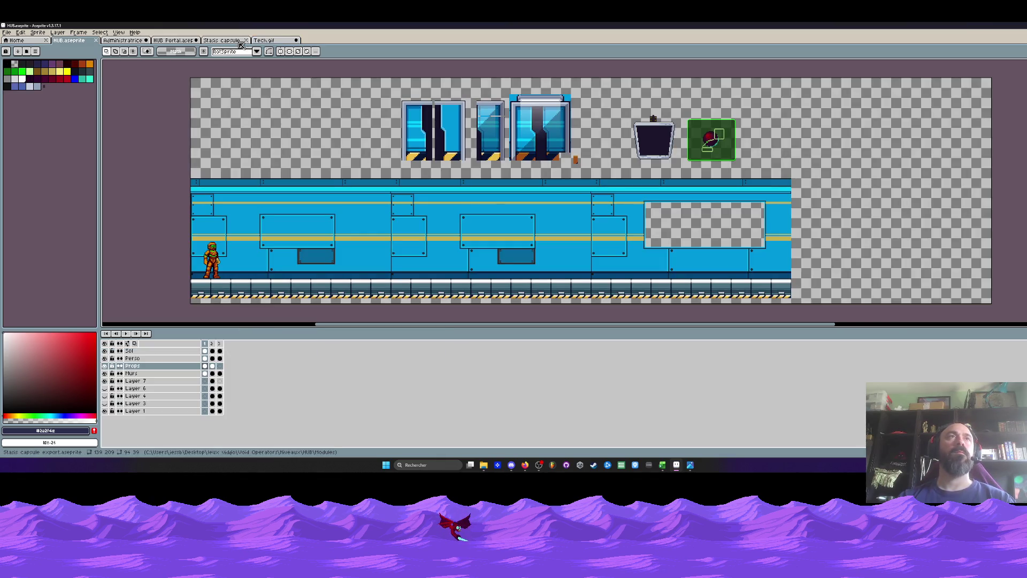
click(172, 40)
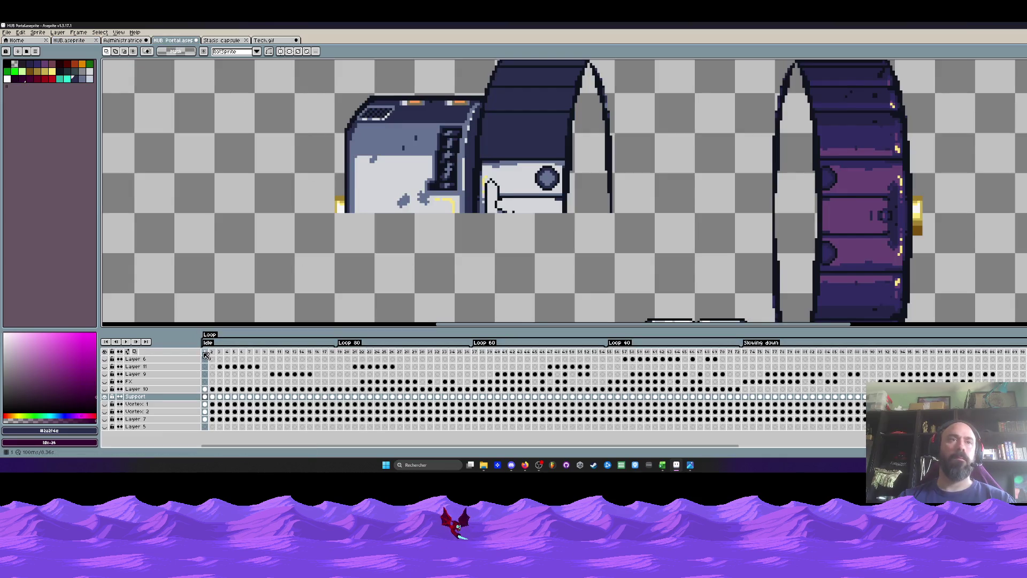
key(alt+b)
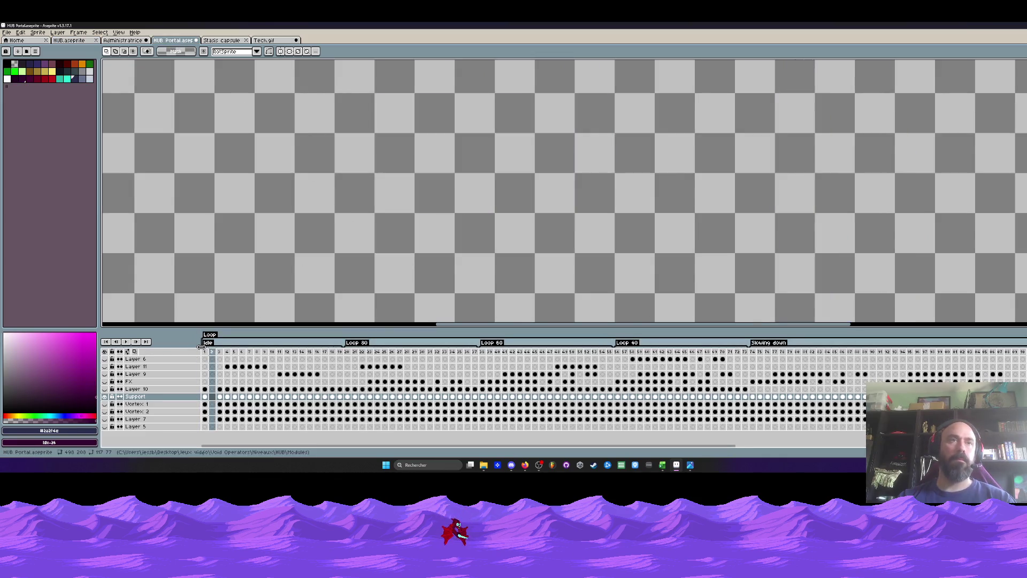
drag(202, 347, 205, 345)
click(212, 352)
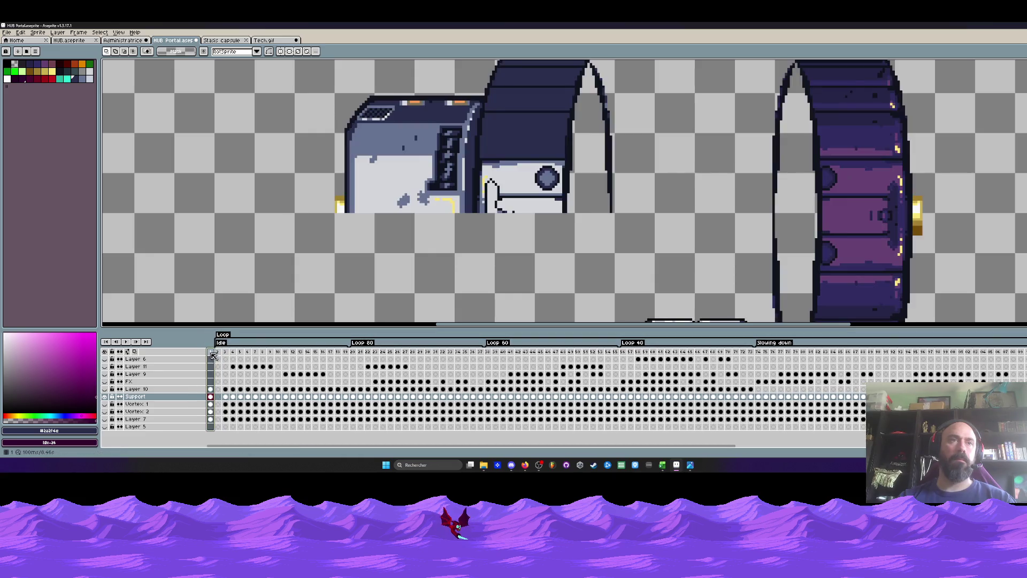
key(alt+n)
key(alt+n)
key(alt+n)
key(alt+n)
key(alt+n)
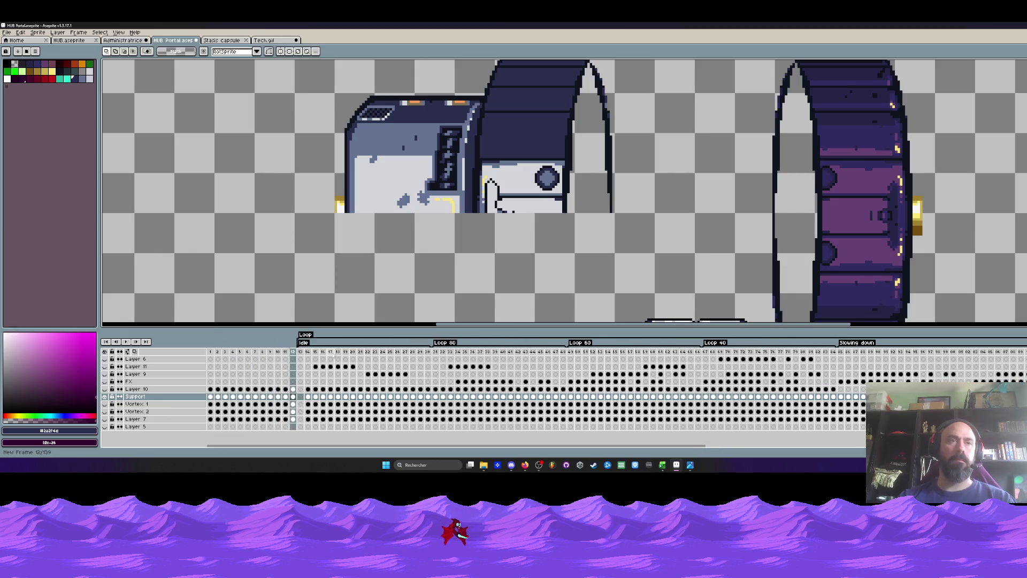
key(alt+n)
key(alt+n)
key(alt+n)
key(alt+n)
key(alt+n)
key(alt+n)
key(alt+n)
Add a new Layer 12 for the console and select its frame 1 cel.
key(shift+n)
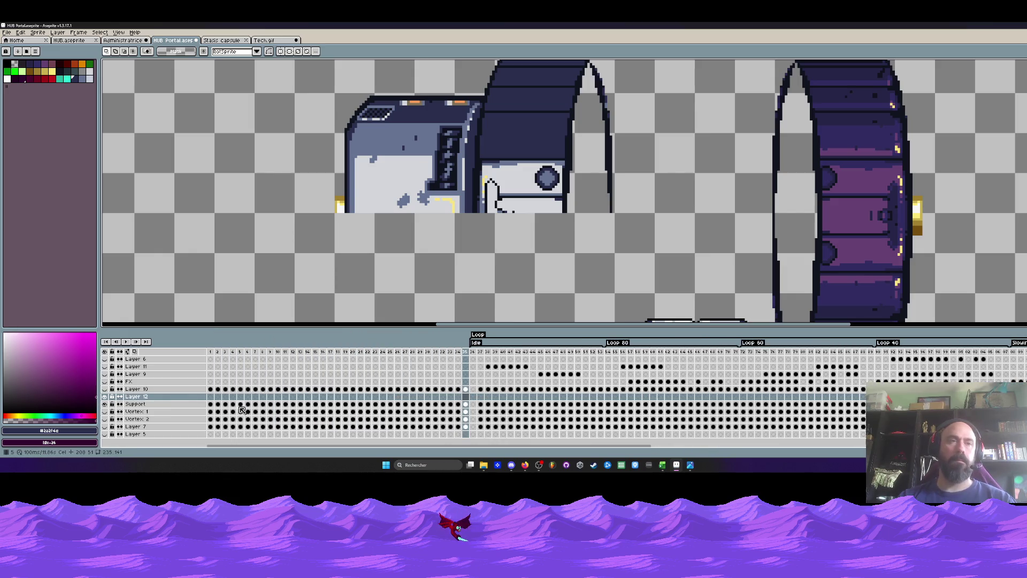
click(211, 404)
click(211, 397)
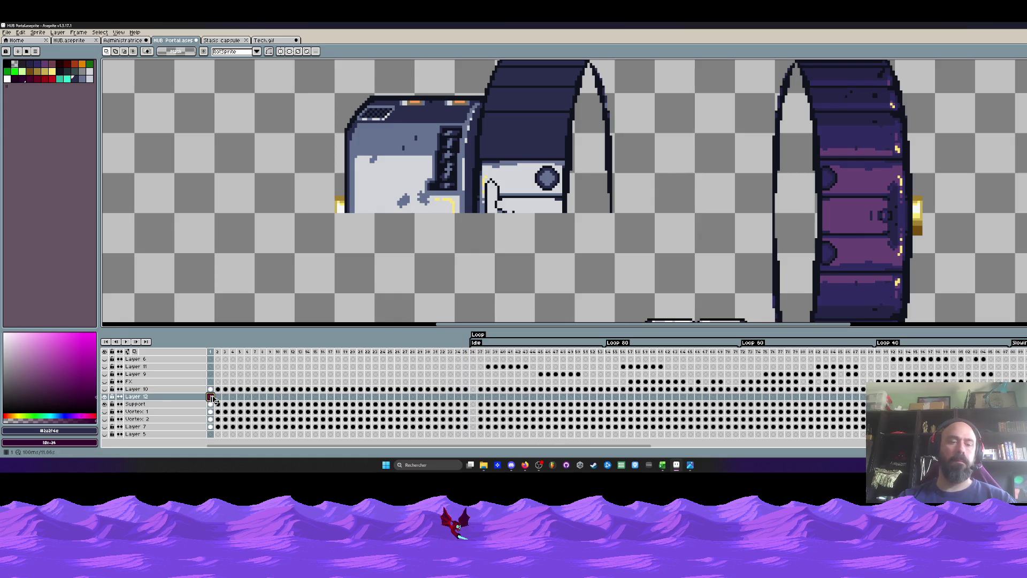
scroll(328, 257, down, 2)
scroll(334, 240, down, 2)
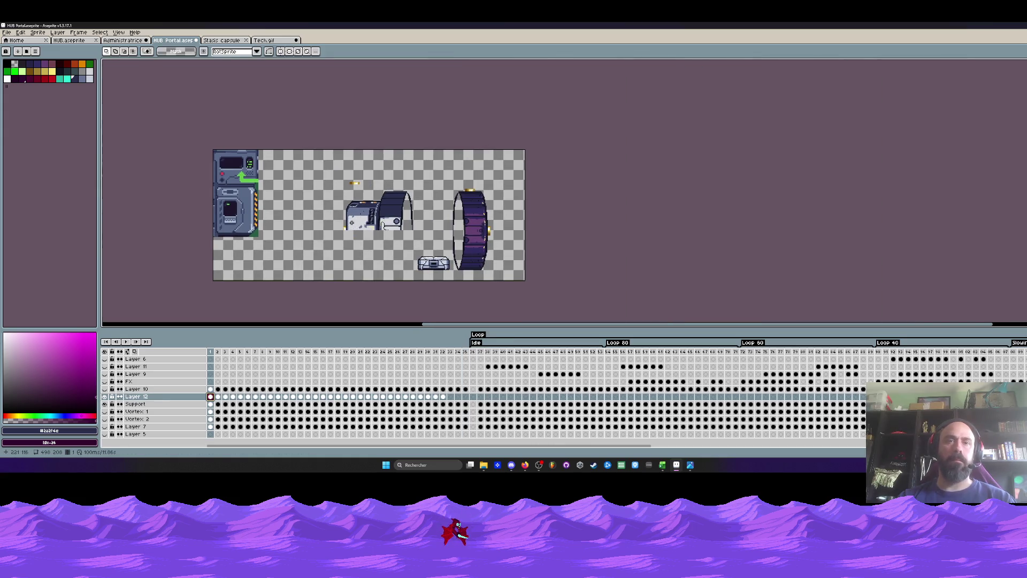
scroll(292, 202, up, 2)
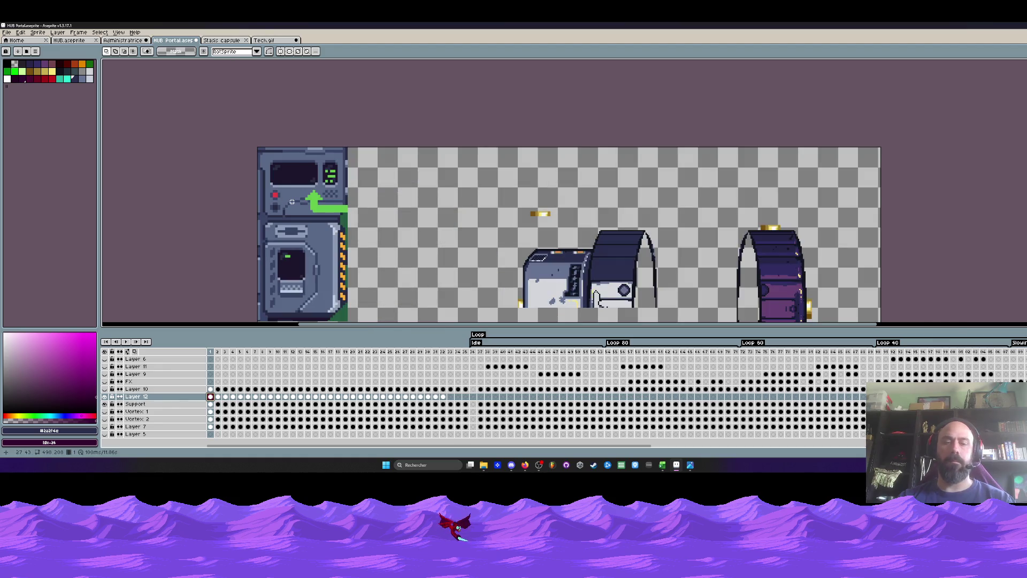
scroll(292, 202, down, 1)
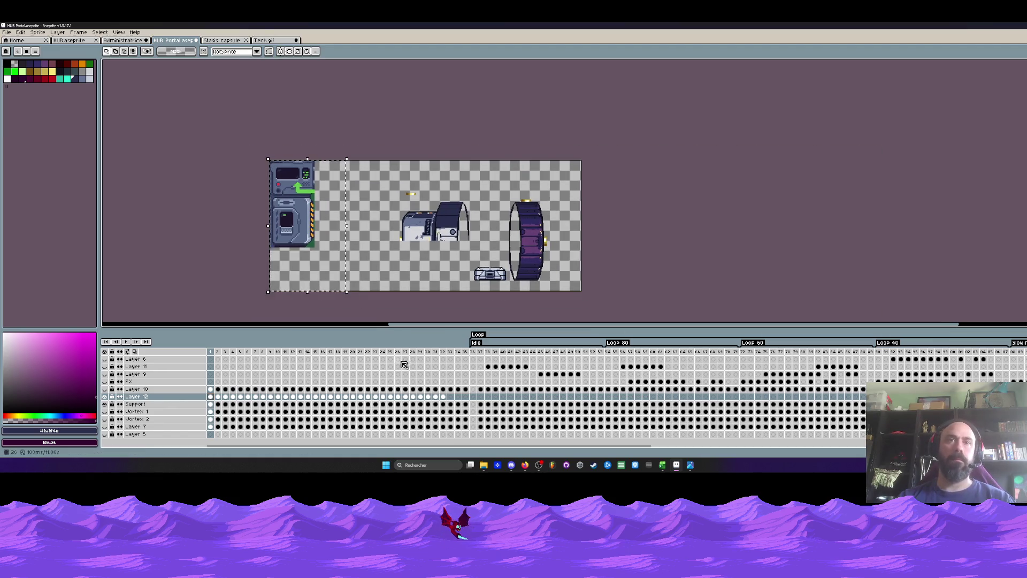
Select frames 1–32 and set the console on the sprite's left side.
drag(437, 399, 213, 399)
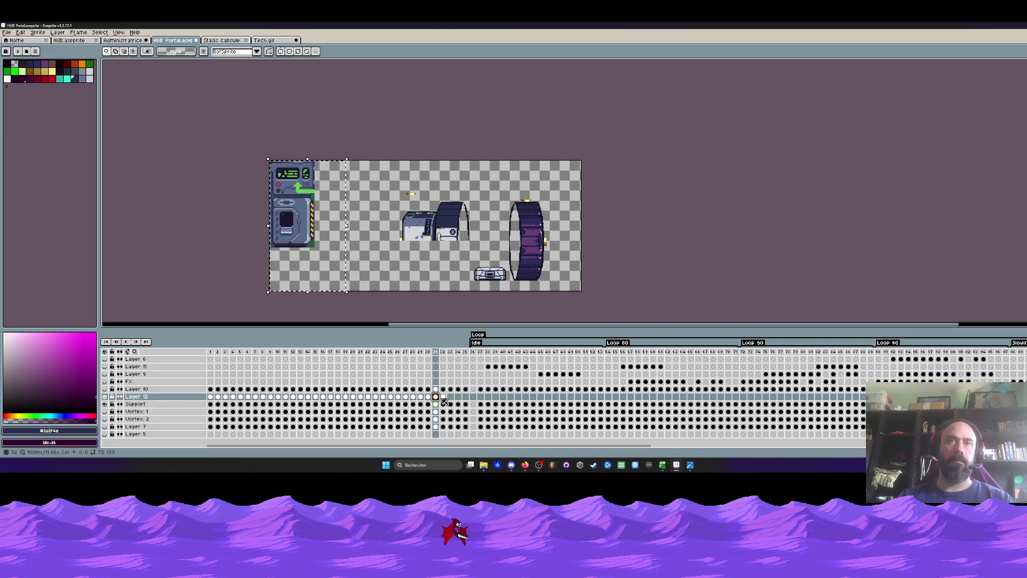
scroll(358, 251, up, 1)
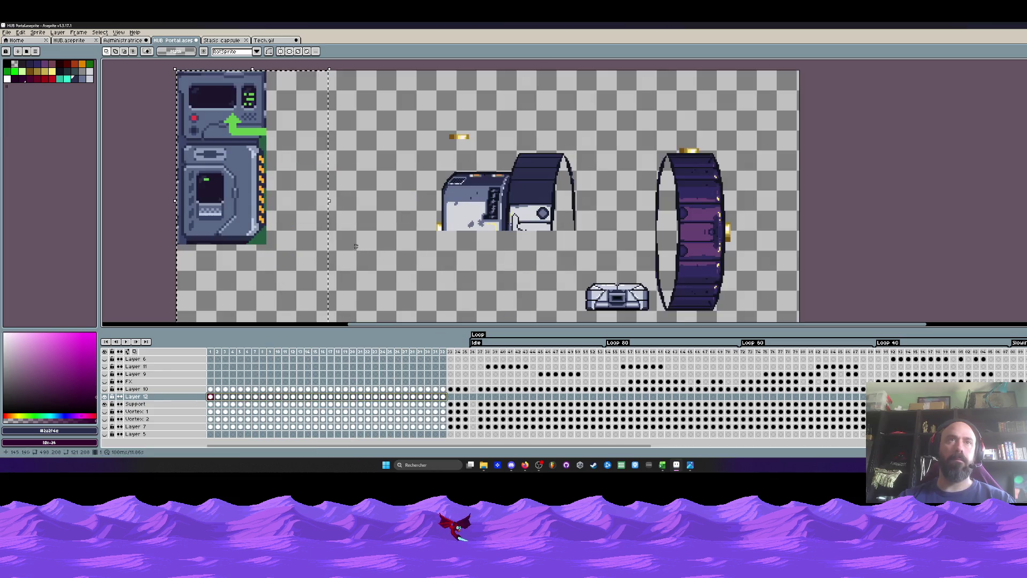
drag(236, 187, 430, 259)
scroll(430, 259, down, 1)
scroll(430, 259, up, 1)
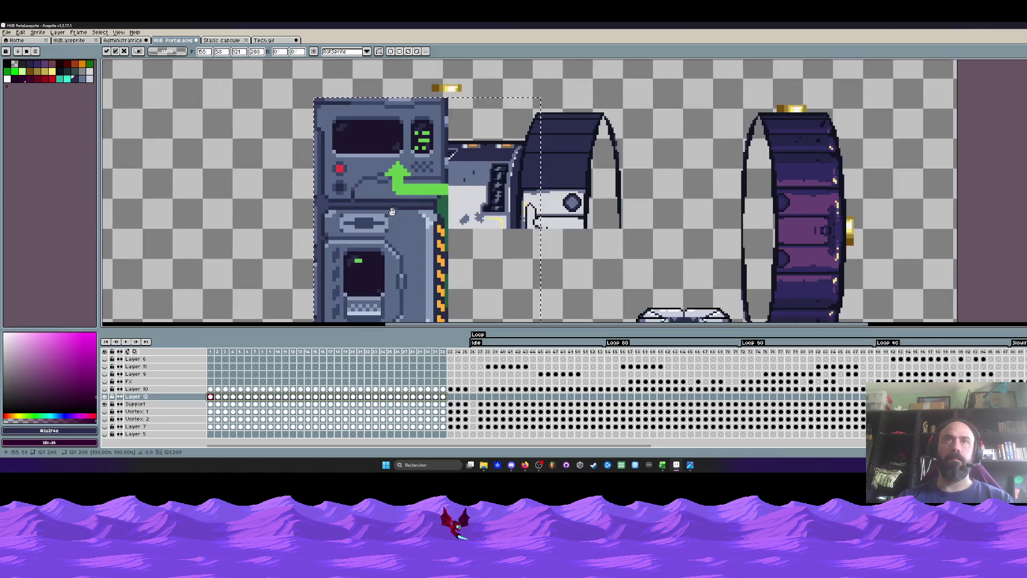
scroll(389, 223, down, 1)
drag(389, 223, 249, 204)
key(Return)
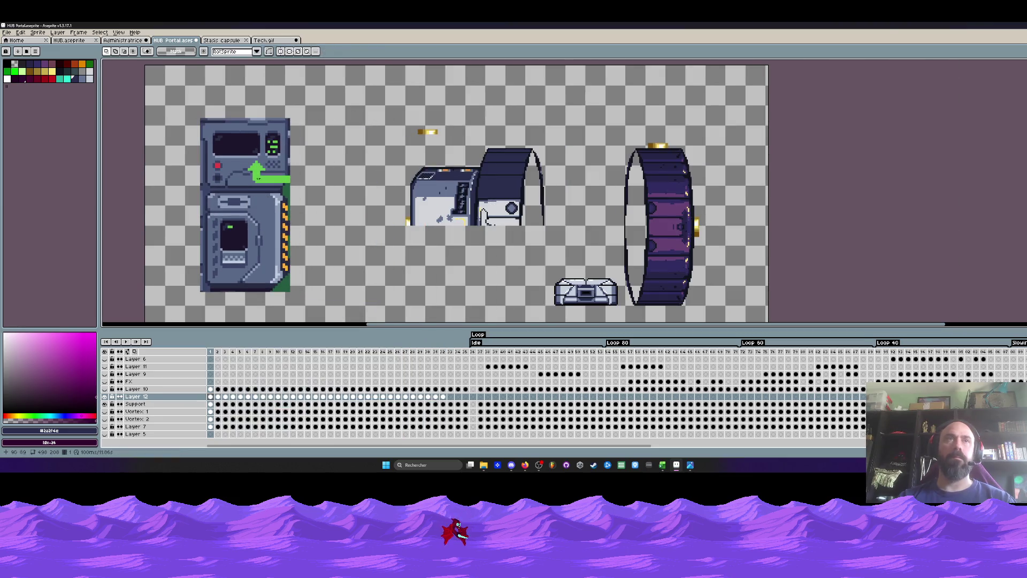
Erase the console's top part across frames 1–32.
drag(180, 93, 340, 188)
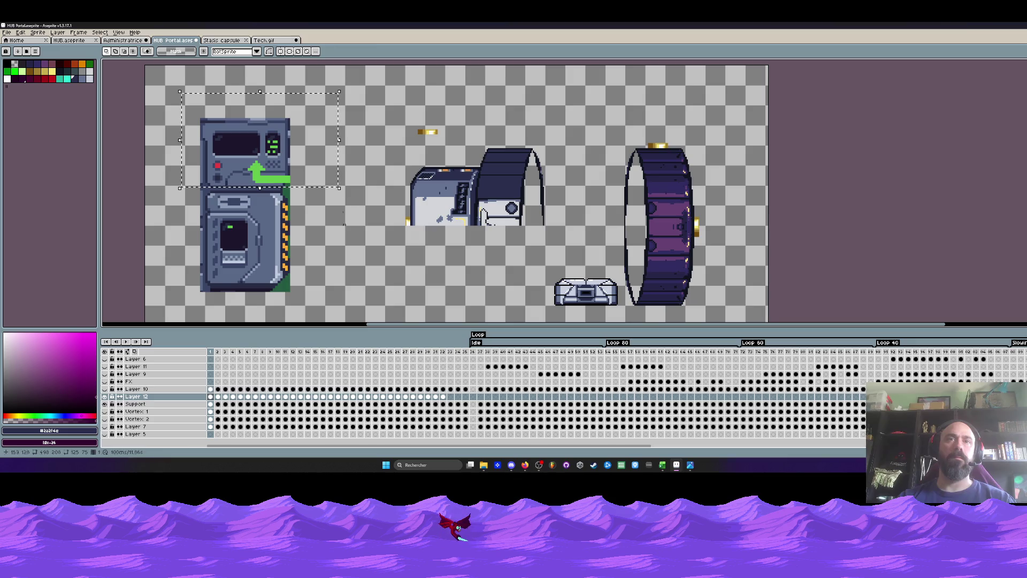
drag(443, 351, 210, 351)
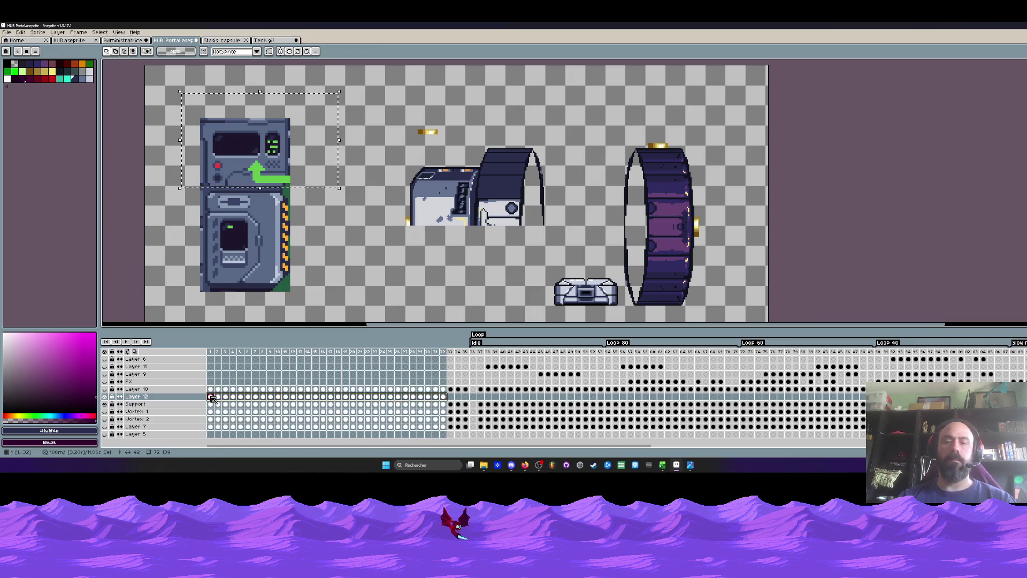
key(Delete)
Move the remaining cabinet beside the capsule and review frames 3 and 1.
drag(181, 162, 311, 320)
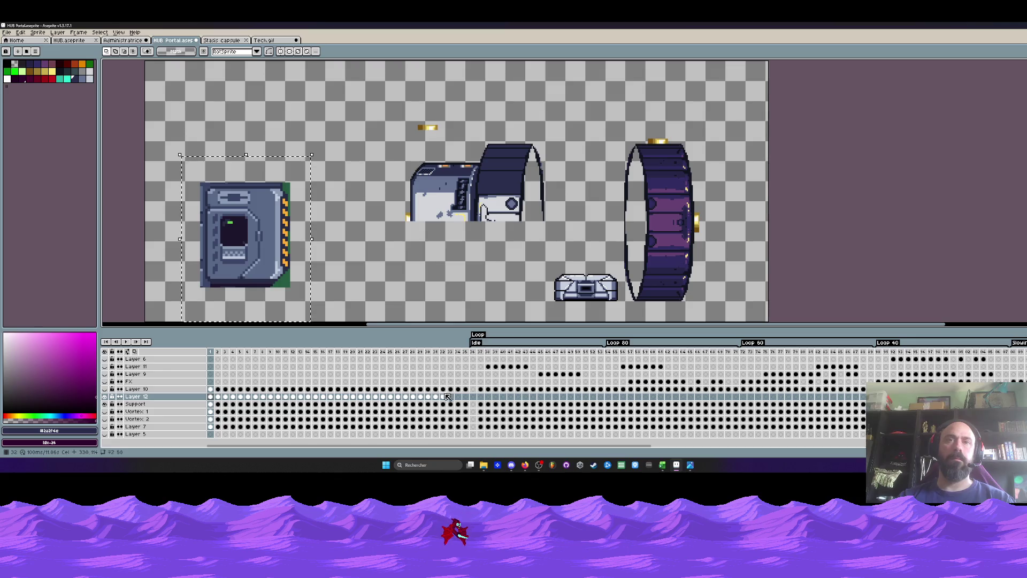
drag(446, 396, 210, 397)
mouse_move(257, 237)
mouse_down()
mouse_move(452, 249)
mouse_move(251, 203)
mouse_up()
key(Return)
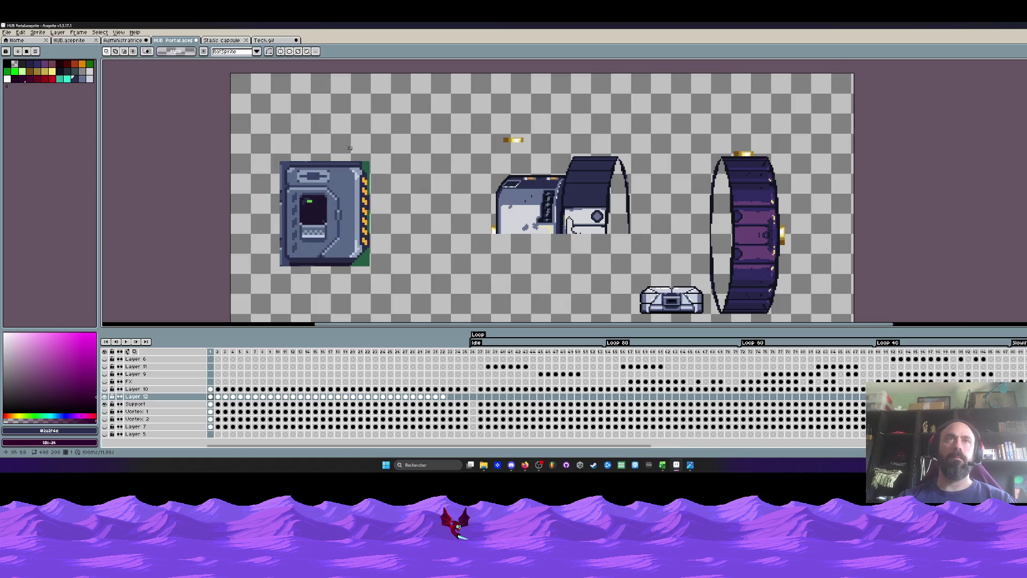
drag(444, 398, 223, 402)
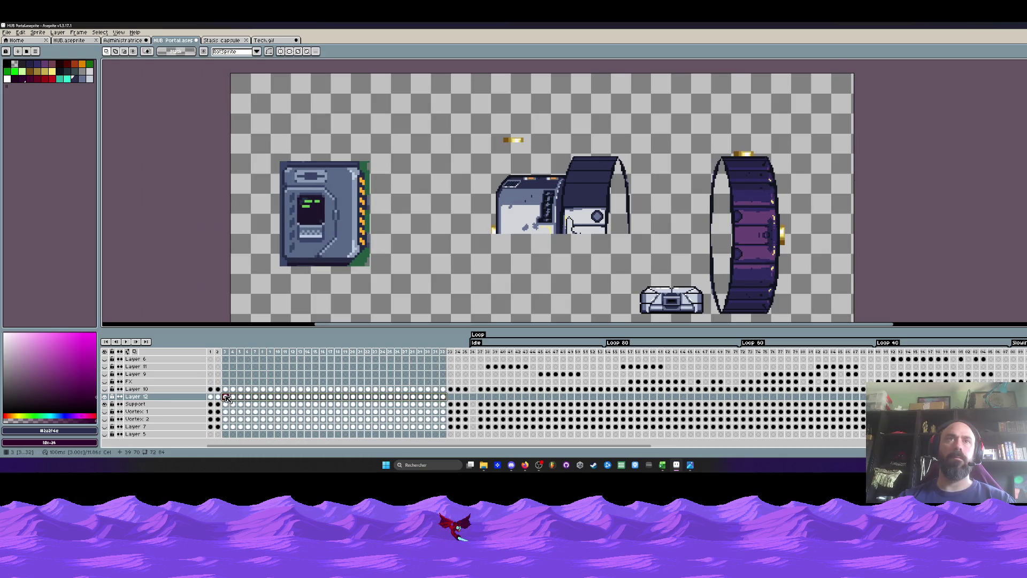
click(261, 191)
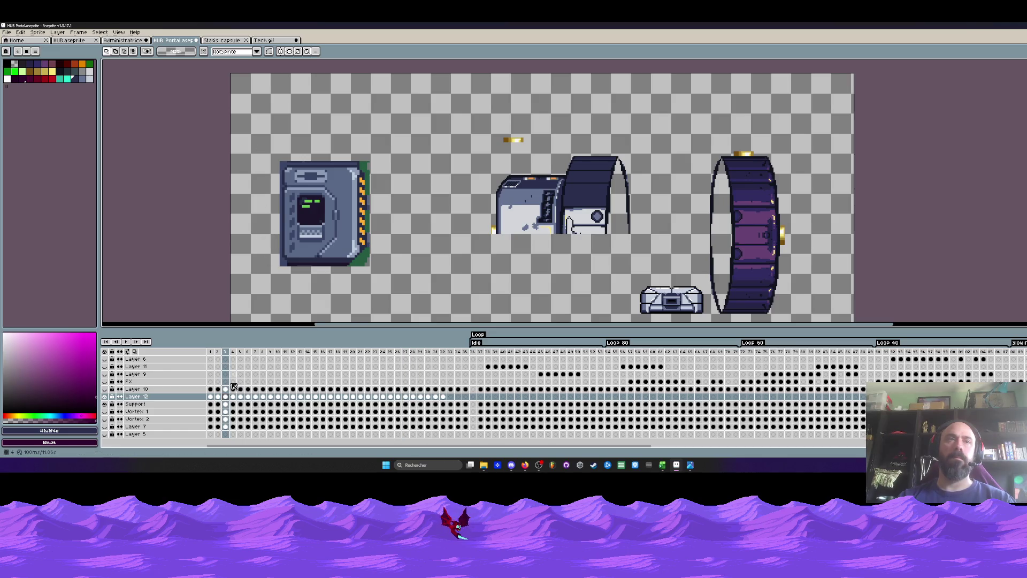
click(211, 397)
scroll(339, 223, up, 1)
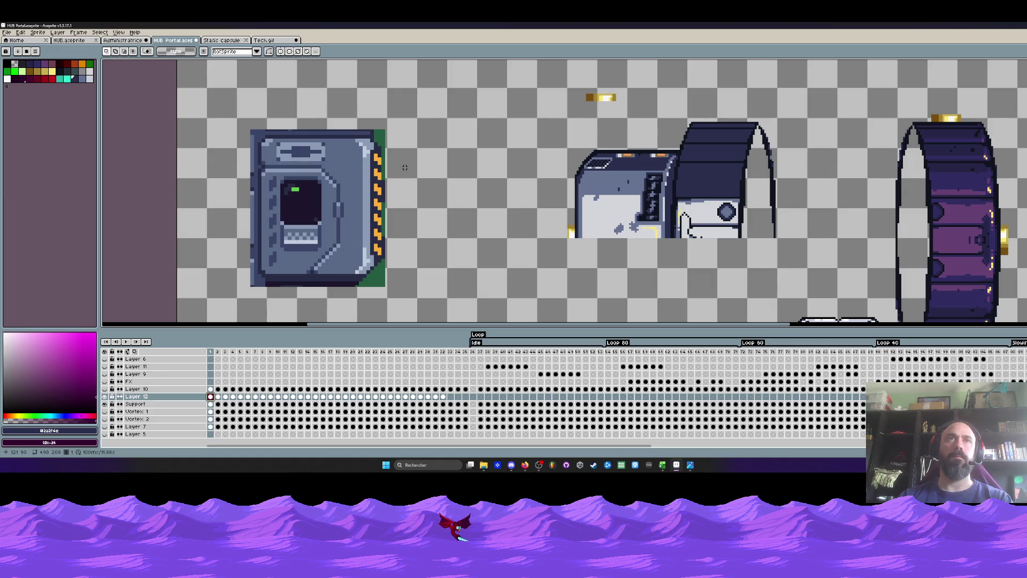
key(Return)
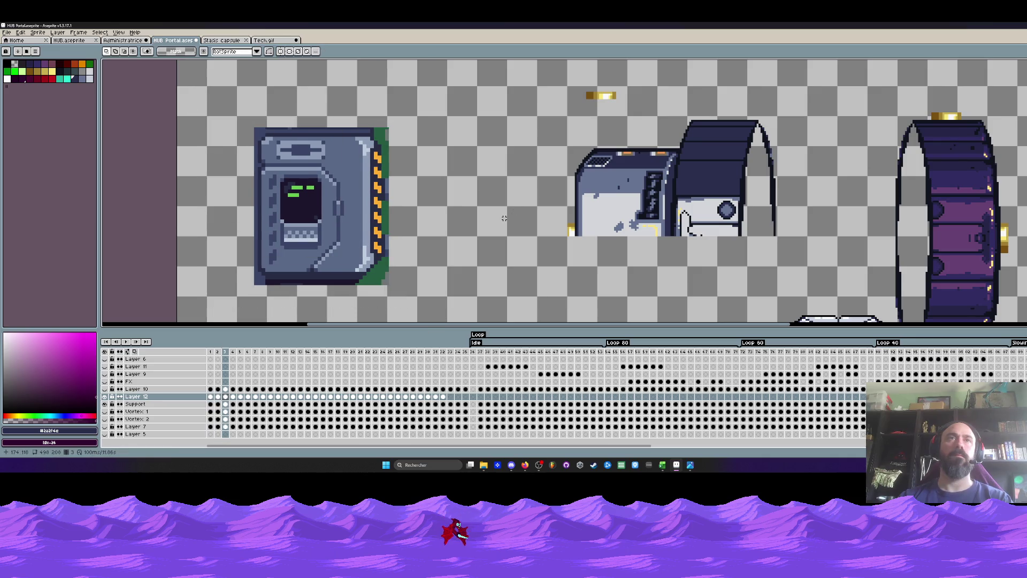
key(Return)
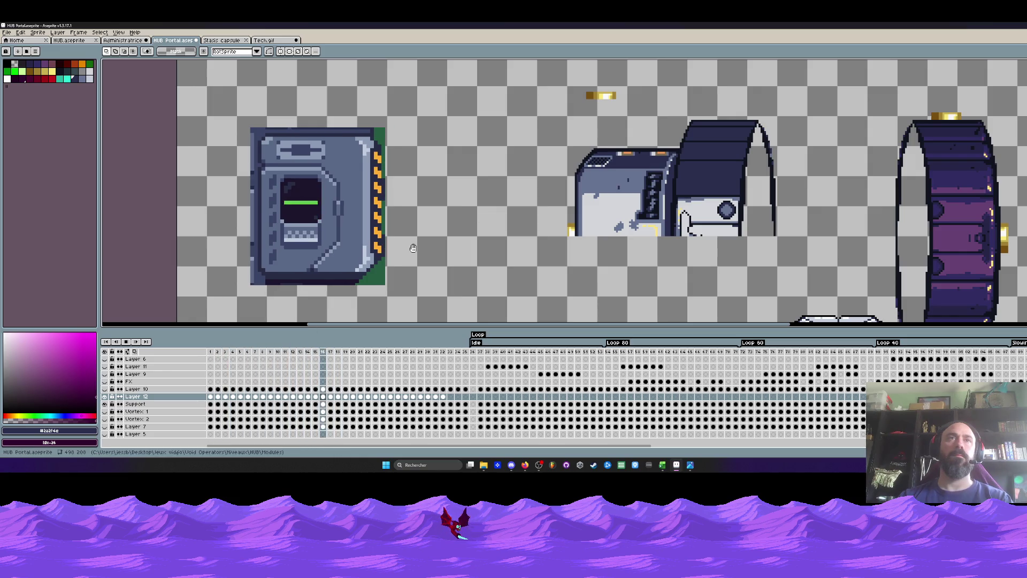
scroll(389, 235, down, 1)
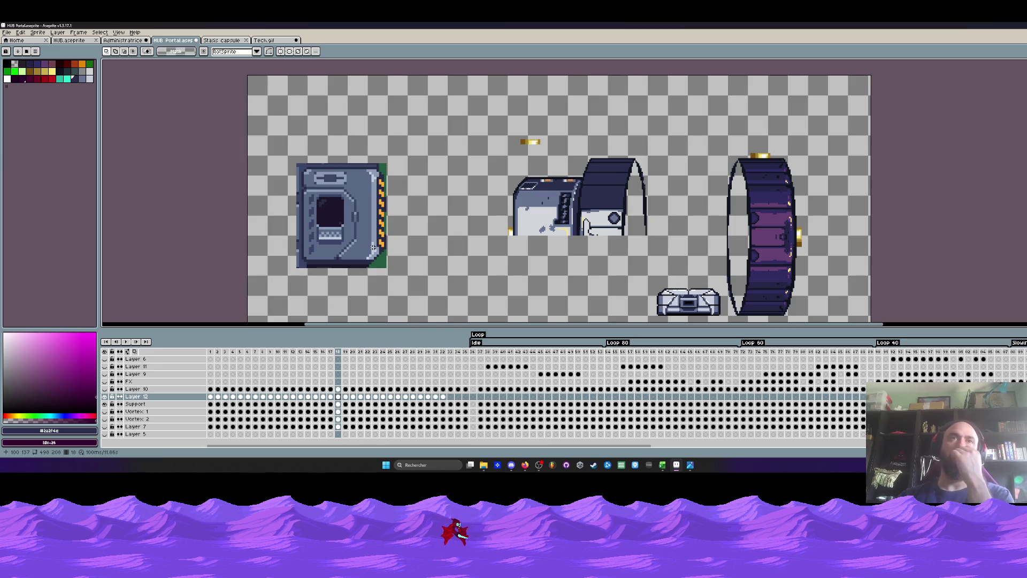
click(214, 352)
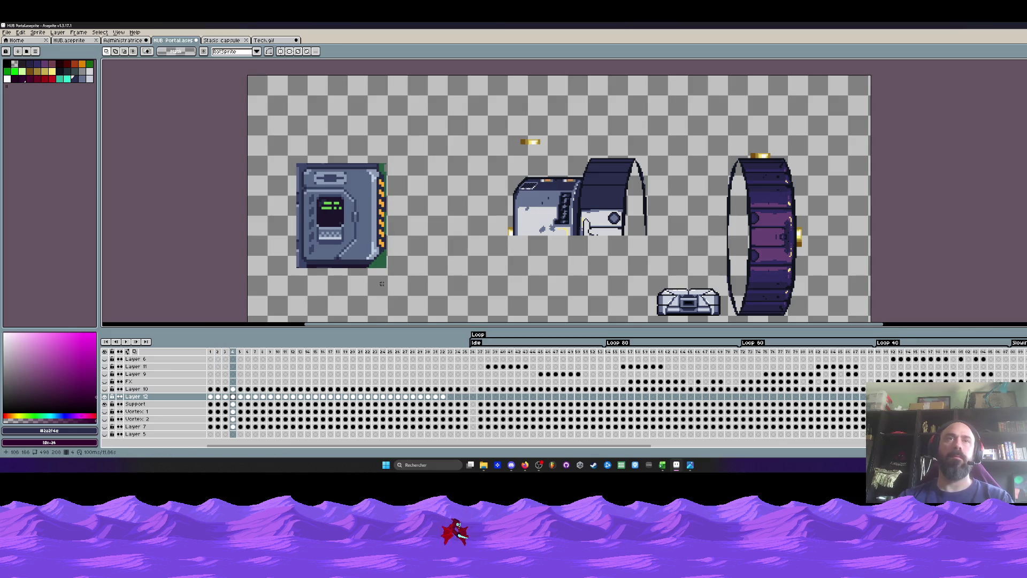
key(space)
drag(379, 269, 374, 237)
scroll(348, 239, up, 1)
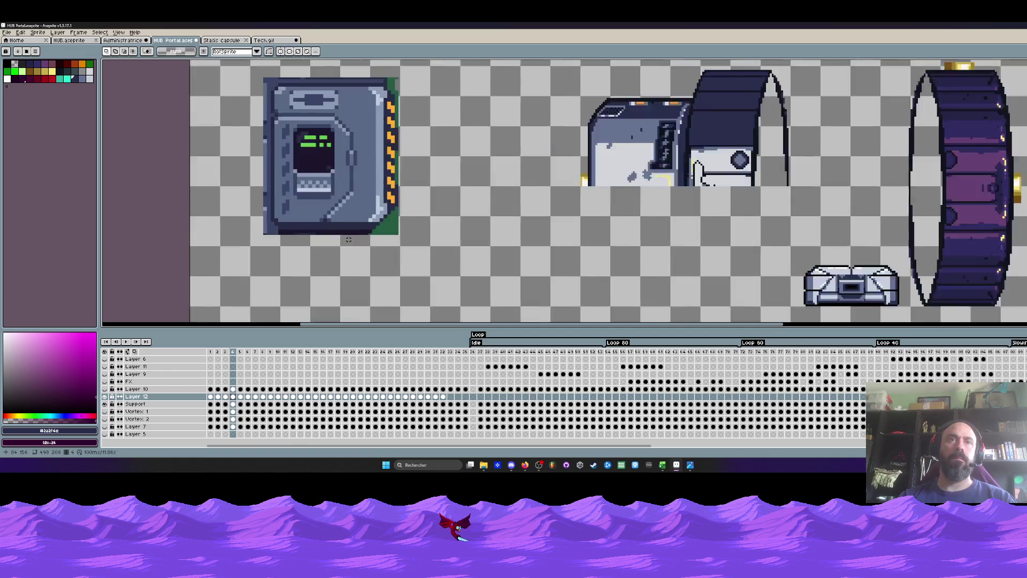
scroll(348, 239, up, 2)
Select frames 2–32 in the timeline, setting the brush to size 7 with a peach colour.
drag(443, 396, 217, 401)
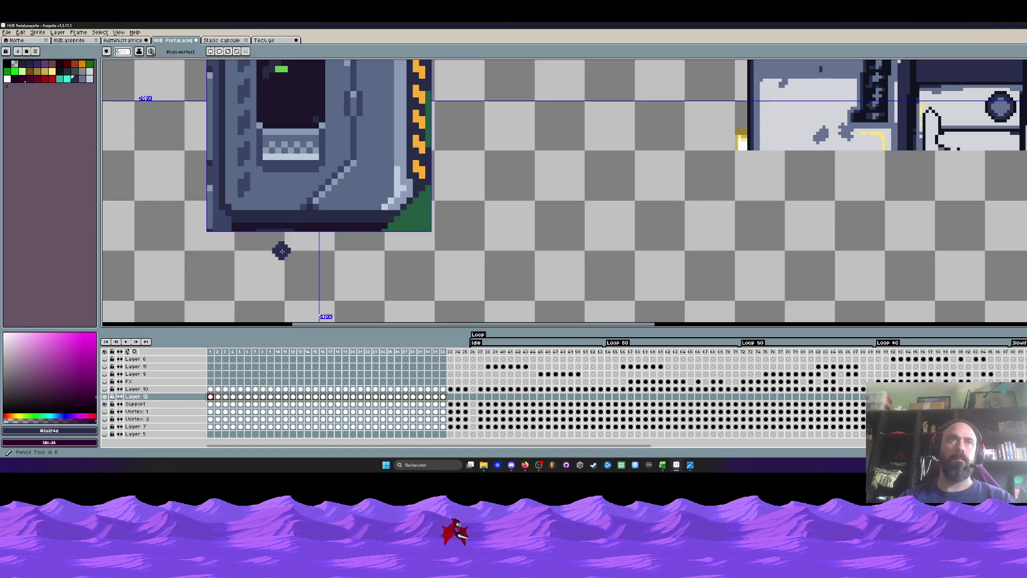
key(plus)
key(plus)
key(plus)
key(v)
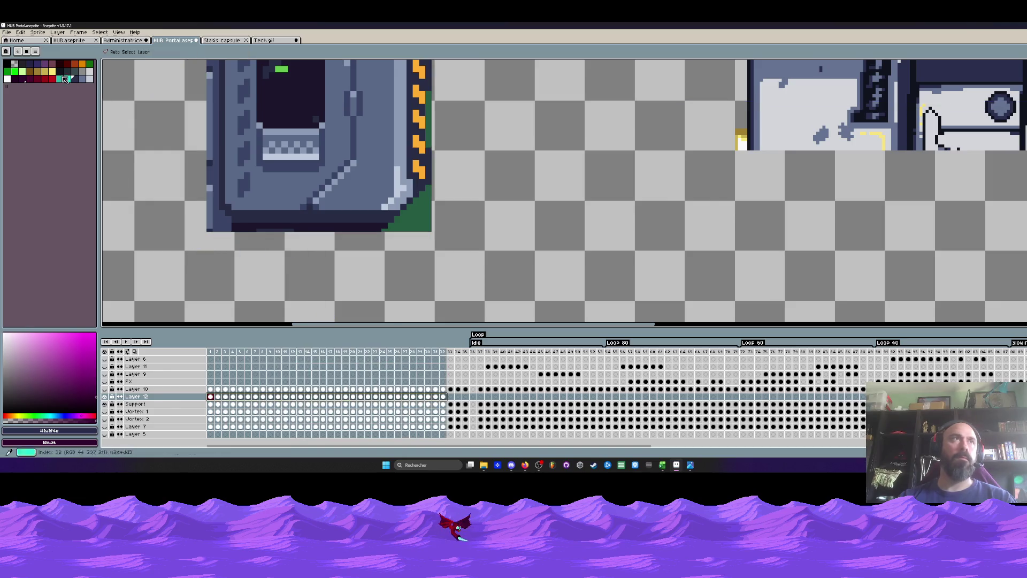
click(18, 70)
key(b)
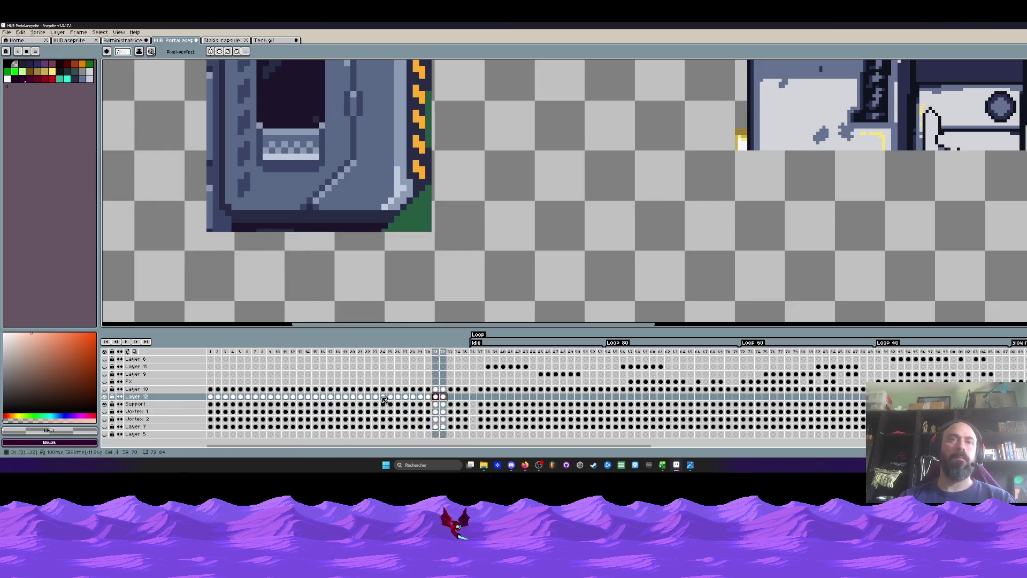
drag(443, 398, 216, 400)
click(210, 397)
scroll(229, 248, down, 3)
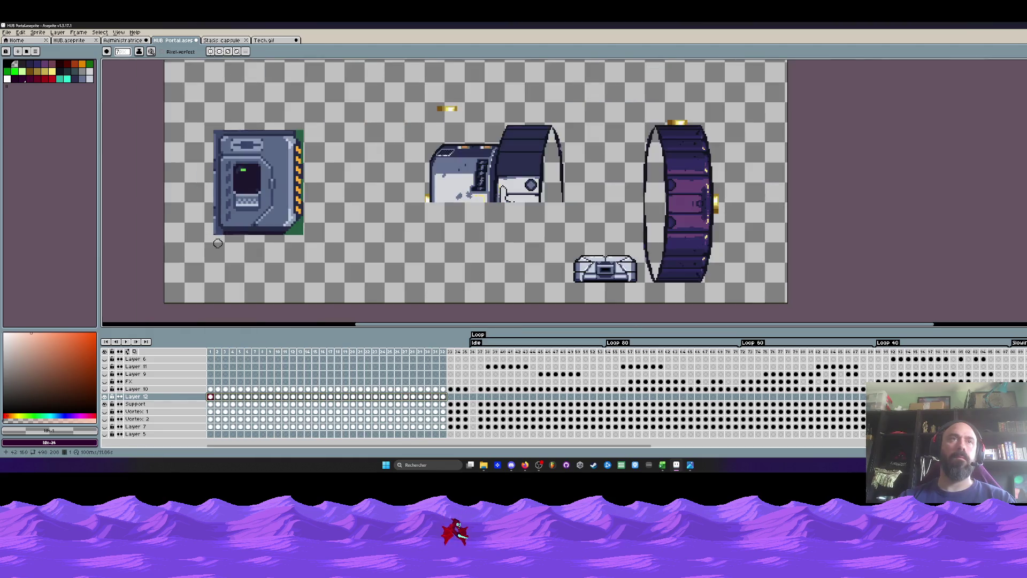
scroll(196, 227, up, 3)
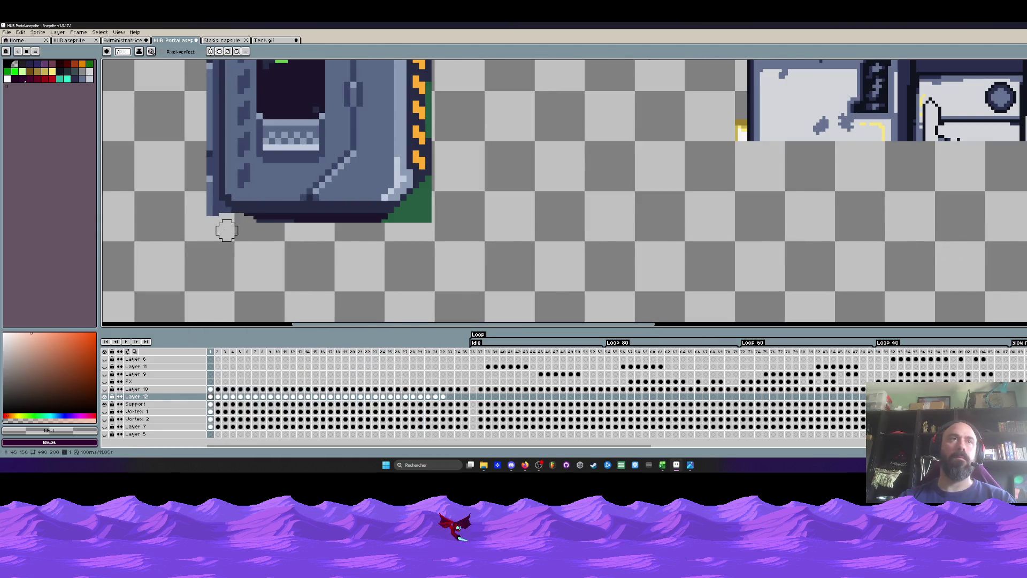
scroll(278, 302, down, 1)
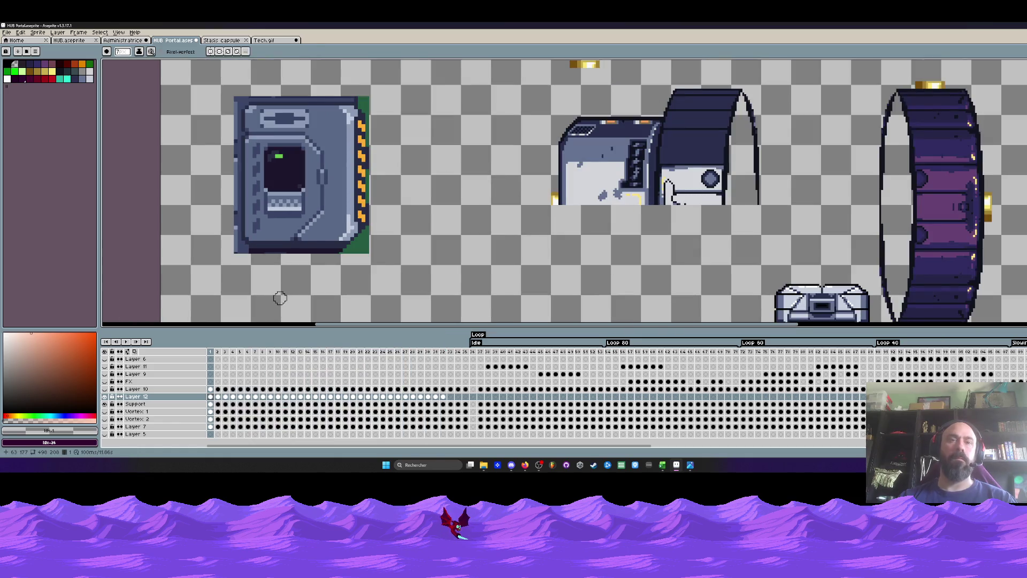
Erase the tall dark strip left of the console across frames 2–32 of Layer 12 and Support.
key(m)
scroll(238, 248, up, 2)
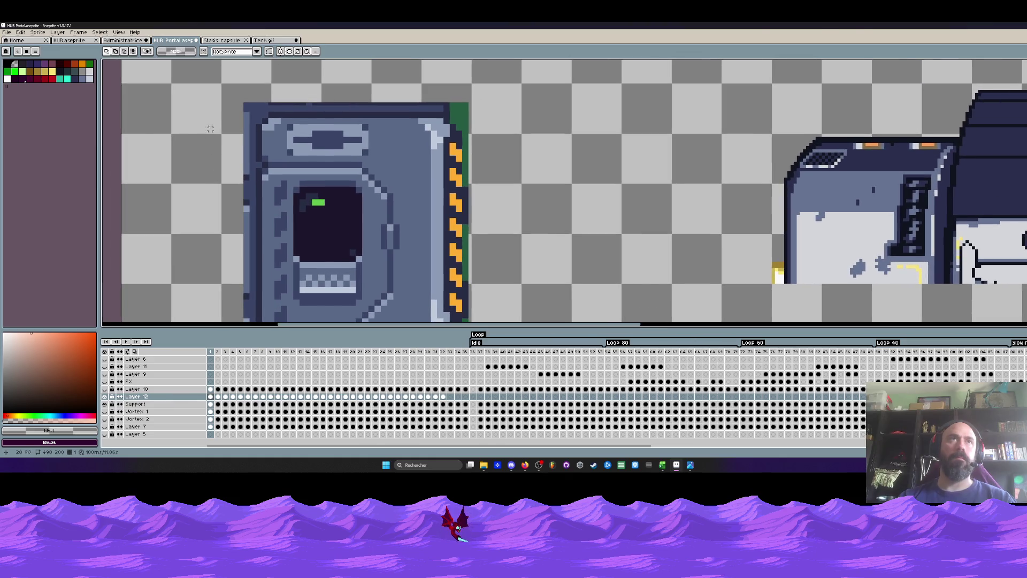
drag(219, 222, 252, 320)
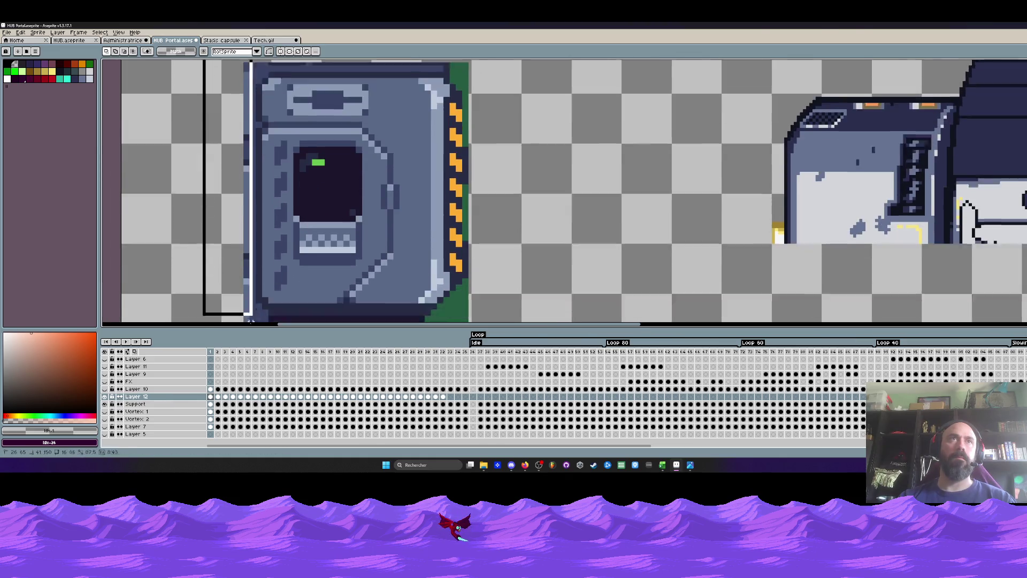
mouse_move(442, 397)
mouse_down()
mouse_move(215, 407)
mouse_move(216, 397)
mouse_up()
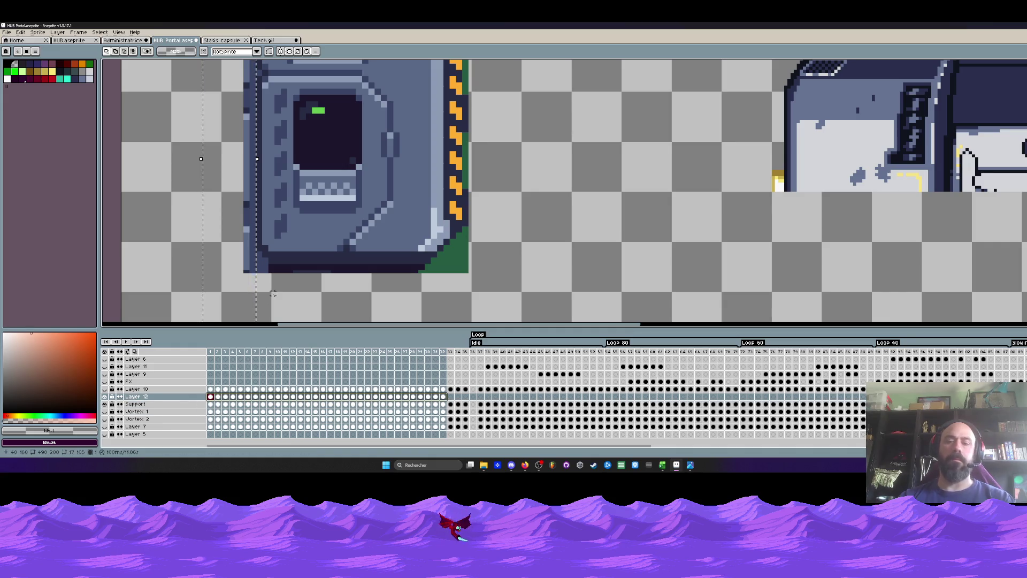
key(Delete)
Try marquee selections below and above the console, then deselect.
drag(239, 261, 579, 318)
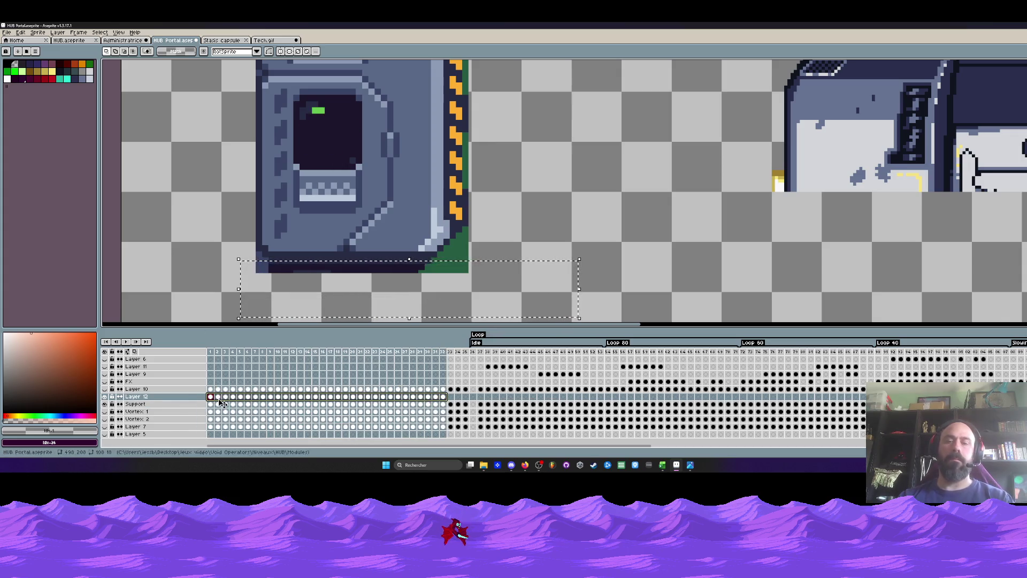
key(ctrl+d)
scroll(383, 232, down, 1)
drag(383, 232, 384, 277)
scroll(384, 277, down, 1)
scroll(384, 257, up, 1)
key(m)
drag(252, 104, 525, 152)
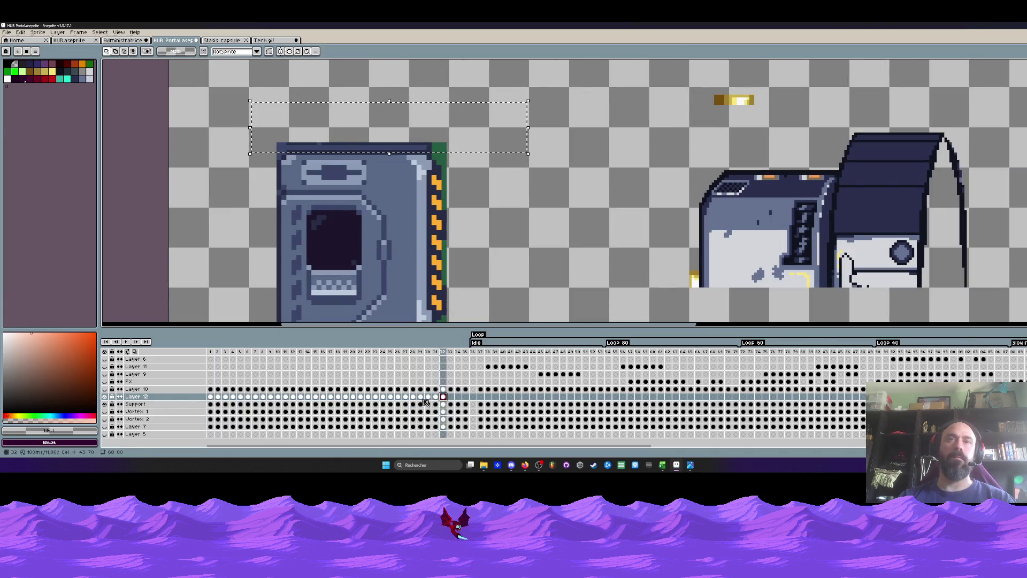
click(213, 398)
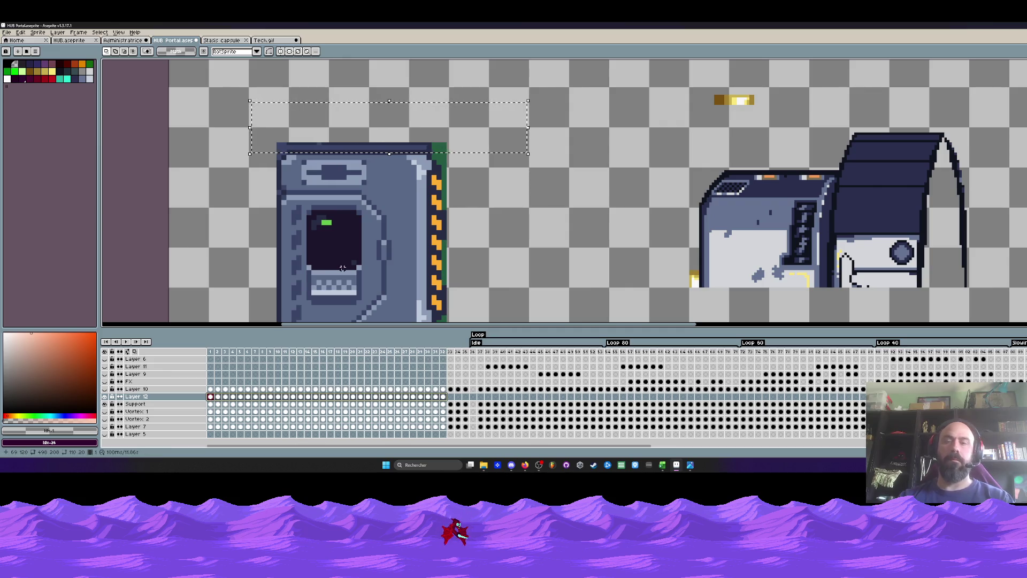
key(ctrl+d)
Marquee the area around the console and return to the pencil tool.
scroll(362, 236, down, 1)
drag(290, 141, 458, 320)
scroll(310, 208, up, 1)
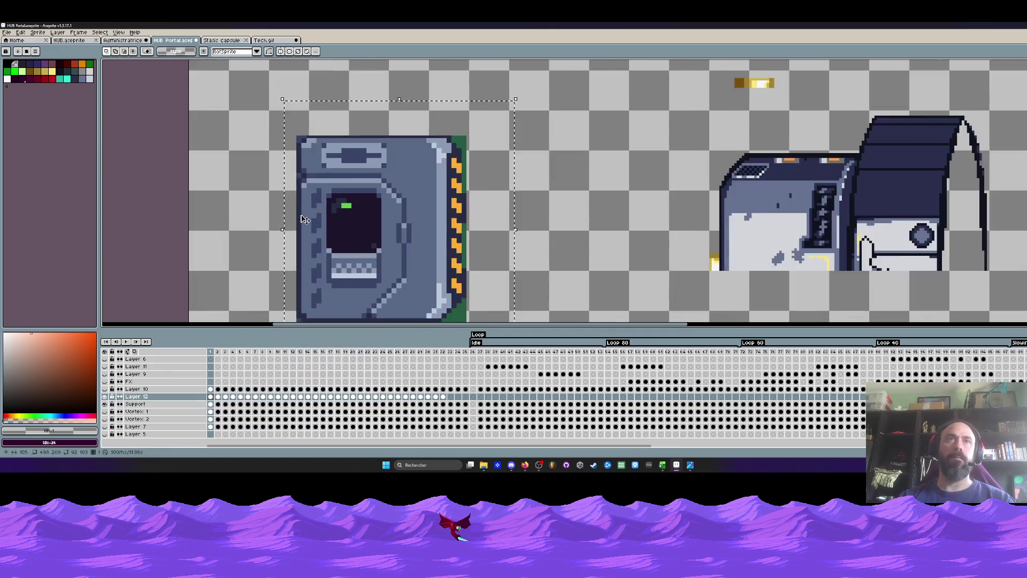
scroll(313, 207, up, 1)
scroll(312, 207, up, 1)
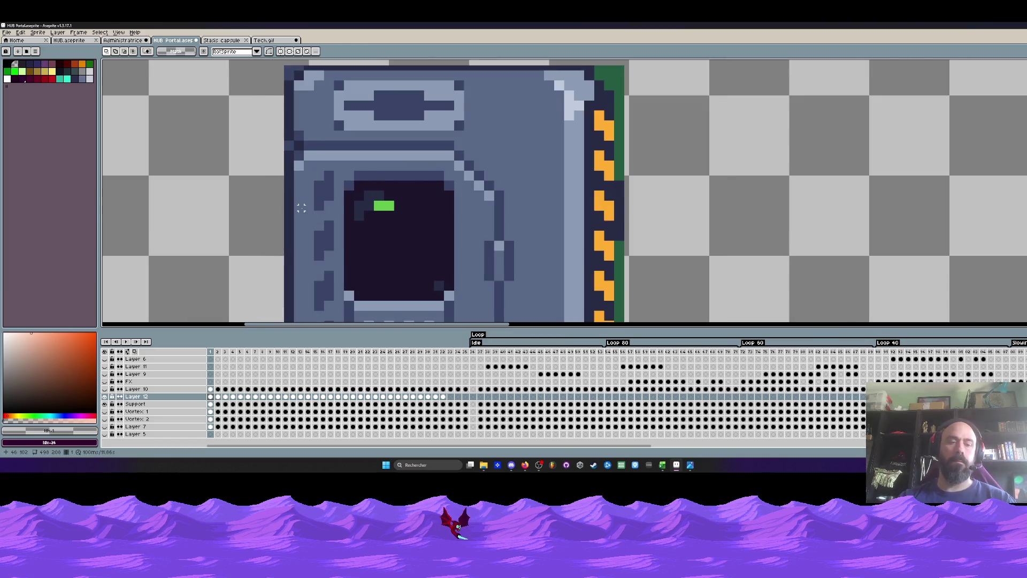
key(b)
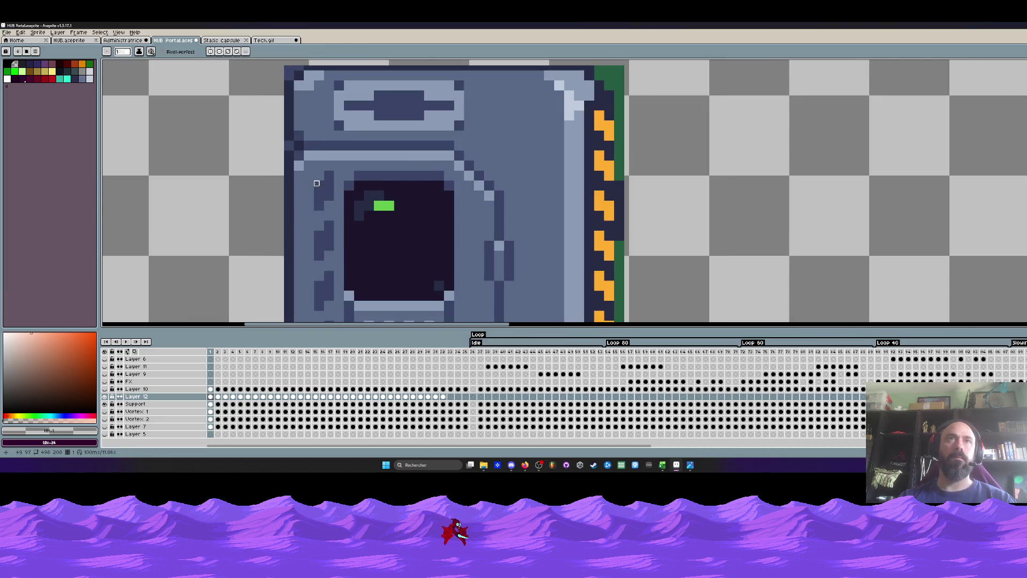
scroll(316, 183, down, 5)
scroll(317, 182, down, 1)
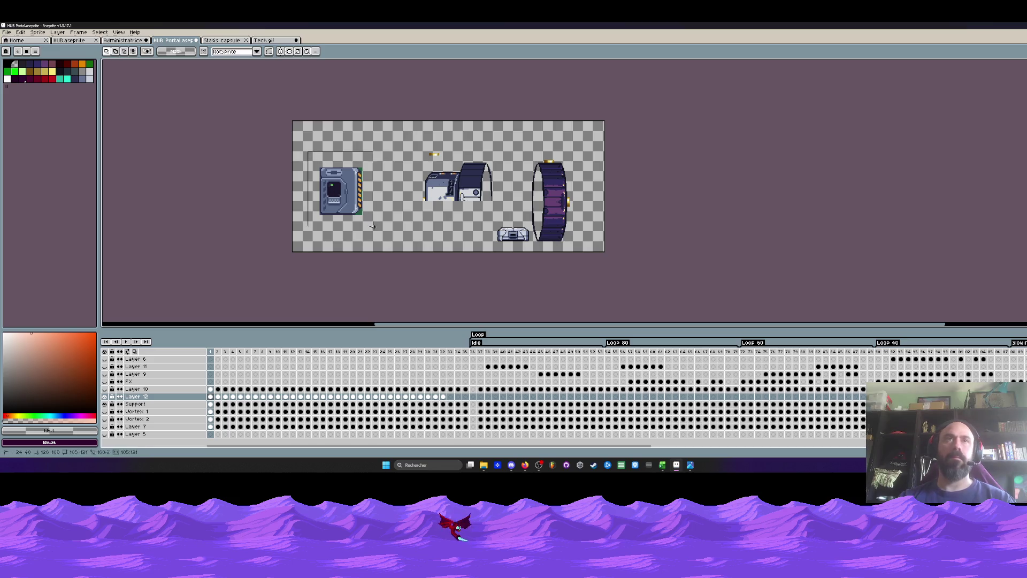
scroll(355, 199, up, 2)
Keep the console selection and extend it to frames 1–32 across all layers.
click(425, 305)
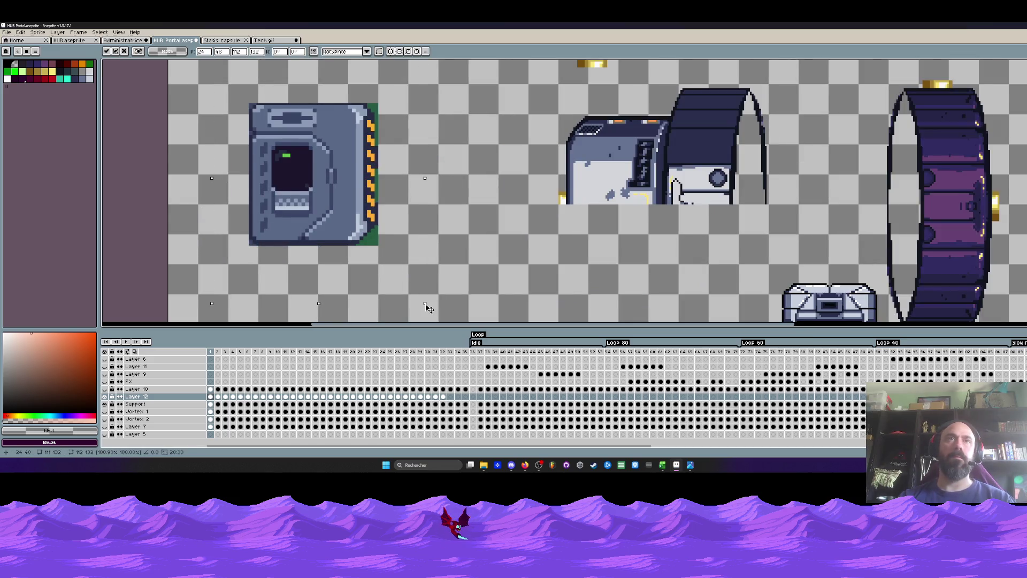
key(Return)
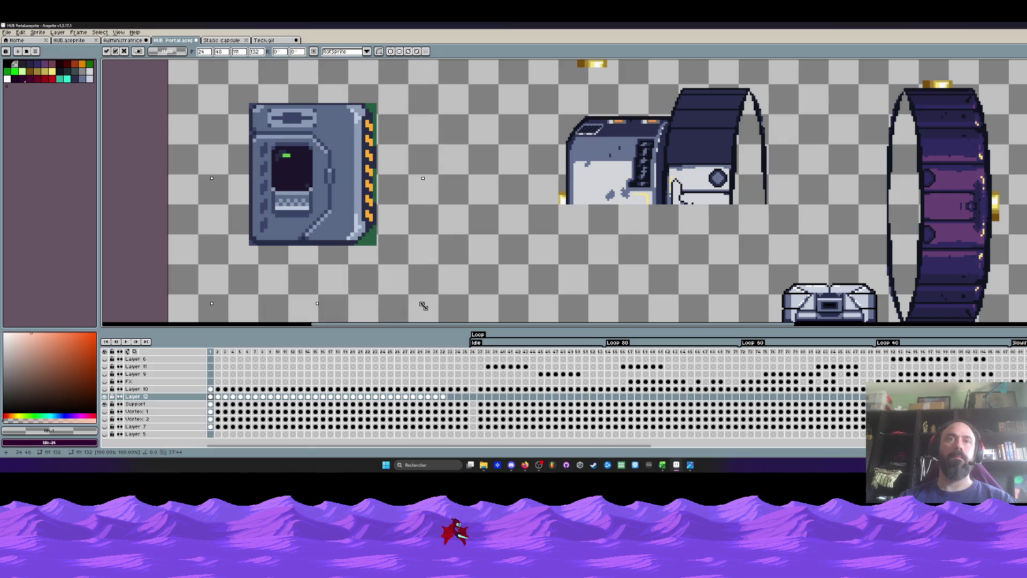
scroll(344, 184, down, 2)
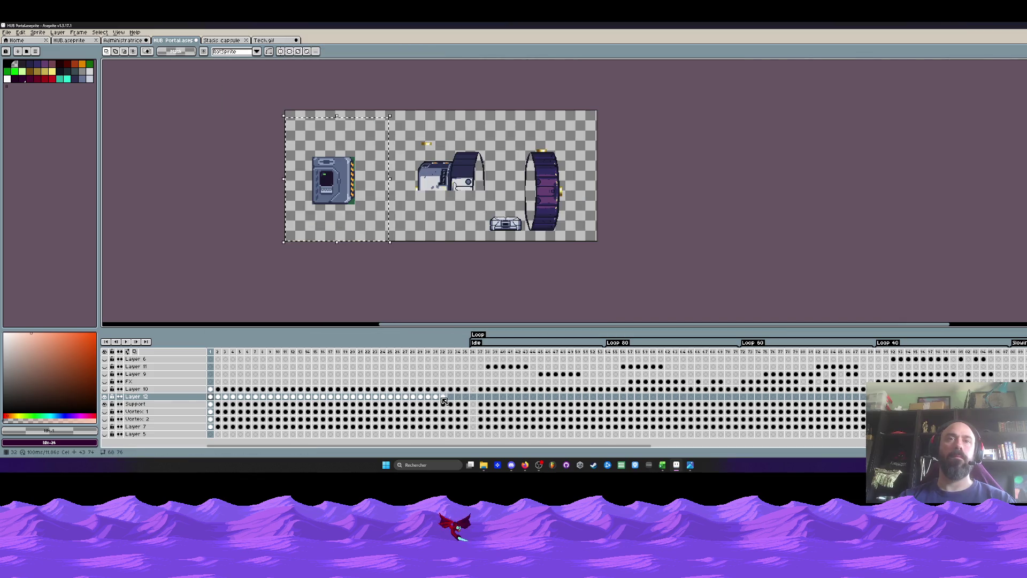
drag(211, 352, 444, 352)
scroll(389, 200, up, 1)
scroll(389, 200, up, 1)
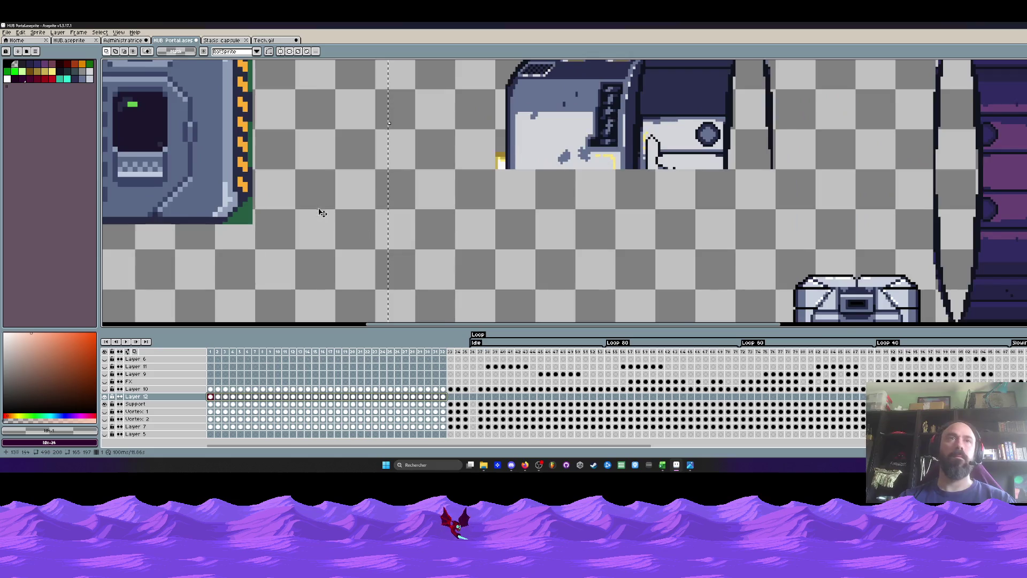
scroll(321, 211, down, 1)
scroll(374, 241, down, 1)
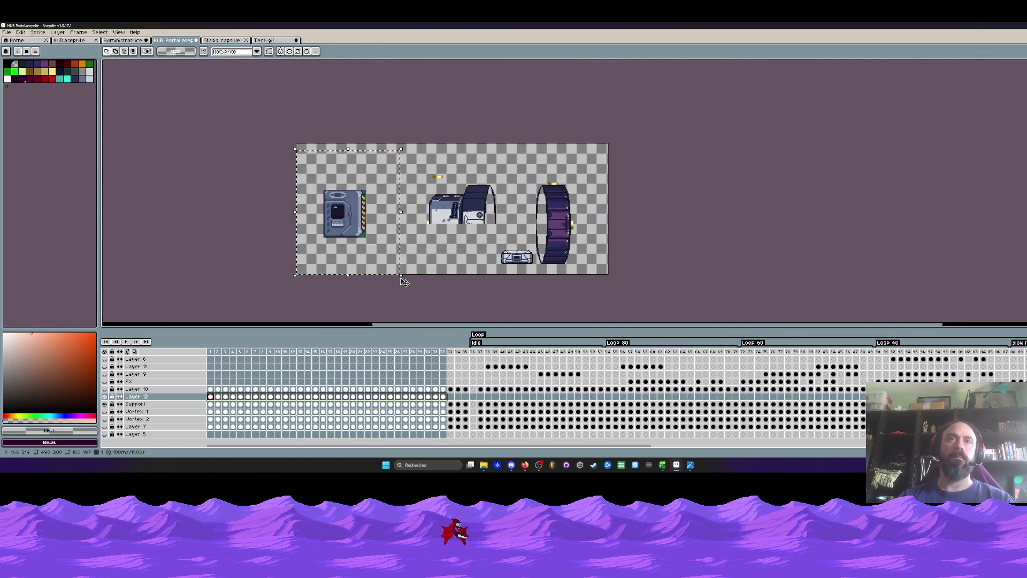
Shrink the console to about 50 by 60 pixels and commit the resize.
drag(401, 275, 352, 217)
scroll(341, 234, up, 1)
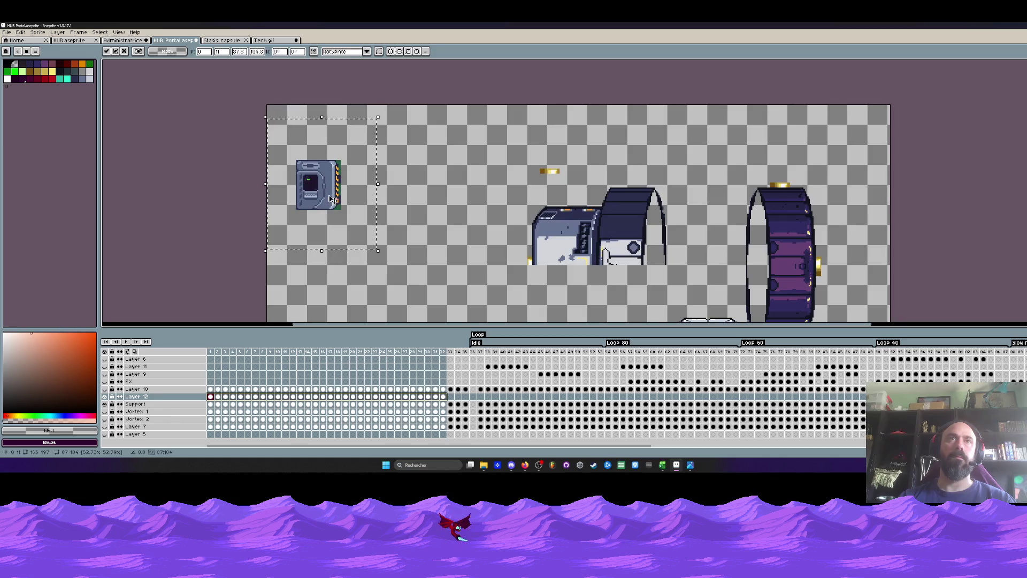
mouse_move(381, 253)
mouse_down()
mouse_move(346, 236)
mouse_move(358, 245)
mouse_up()
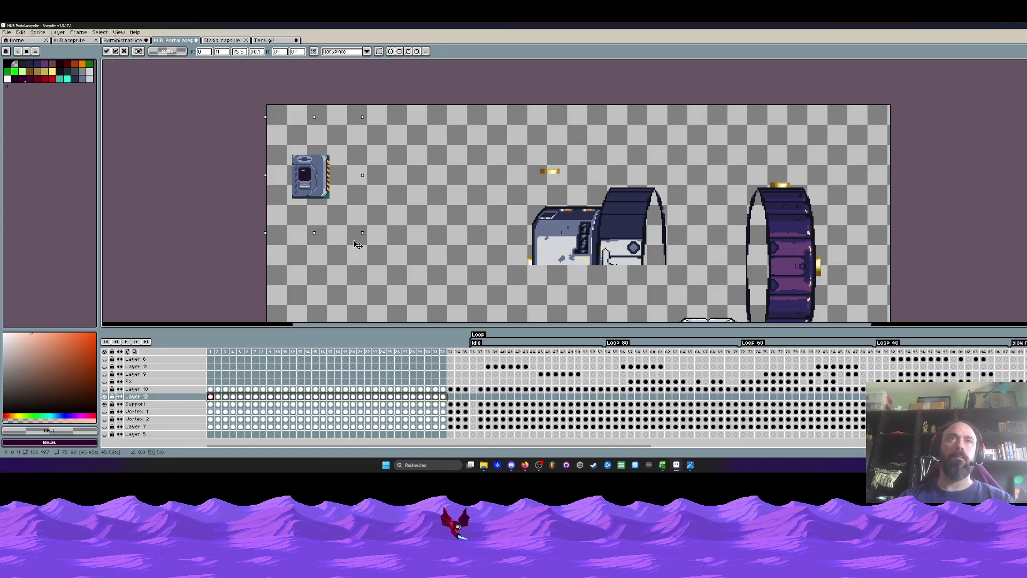
scroll(301, 188, up, 1)
scroll(302, 177, up, 2)
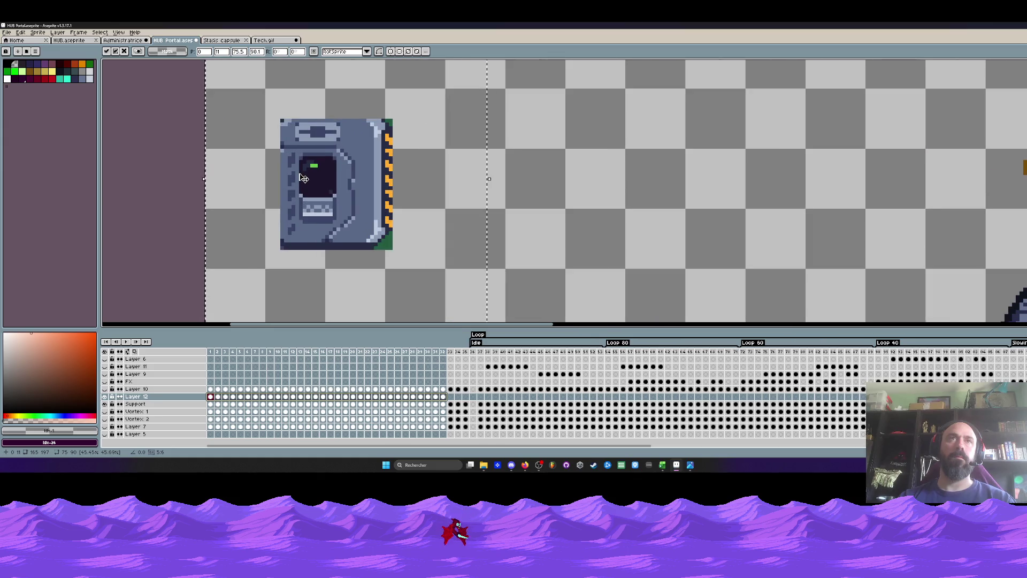
scroll(303, 178, down, 1)
scroll(369, 246, down, 1)
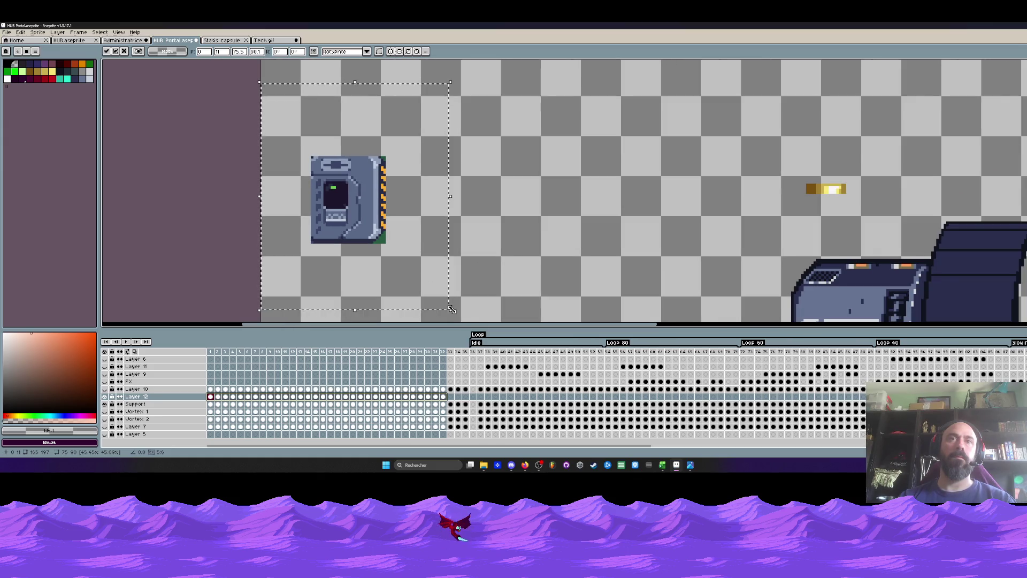
drag(450, 309, 378, 248)
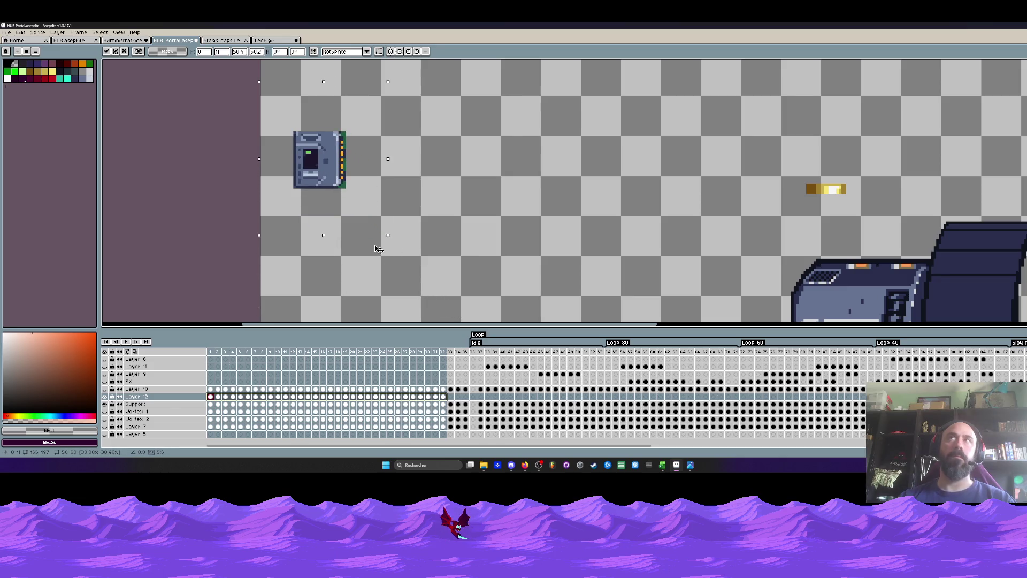
key(Return)
Scale the console down again to about half size and commit.
scroll(406, 241, down, 1)
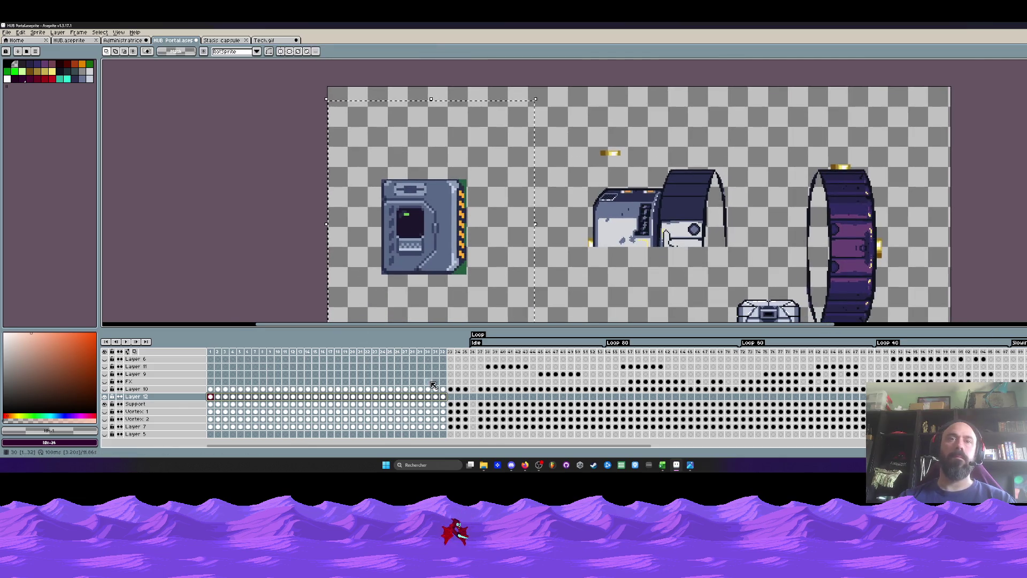
scroll(455, 290, down, 1)
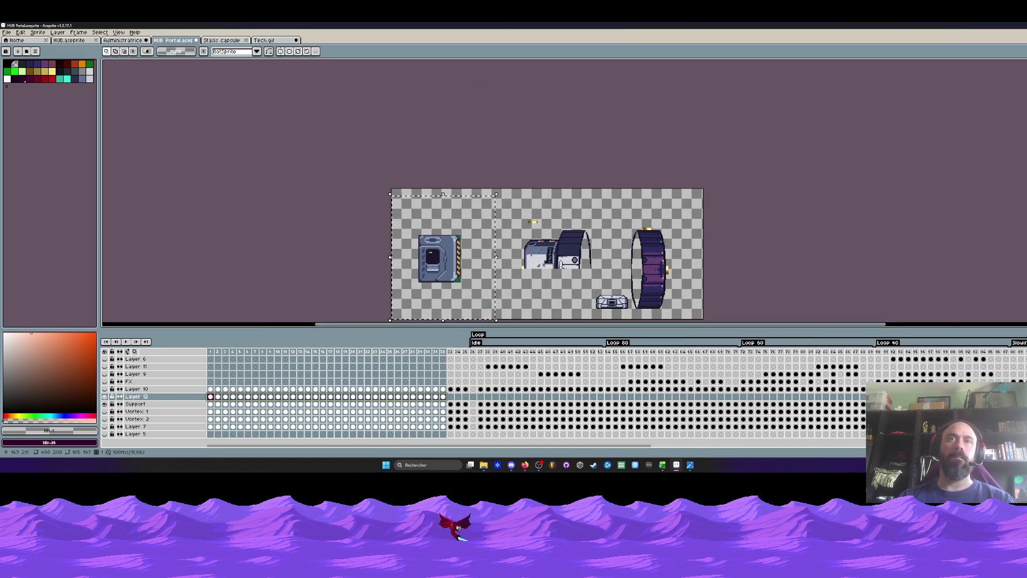
scroll(498, 321, up, 1)
mouse_move(497, 321)
mouse_down()
mouse_move(493, 282)
mouse_move(377, 171)
mouse_up()
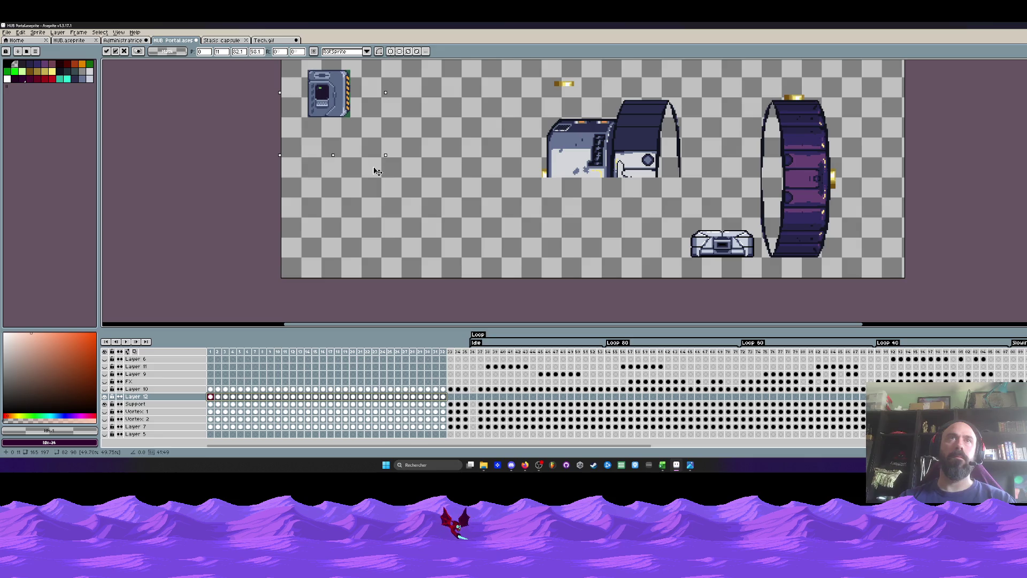
key(Return)
Drag the shrunken console across frames 1–32 to stand just left of the capsule, then commit.
scroll(332, 134, up, 2)
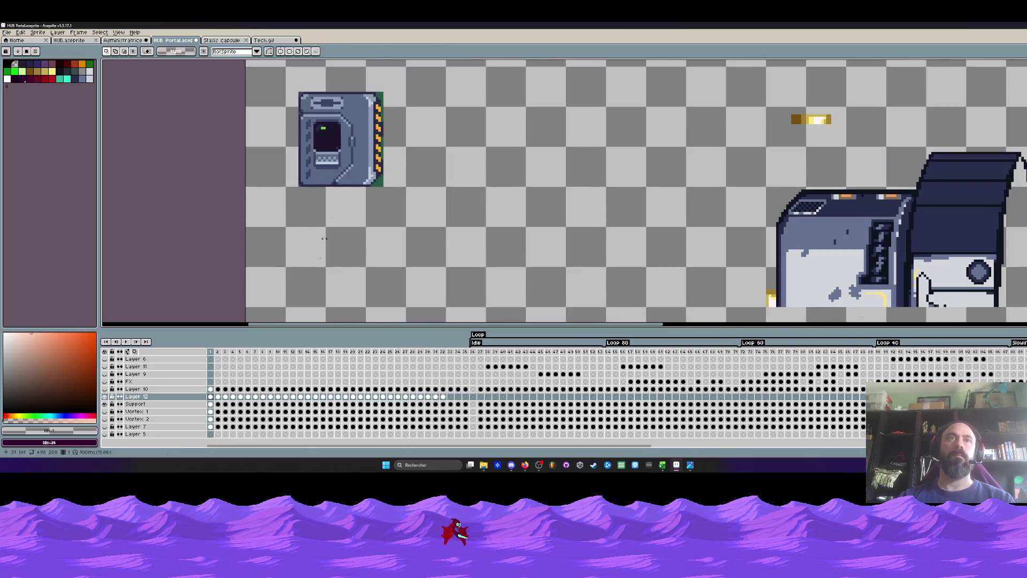
mouse_move(210, 353)
mouse_down()
mouse_move(255, 360)
mouse_move(247, 369)
mouse_up()
scroll(420, 259, down, 2)
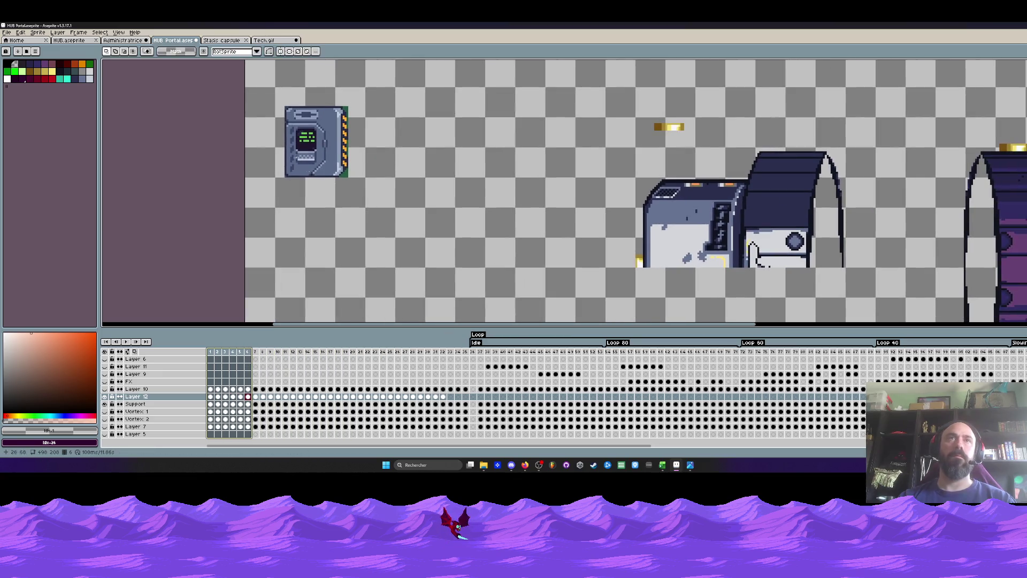
drag(266, 101, 400, 210)
drag(441, 397, 210, 397)
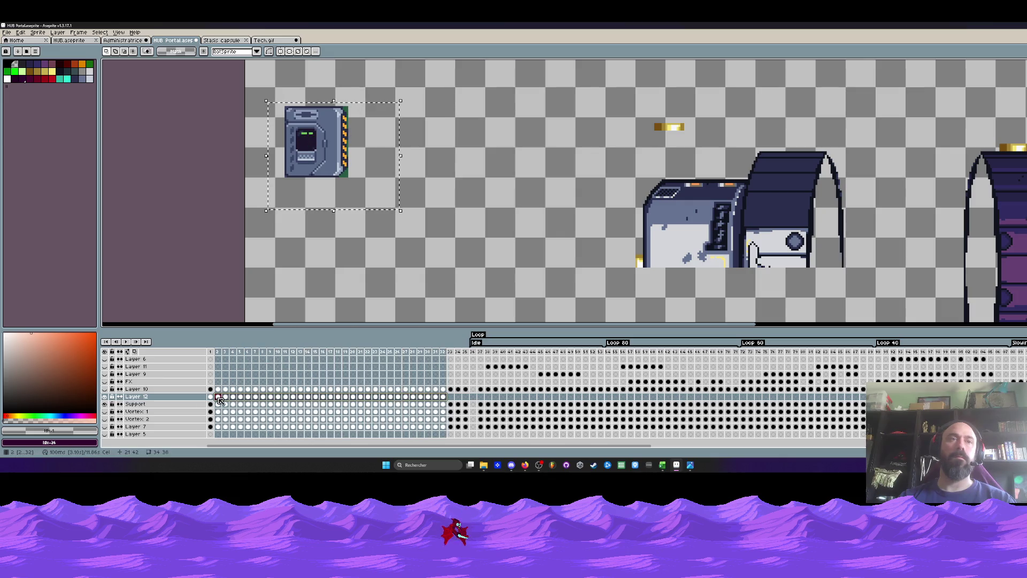
drag(322, 176, 707, 272)
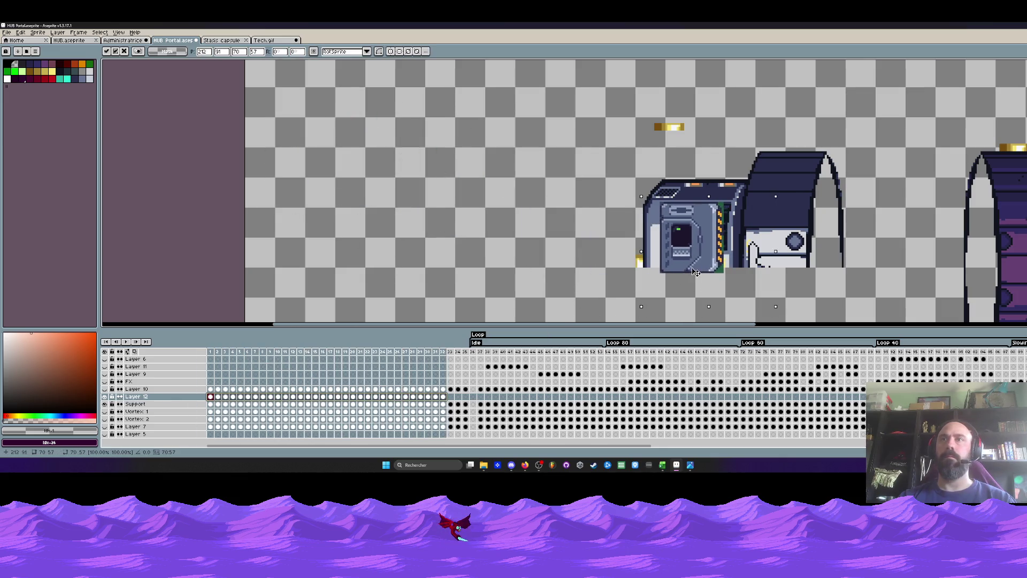
scroll(707, 272, up, 3)
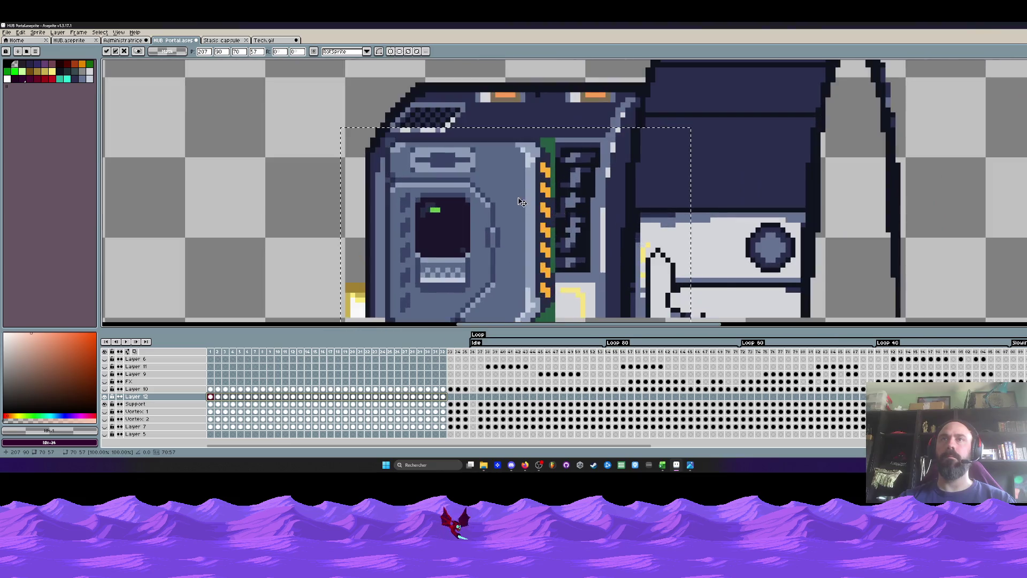
mouse_move(531, 206)
mouse_down()
mouse_move(567, 210)
mouse_move(509, 208)
mouse_up()
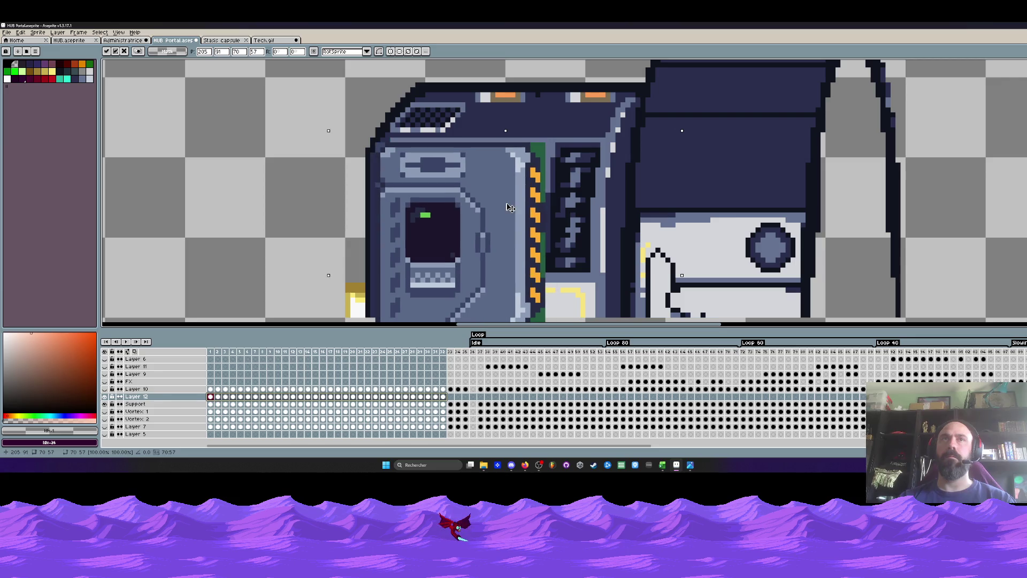
scroll(510, 207, down, 2)
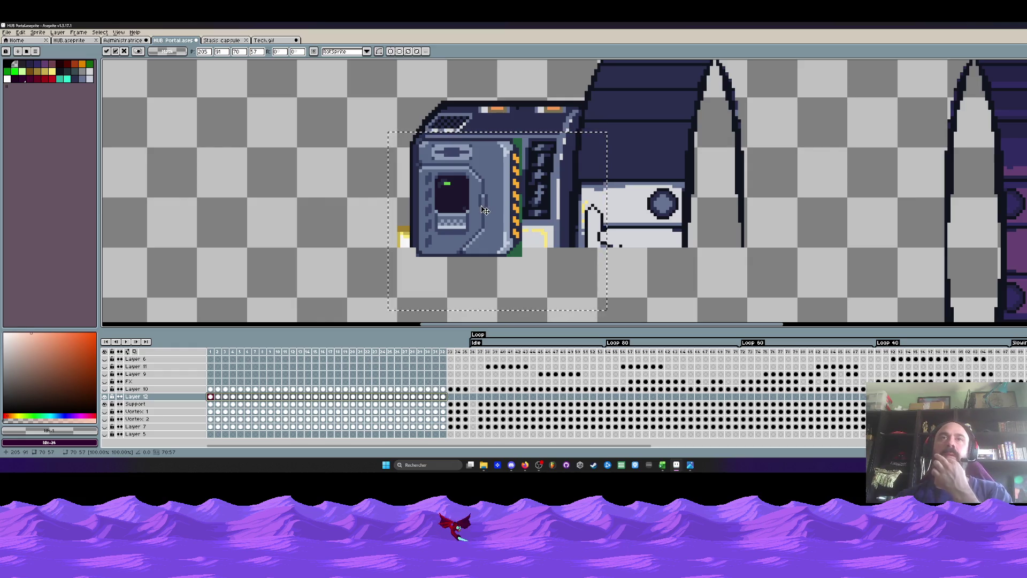
mouse_move(483, 210)
mouse_down()
mouse_move(505, 208)
mouse_move(301, 215)
mouse_up()
key(Return)
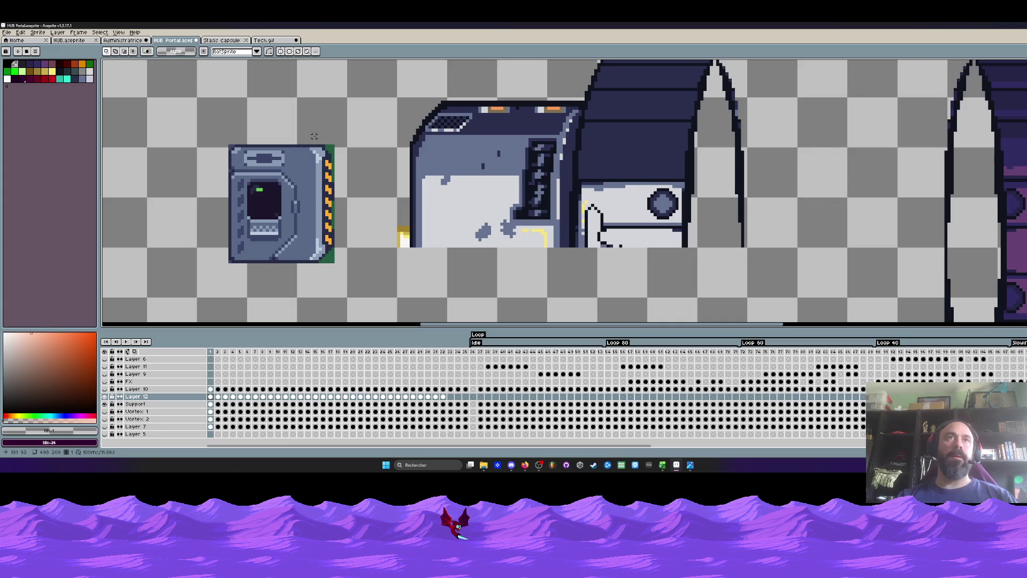
Erase the console's right-side strip in frames 11–32, then undo that erase.
mouse_move(313, 136)
mouse_down()
mouse_move(338, 170)
mouse_move(361, 298)
mouse_up()
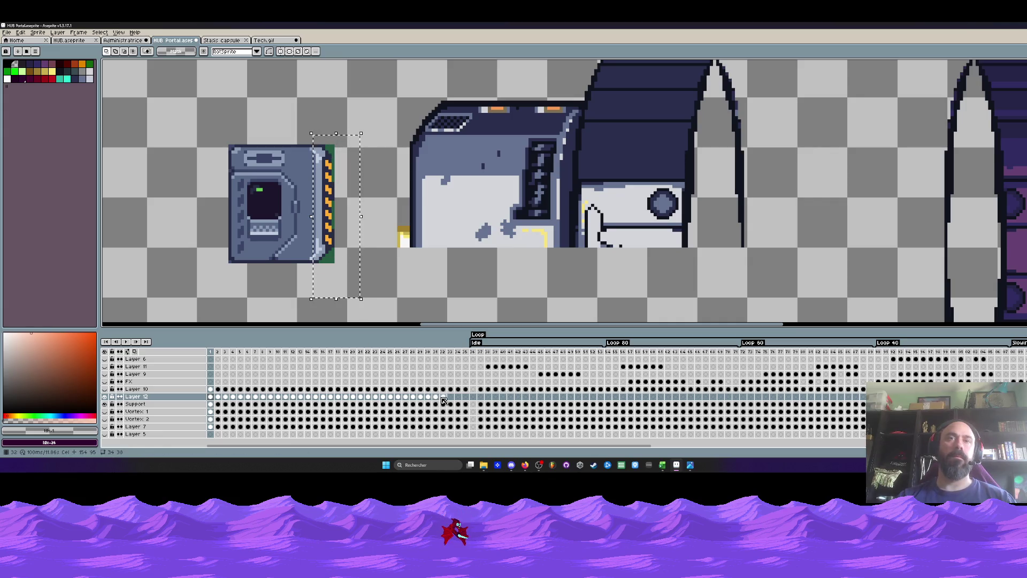
drag(444, 400, 211, 404)
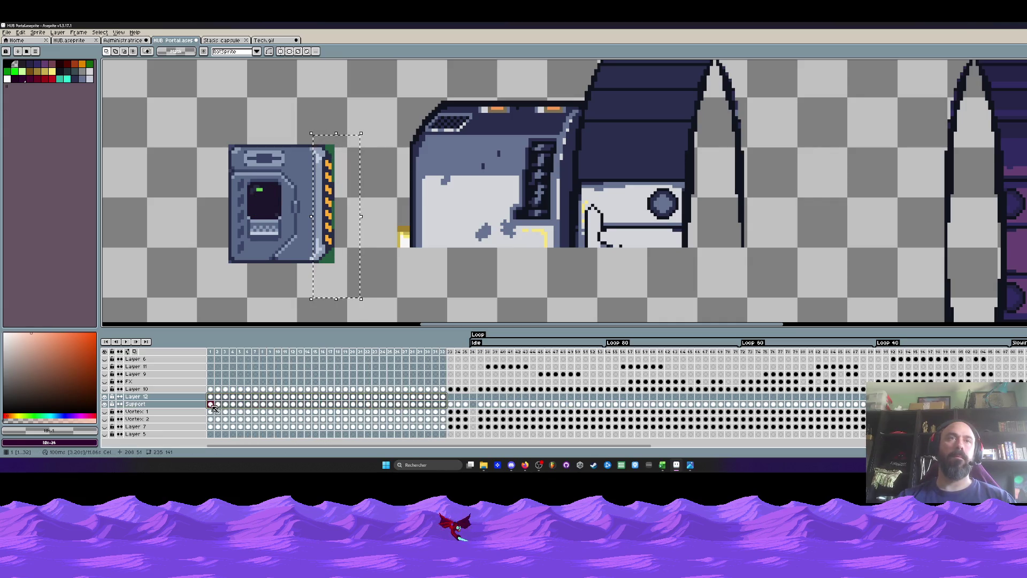
key(Delete)
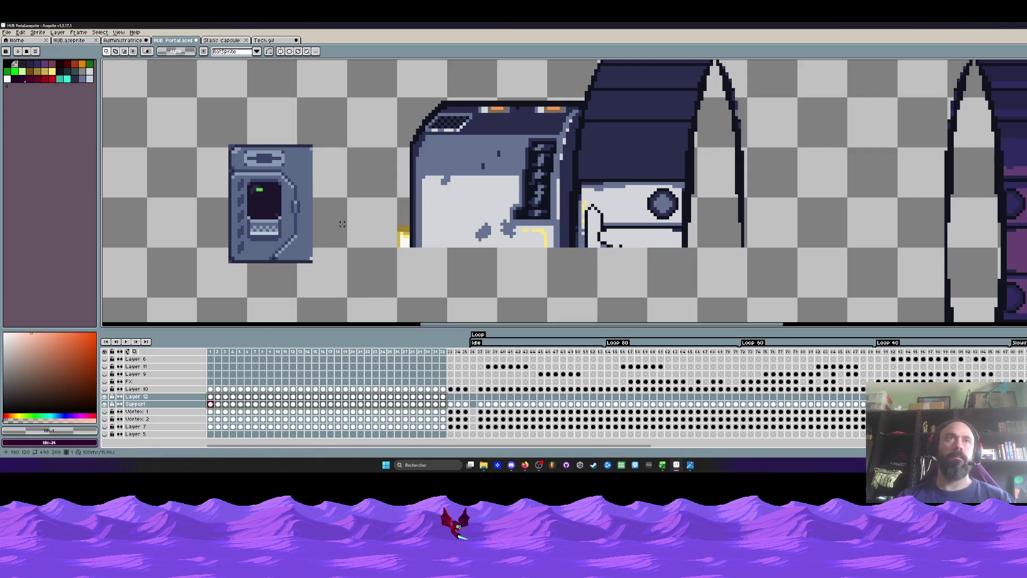
scroll(291, 205, up, 1)
scroll(291, 205, down, 1)
key(ctrl+z)
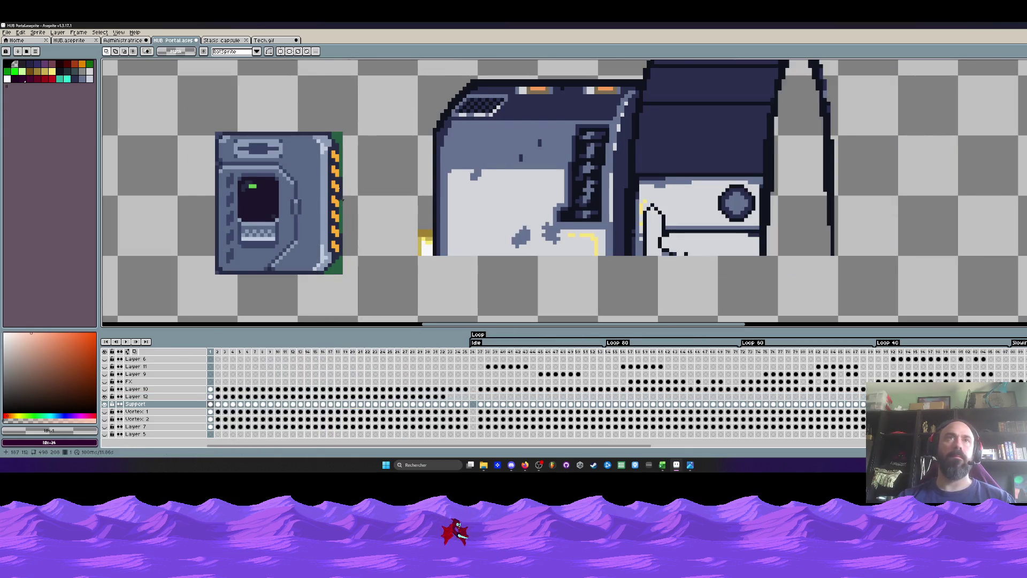
scroll(340, 155, up, 1)
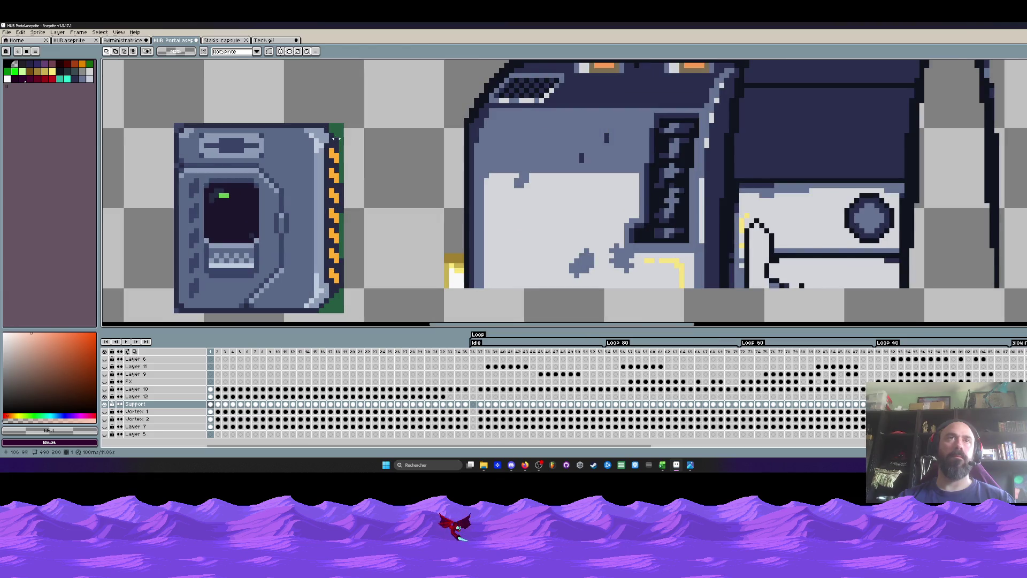
Erase the console's right-side strip from frames 3–35 on Layer 12.
drag(323, 111, 396, 321)
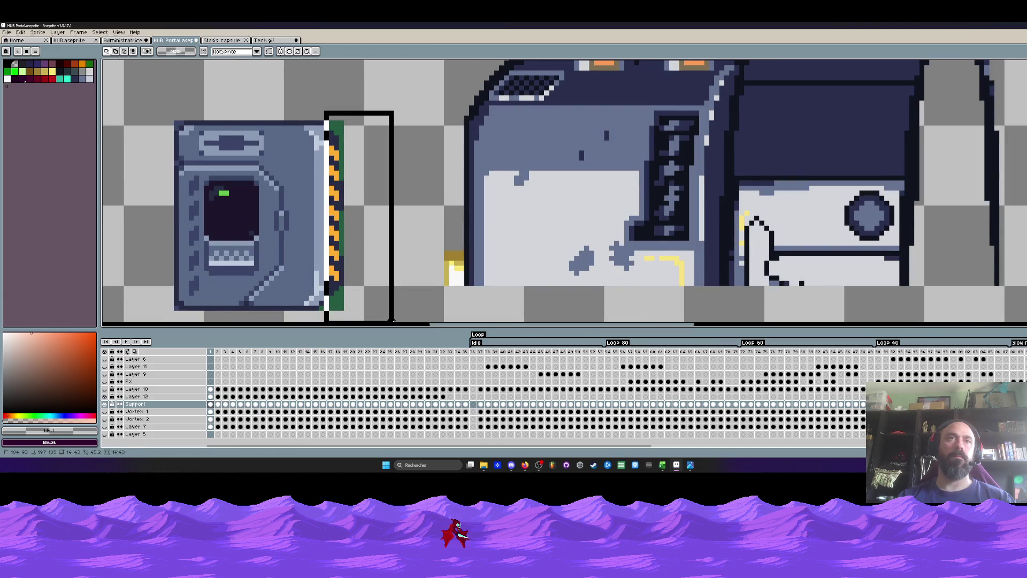
click(463, 405)
drag(459, 408, 210, 405)
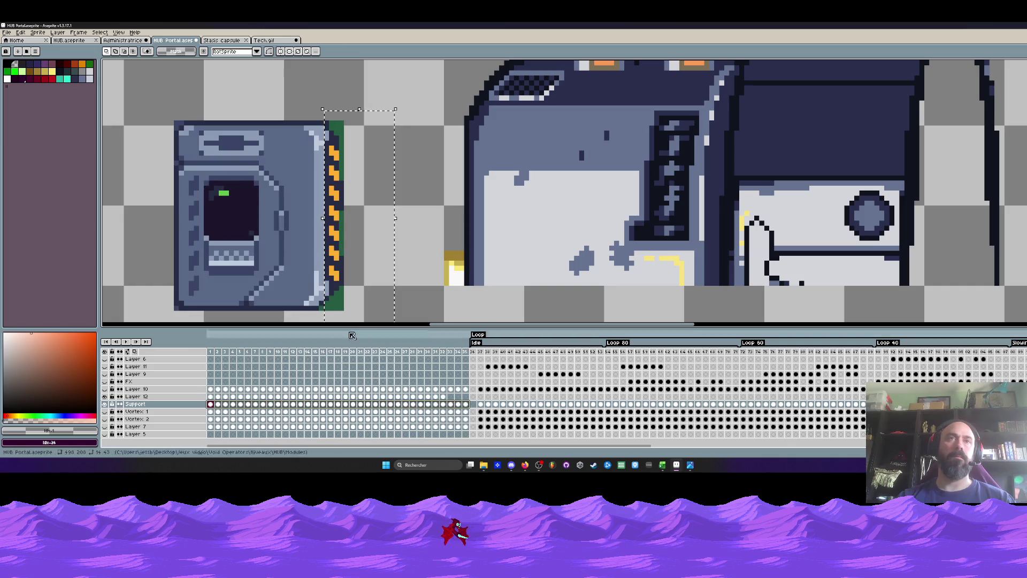
key(ctrl+d)
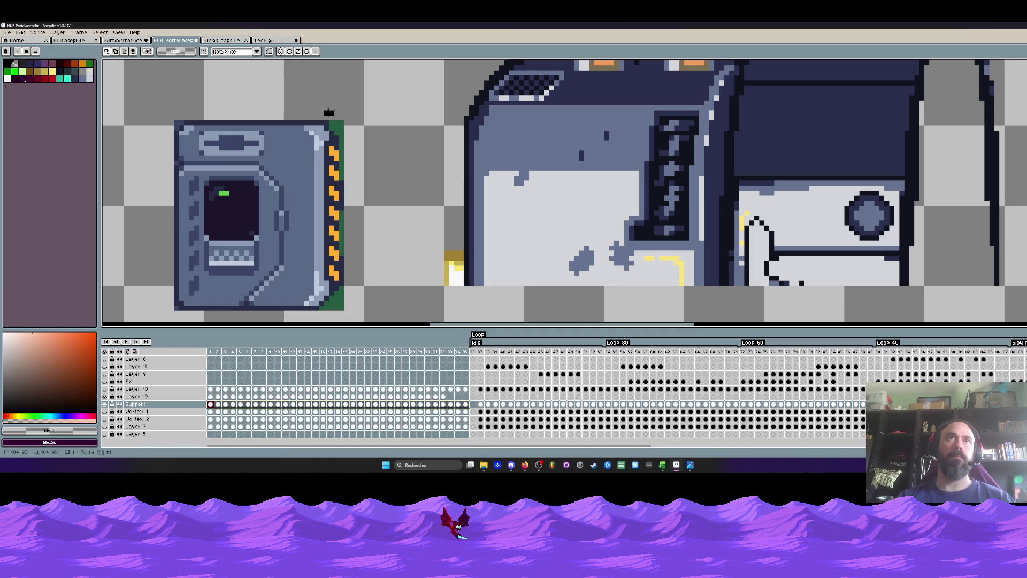
drag(324, 107, 405, 321)
drag(463, 396, 225, 397)
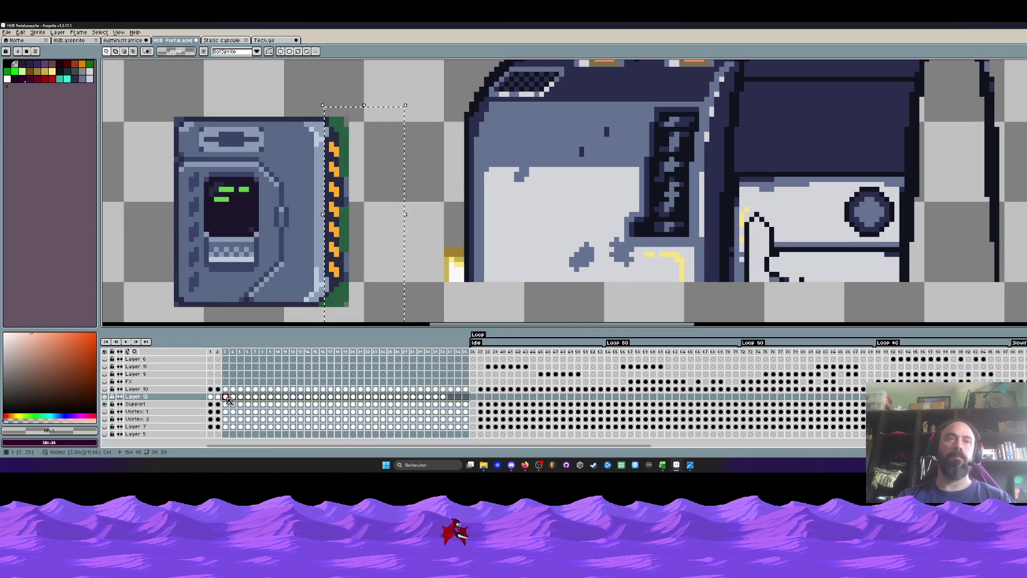
key(Delete)
click(219, 353)
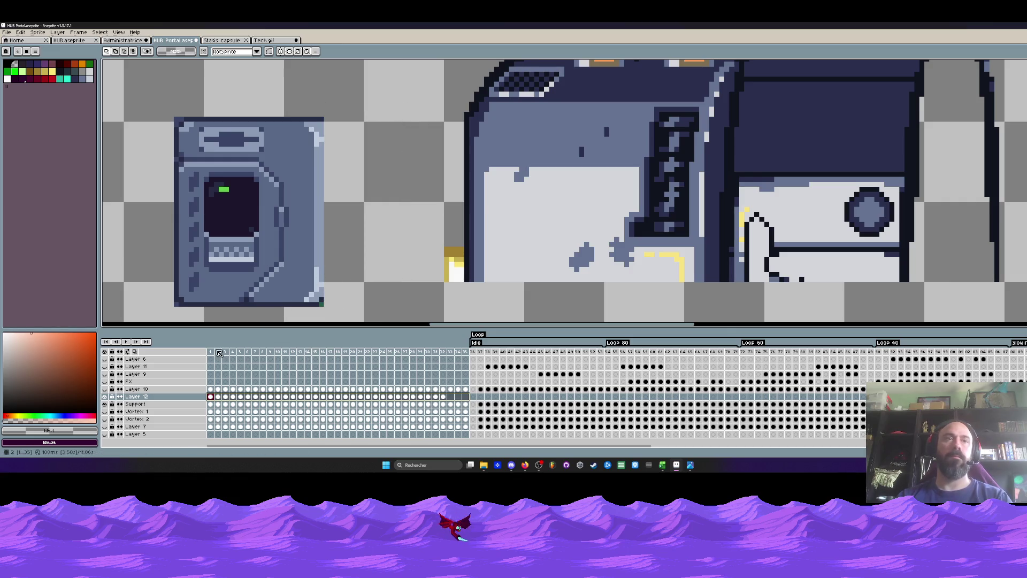
mouse_move(218, 353)
mouse_down()
mouse_move(397, 364)
mouse_move(345, 364)
mouse_up()
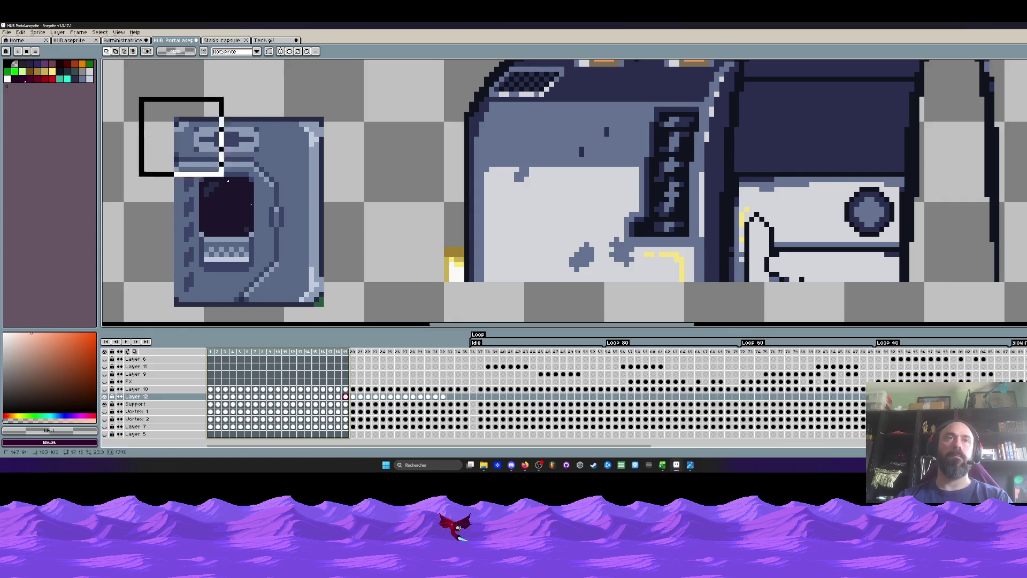
Nudge the console slightly up and right, then compare frames 18 and 19.
drag(142, 89, 356, 323)
drag(312, 273, 317, 267)
key(ctrl+d)
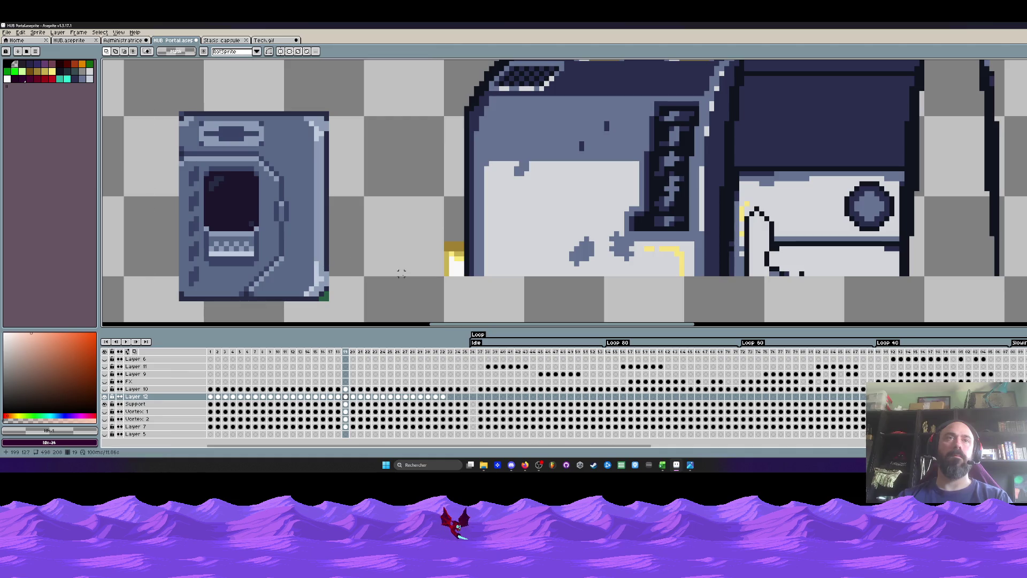
key(Left)
key(Right)
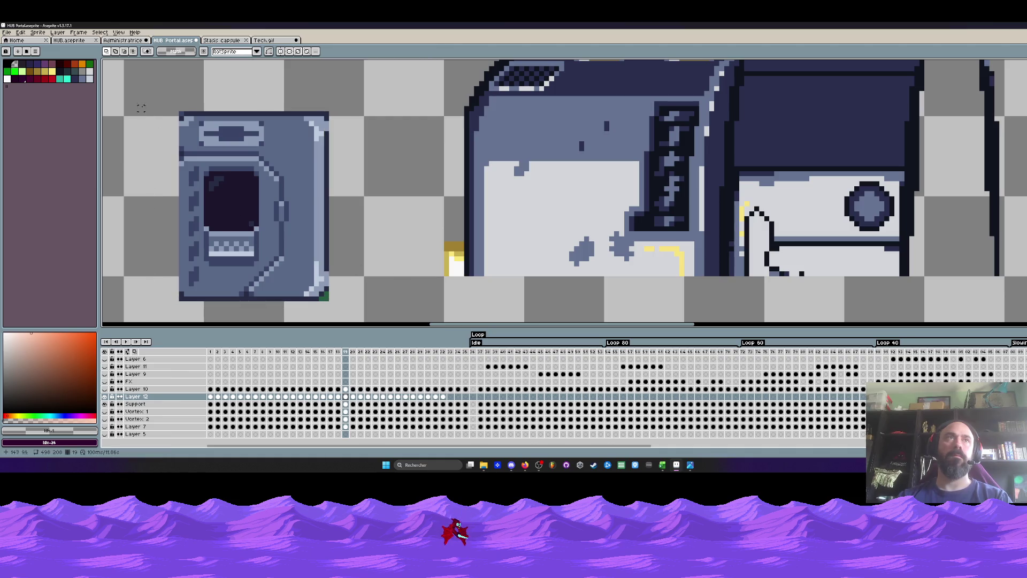
key(Left)
Shift the console's left edge one pixel left.
drag(135, 83, 186, 307)
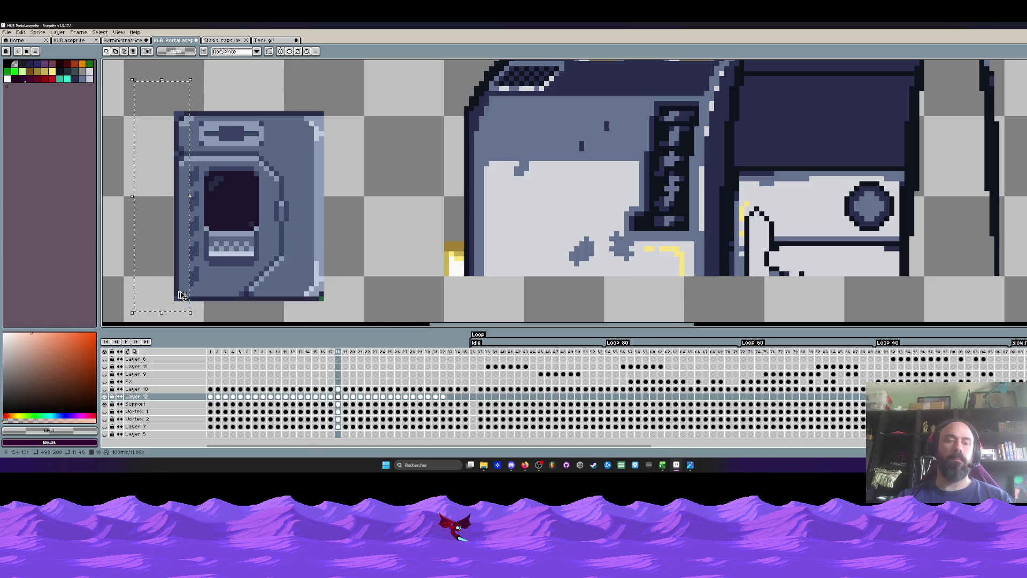
key(Right)
key(Left)
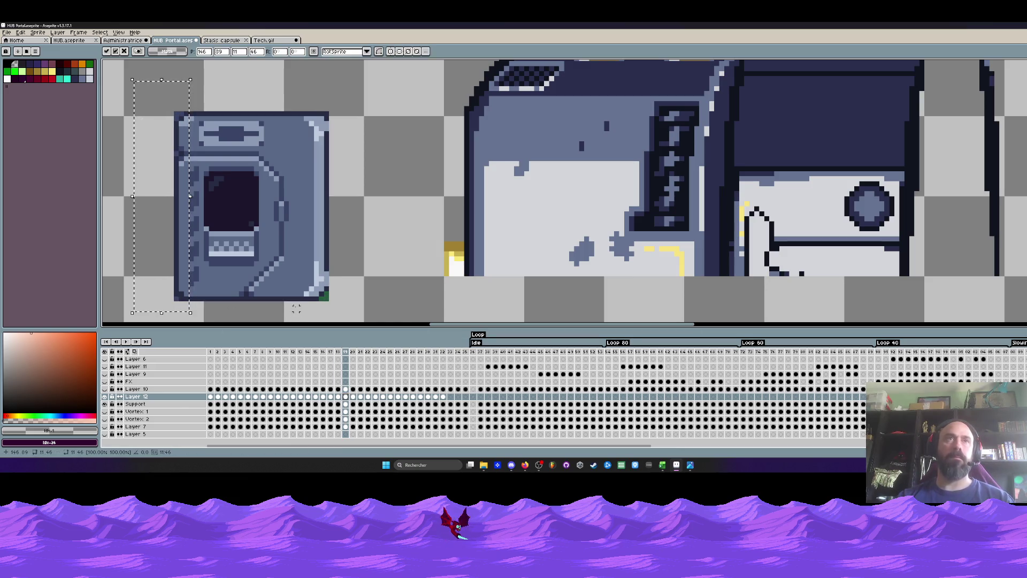
key(ctrl+d)
Shift the console's right edge one pixel left across frames 1–19.
drag(218, 355, 350, 368)
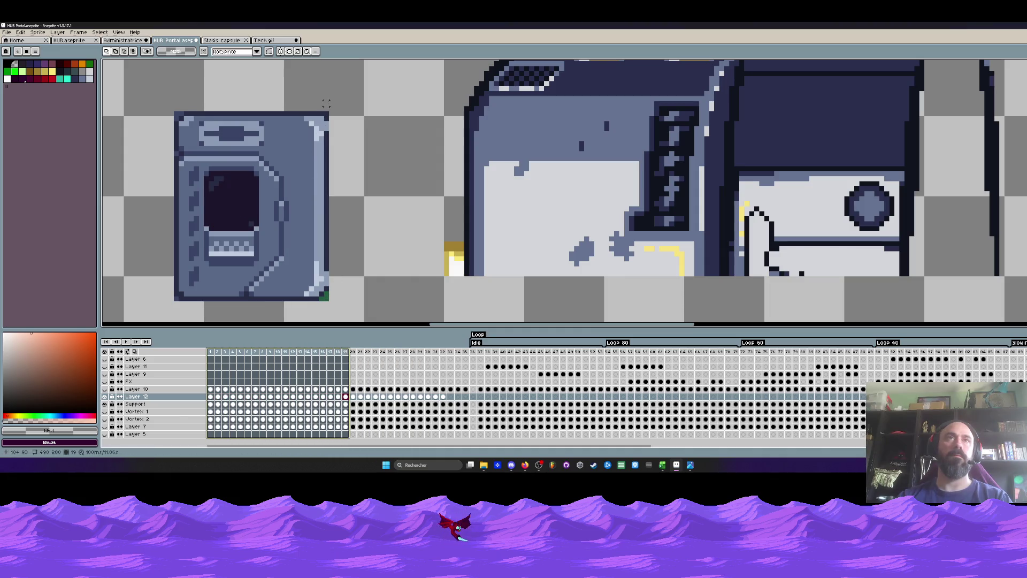
drag(326, 102, 391, 303)
key(Left)
key(ctrl+d)
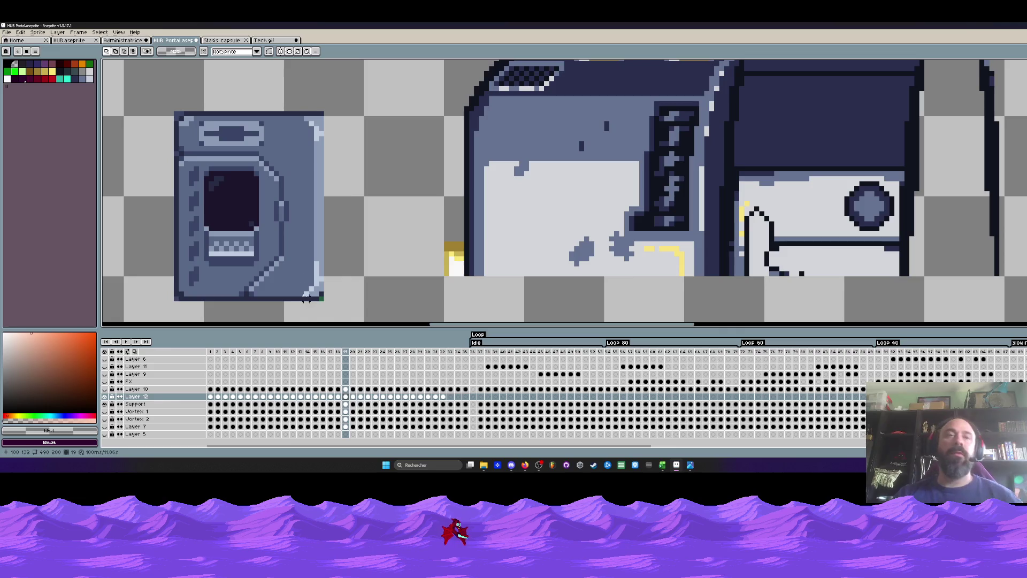
scroll(491, 228, down, 2)
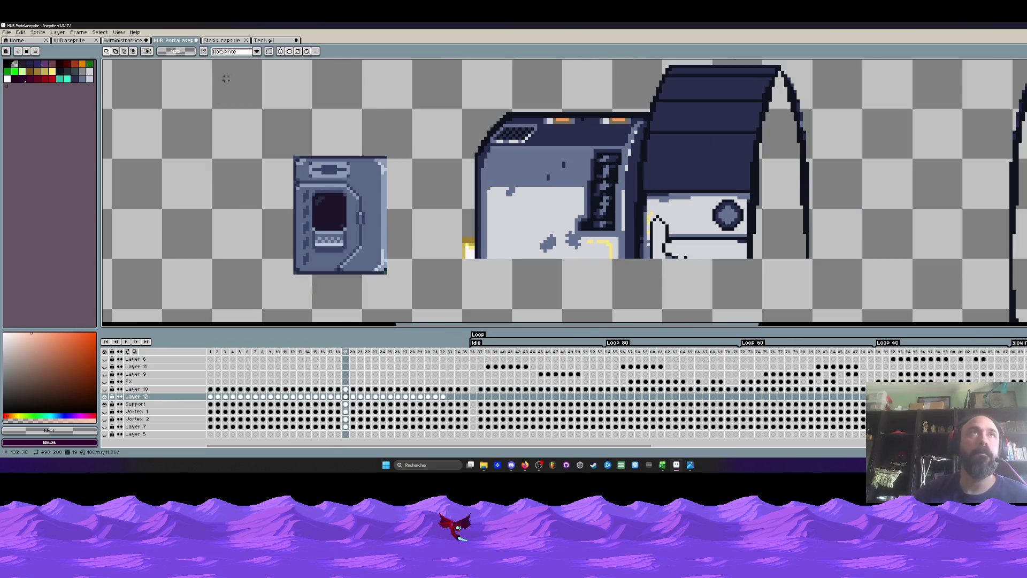
Switch past the Stasis capsule and Tech.gif documents to the boss sprite and play it from frame 2.
click(234, 42)
click(174, 40)
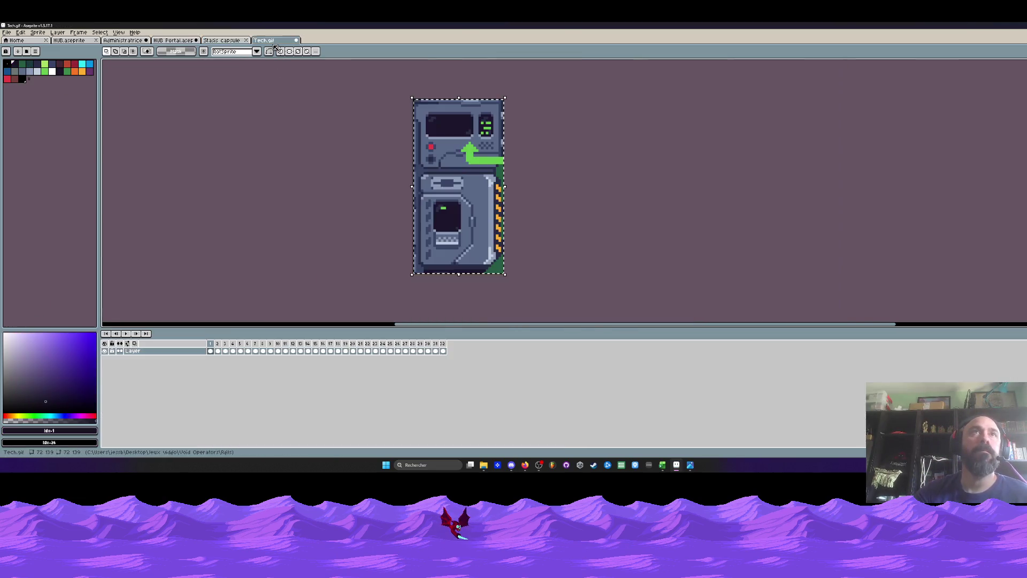
click(129, 41)
click(218, 357)
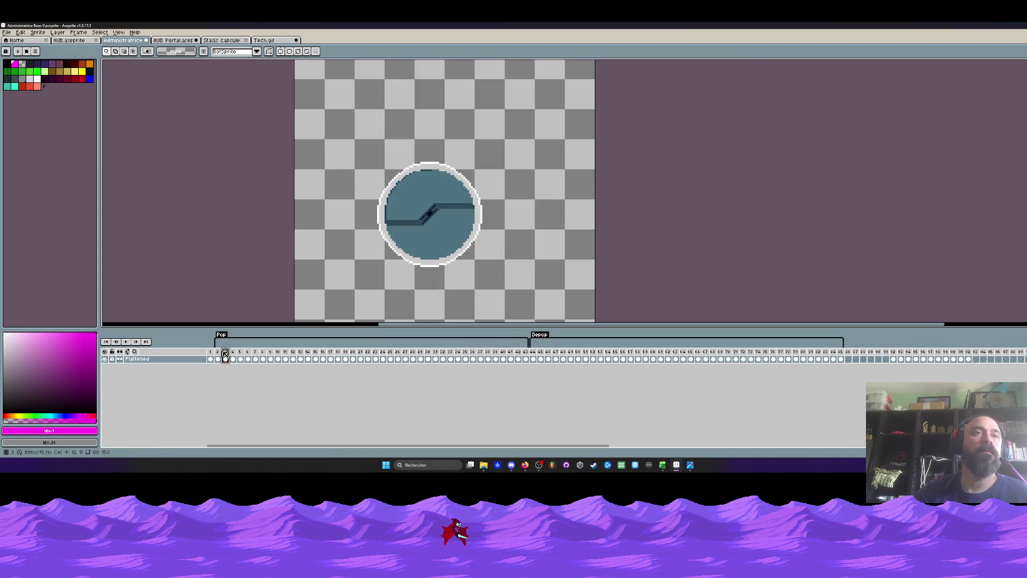
click(127, 343)
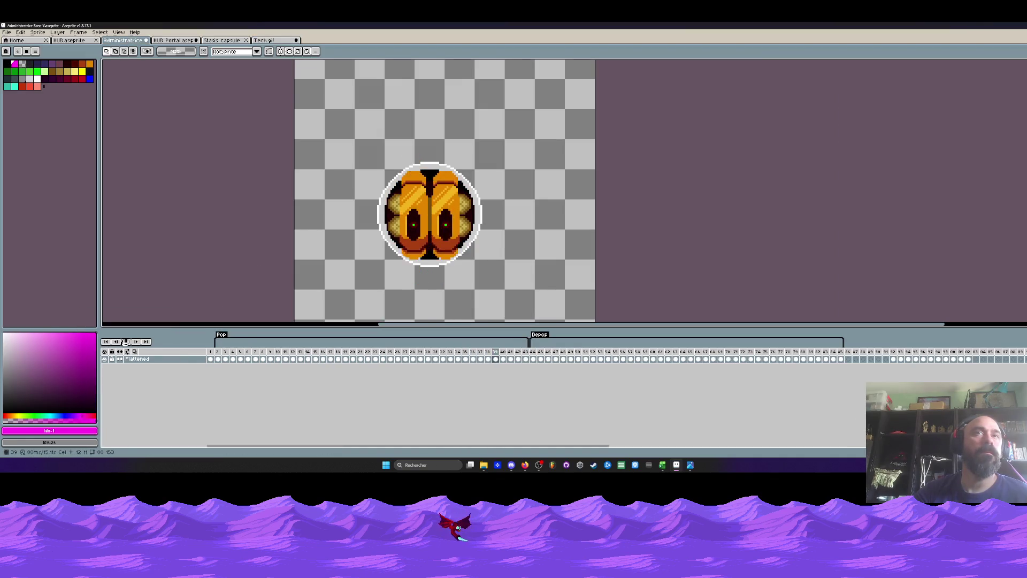
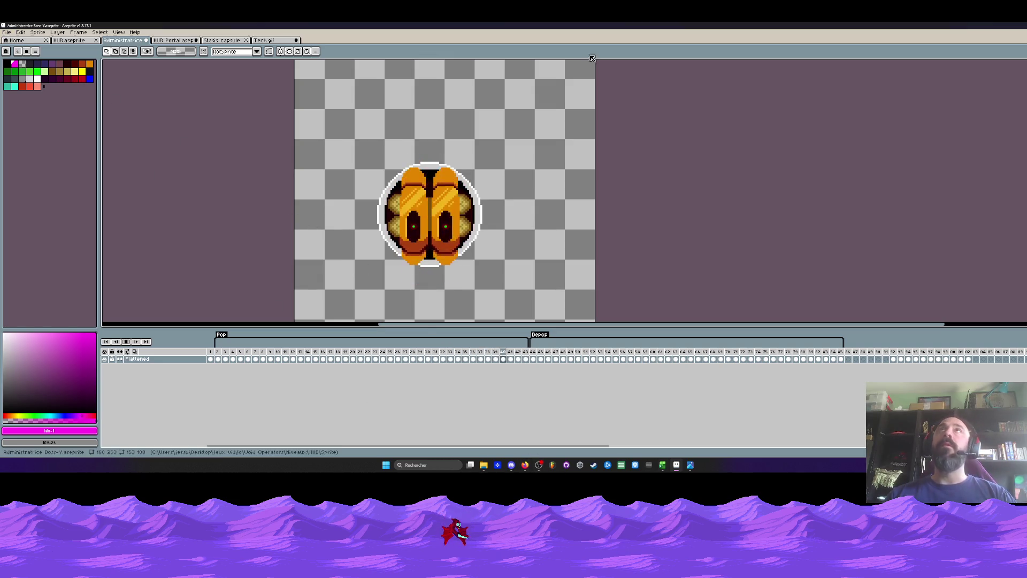
In HUB Portal, trial-move the small wall panel onto the capsule machine and back.
click(174, 40)
scroll(310, 192, down, 3)
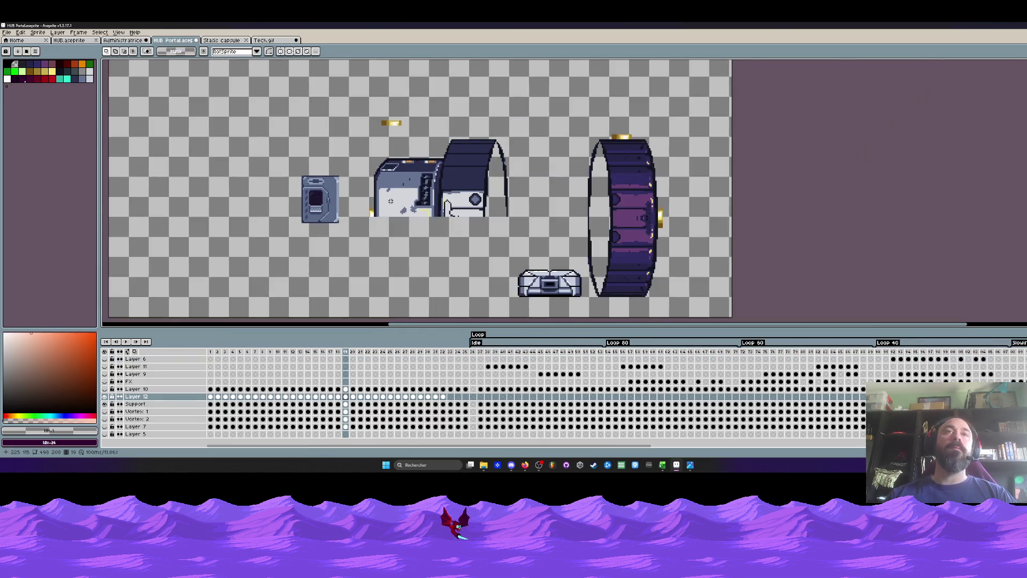
scroll(332, 200, up, 2)
drag(161, 108, 314, 298)
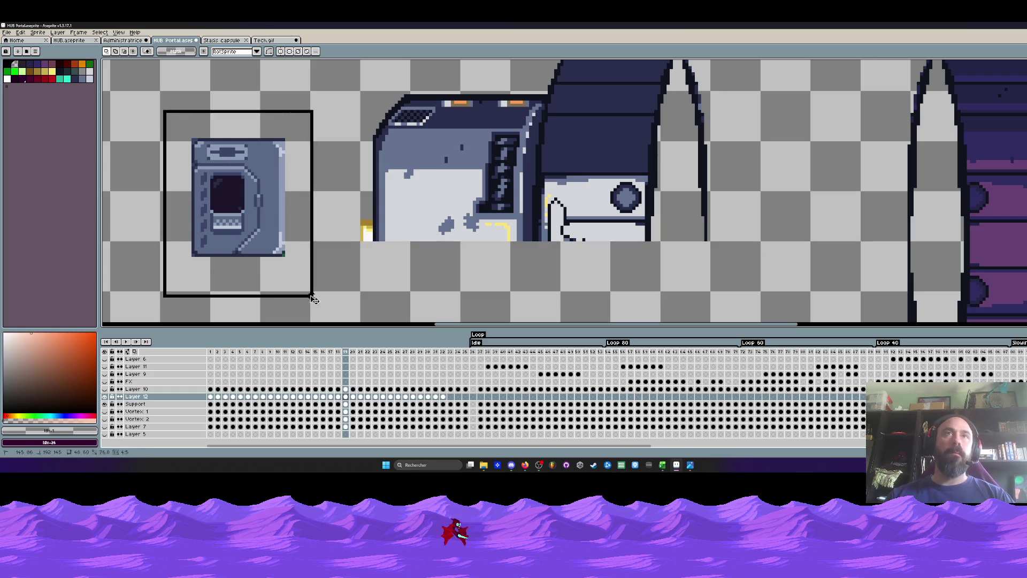
mouse_move(246, 208)
mouse_down()
mouse_move(475, 208)
mouse_move(420, 174)
mouse_move(481, 169)
mouse_up()
scroll(474, 206, up, 2)
scroll(480, 171, down, 3)
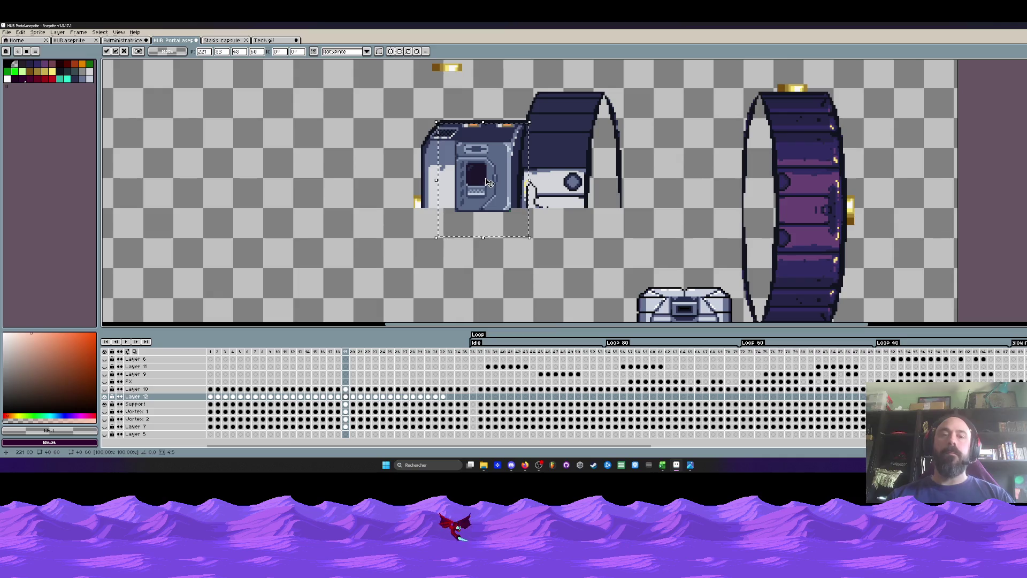
scroll(487, 181, up, 2)
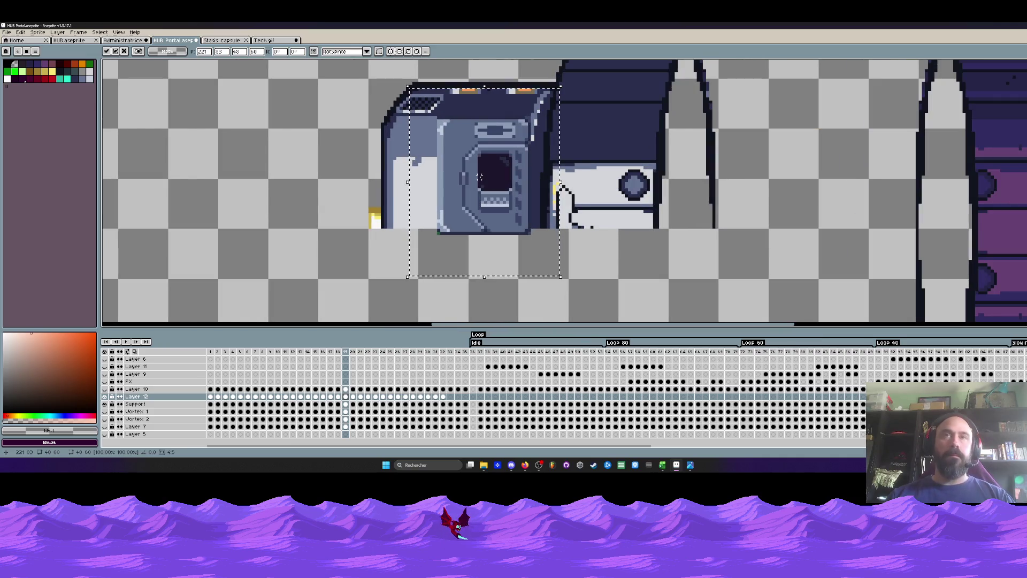
drag(480, 177, 271, 203)
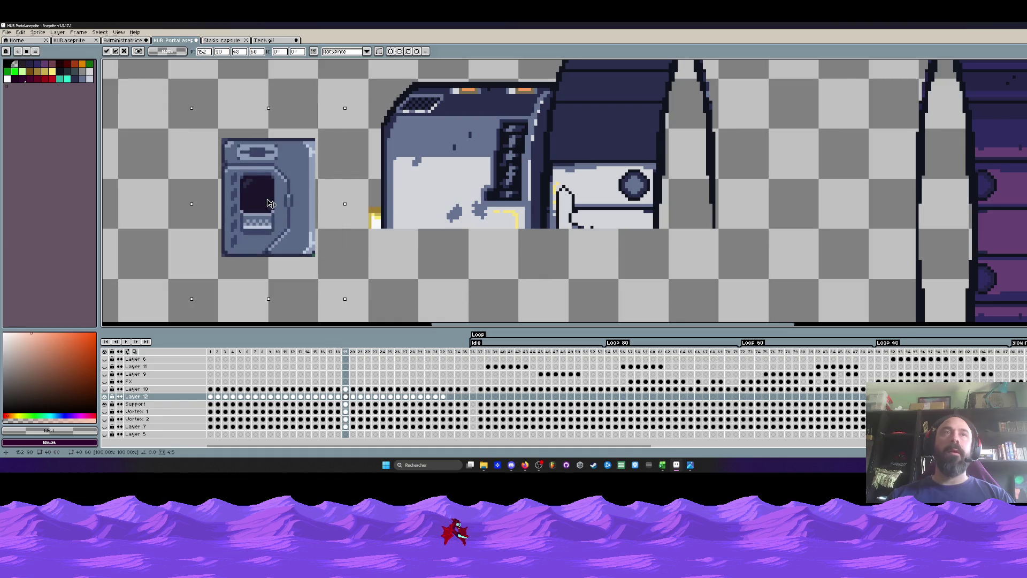
key(Return)
scroll(431, 176, up, 1)
Sample the machine's light grey and flood-fill the small panel's main body with it.
alt+click(431, 175)
scroll(476, 153, left, 2)
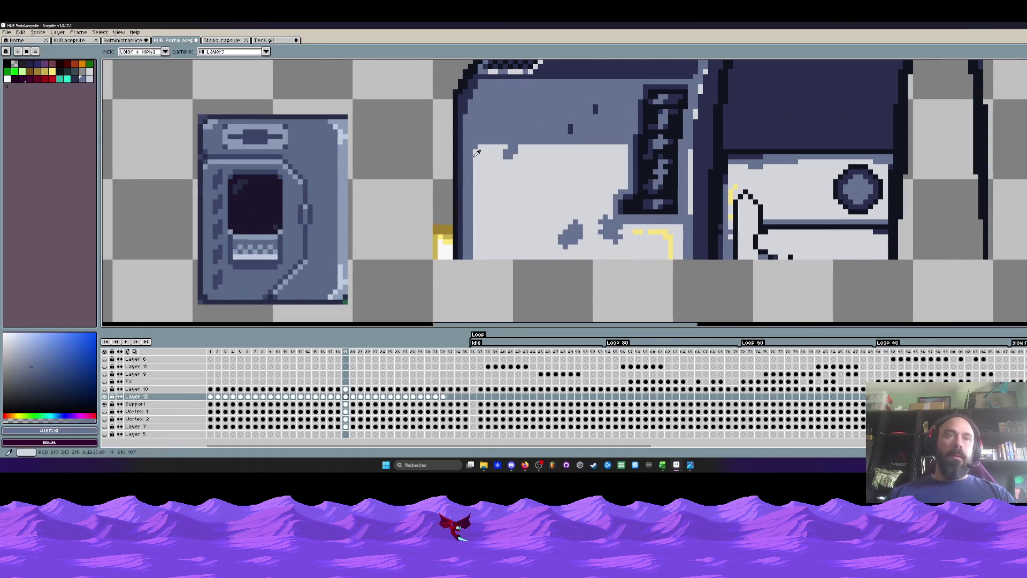
key(g)
click(315, 159)
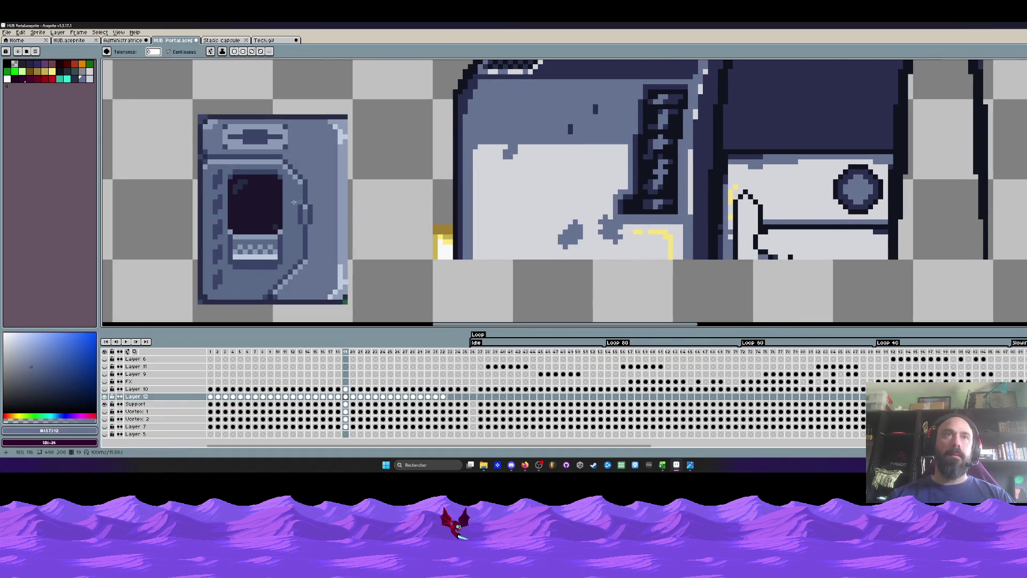
scroll(383, 177, down, 2)
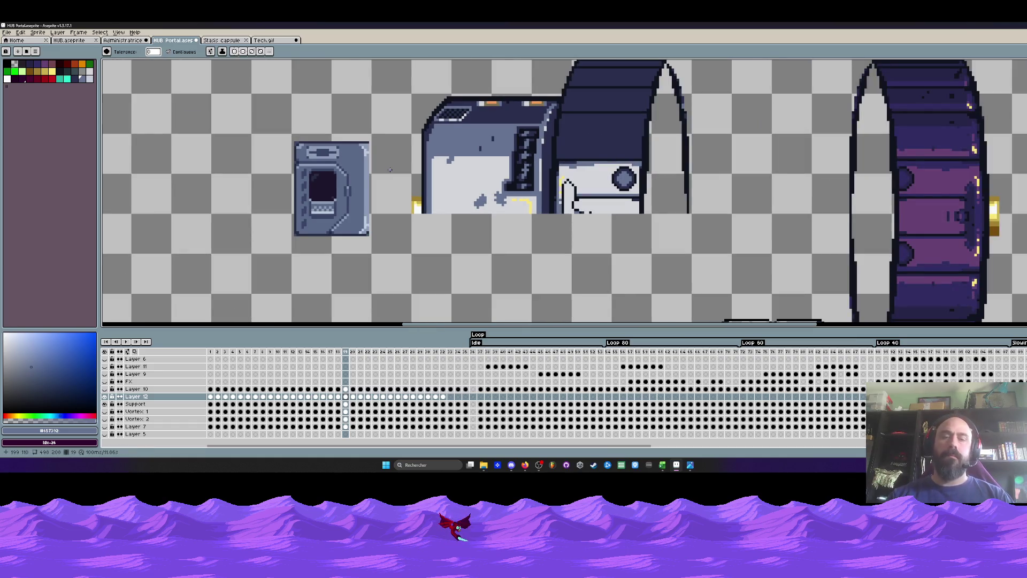
Reselect the panel and drag it onto the machine, then cancel so it returns.
key(m)
drag(266, 119, 388, 269)
scroll(357, 191, up, 1)
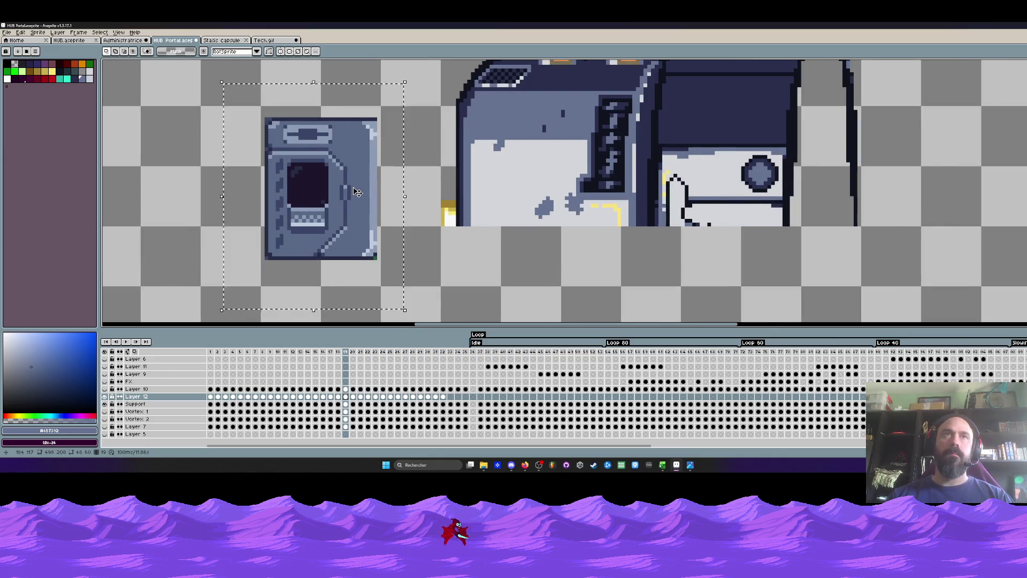
scroll(358, 193, down, 2)
scroll(338, 202, up, 1)
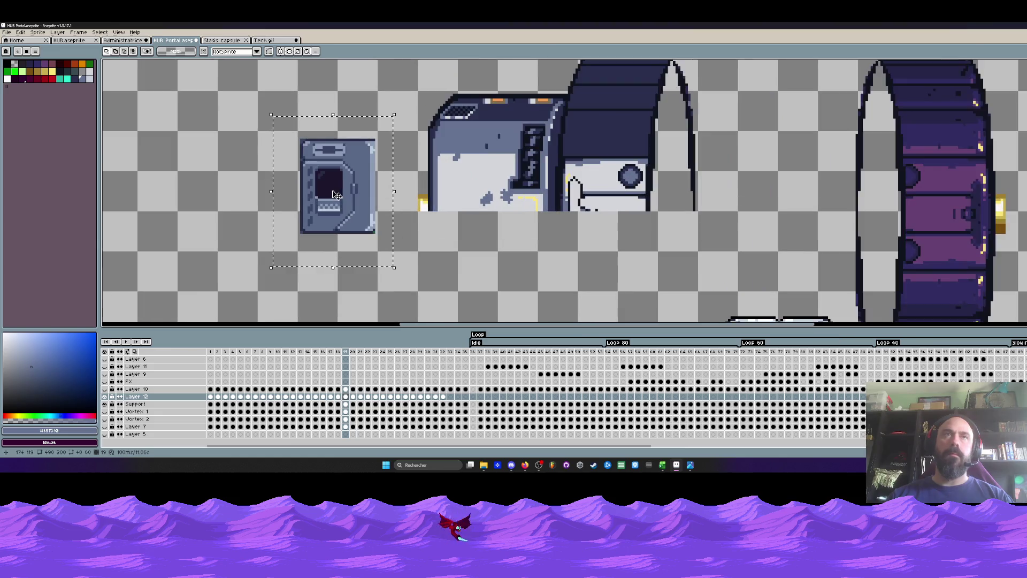
drag(338, 202, 469, 194)
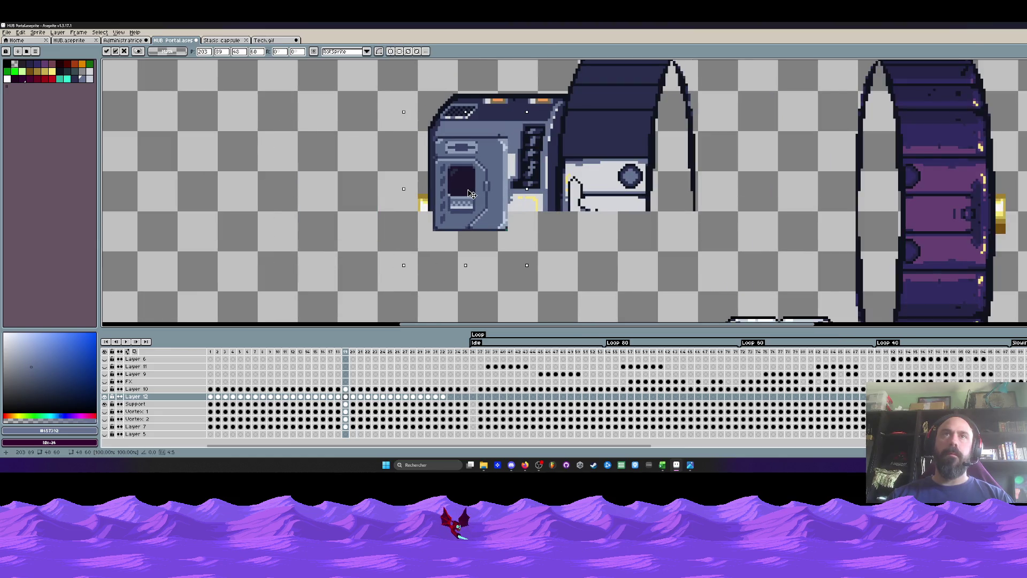
key(Escape)
scroll(285, 207, down, 1)
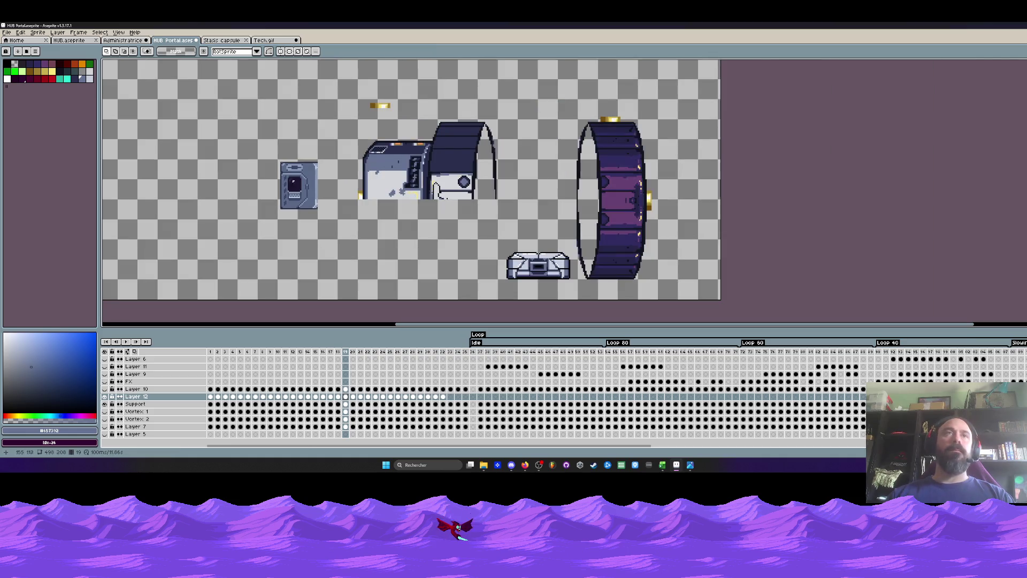
Cycle through the open sprite tabs and close the Stasis capsule file.
click(124, 40)
click(173, 40)
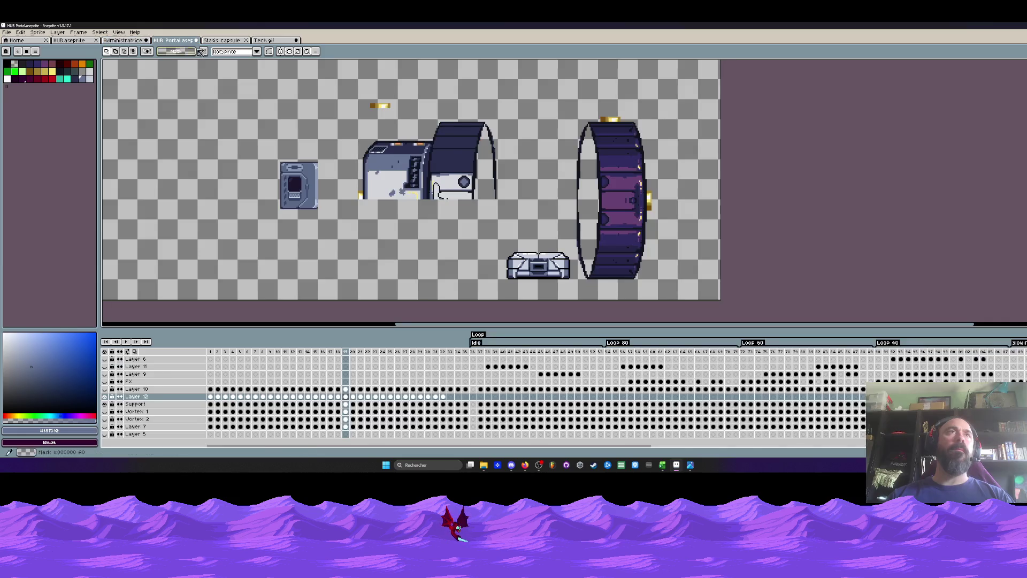
click(226, 40)
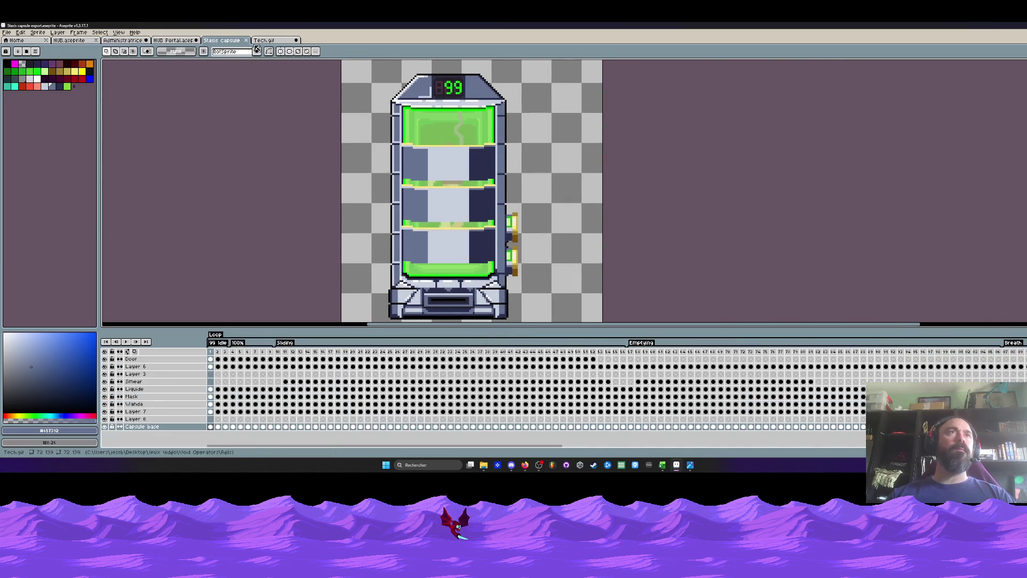
click(249, 42)
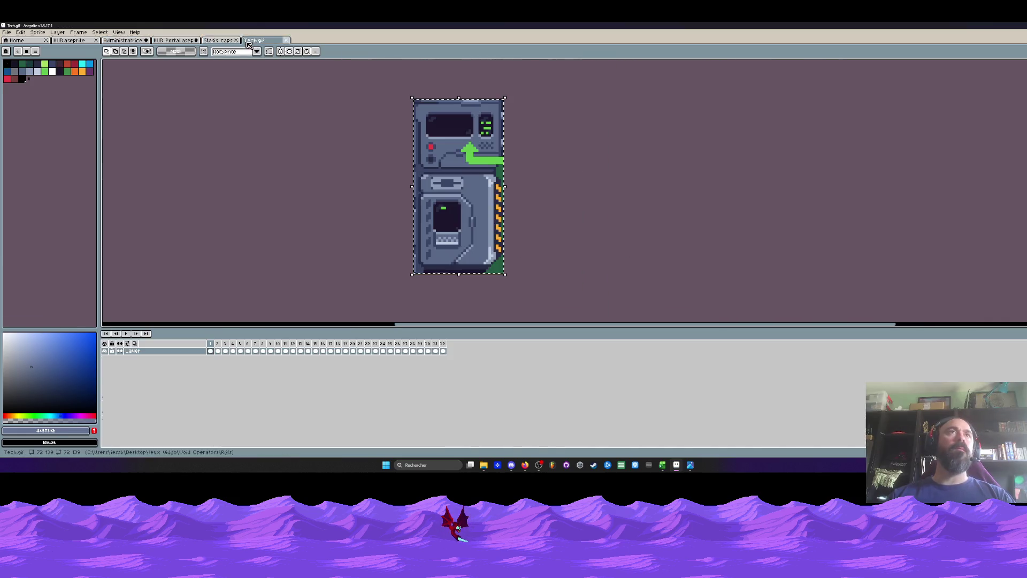
click(400, 190)
Crop the Tech.gif canvas to 72×57, keeping only the top console screen panel.
drag(210, 351, 411, 355)
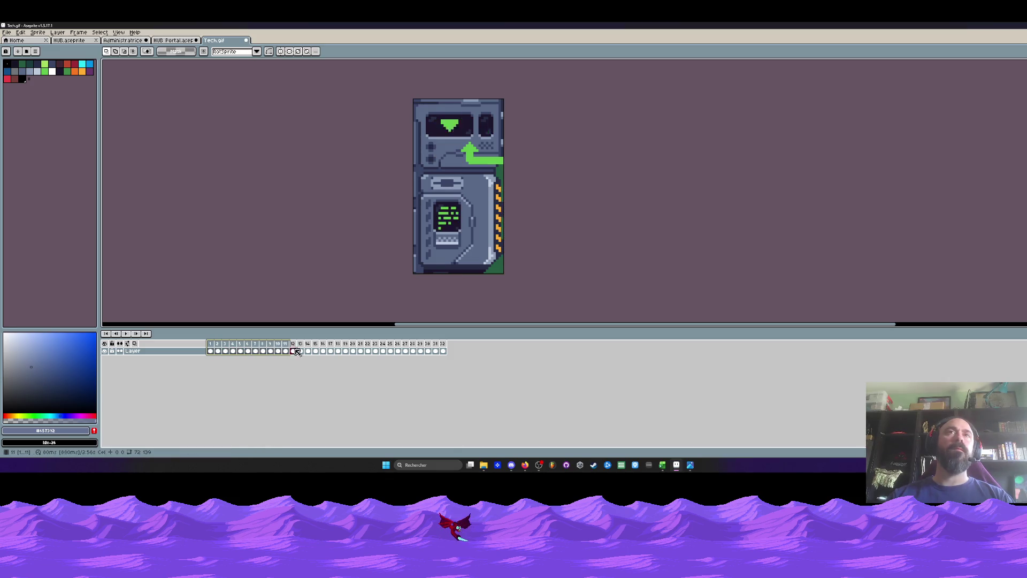
key(ctrl+alt+c)
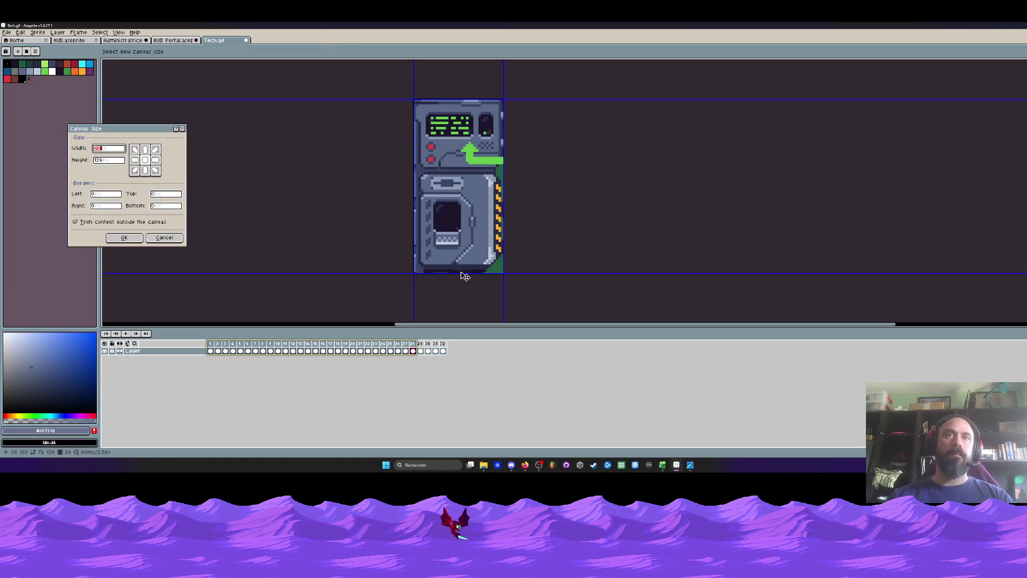
drag(455, 276, 454, 172)
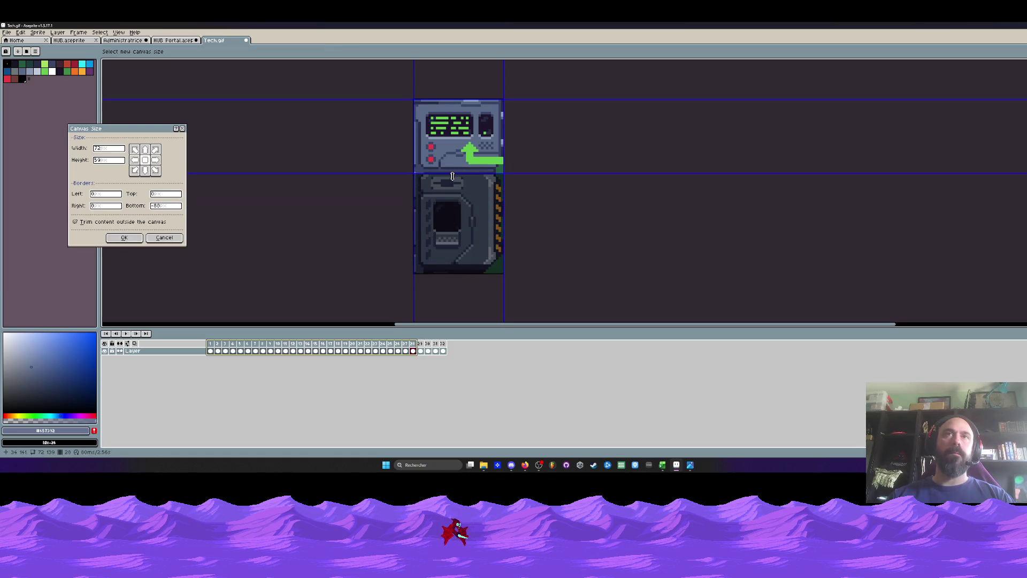
click(124, 237)
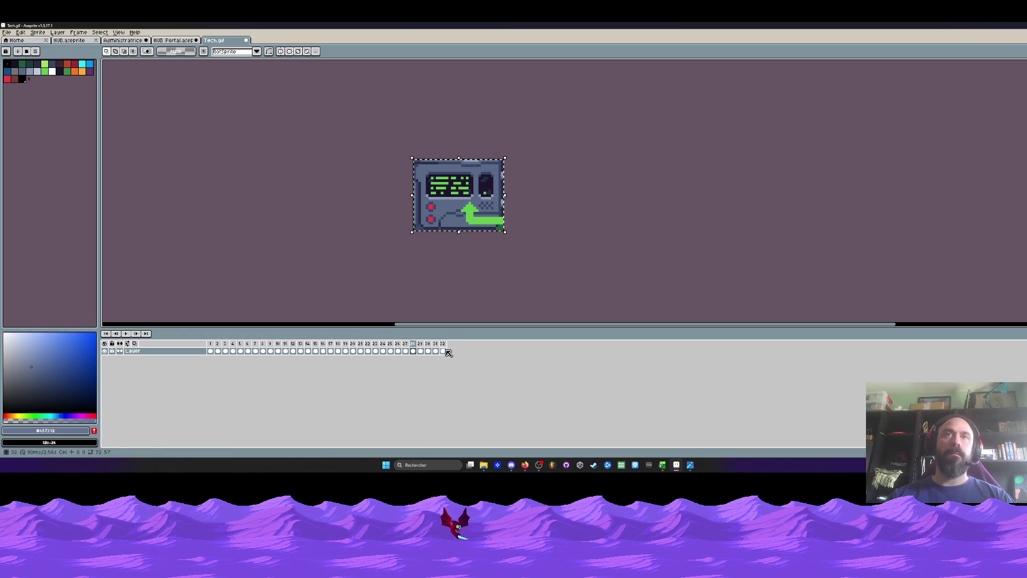
drag(443, 351, 212, 356)
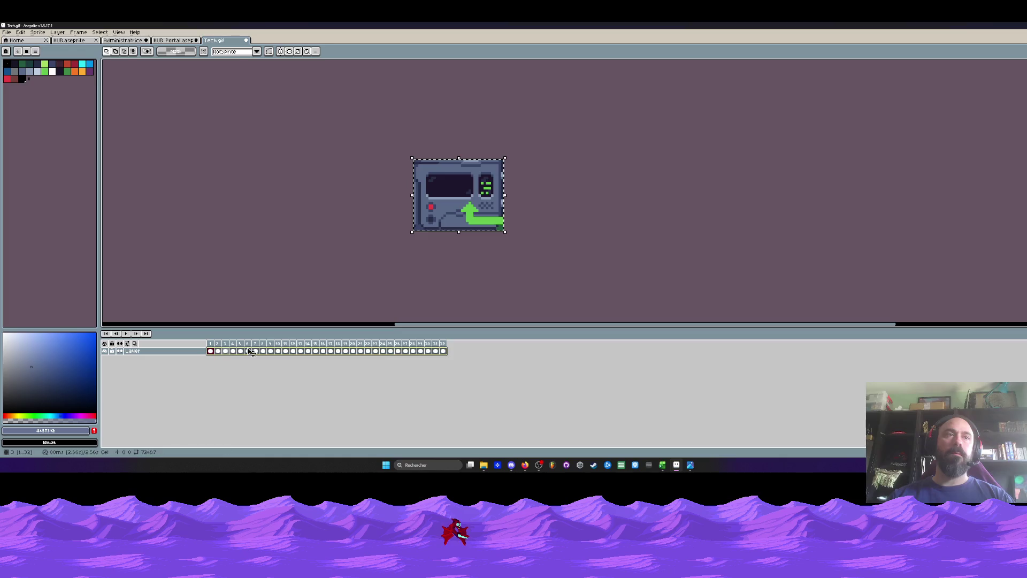
Add Layer 13 to HUB Portal and paste the console screen panel into frame 1.
click(126, 40)
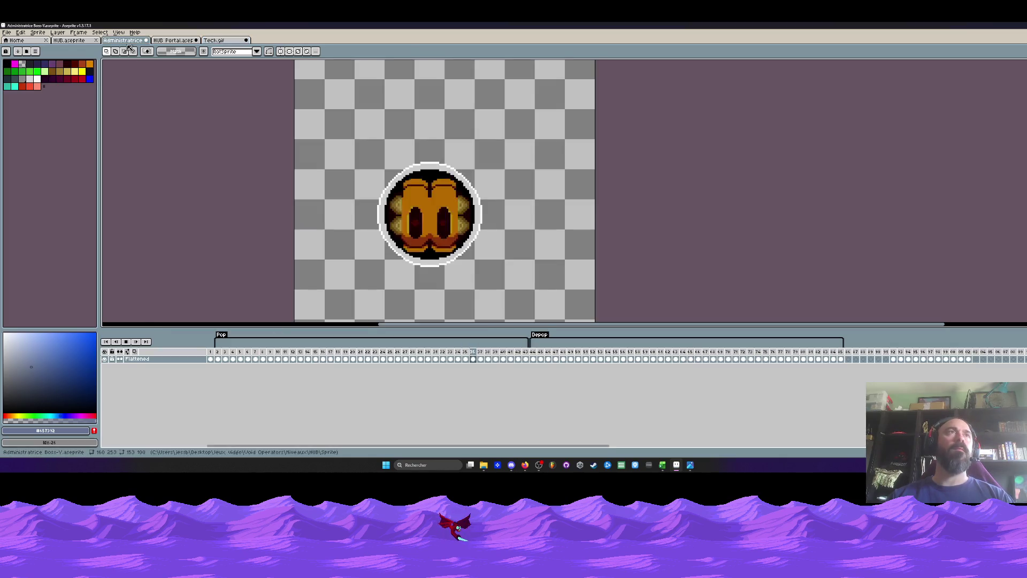
click(173, 41)
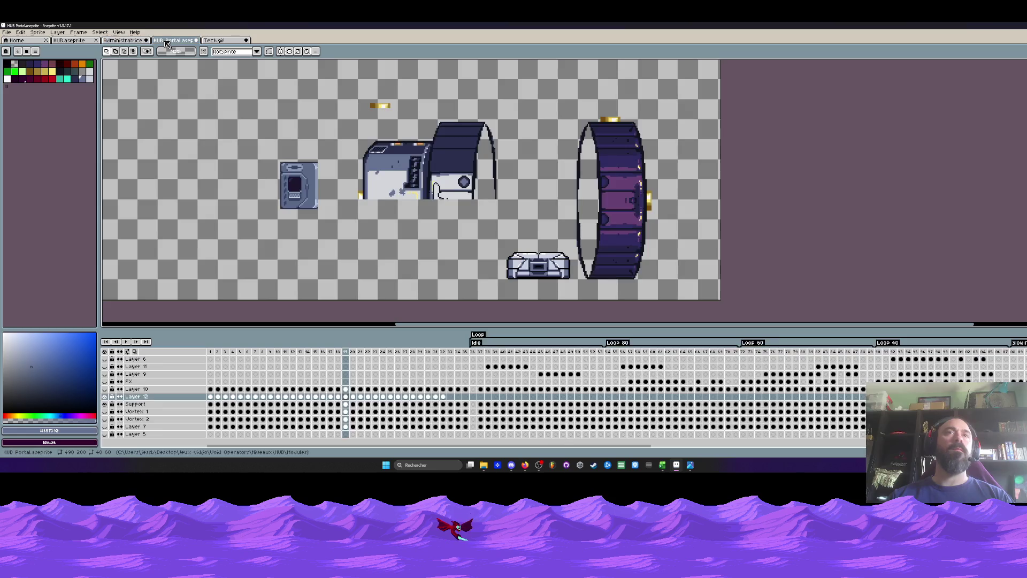
key(shift+n)
click(211, 397)
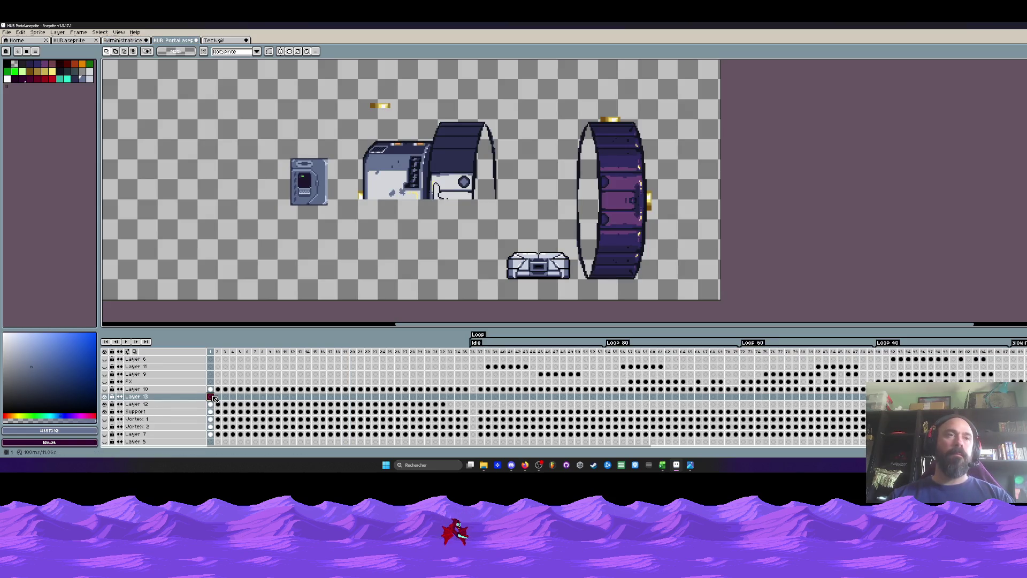
key(ctrl+v)
scroll(245, 251, down, 2)
scroll(245, 250, up, 2)
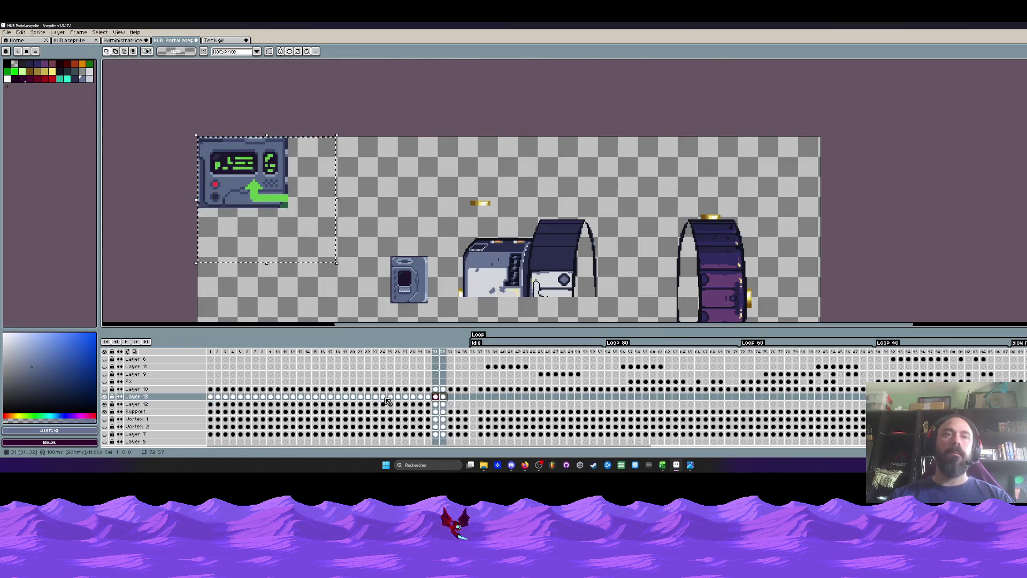
Move the pasted console down and right and scale it to about 50%.
drag(444, 397, 211, 396)
drag(240, 192, 268, 239)
scroll(268, 239, up, 1)
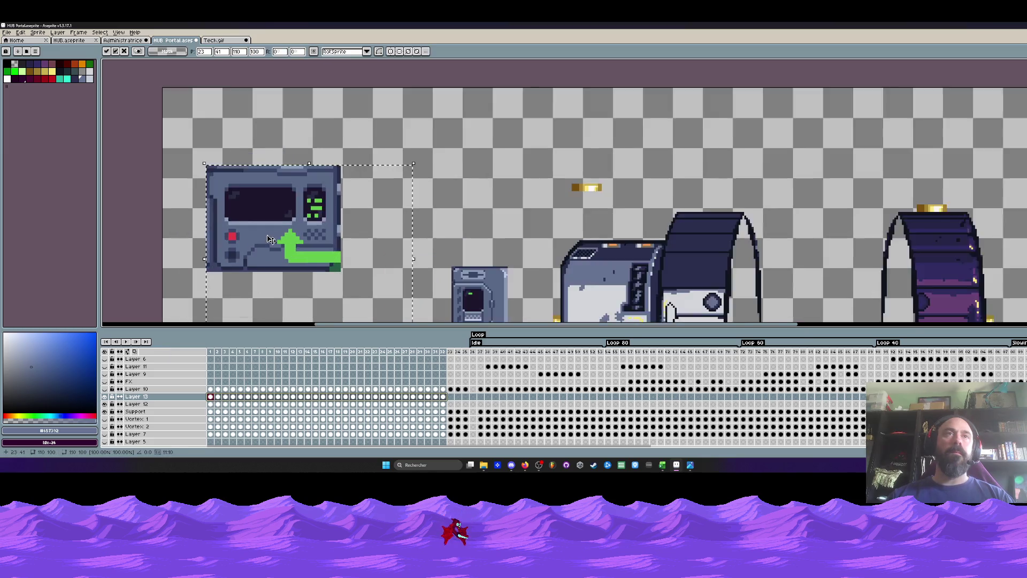
scroll(348, 257, down, 1)
scroll(401, 268, up, 1)
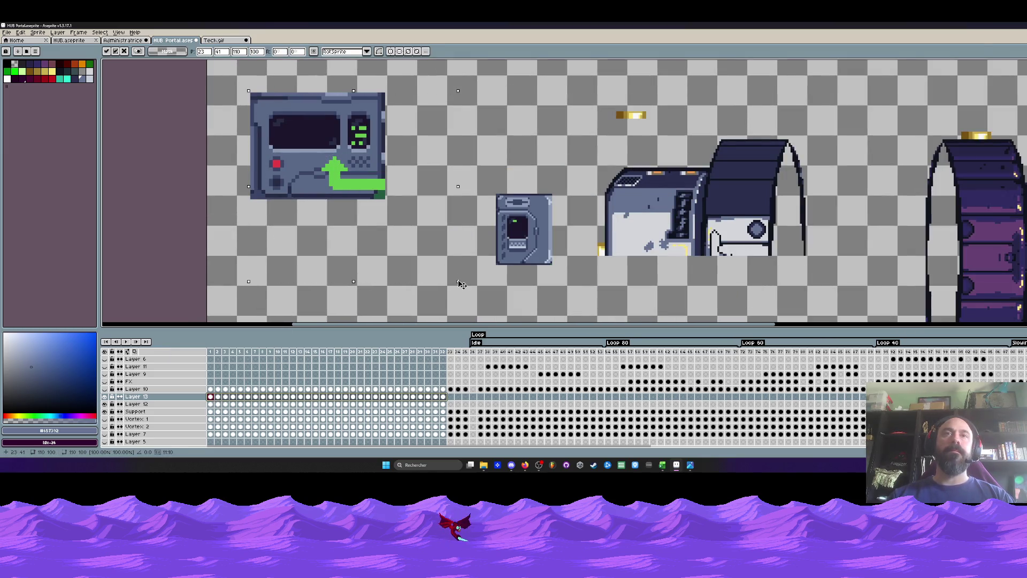
mouse_move(456, 279)
mouse_down()
mouse_move(343, 183)
mouse_move(358, 203)
mouse_move(352, 197)
mouse_move(402, 221)
mouse_move(348, 186)
mouse_move(354, 194)
mouse_up()
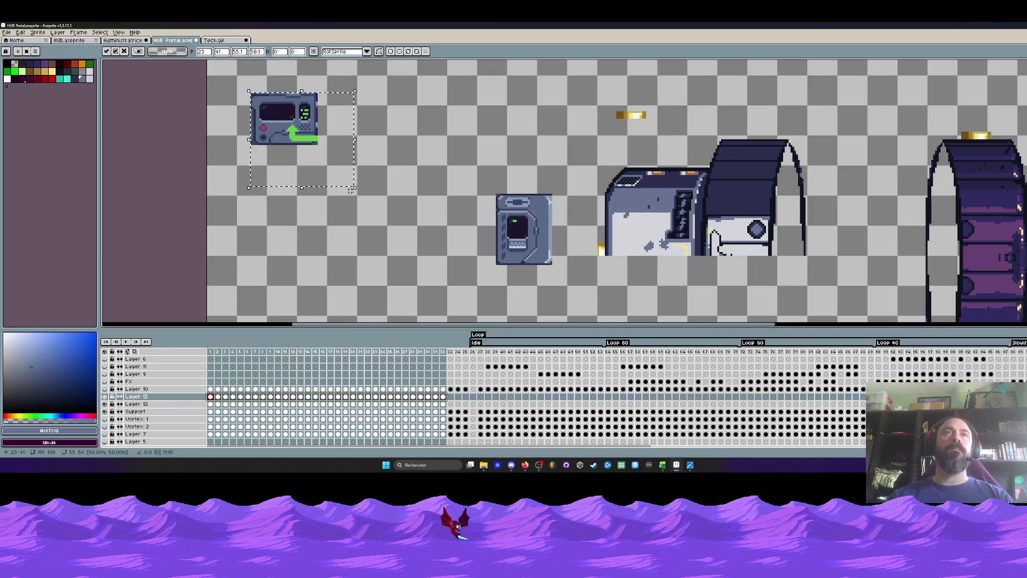
Select the shrunken console across frames 1–32 and drag it directly beneath the tall terminal.
mouse_move(211, 351)
mouse_down()
mouse_move(363, 356)
mouse_move(239, 353)
mouse_up()
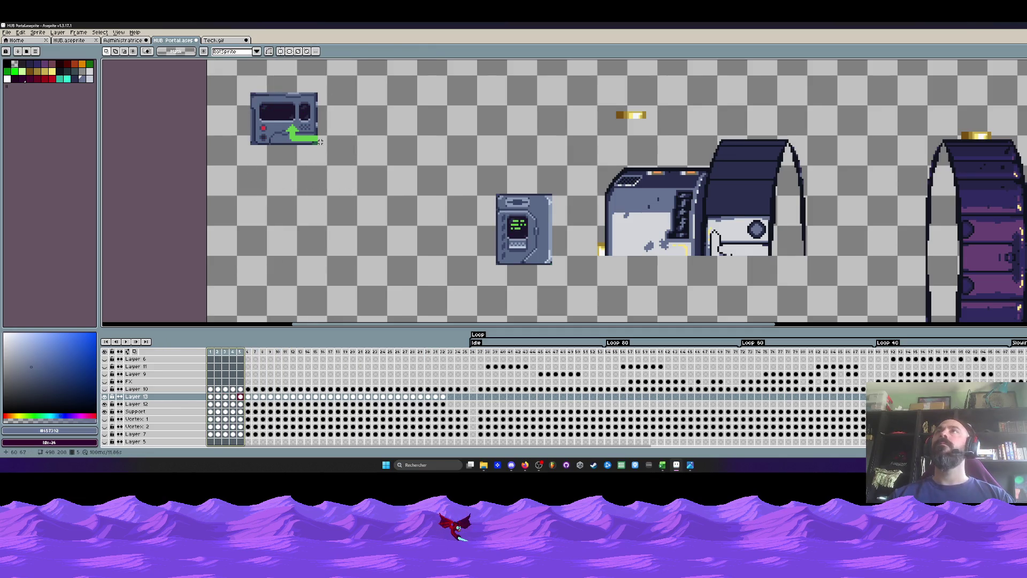
drag(220, 79, 369, 199)
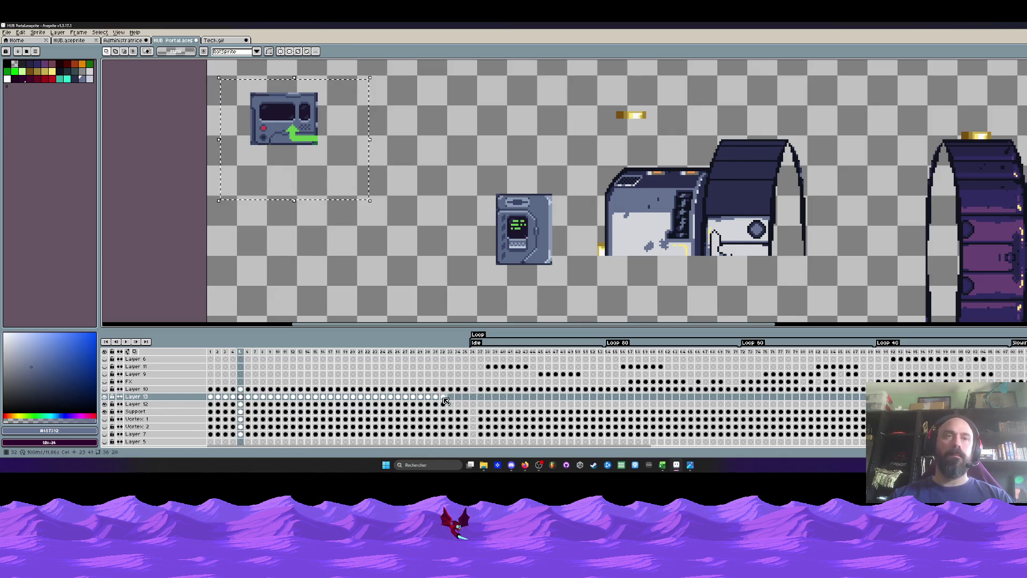
drag(443, 351, 323, 351)
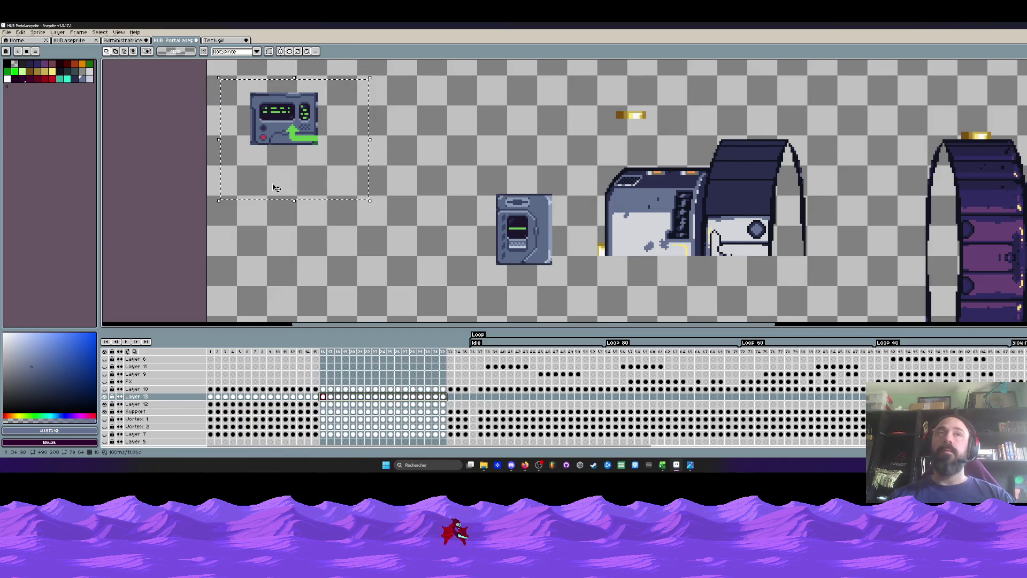
scroll(277, 188, down, 2)
scroll(277, 188, up, 2)
key(ctrl+d)
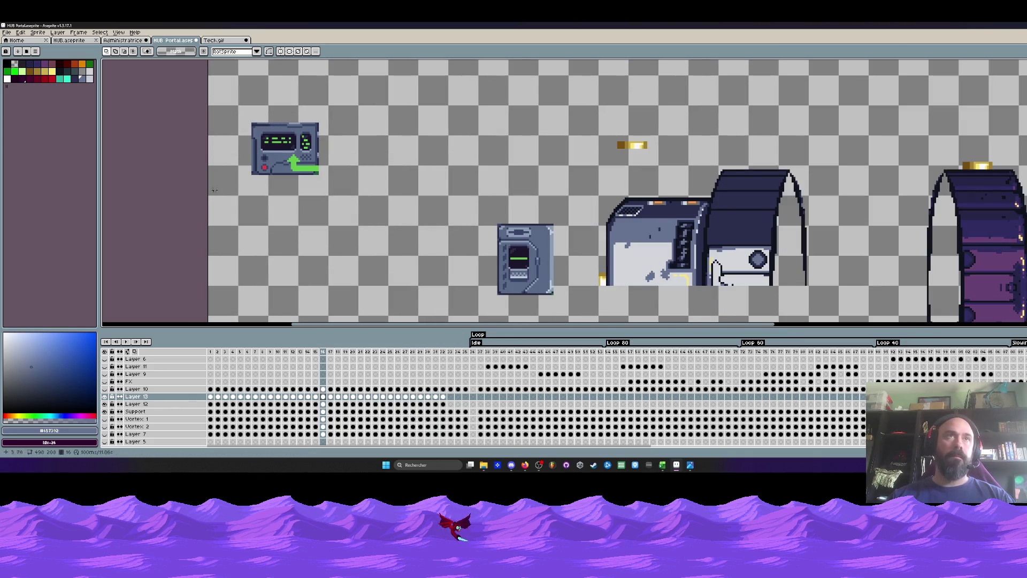
mouse_move(208, 83)
mouse_down()
mouse_move(396, 232)
mouse_move(372, 199)
mouse_move(395, 202)
mouse_up()
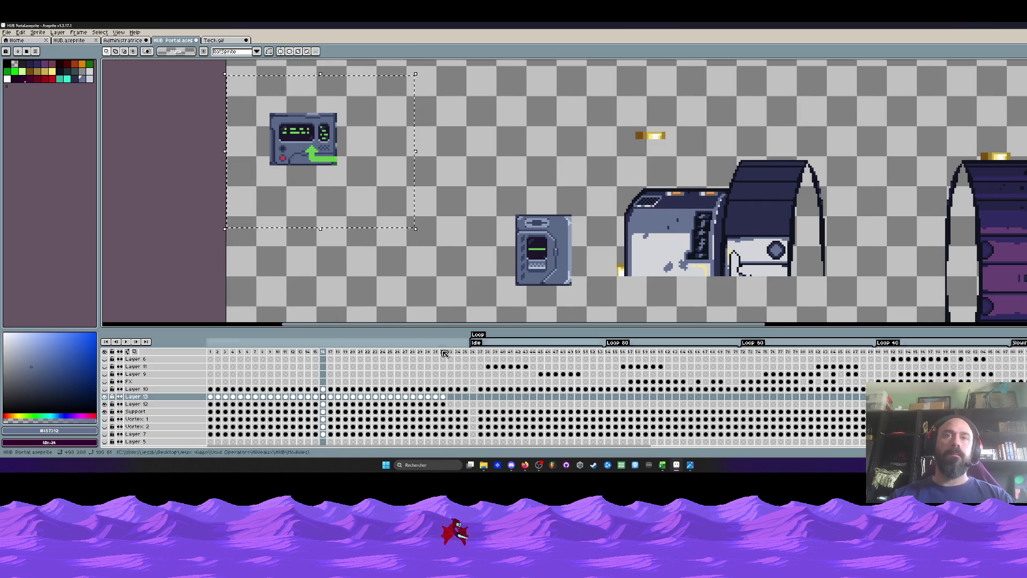
drag(444, 353, 210, 351)
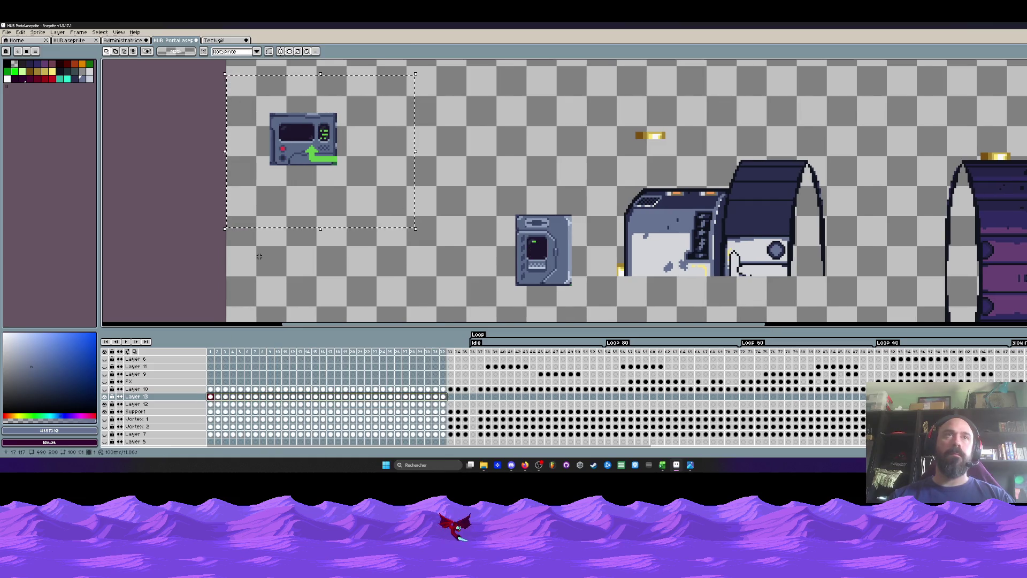
mouse_move(315, 142)
mouse_down()
mouse_move(570, 186)
mouse_move(478, 98)
mouse_move(475, 225)
mouse_up()
scroll(431, 200, up, 3)
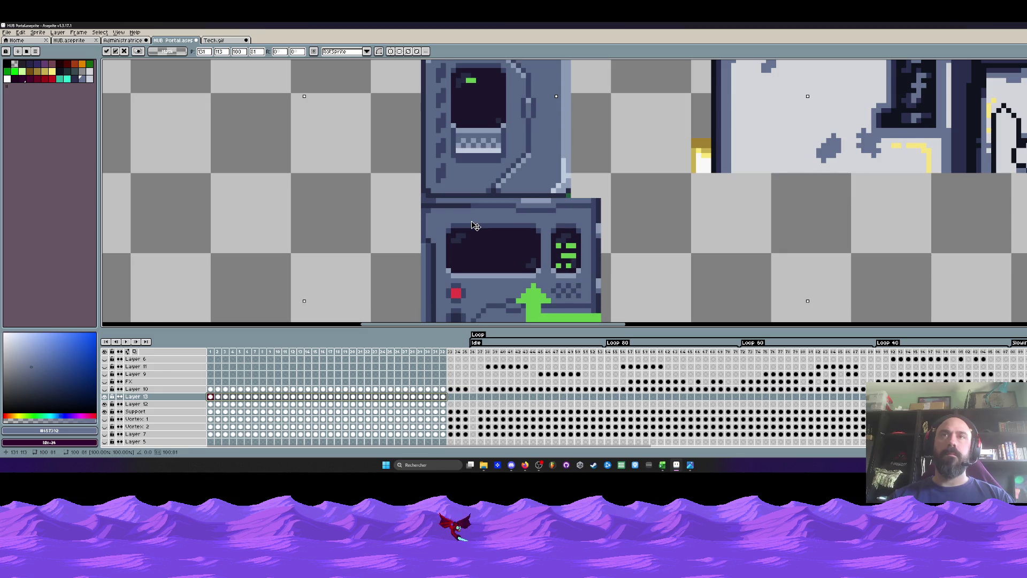
scroll(476, 225, down, 2)
Commit the console's position and compare frames 1–19 in the timeline.
click(212, 352)
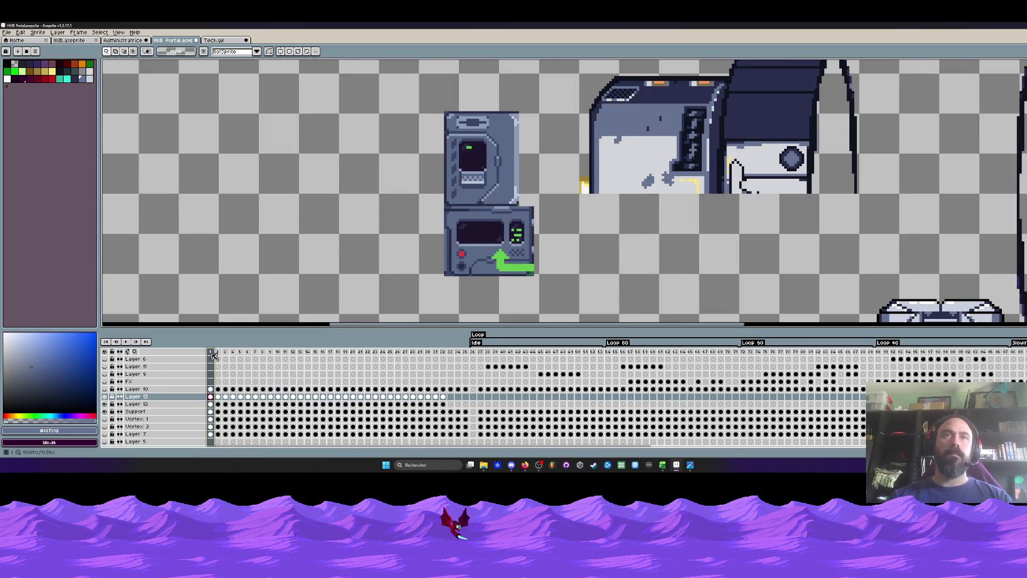
drag(213, 356, 350, 360)
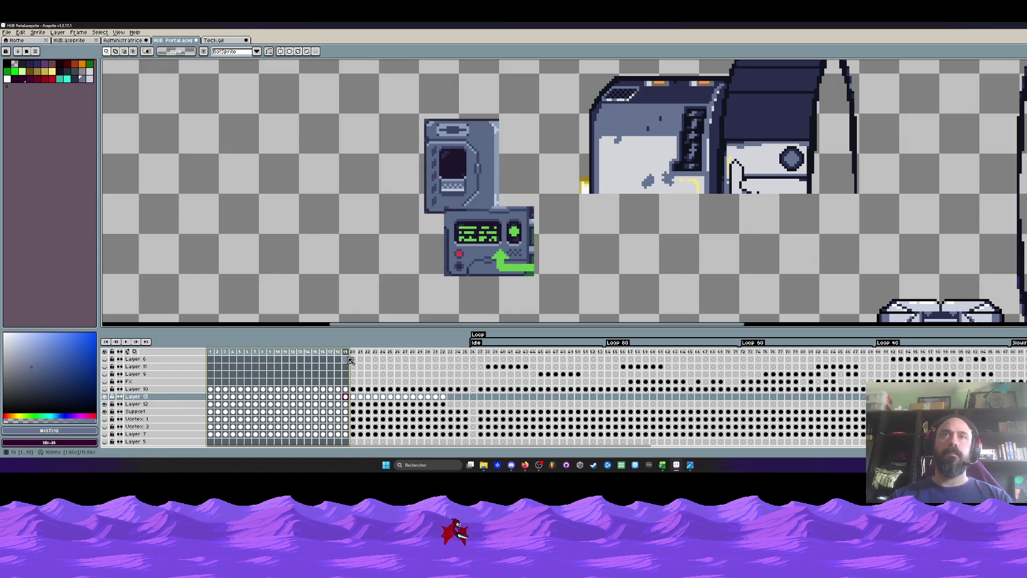
key(Home)
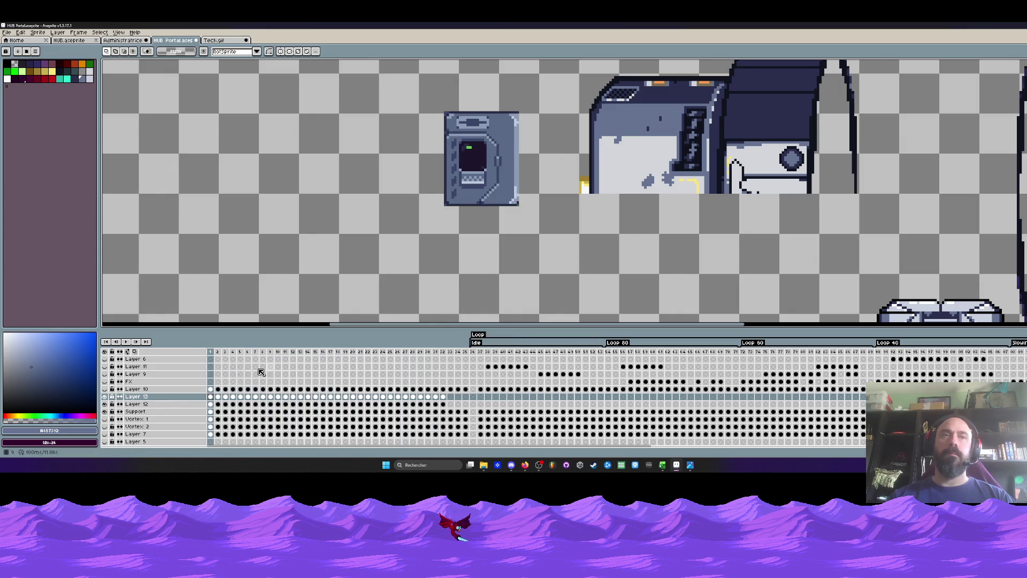
drag(214, 352, 350, 365)
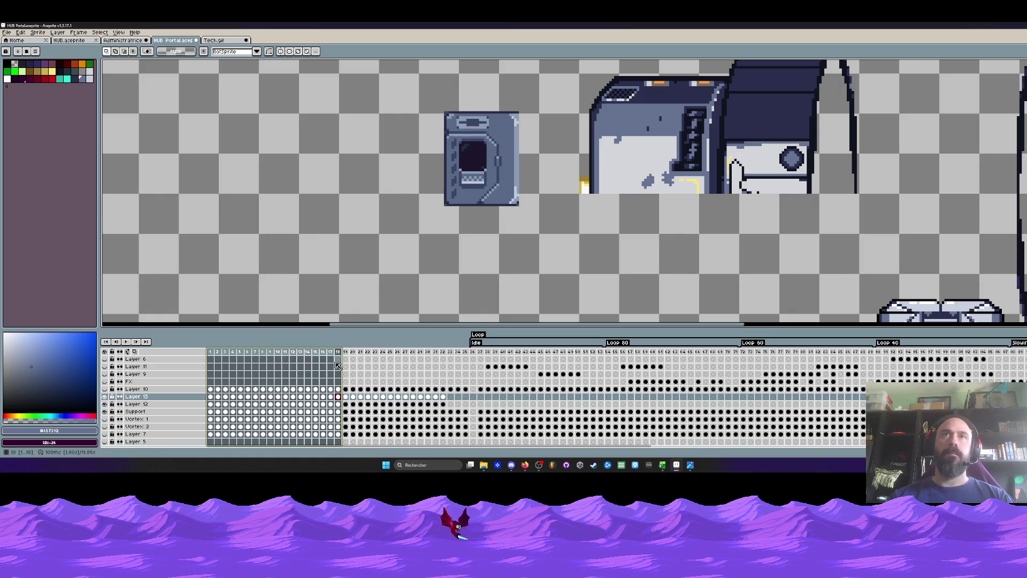
click(351, 353)
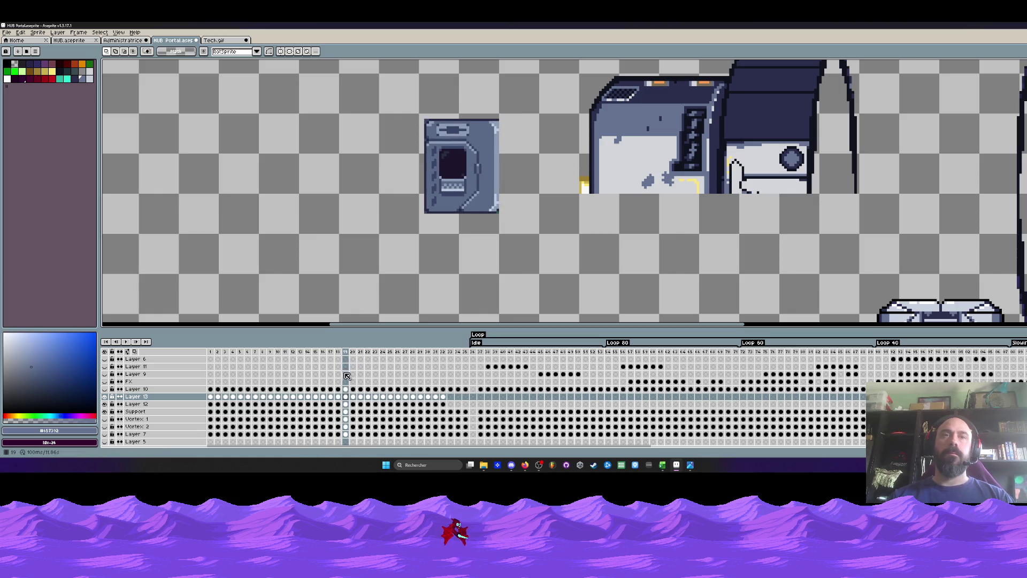
With onion skin on, move the Layer 12 terminal at frame 21 onto its ghost.
click(134, 351)
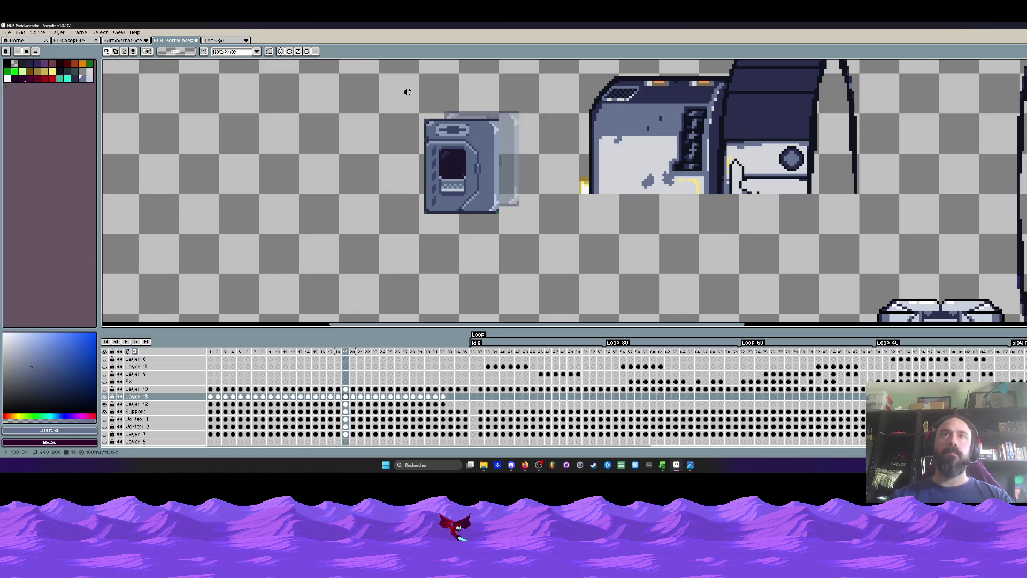
drag(405, 90, 518, 249)
scroll(510, 203, up, 1)
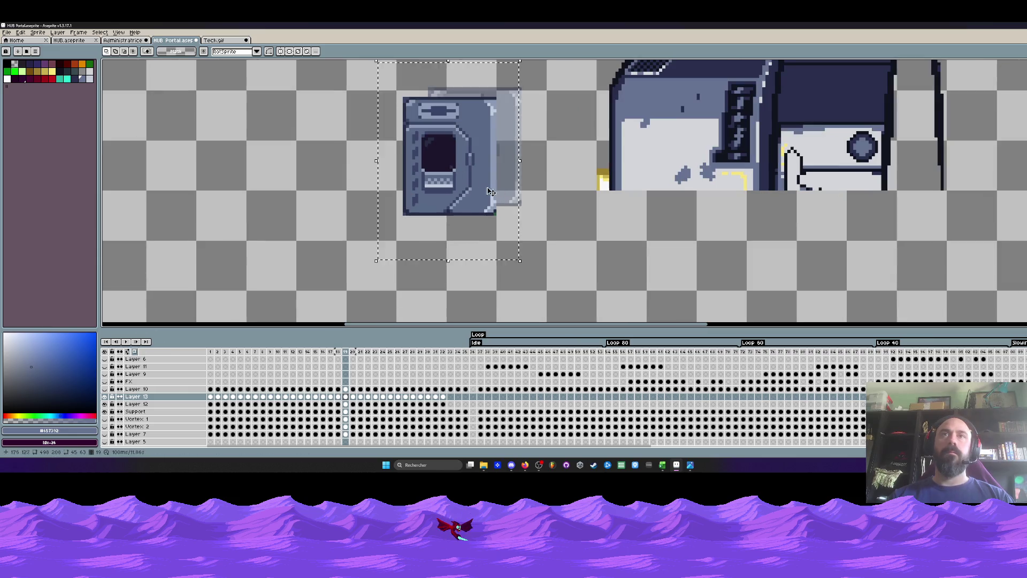
click(358, 400)
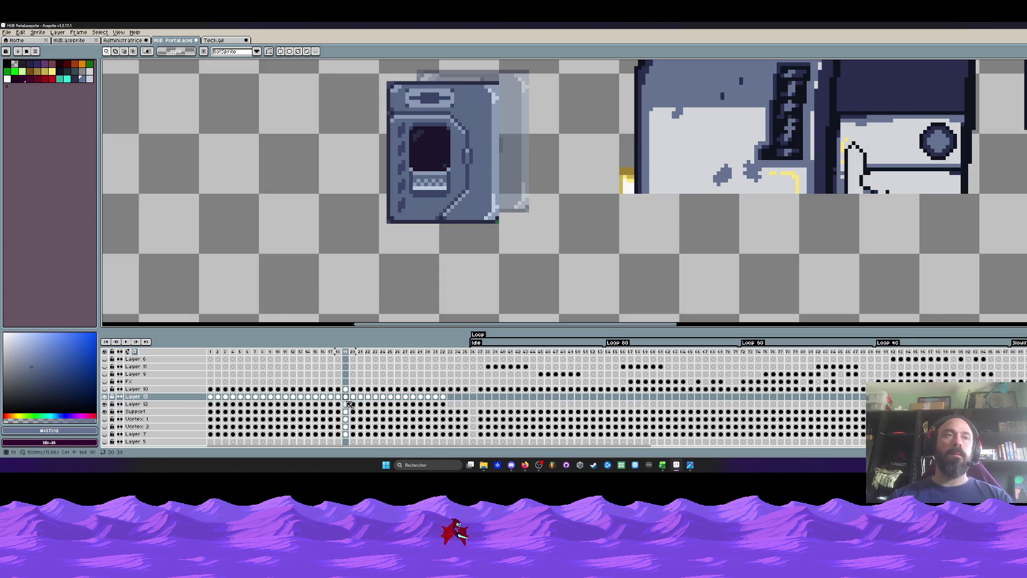
click(346, 405)
drag(346, 76, 562, 254)
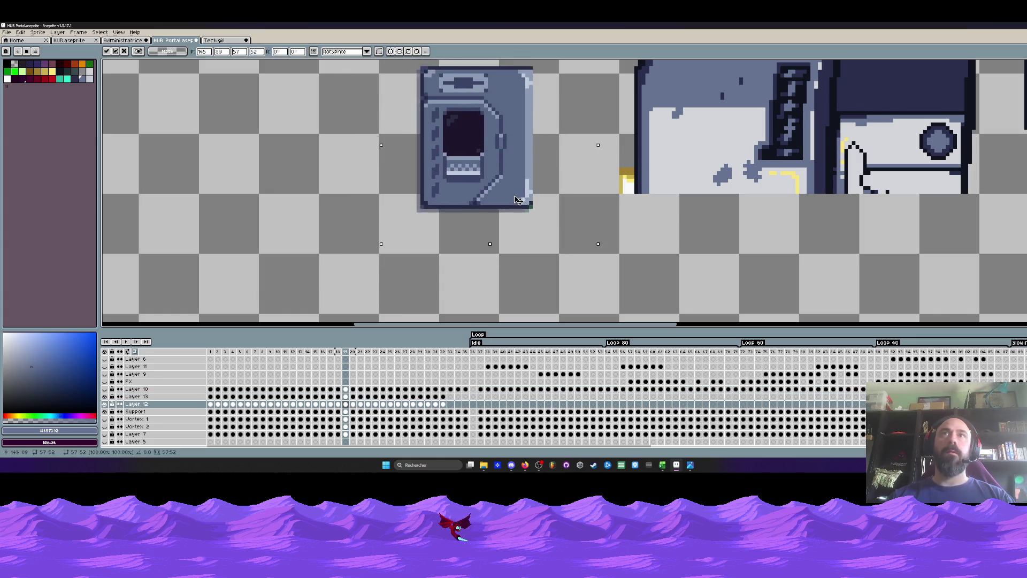
drag(484, 215, 515, 204)
key(Return)
drag(211, 352, 357, 359)
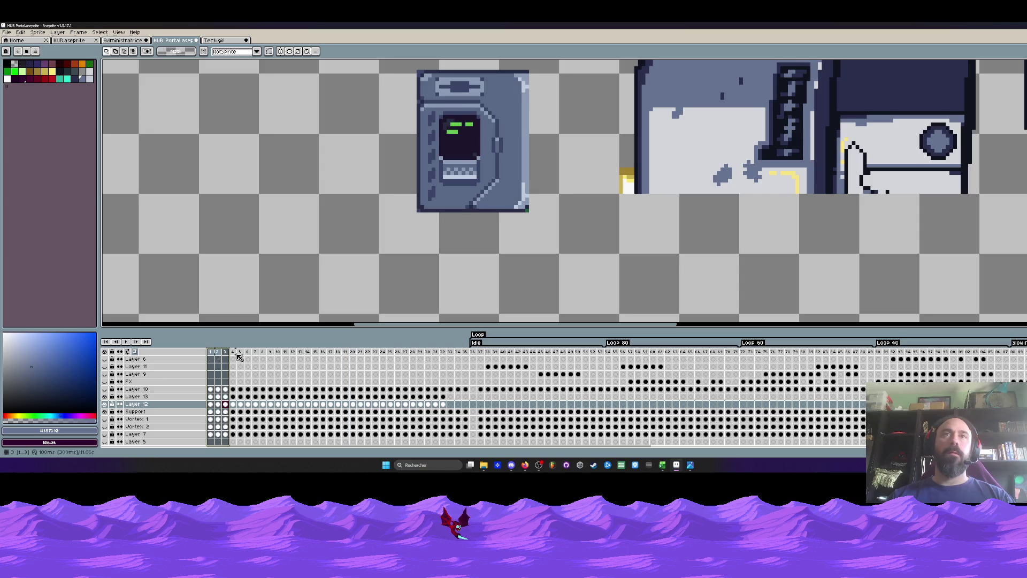
scroll(399, 222, down, 1)
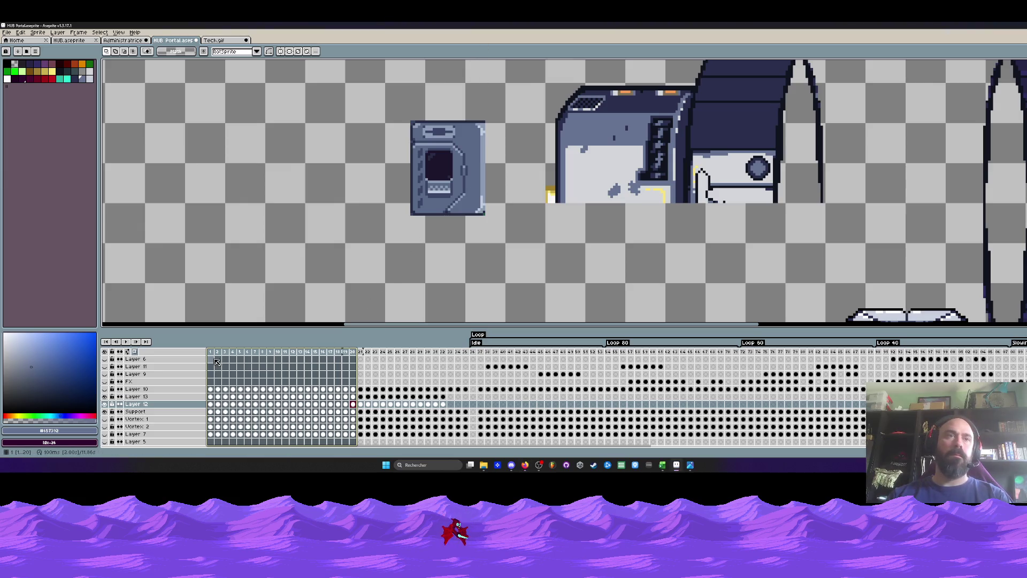
Select the Layer 13 console across frames 1–32 and drag it over to the terminal.
mouse_move(216, 362)
mouse_down()
mouse_move(451, 365)
mouse_move(240, 387)
mouse_up()
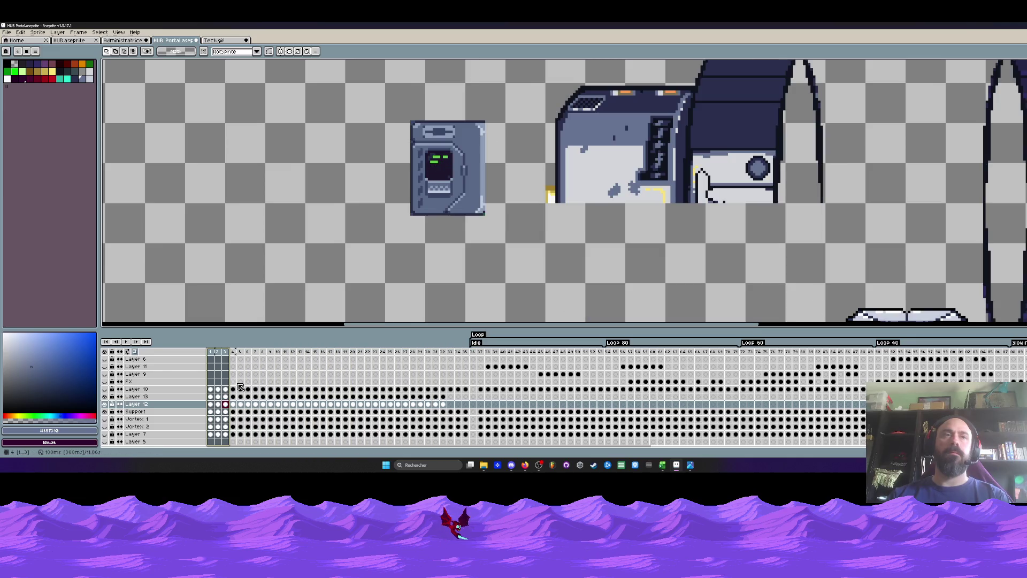
scroll(414, 174, down, 4)
scroll(357, 138, up, 3)
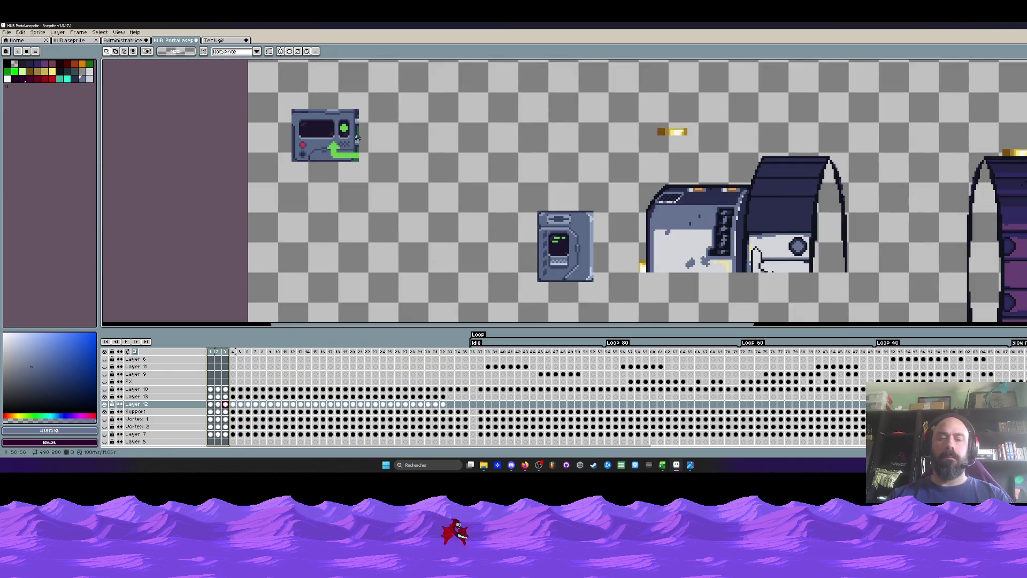
drag(248, 79, 437, 229)
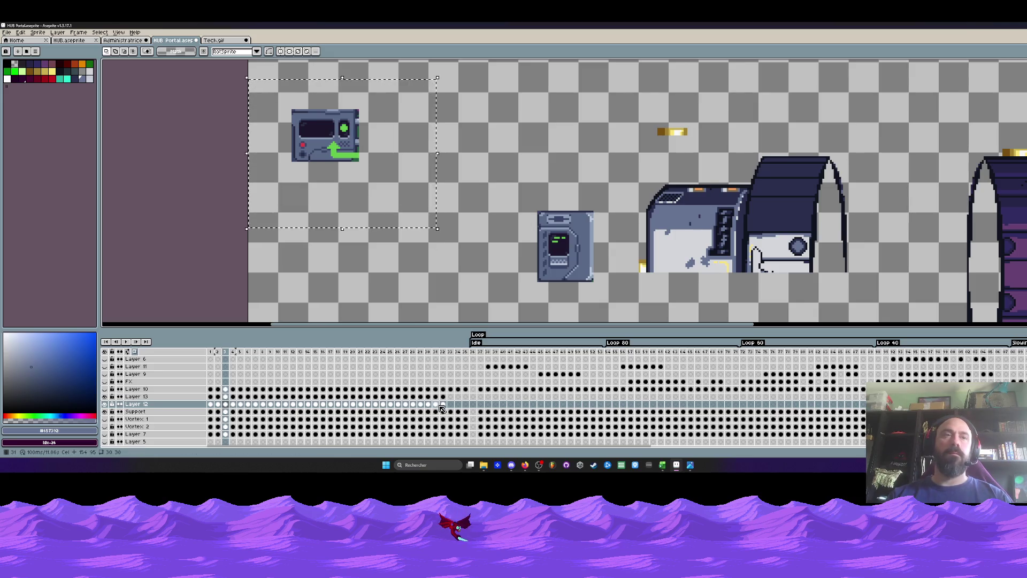
drag(443, 405, 210, 396)
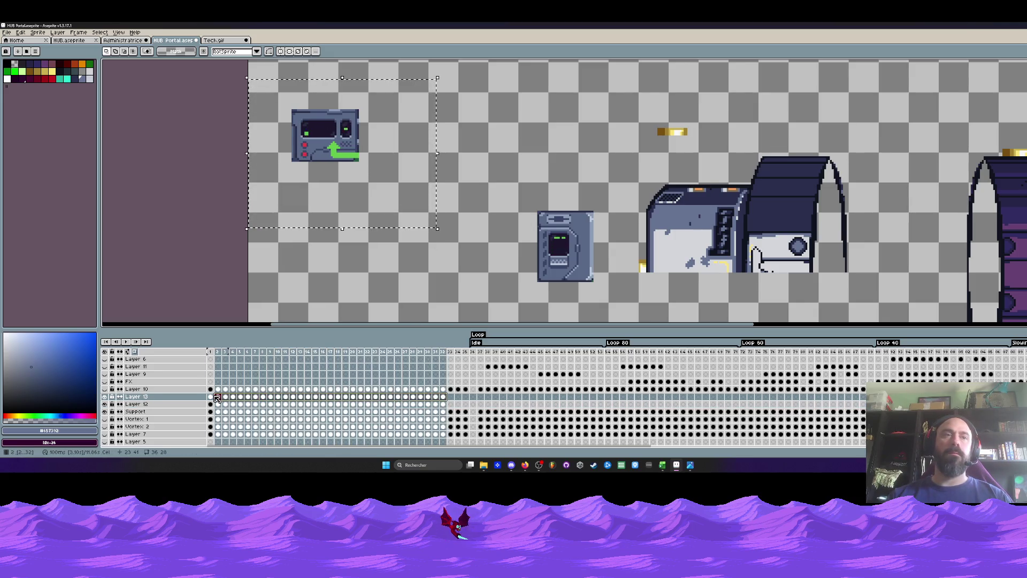
drag(282, 155, 519, 205)
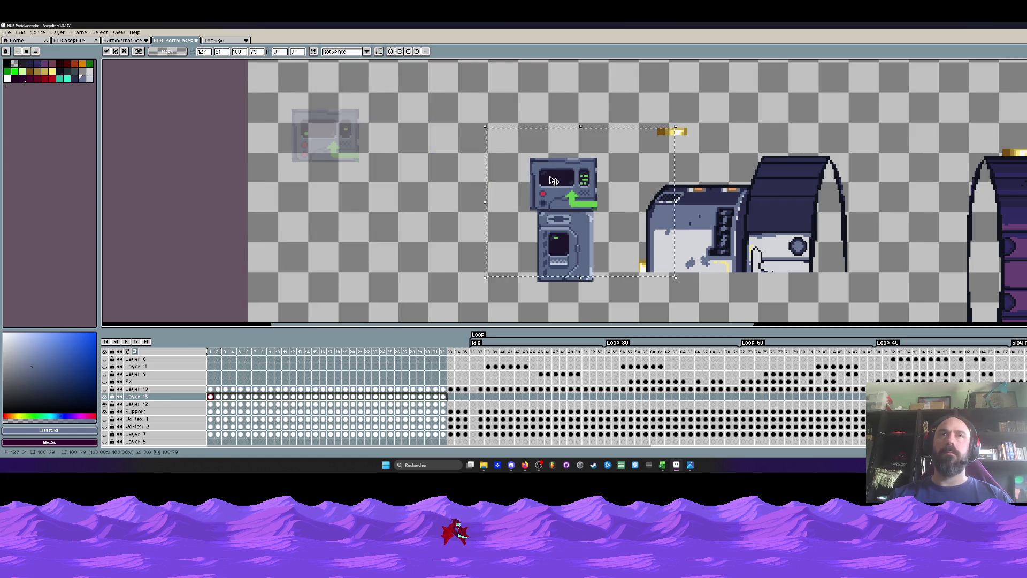
scroll(571, 209, up, 2)
key(Right)
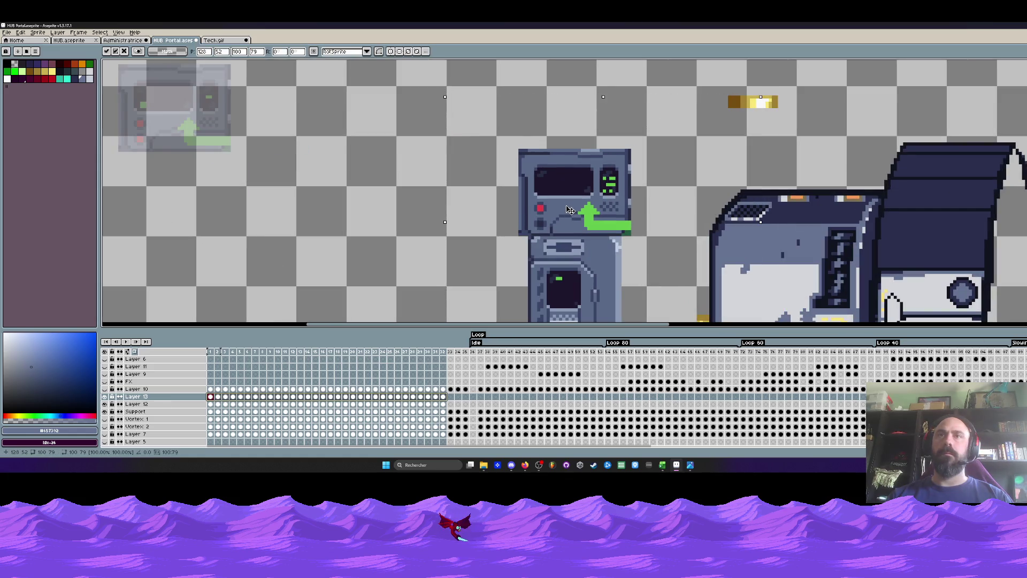
scroll(570, 256, down, 2)
Fit the console snugly below the terminal with small drags and one-pixel nudges, then commit.
drag(570, 207, 573, 319)
scroll(572, 319, up, 2)
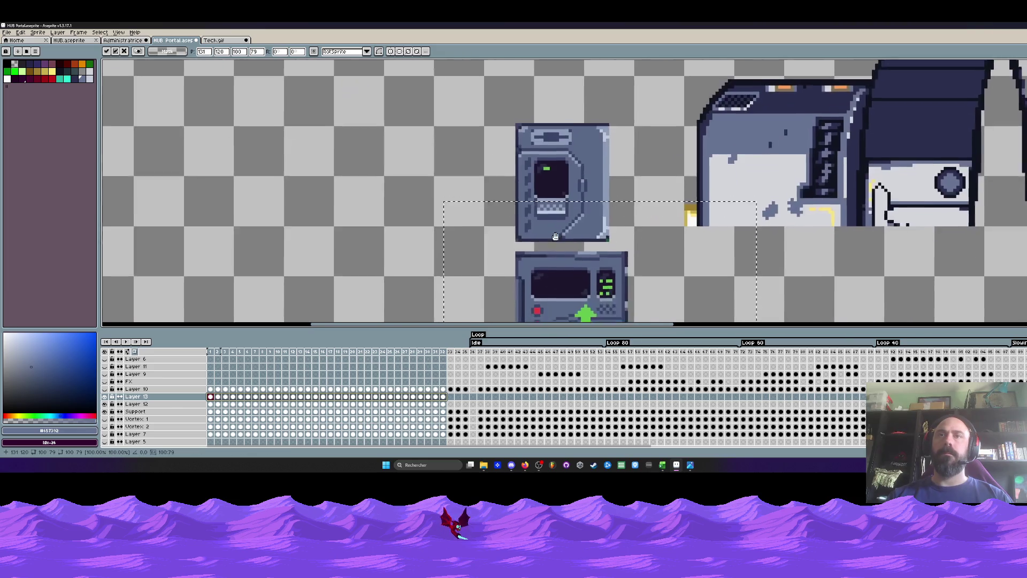
drag(557, 218, 559, 208)
key(Left)
key(Up)
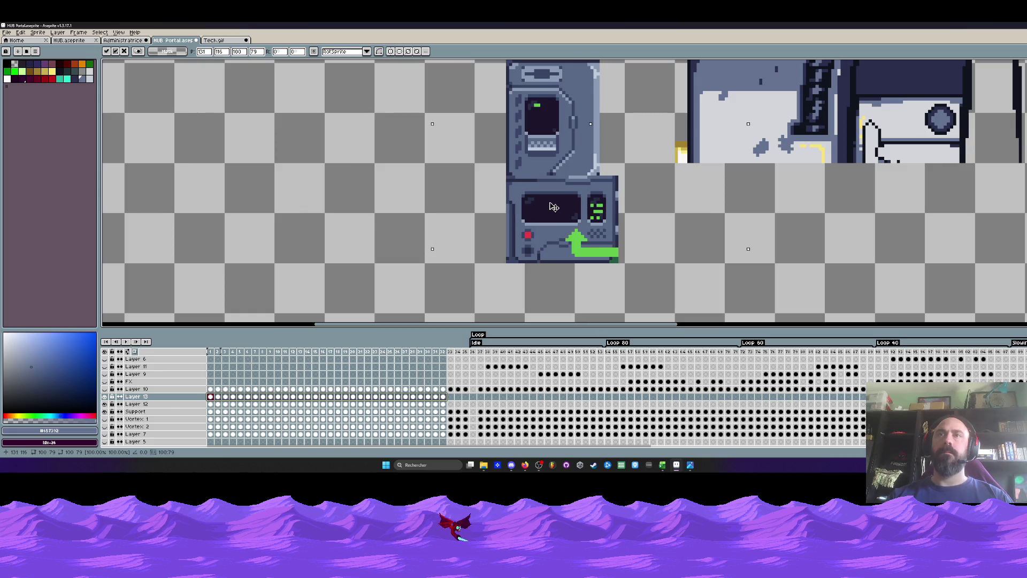
scroll(553, 207, down, 2)
scroll(530, 199, down, 1)
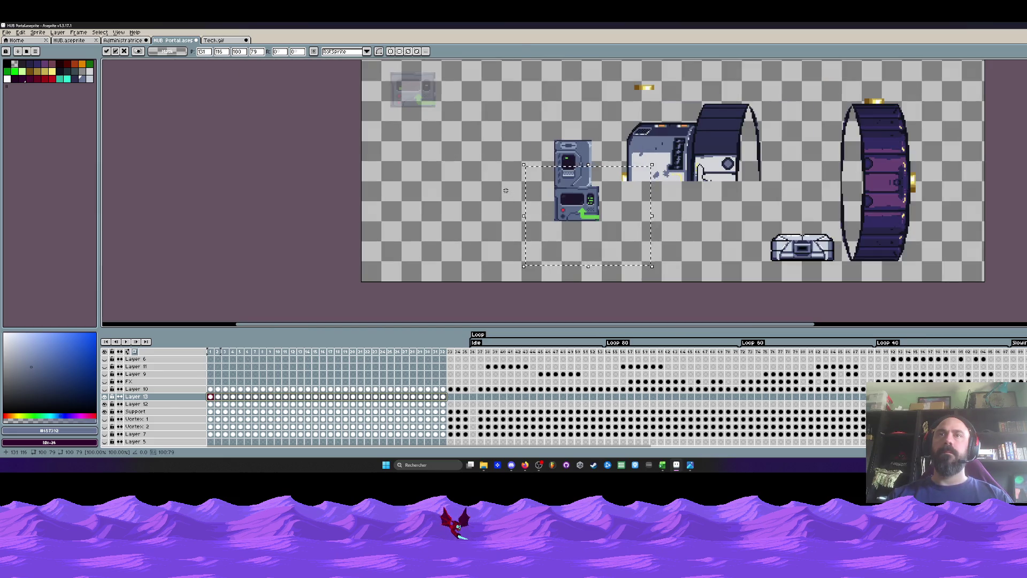
key(Return)
mouse_move(211, 352)
mouse_down()
mouse_move(286, 362)
mouse_move(226, 373)
mouse_up()
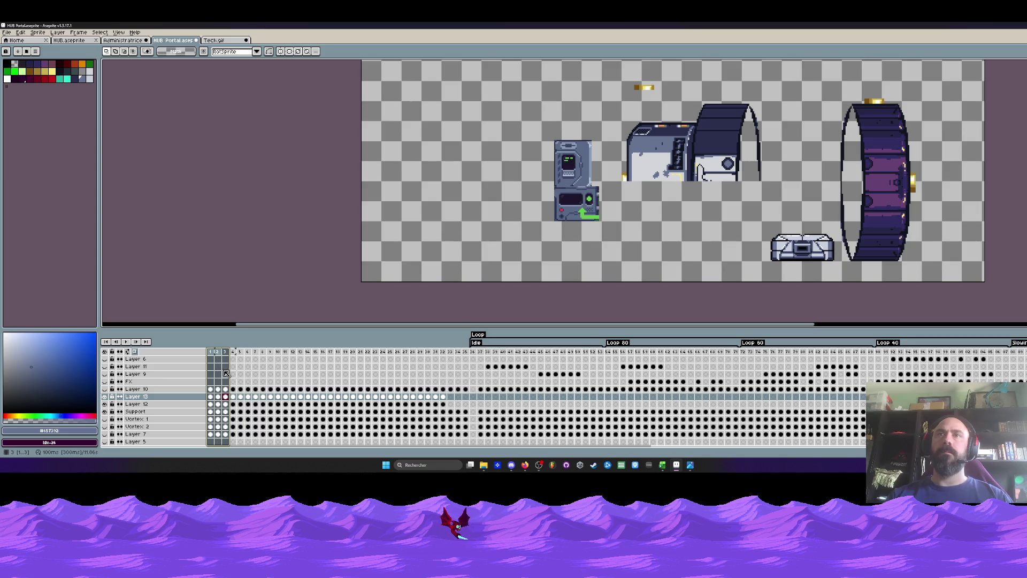
Select the console area and check it against the neighbouring frame.
scroll(559, 216, up, 1)
scroll(559, 216, up, 1)
scroll(530, 123, up, 1)
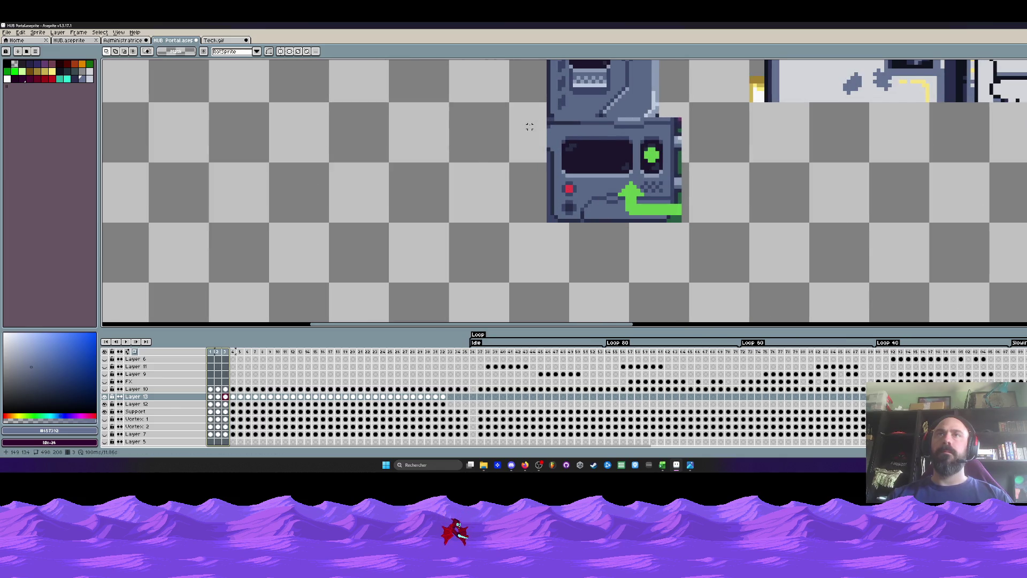
drag(531, 123, 753, 249)
click(417, 197)
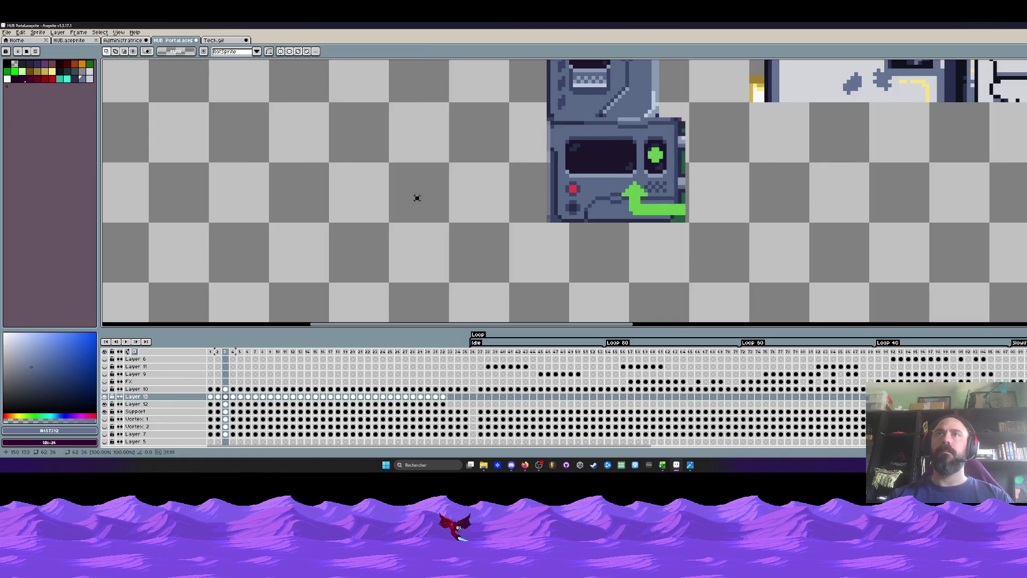
key(Left)
key(Right)
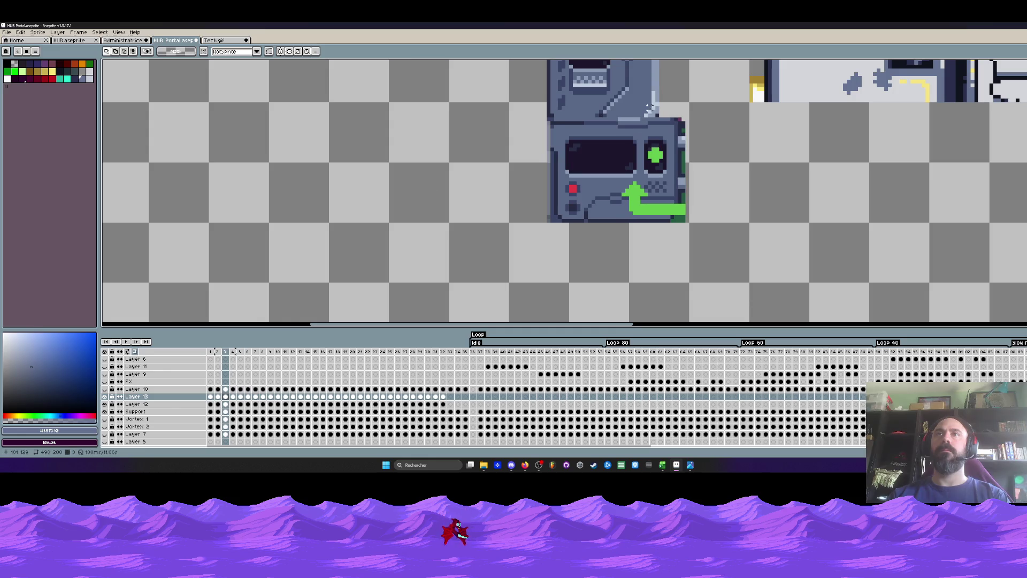
Transform a small strip on the console's top edge, commit it, and preview the animation.
scroll(650, 107, up, 2)
scroll(650, 107, up, 1)
drag(586, 133, 636, 147)
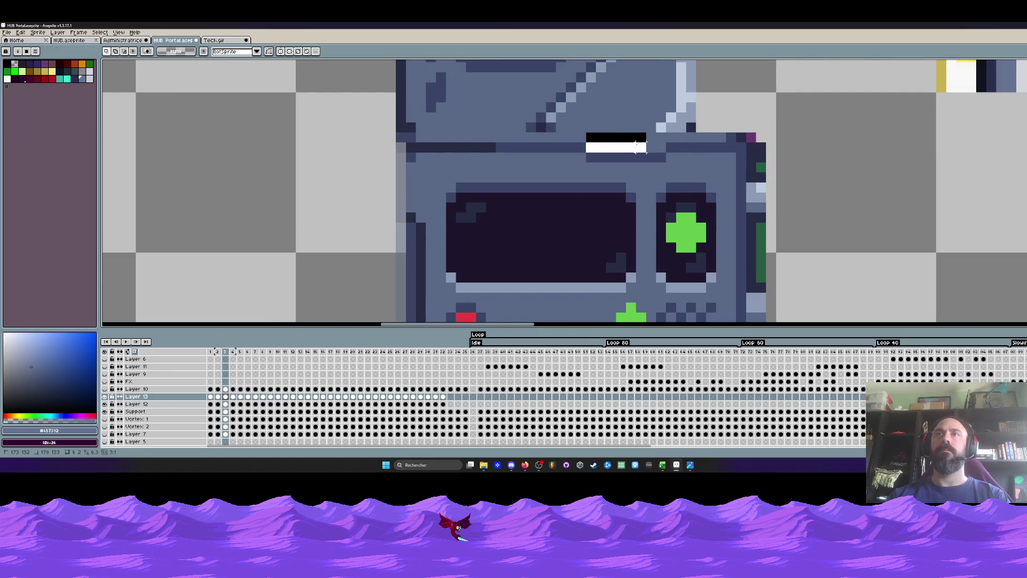
click(638, 138)
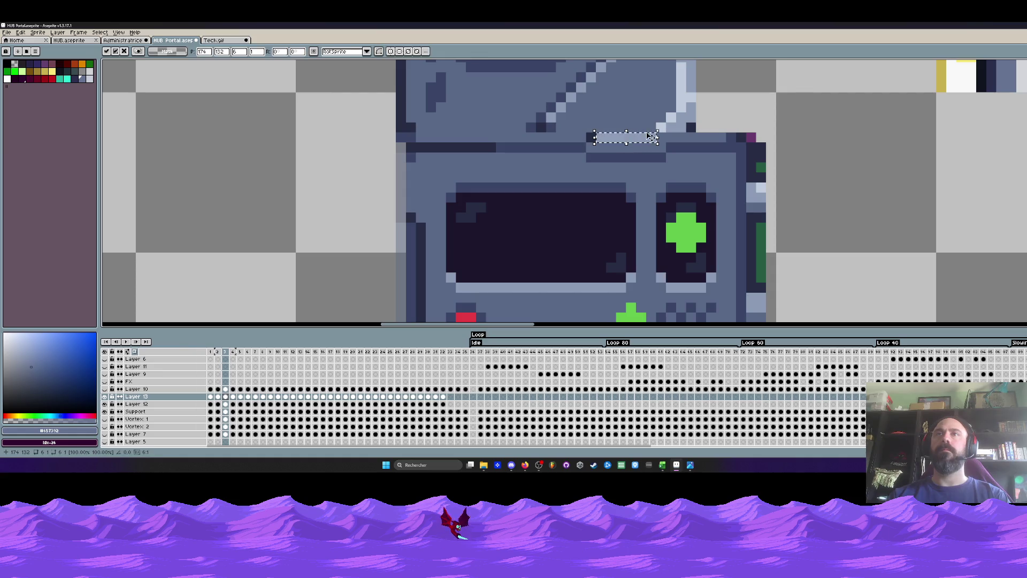
key(Return)
key(i)
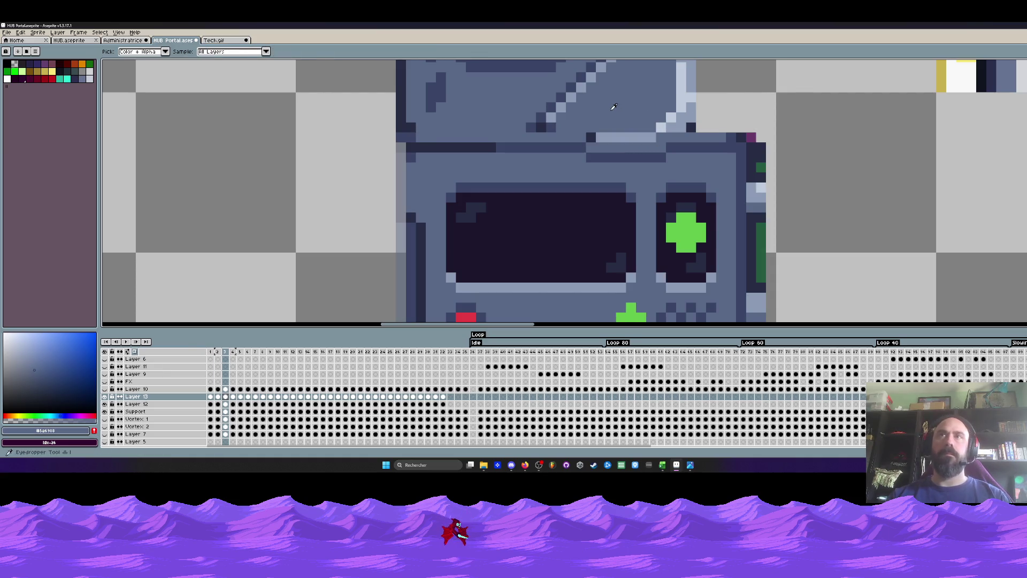
key(b)
scroll(654, 124, down, 3)
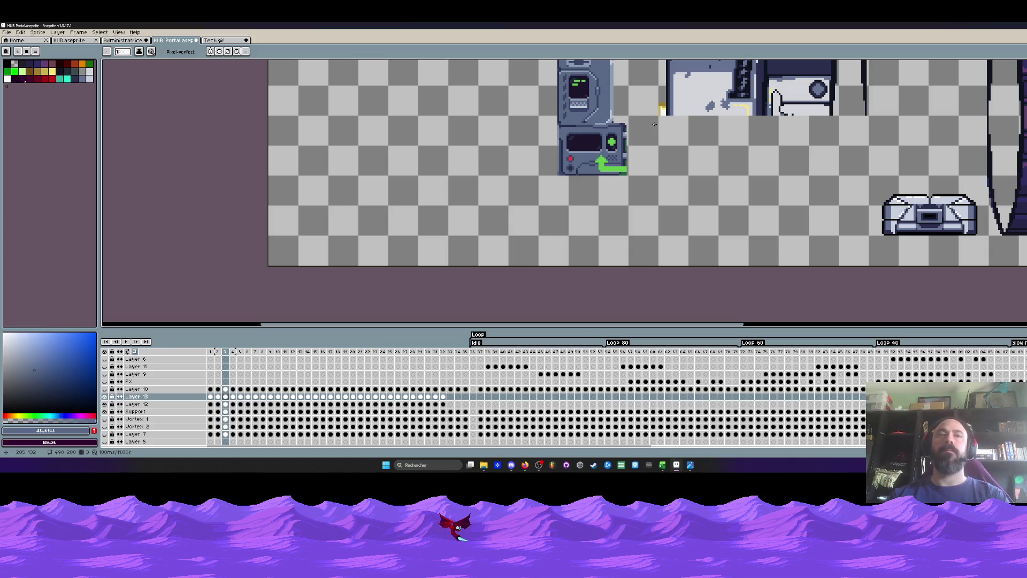
key(Return)
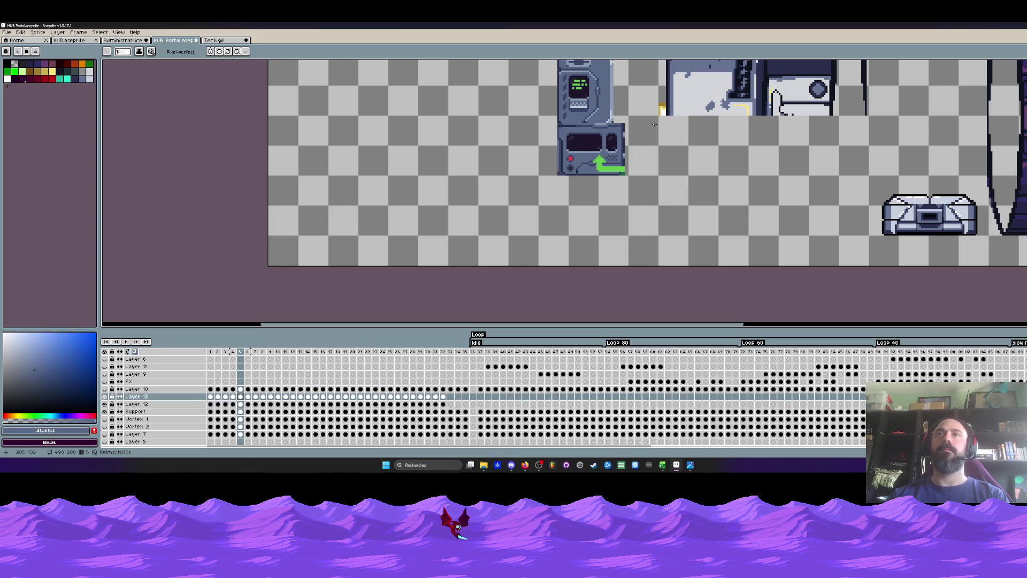
key(Return)
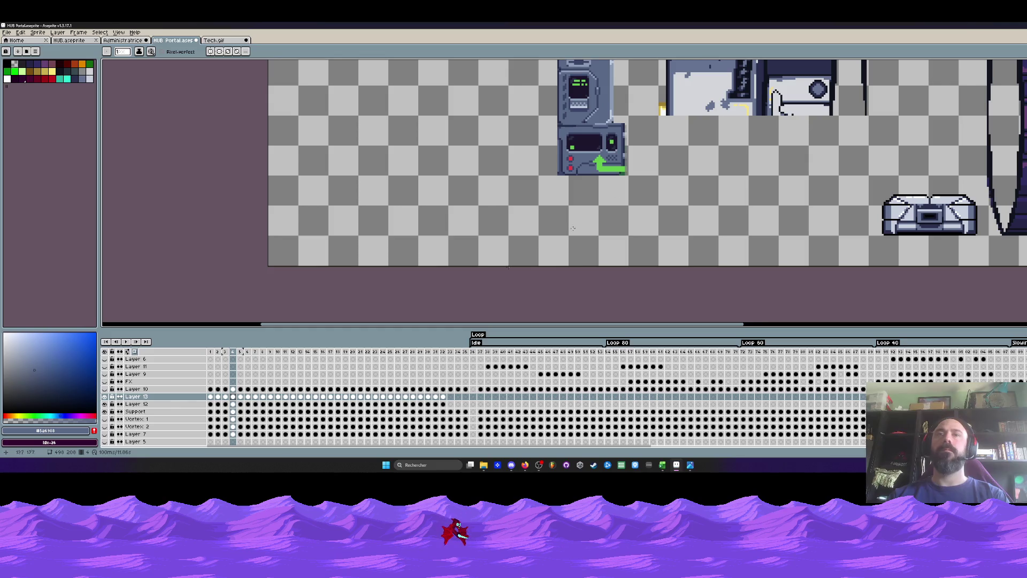
Merge Layer 13 down into Layer 12 and return to frame 1.
right_click(153, 397)
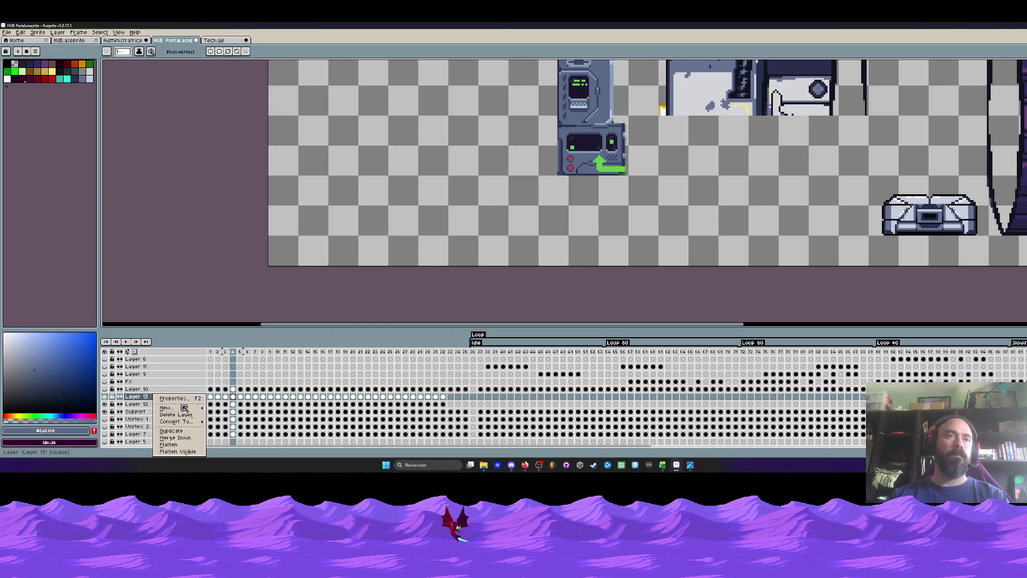
click(183, 439)
click(213, 354)
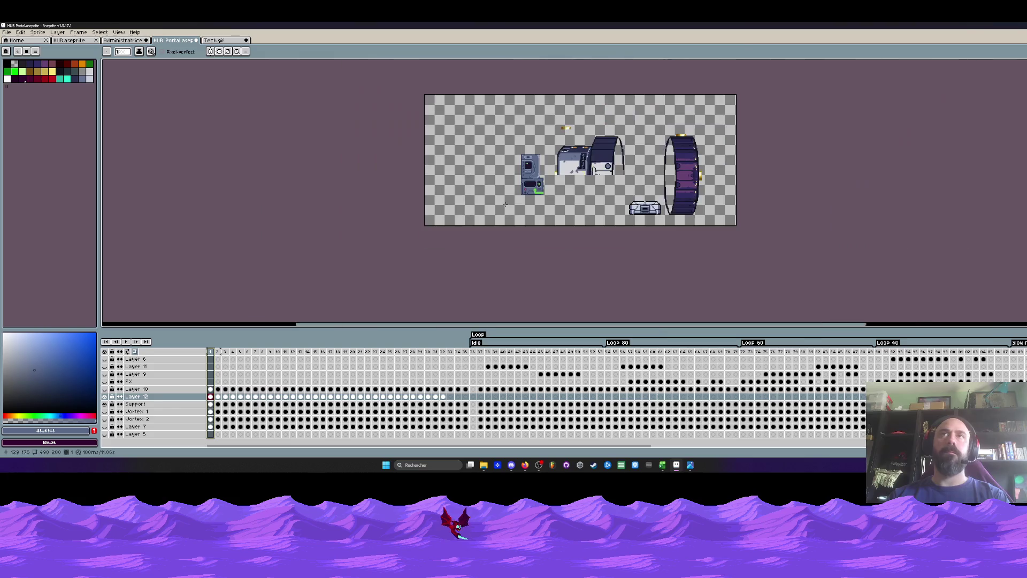
scroll(458, 279, down, 2)
scroll(458, 279, up, 2)
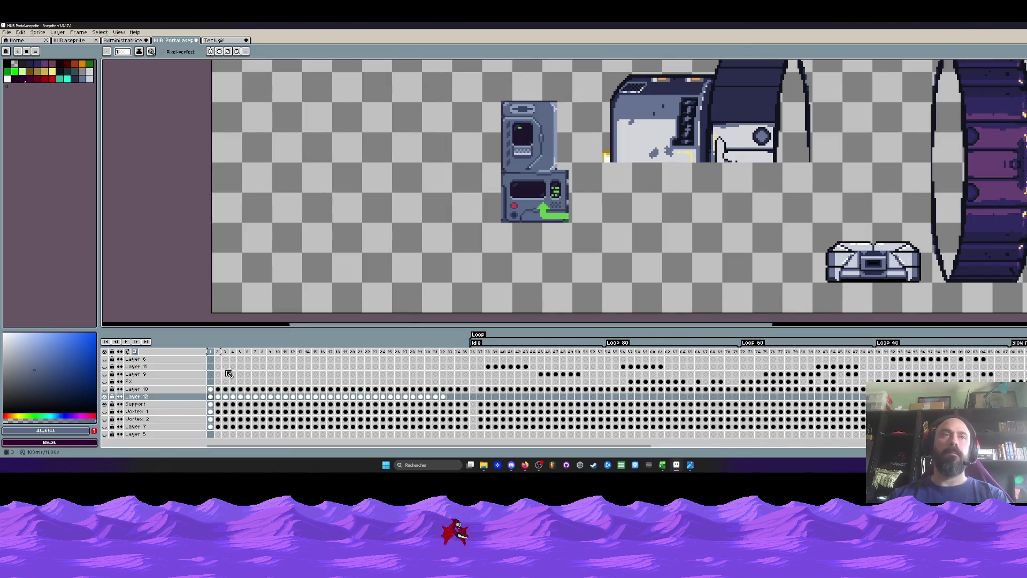
Select the terminal's lower console section and shift it one pixel right.
key(Return)
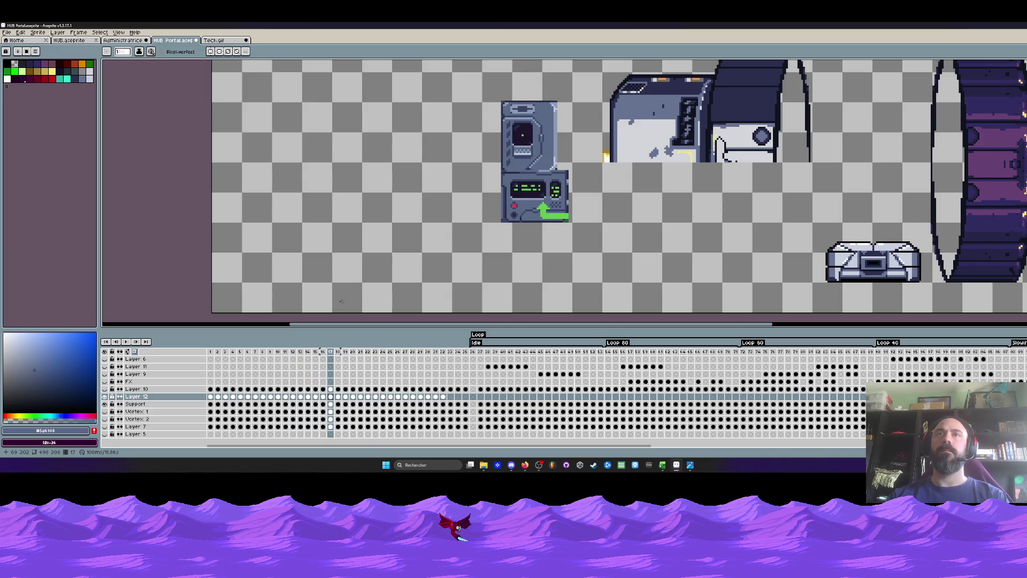
scroll(489, 191, up, 2)
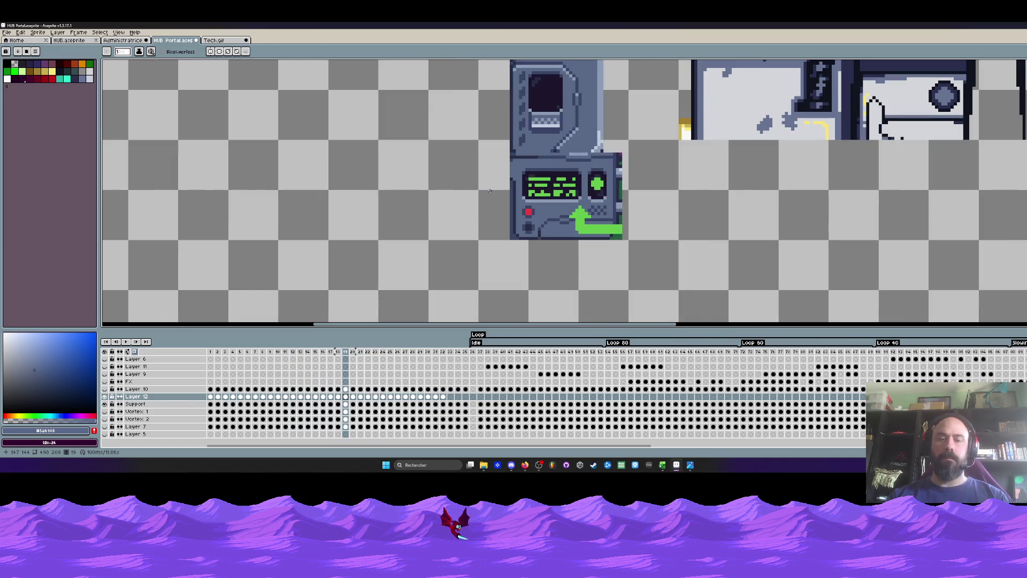
key(m)
scroll(536, 165, up, 2)
drag(486, 146, 756, 281)
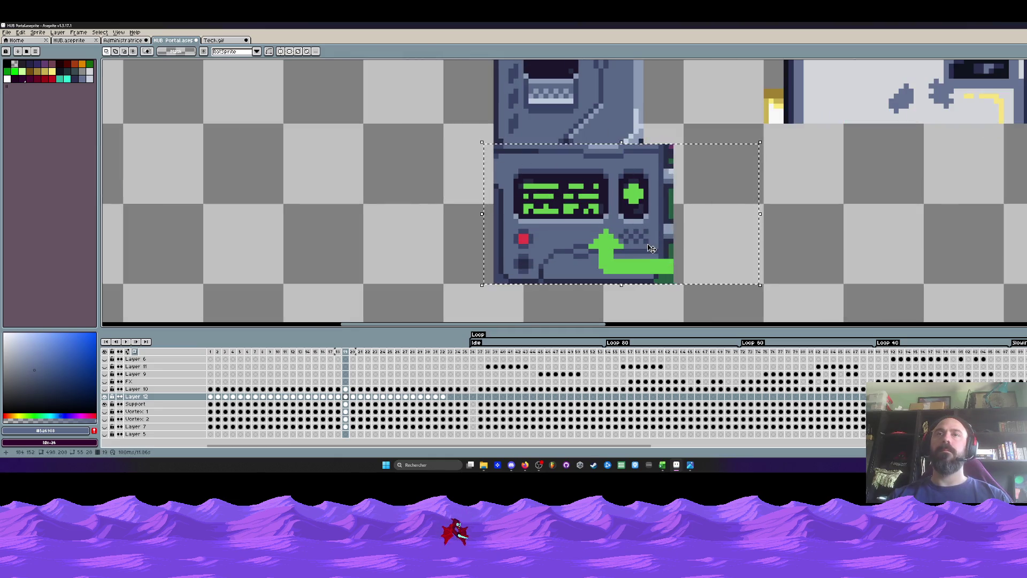
key(Right)
Replay the animation from frame 1 and step through frames to check the shift.
click(210, 351)
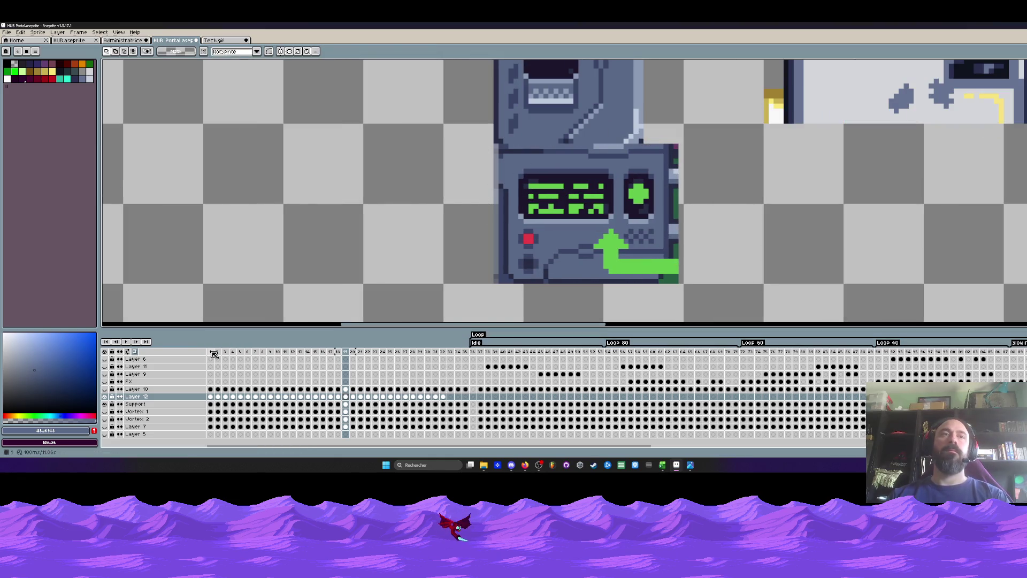
key(Return)
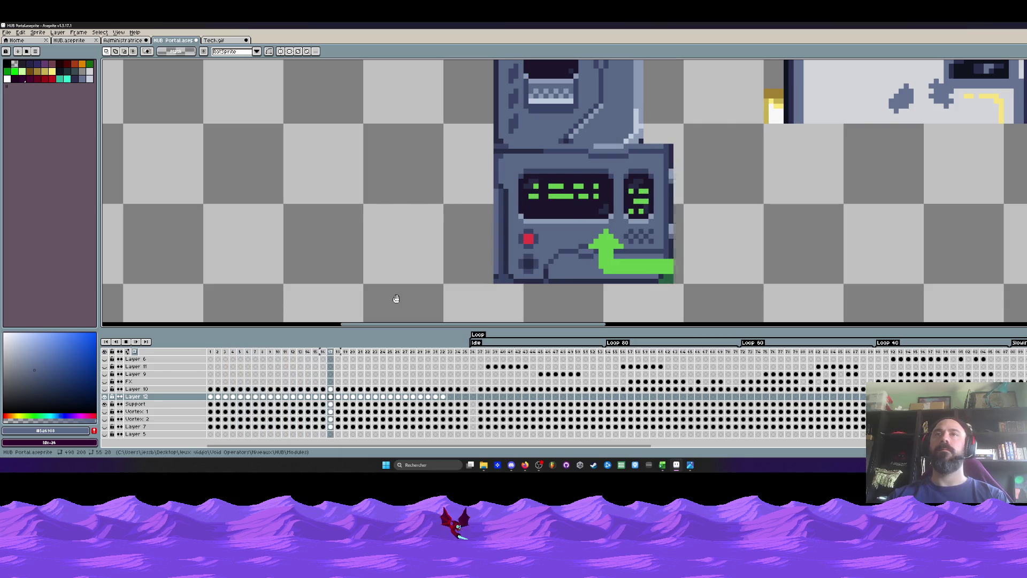
key(Return)
key(Right)
scroll(496, 215, down, 2)
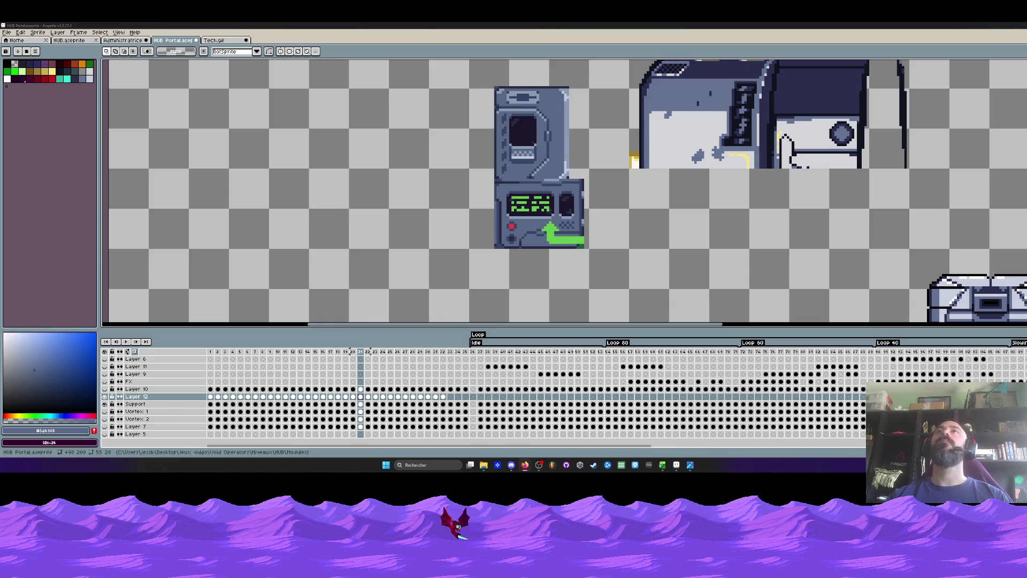
scroll(529, 189, down, 1)
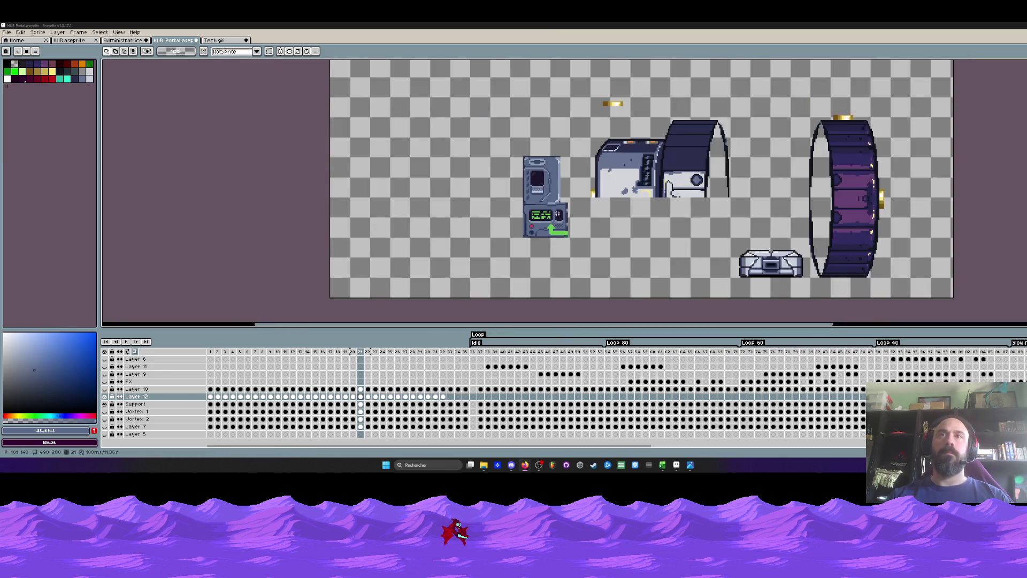
scroll(529, 188, up, 1)
scroll(528, 189, down, 1)
scroll(529, 189, down, 1)
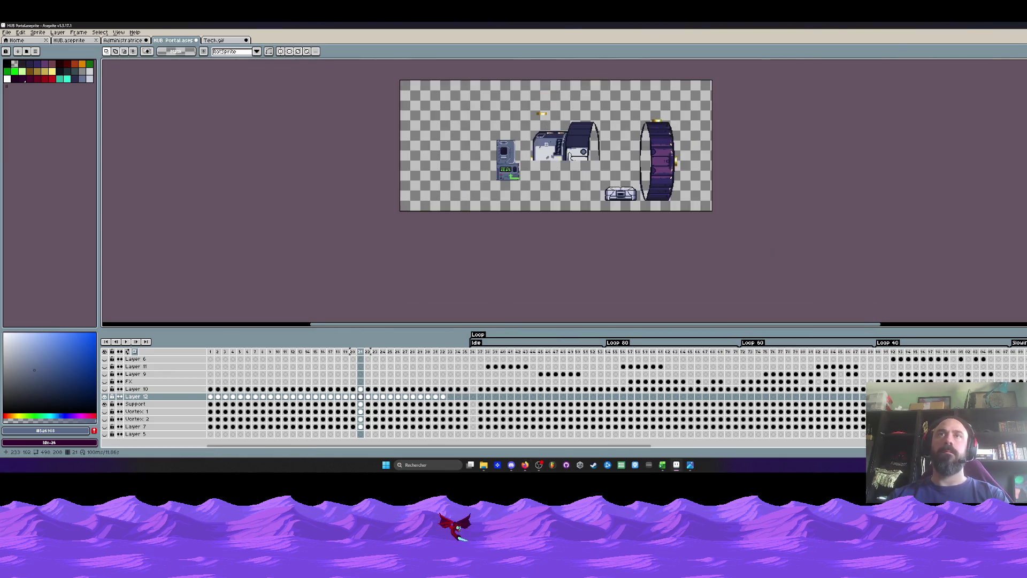
scroll(541, 150, up, 1)
key(Left)
key(Left)
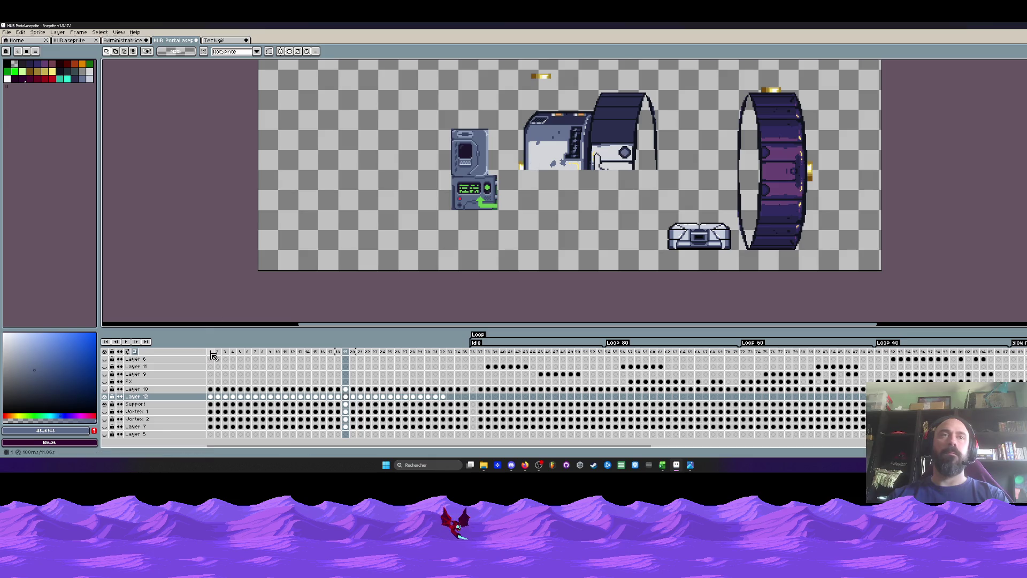
Select the terminal sprite across the frames, try moving it onto the machine, then cancel.
mouse_move(210, 352)
mouse_down()
mouse_move(379, 362)
mouse_move(316, 362)
mouse_up()
scroll(420, 190, up, 1)
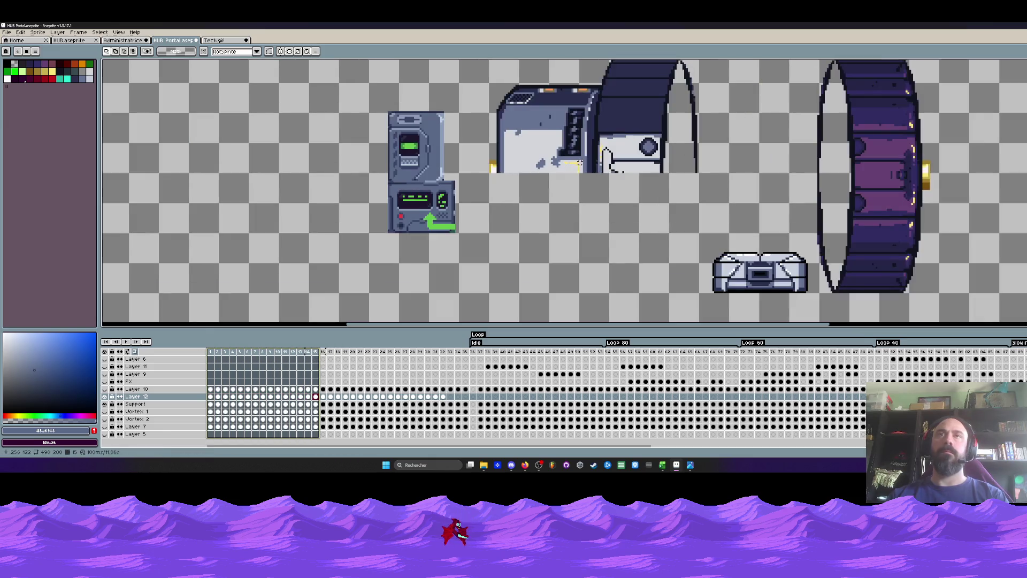
scroll(420, 191, up, 1)
drag(312, 118, 433, 289)
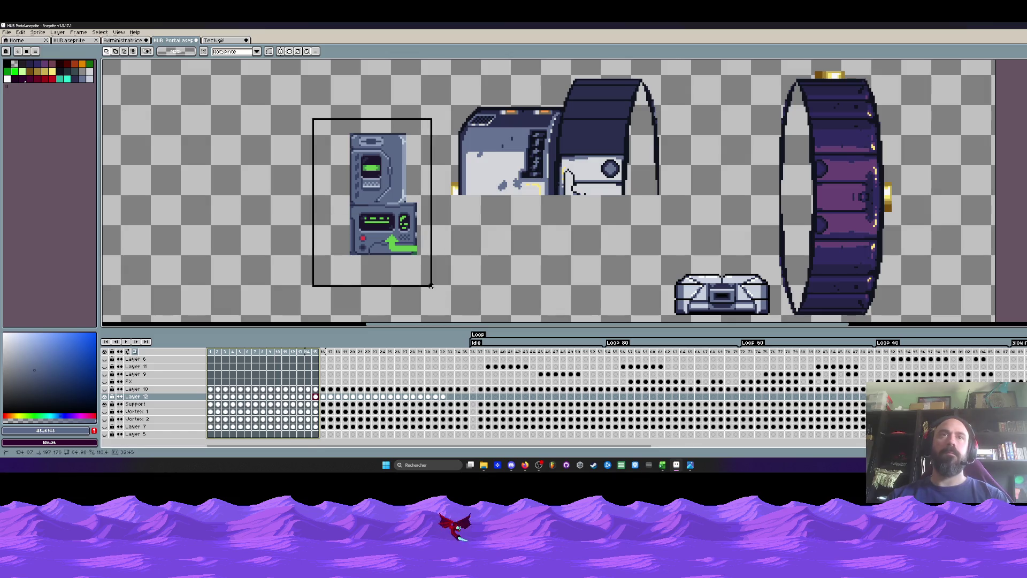
drag(444, 396, 209, 396)
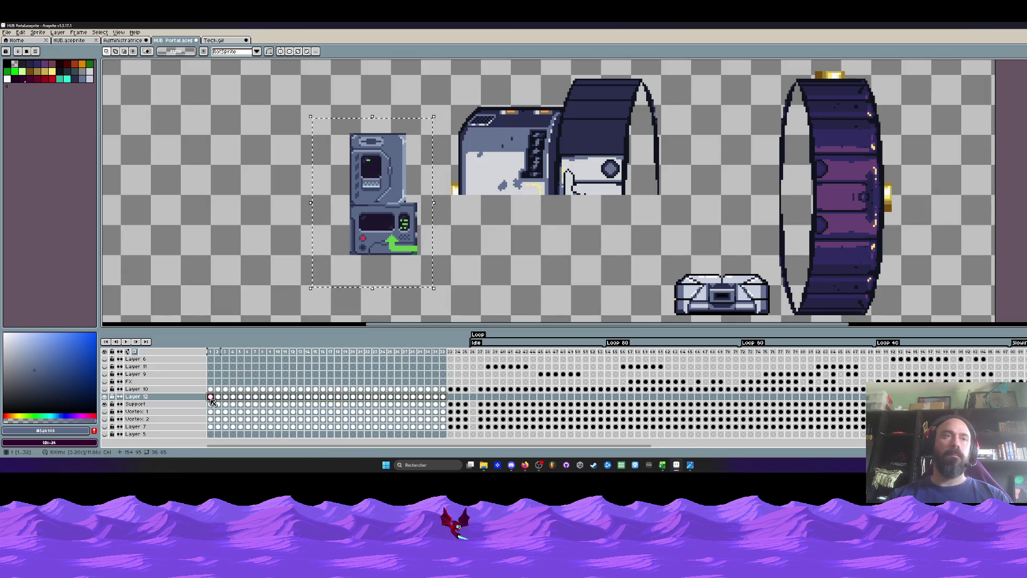
drag(376, 227, 491, 221)
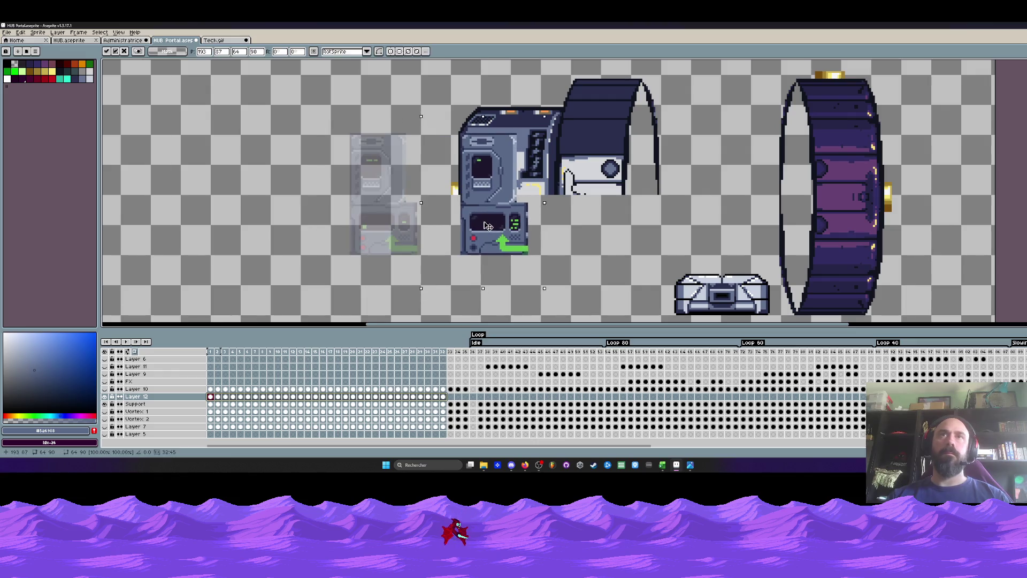
key(Escape)
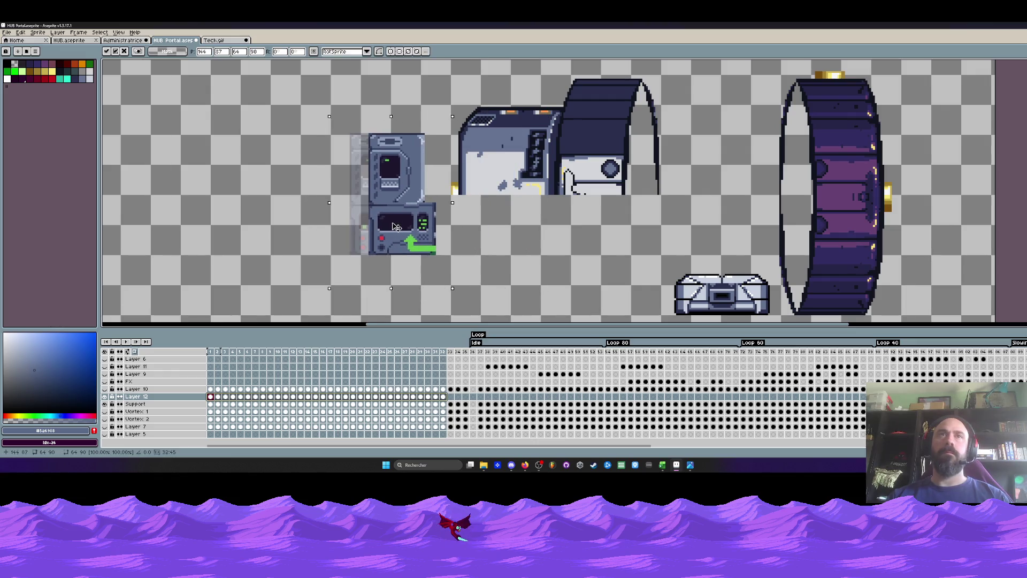
Reselect the terminal sprite across frames 1–32 and switch to the Eyedropper.
scroll(328, 186, up, 1)
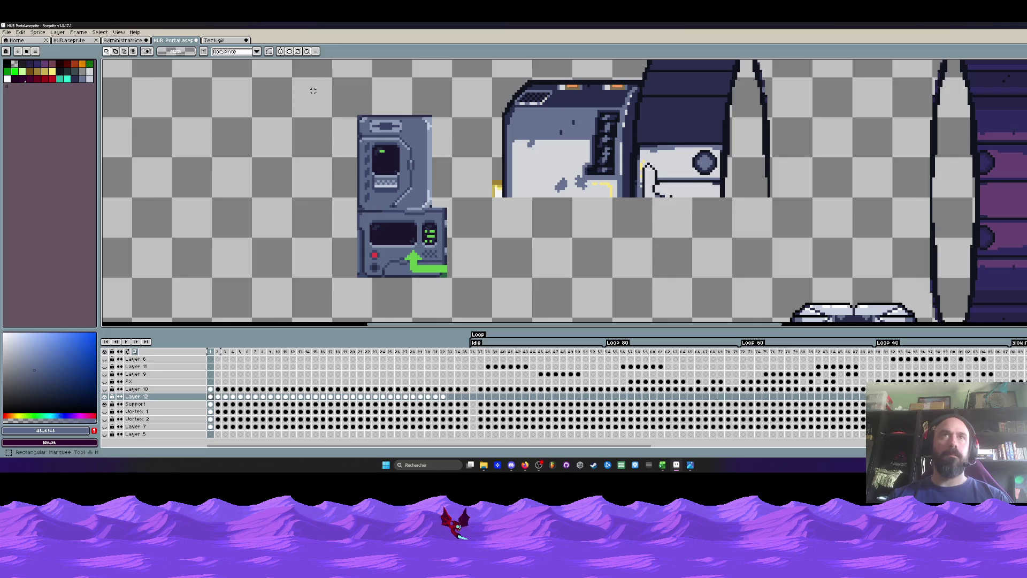
drag(313, 82, 469, 313)
drag(443, 396, 436, 396)
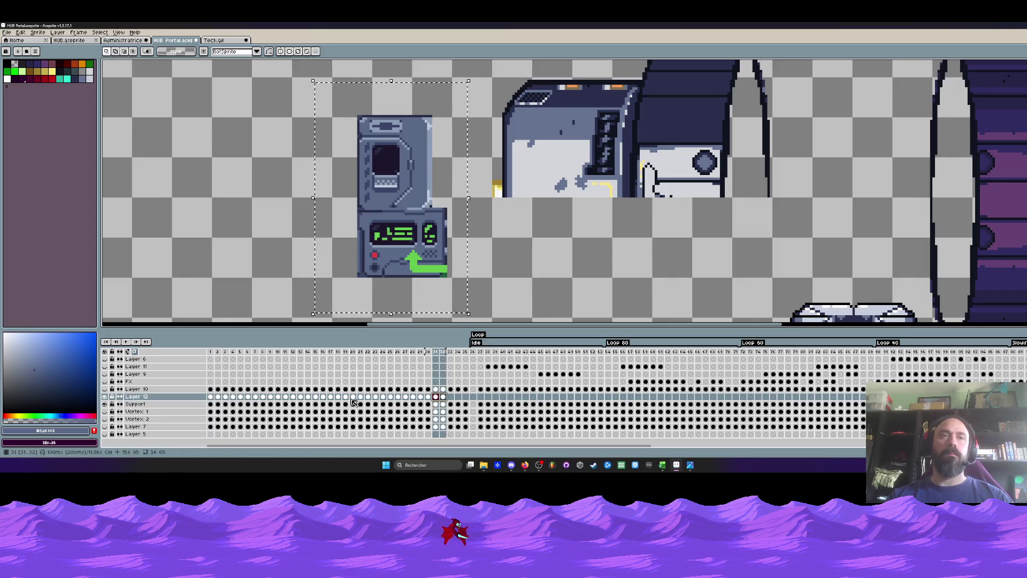
shift+click(210, 396)
key(u)
scroll(405, 209, up, 1)
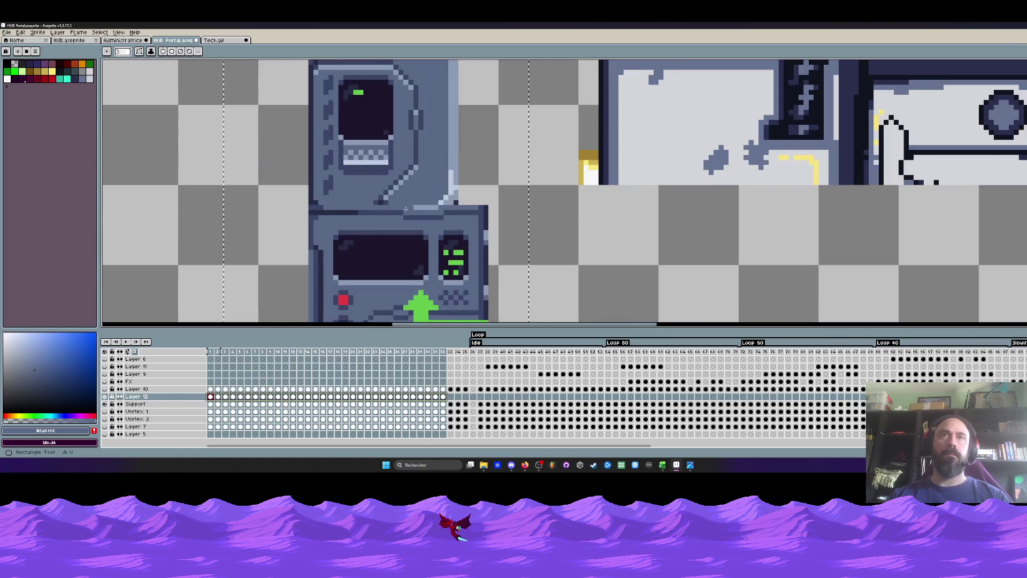
key(i)
scroll(403, 209, up, 1)
Sample the terminal's dark outline and try replacement swatches, settling on near-black #10141f.
click(297, 209)
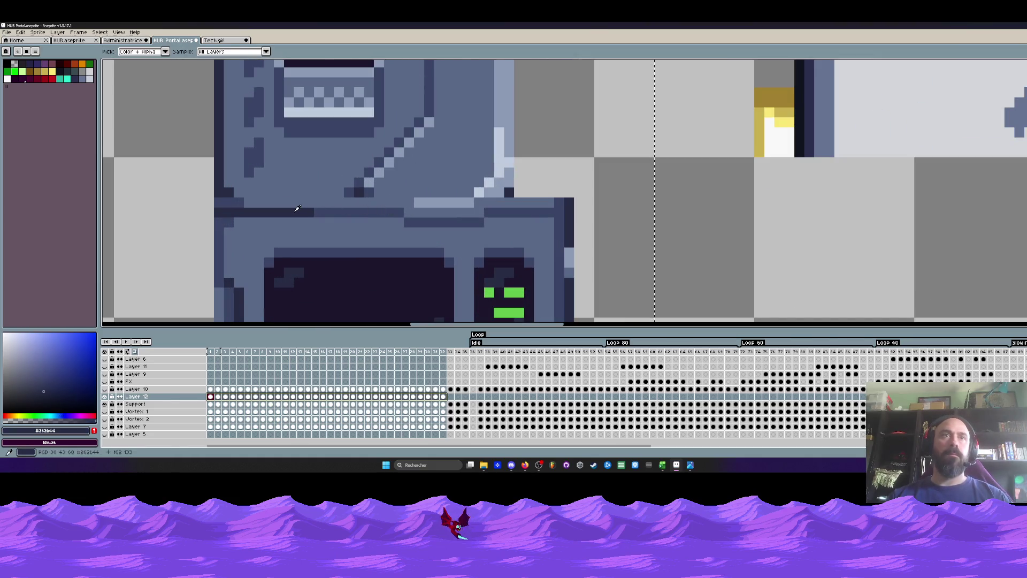
key(shift+r)
click(165, 111)
click(165, 111)
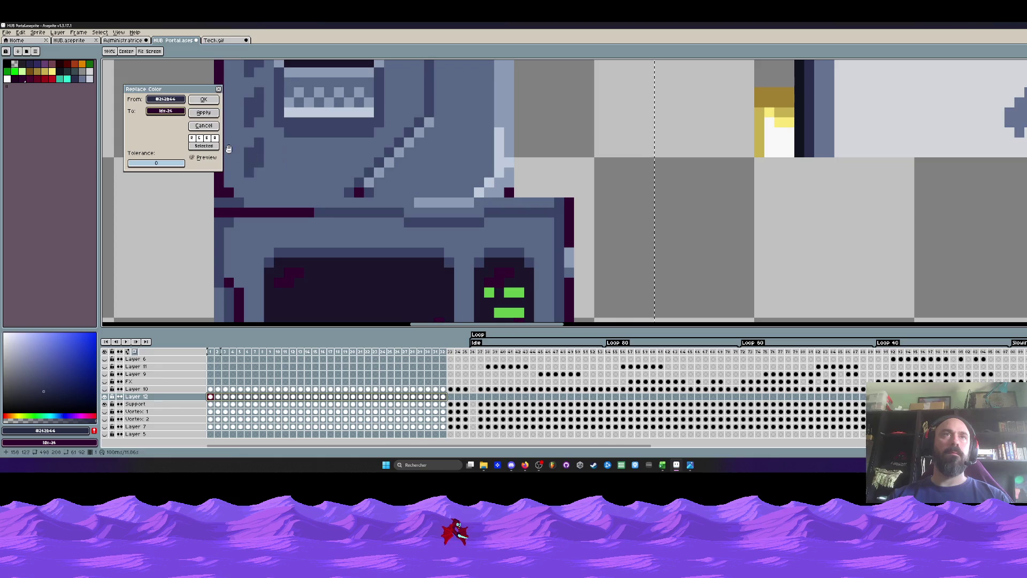
click(165, 112)
click(244, 138)
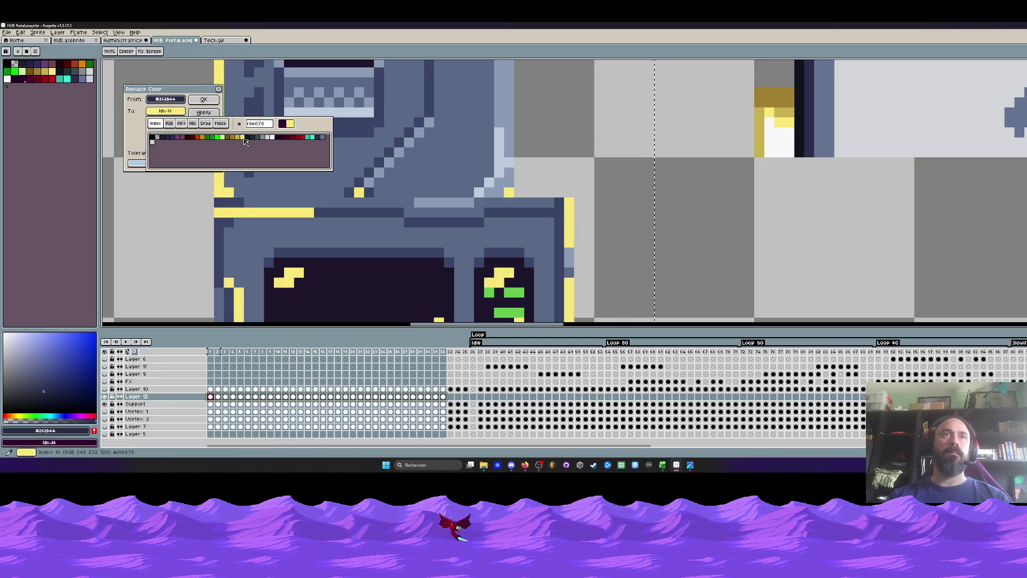
click(249, 138)
click(255, 138)
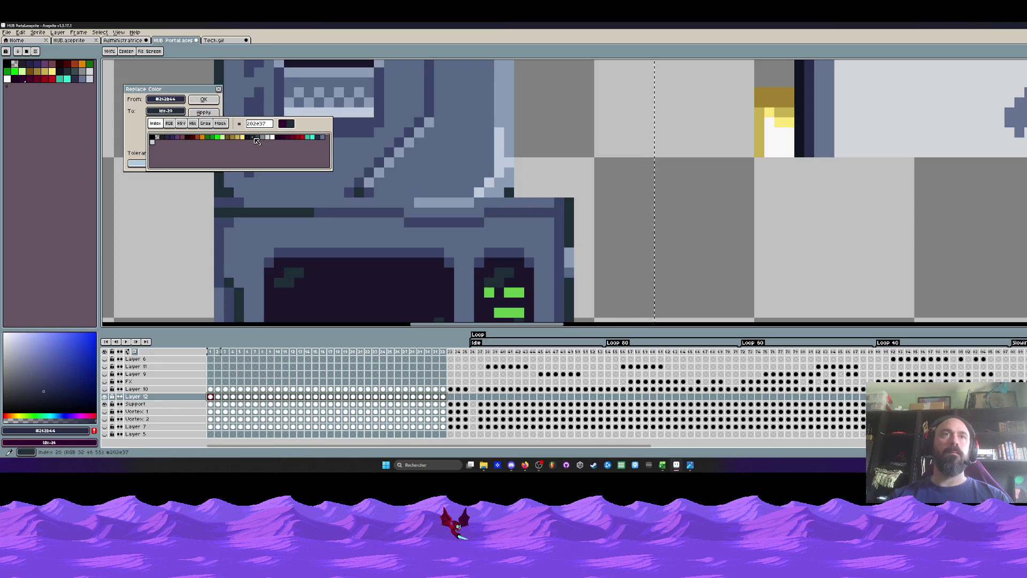
click(250, 138)
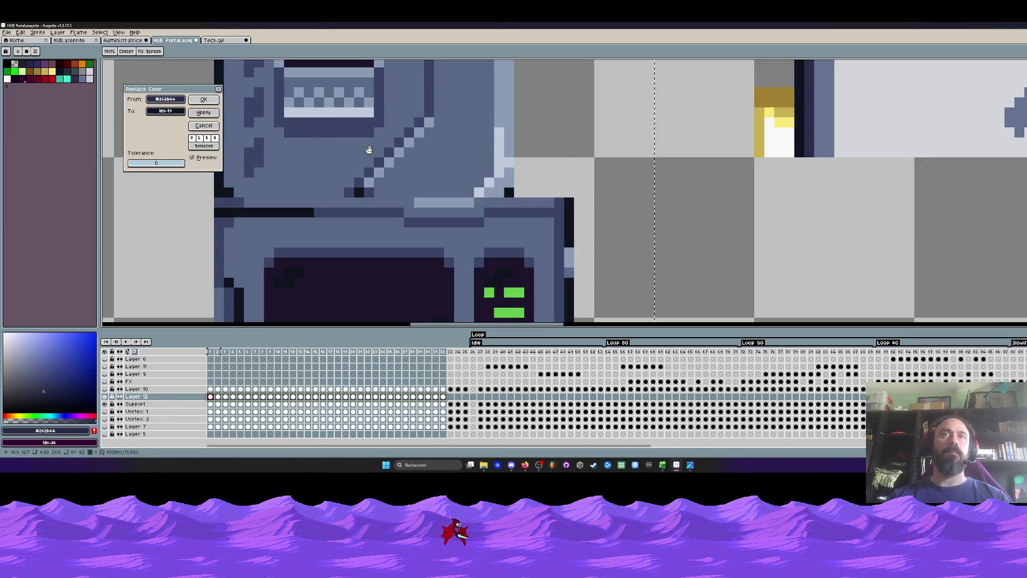
scroll(419, 146, down, 2)
scroll(419, 145, down, 2)
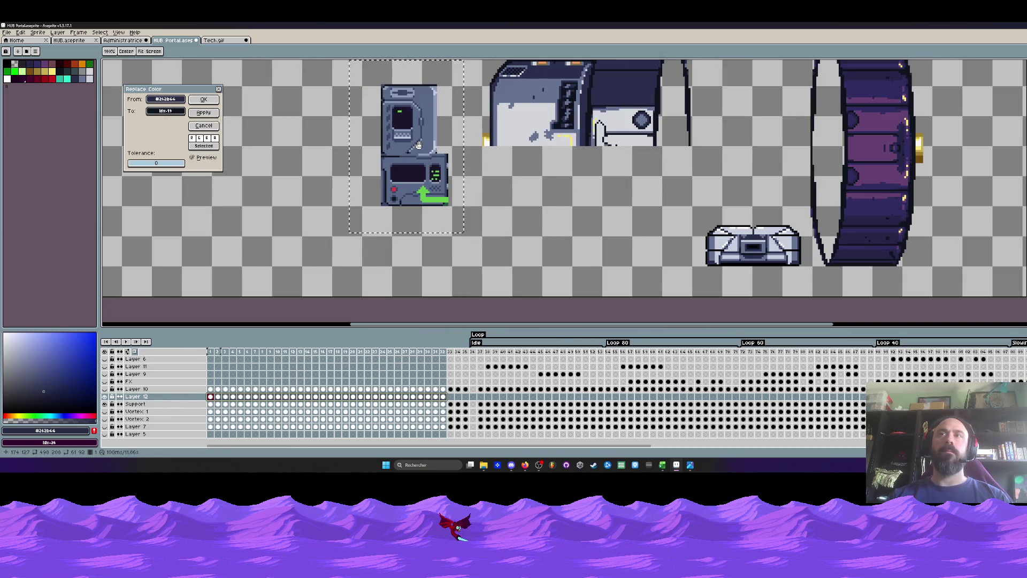
scroll(418, 145, down, 1)
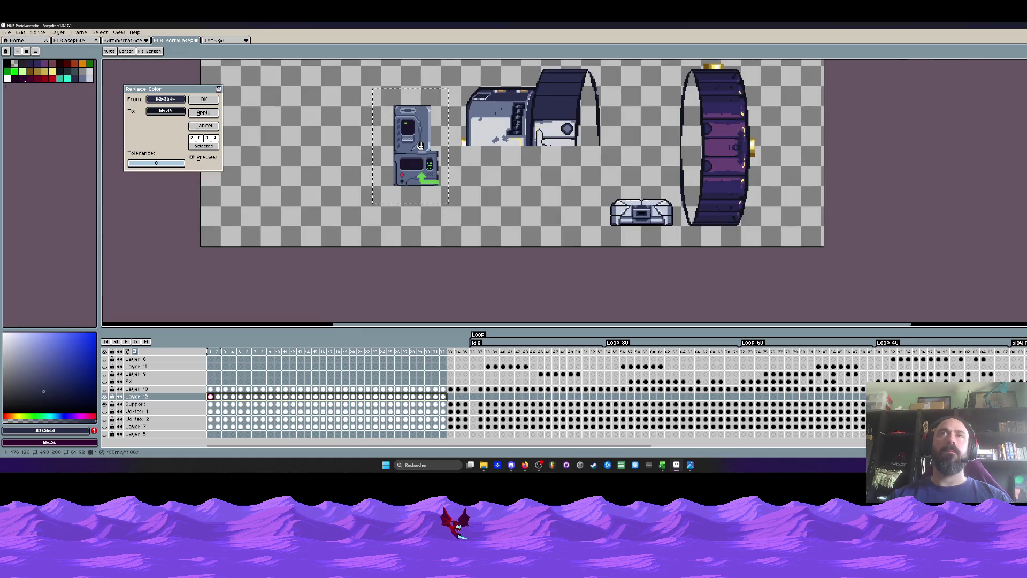
scroll(424, 126, up, 2)
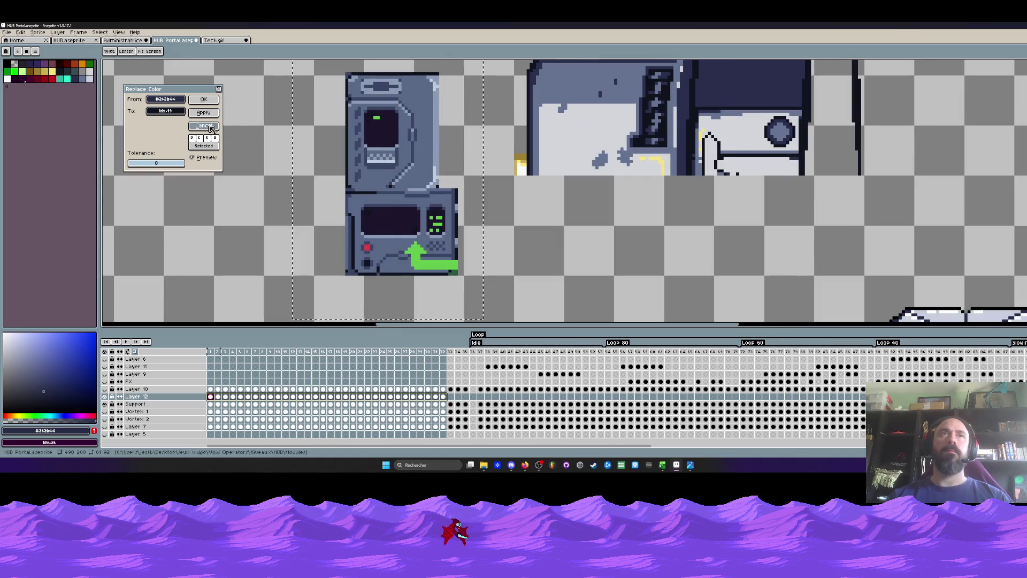
key(Return)
Replace the terminal's #5a6988 grey-blue with another grey-blue palette swatch.
click(440, 97)
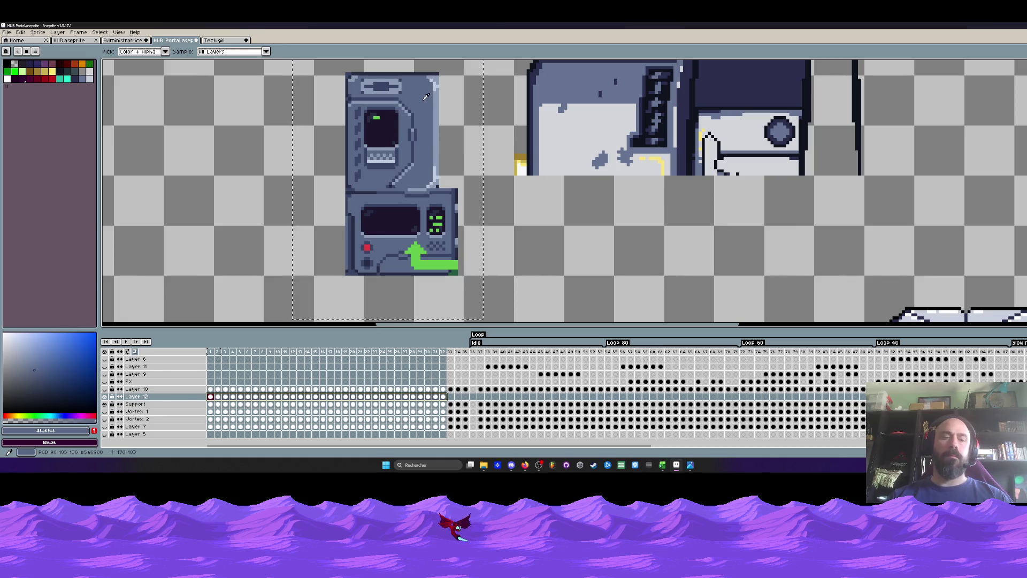
key(shift+r)
click(169, 112)
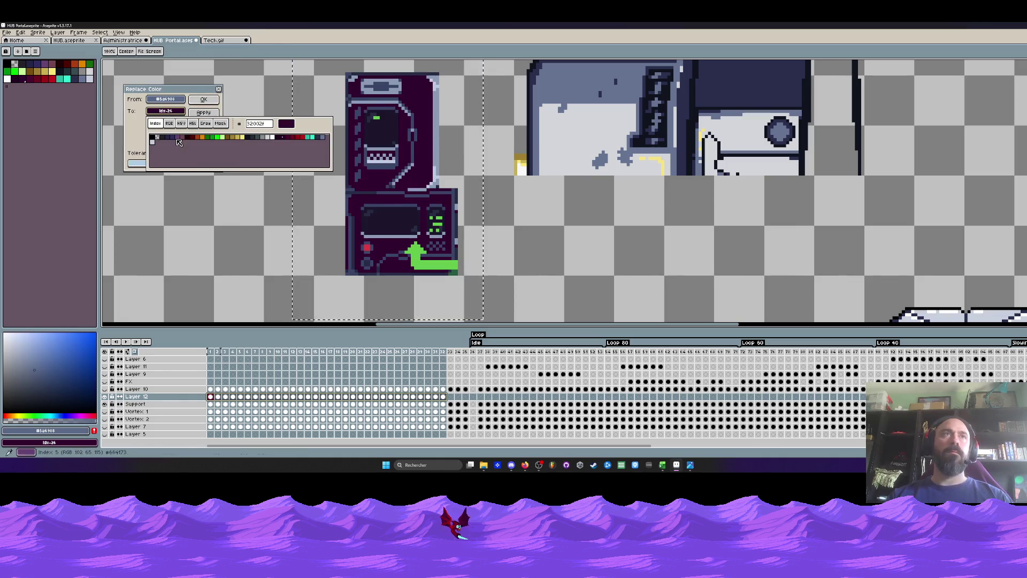
click(325, 138)
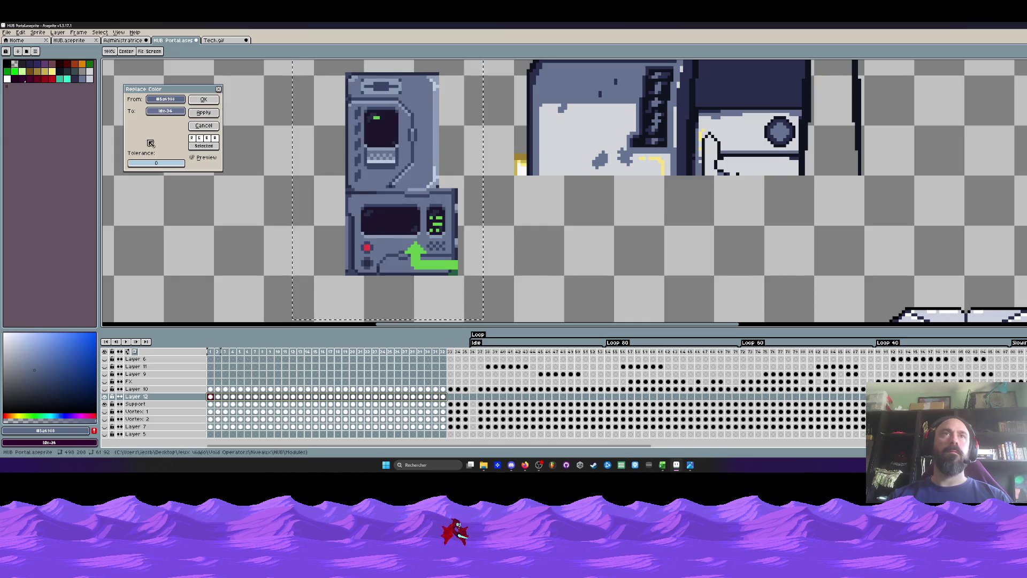
click(207, 100)
Replace the lighter #8b9bb4 shade with light #c7cfdd.
click(438, 87)
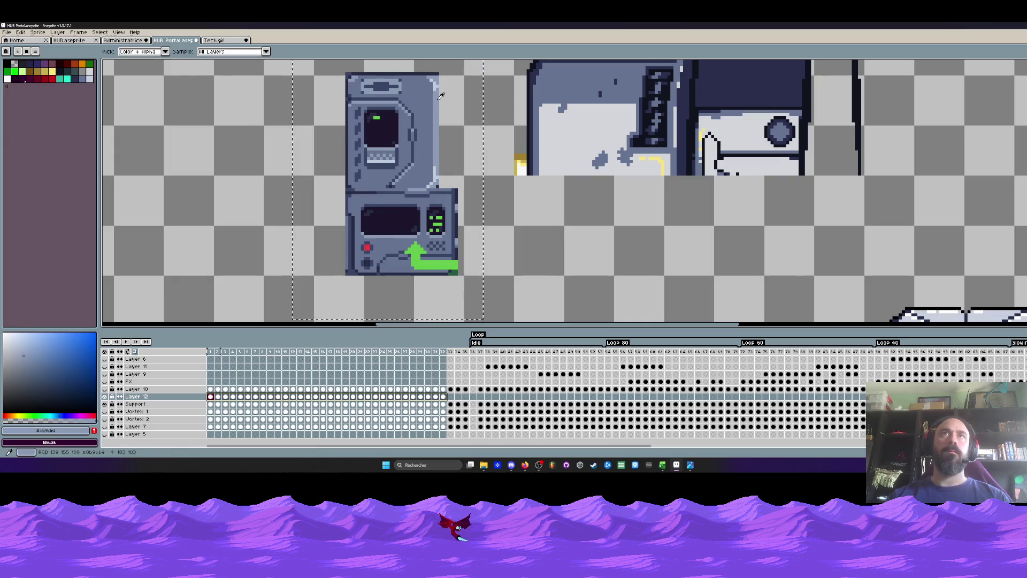
key(shift+r)
click(167, 112)
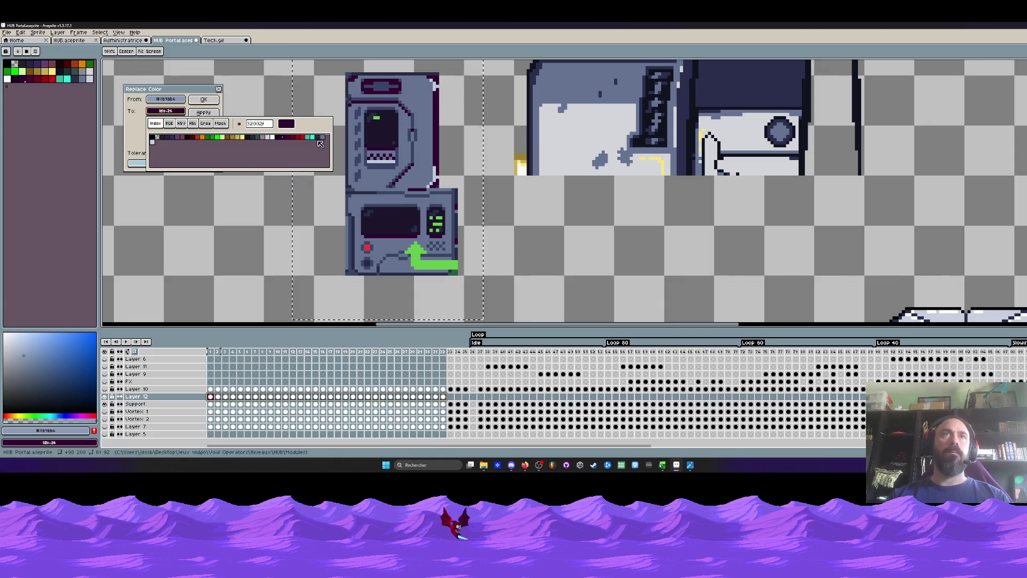
click(153, 140)
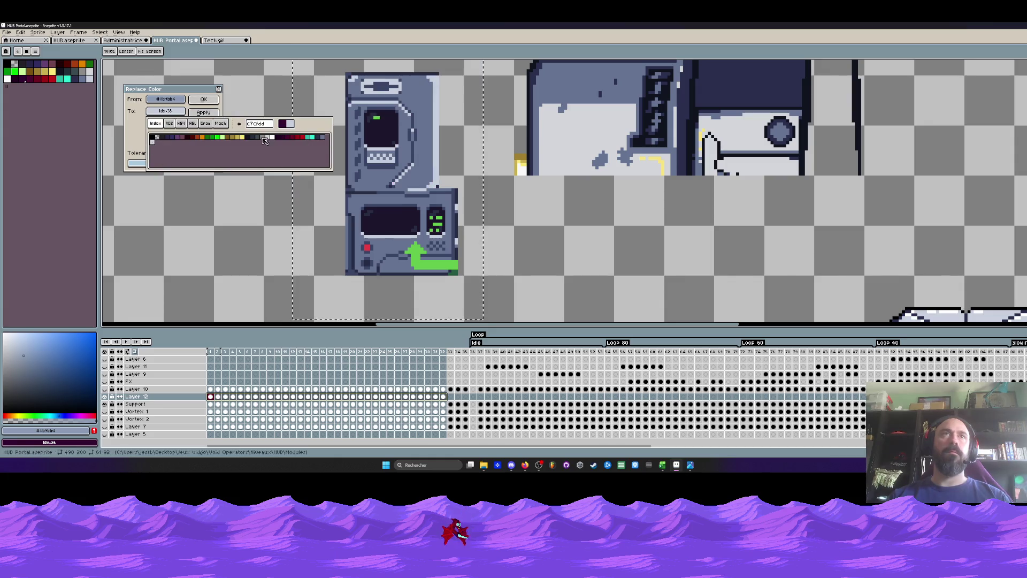
key(Escape)
click(203, 99)
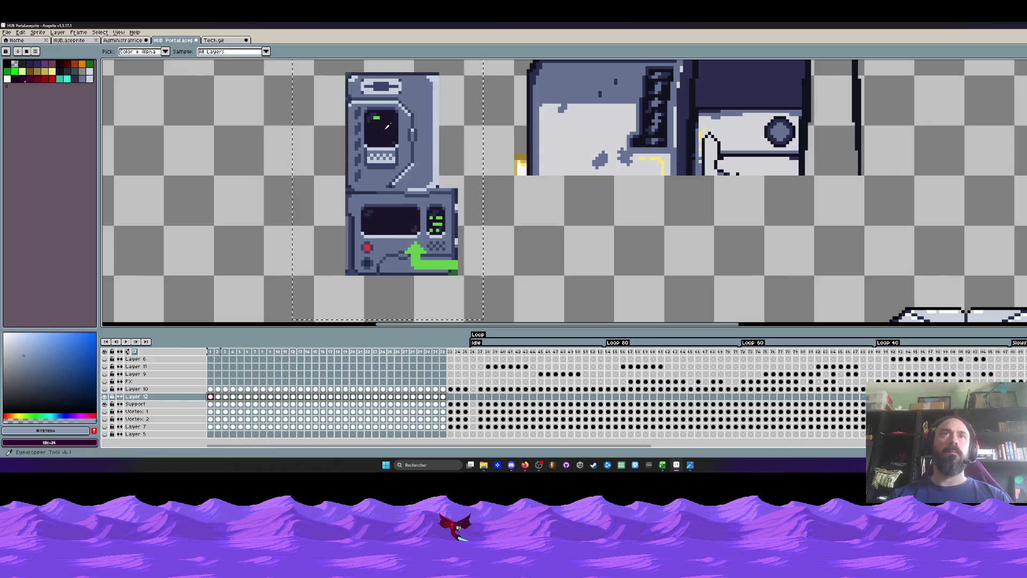
scroll(382, 128, down, 2)
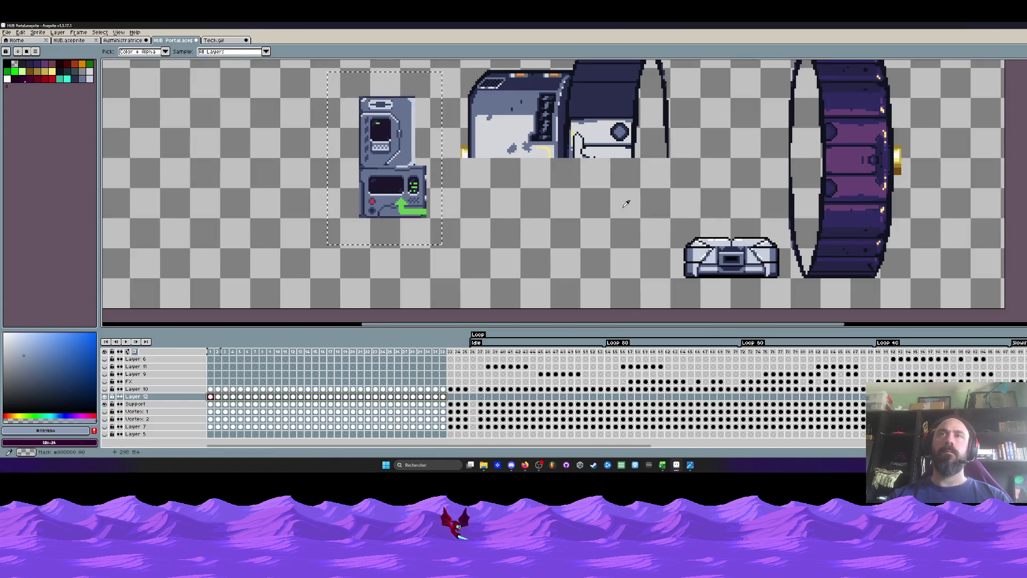
scroll(388, 155, up, 1)
scroll(369, 139, up, 1)
scroll(351, 126, up, 1)
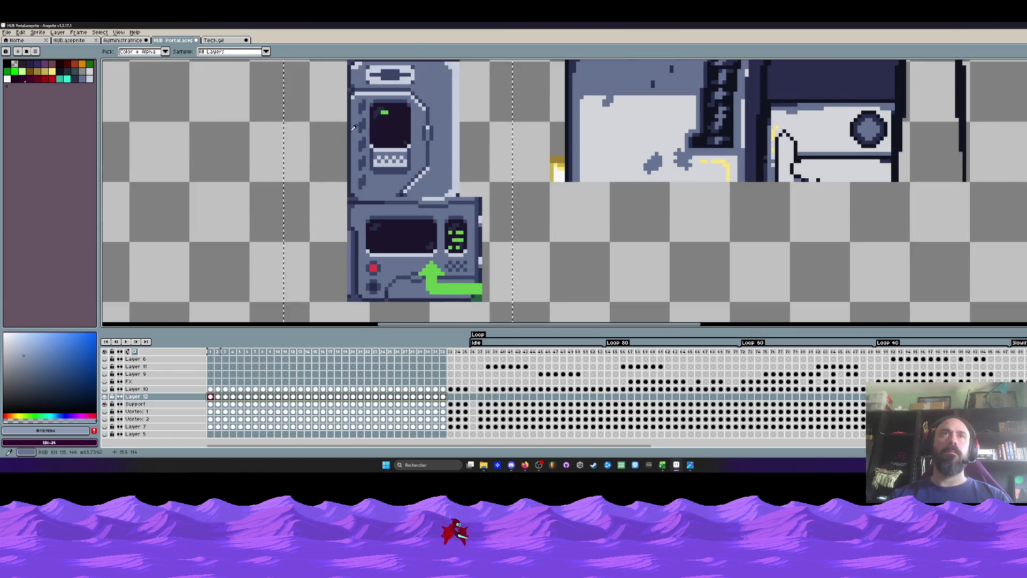
Replace the dark #262b44 outline with dark #2a2f4e.
key(shift+r)
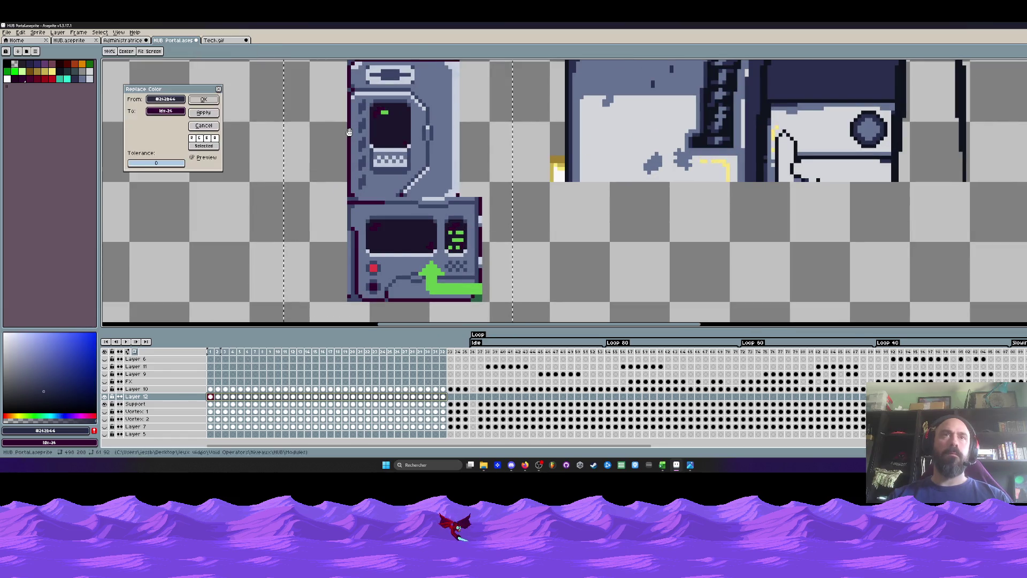
click(166, 111)
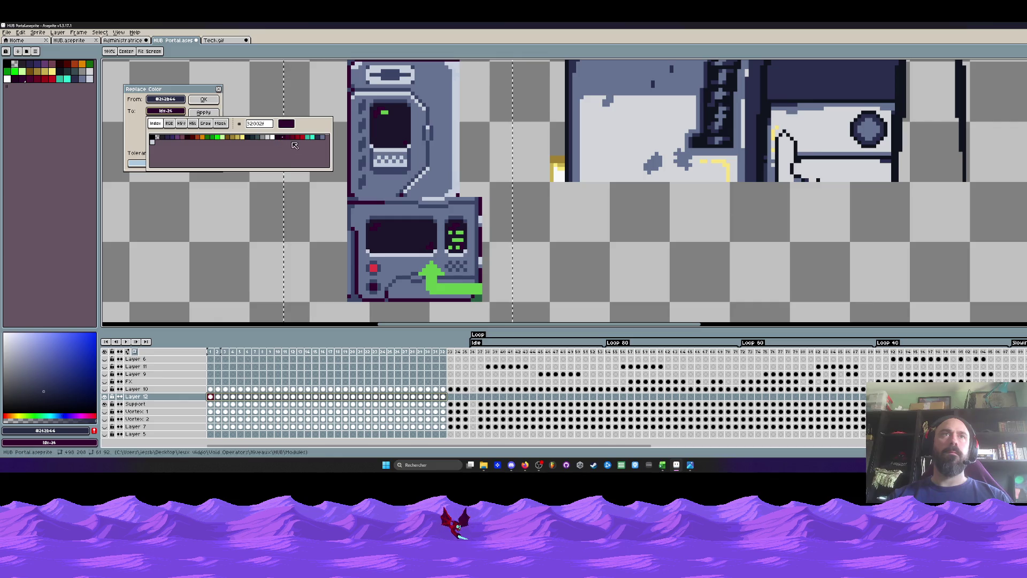
click(320, 138)
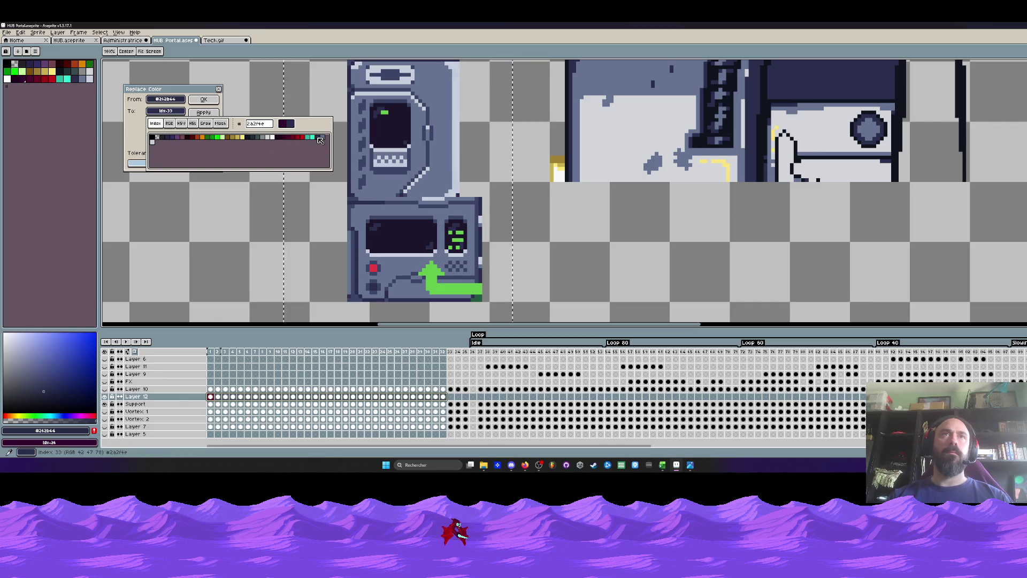
click(135, 111)
click(204, 99)
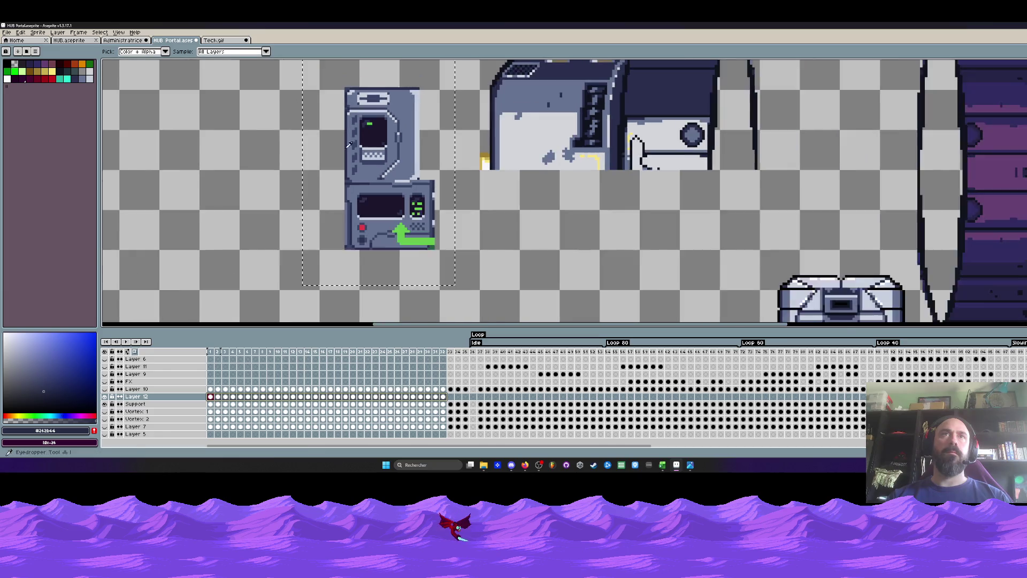
scroll(400, 144, down, 2)
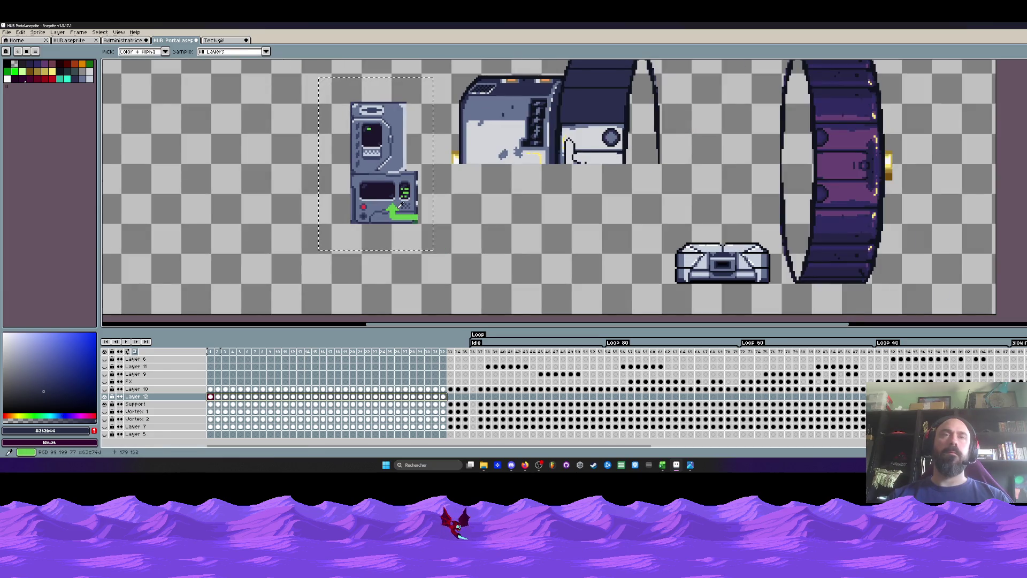
Clear the selection and set darker red #c20018 as the Paint Bucket colour.
key(ctrl+d)
scroll(400, 207, up, 1)
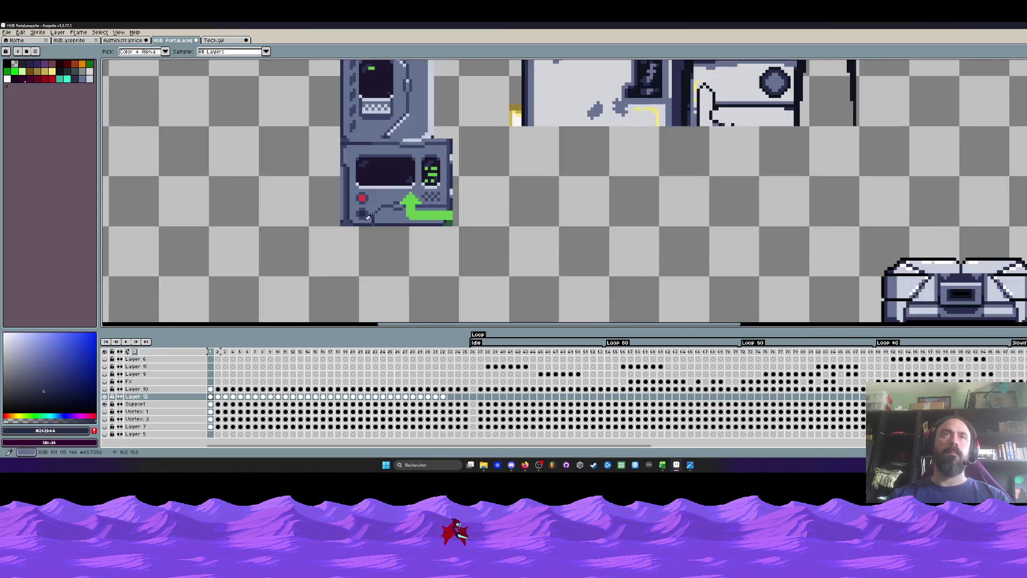
scroll(385, 201, up, 1)
click(366, 191)
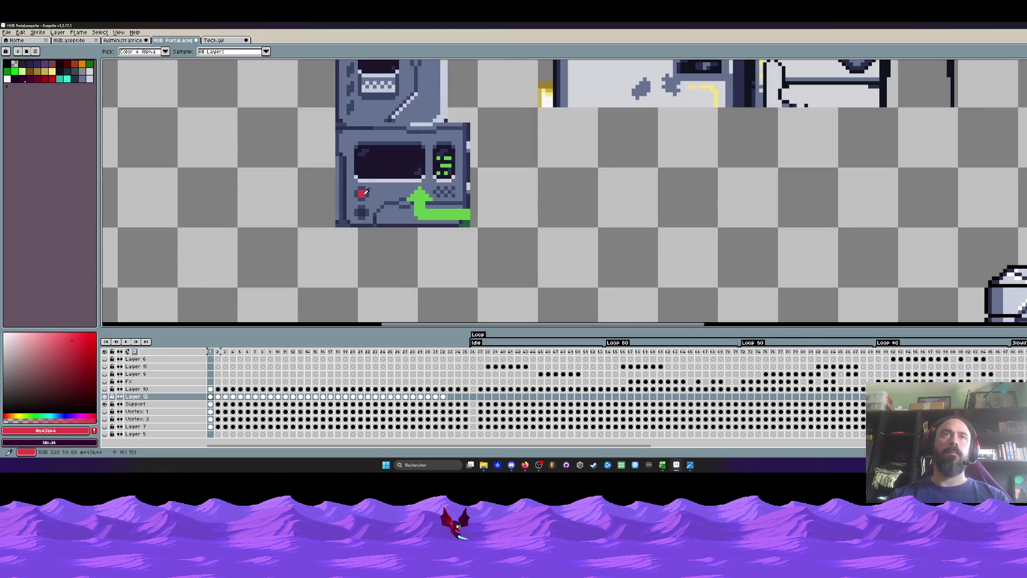
click(54, 78)
key(g)
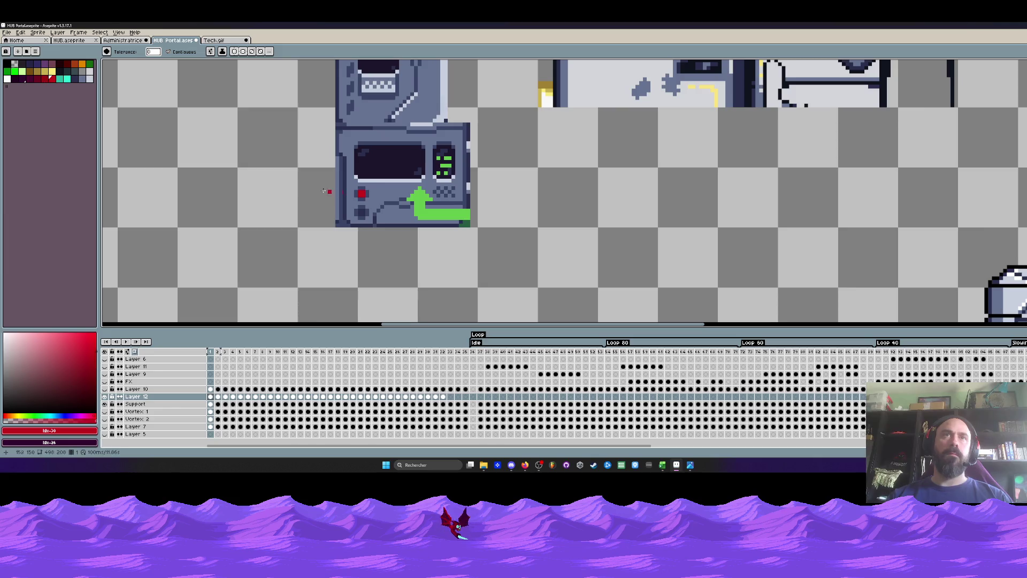
scroll(269, 174, down, 3)
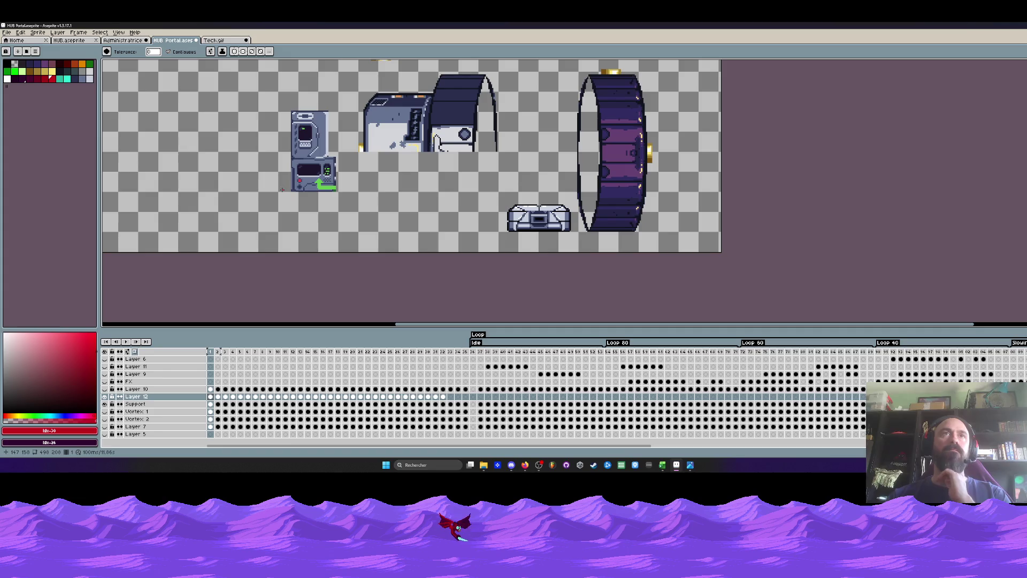
scroll(324, 126, up, 1)
scroll(331, 125, up, 2)
Sample the terminal's #657392 grey-blue and switch to the Pencil.
key(i)
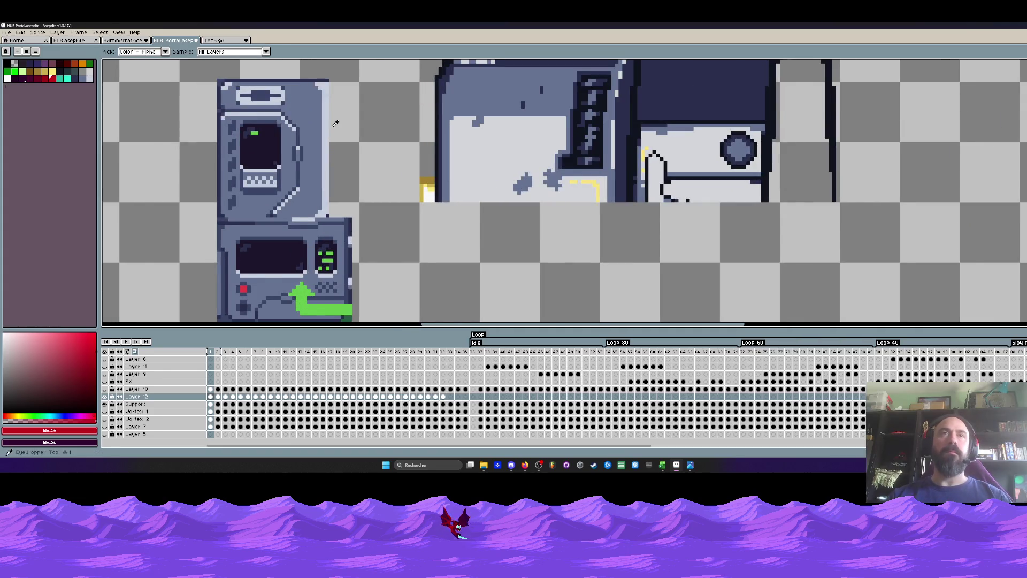
scroll(338, 123, down, 1)
scroll(315, 241, up, 2)
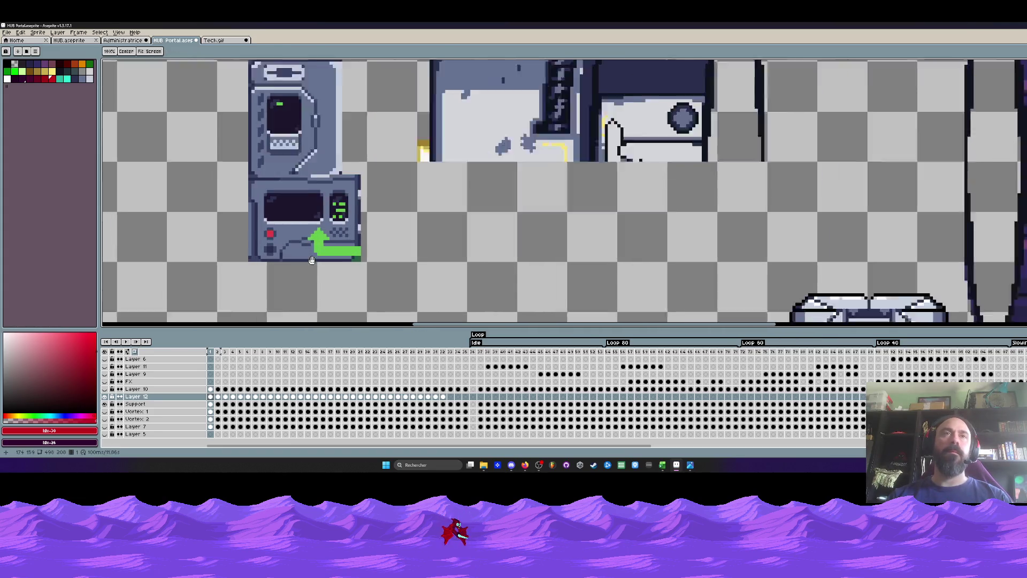
click(314, 252)
scroll(315, 247, up, 2)
key(b)
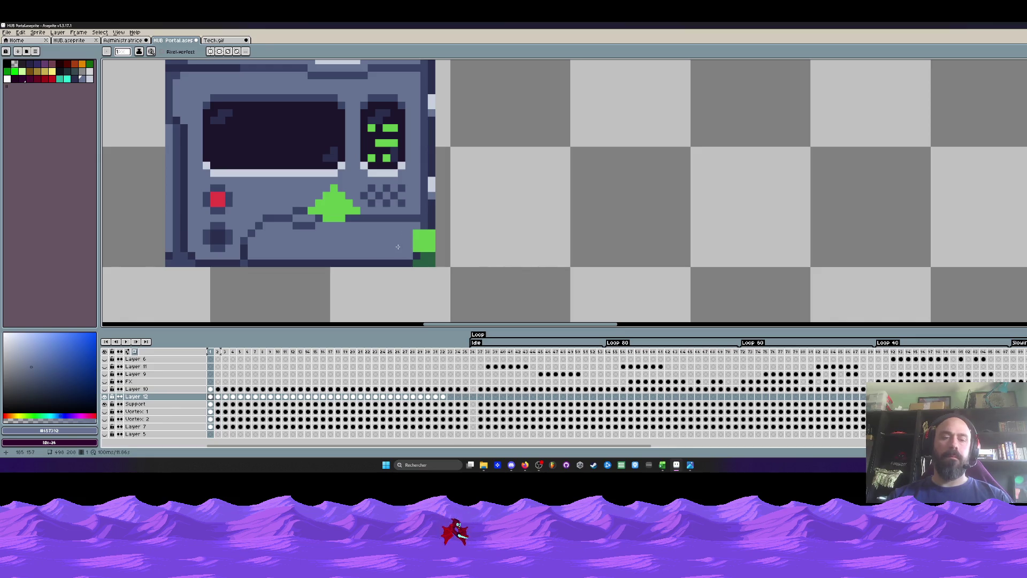
Draw dark outline strokes on the green block and down the console's right side.
key(i)
click(428, 210)
key(b)
drag(424, 232, 423, 238)
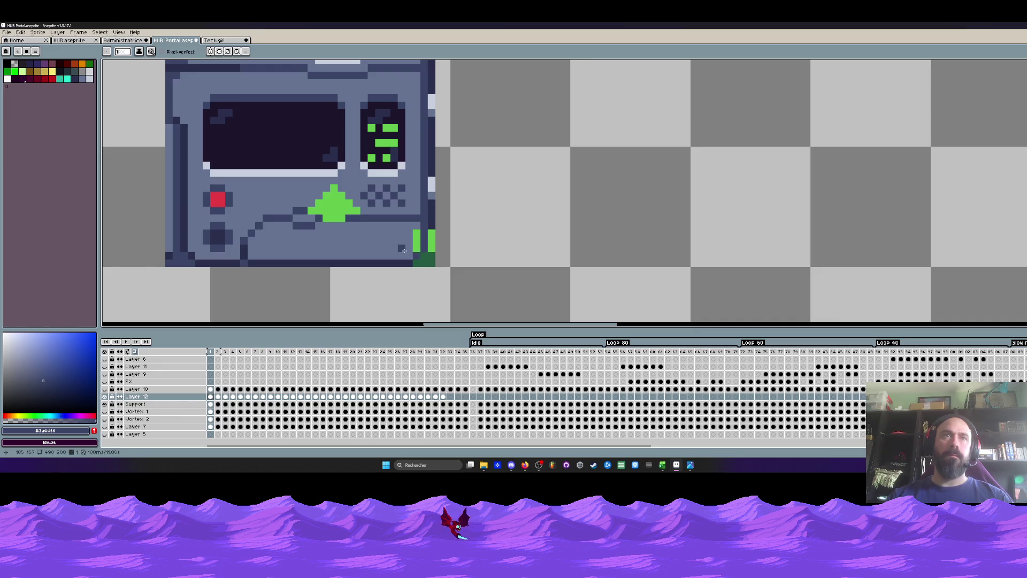
scroll(403, 250, down, 3)
scroll(422, 248, up, 3)
scroll(412, 156, up, 2)
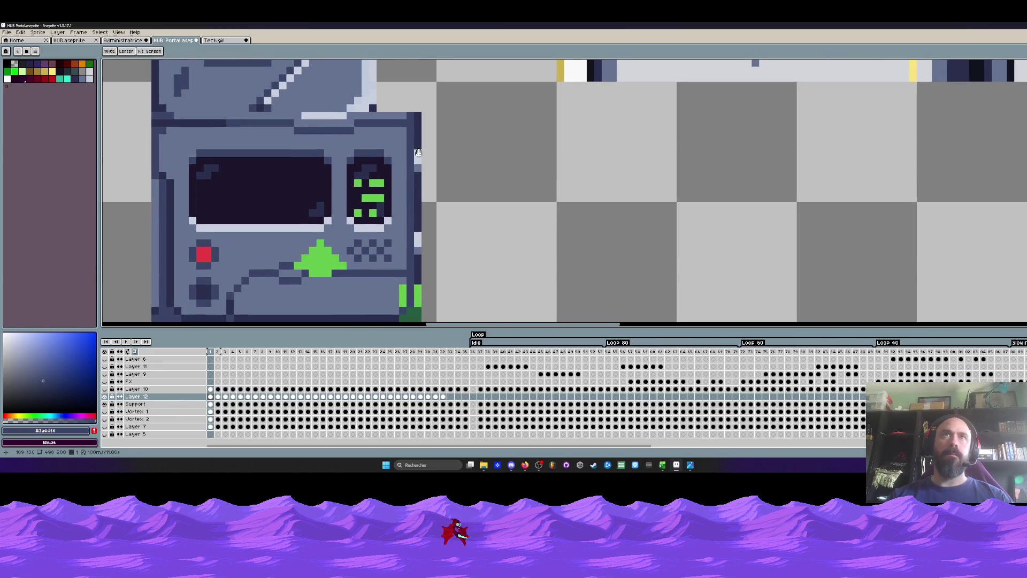
drag(417, 109, 416, 160)
Paint over the console's right-edge column, including the green bar, with the first palette colour.
alt+right_click(271, 118)
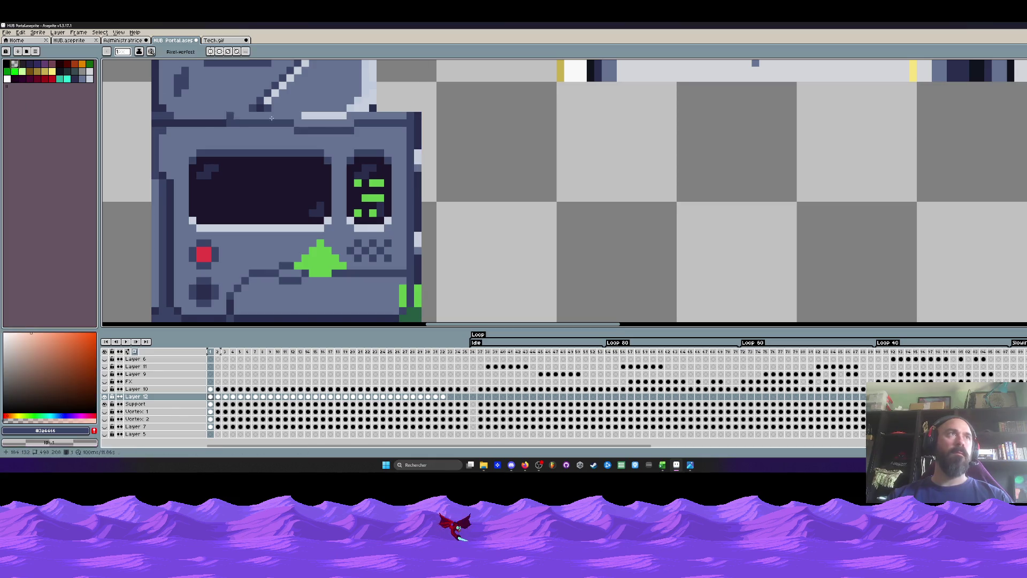
alt+click(236, 107)
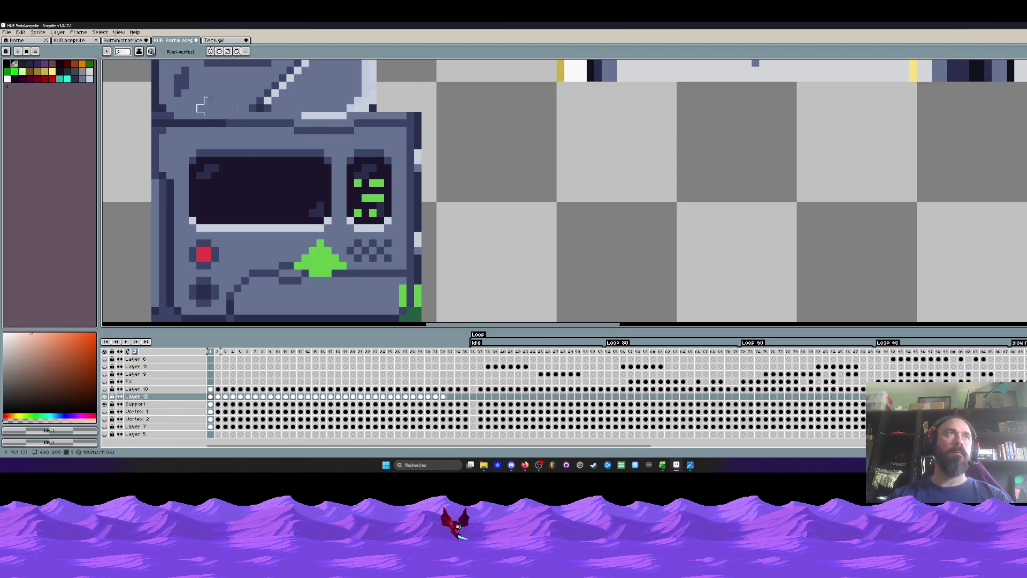
scroll(415, 120, down, 2)
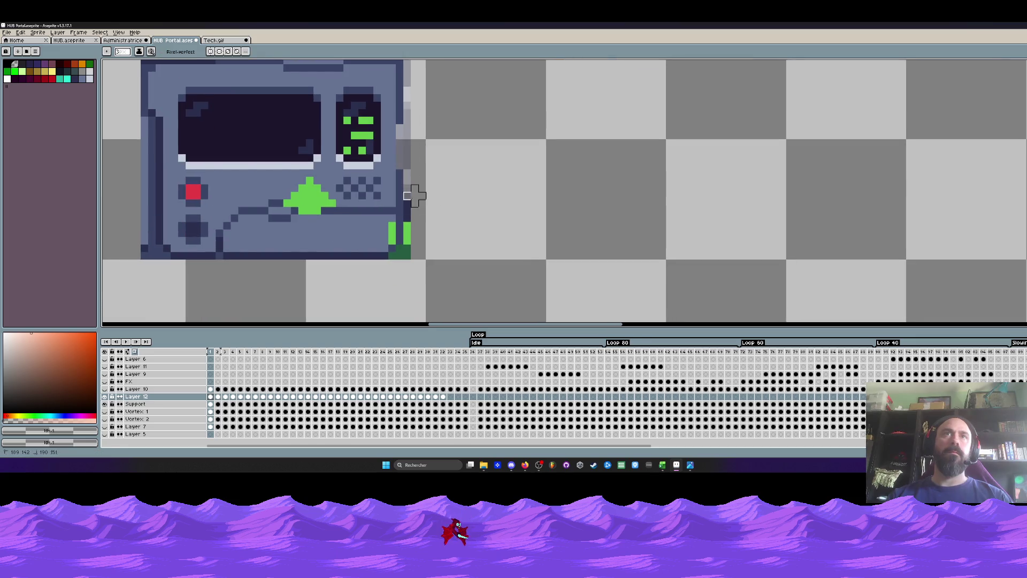
drag(414, 138, 414, 256)
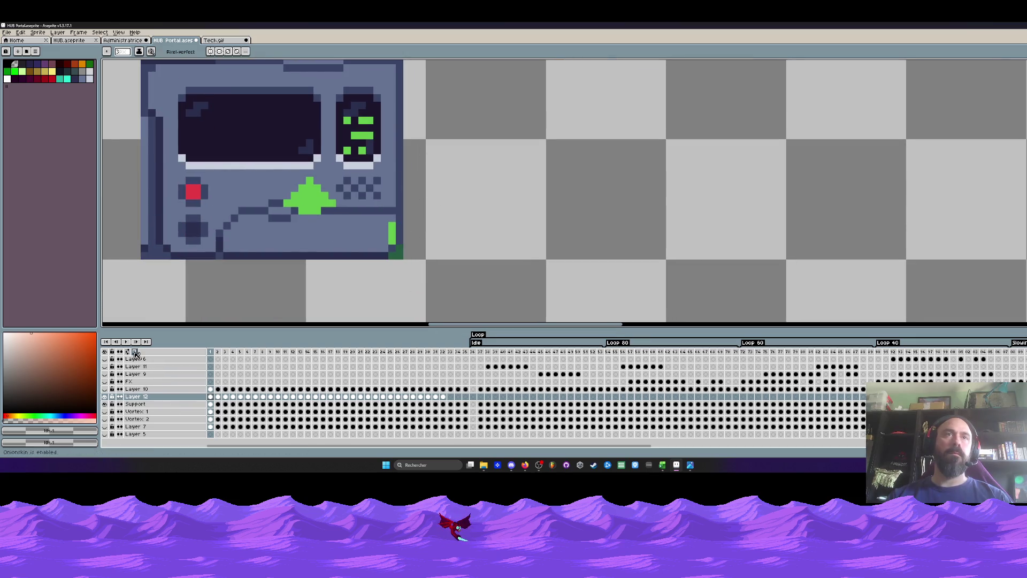
scroll(369, 278, down, 2)
scroll(376, 240, up, 3)
scroll(353, 247, down, 2)
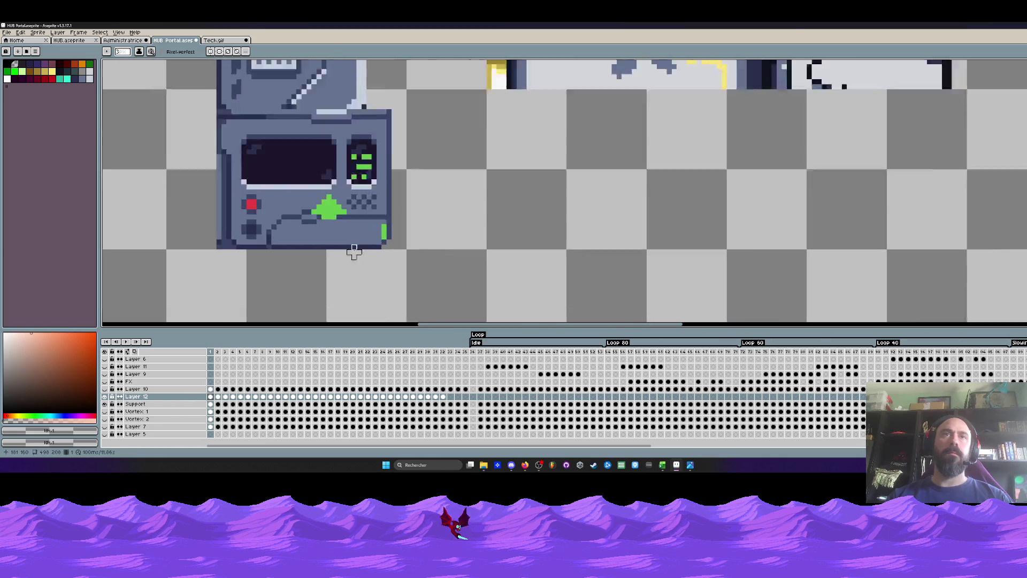
scroll(353, 252, up, 2)
Sample the console's blue-grey and paint over the remaining green arrow and cable lines.
key(i)
click(351, 214)
key(b)
scroll(411, 200, down, 1)
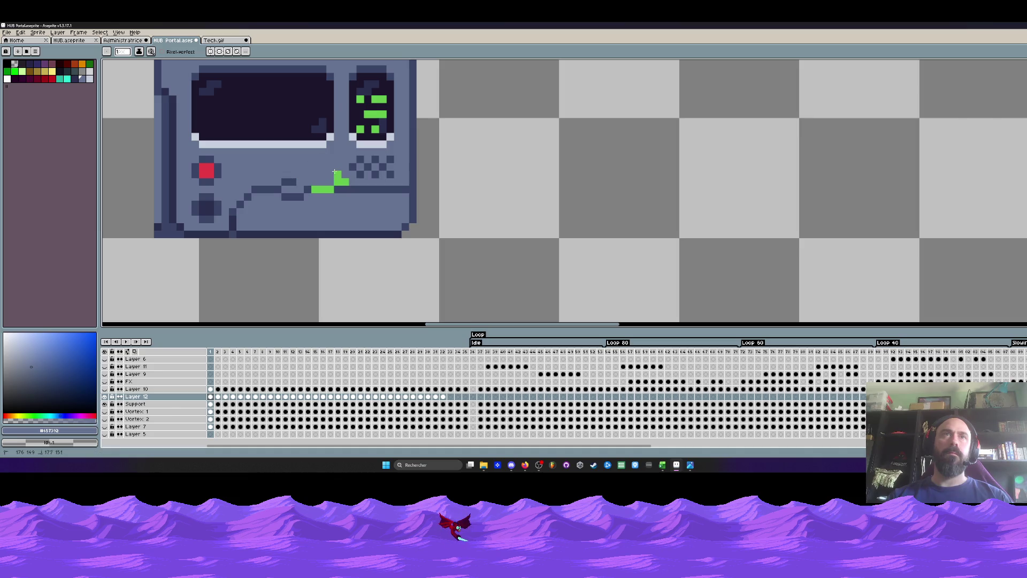
key(i)
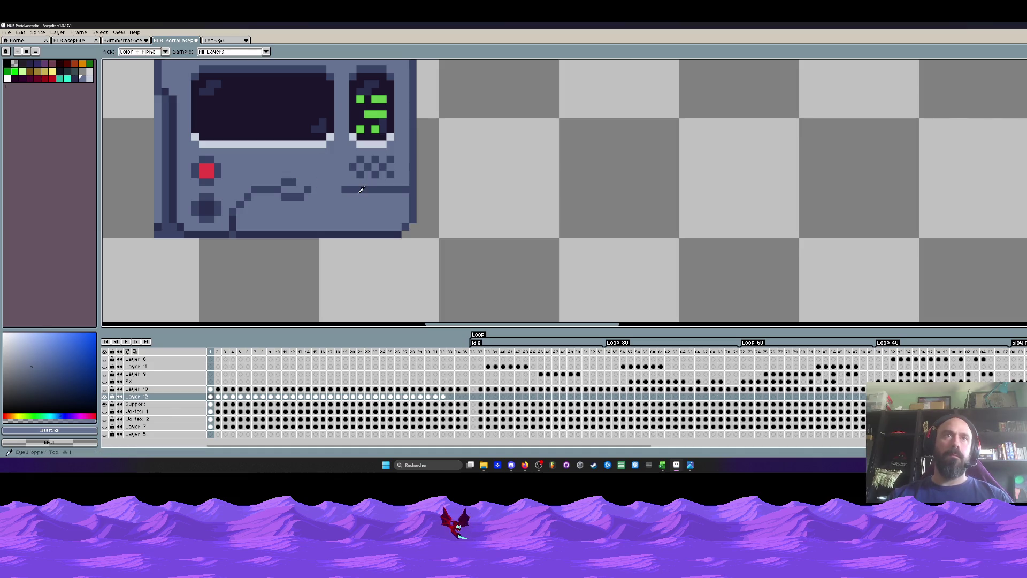
scroll(342, 192, down, 2)
scroll(343, 192, up, 2)
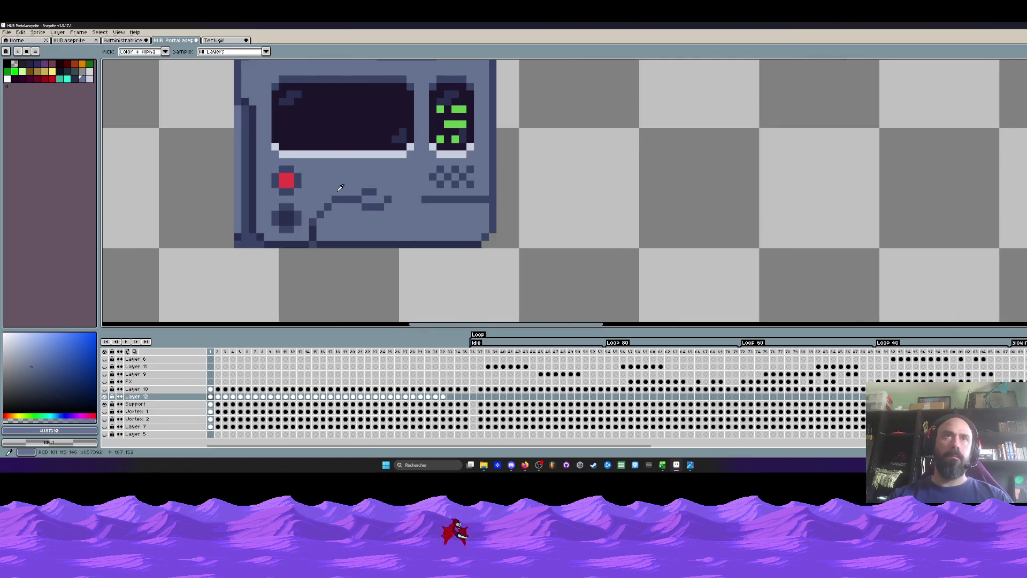
scroll(341, 189, down, 2)
scroll(342, 187, up, 1)
scroll(344, 190, up, 1)
key(b)
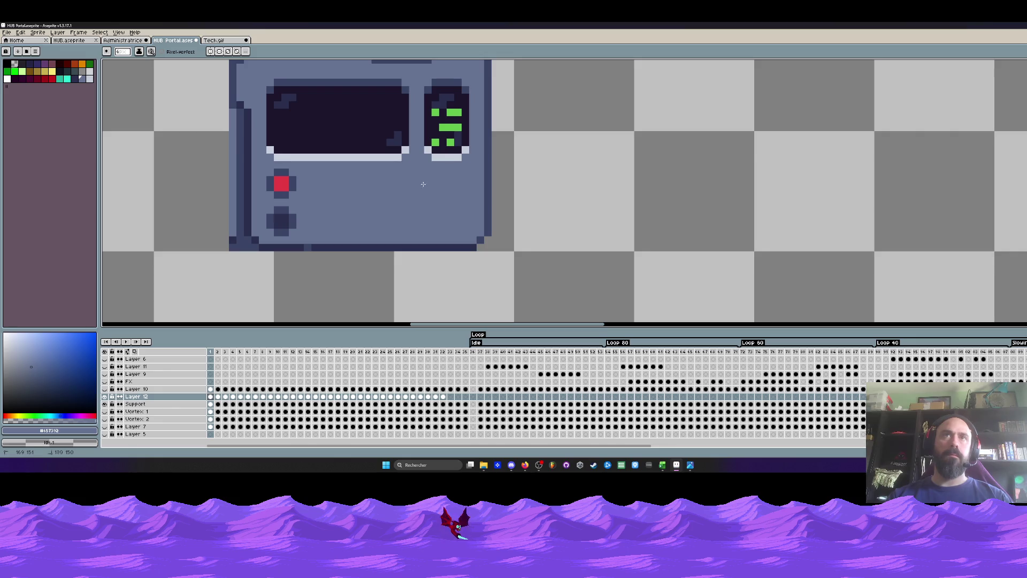
Inspect the cleaned console and switch to the Rectangular Marquee.
scroll(423, 184, down, 2)
scroll(374, 181, up, 1)
scroll(348, 179, up, 1)
key(m)
scroll(333, 176, up, 1)
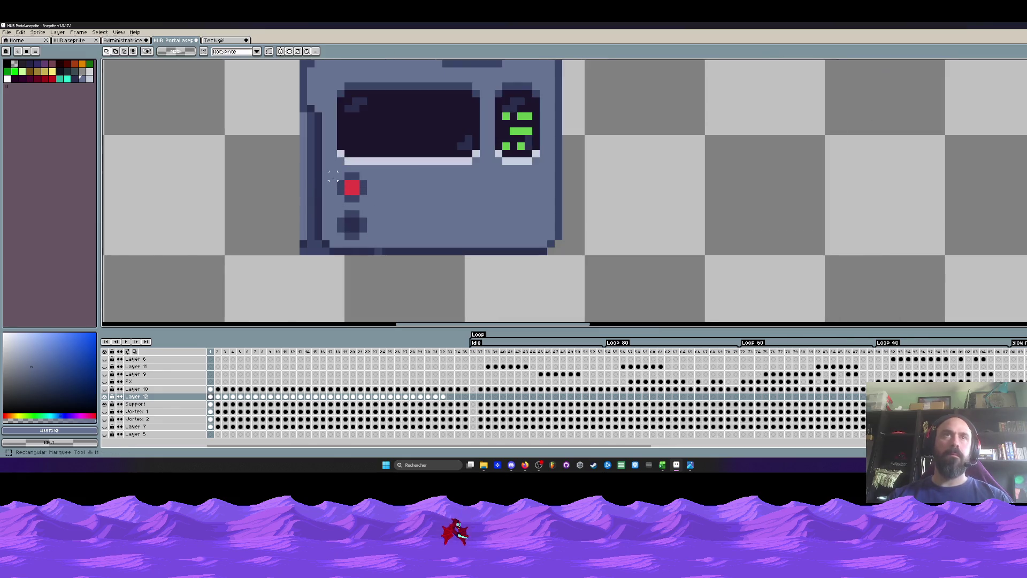
scroll(332, 176, down, 3)
scroll(333, 176, down, 1)
scroll(333, 177, down, 1)
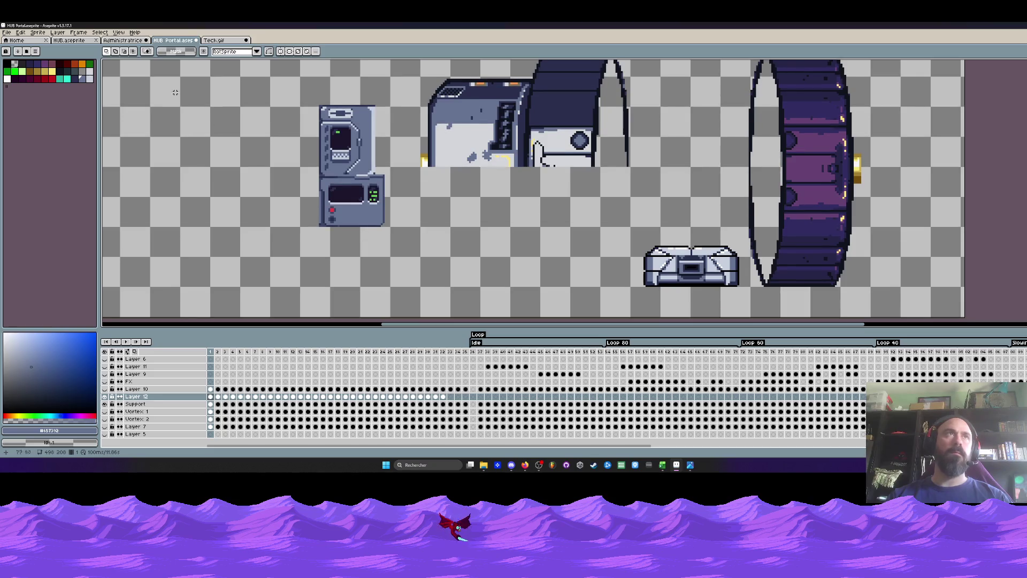
Return to the HUB sprite sheet, then minimize Aseprite, the reference folder and Tech.gif viewer.
click(70, 40)
click(124, 42)
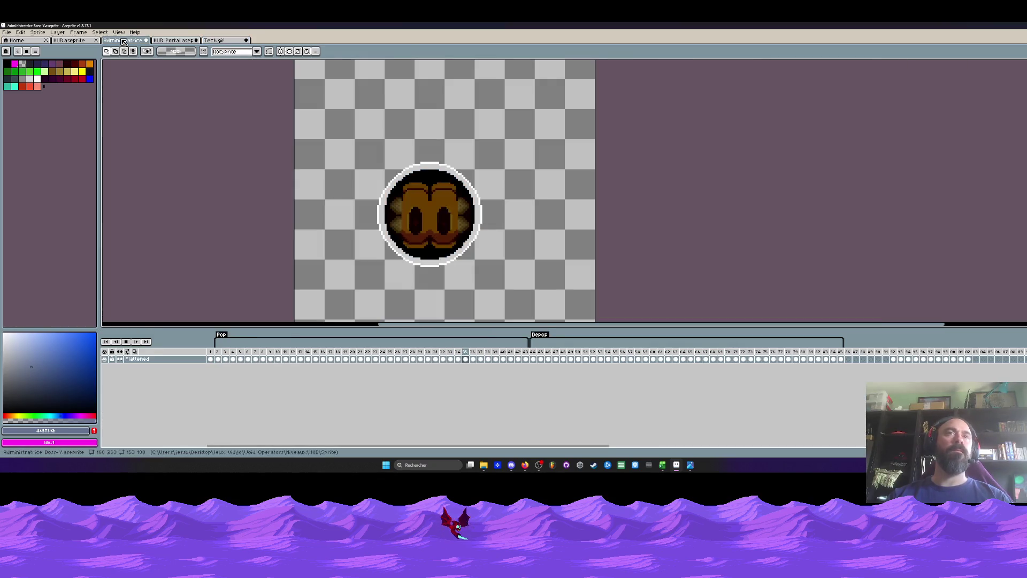
key(ctrl+shift+Tab)
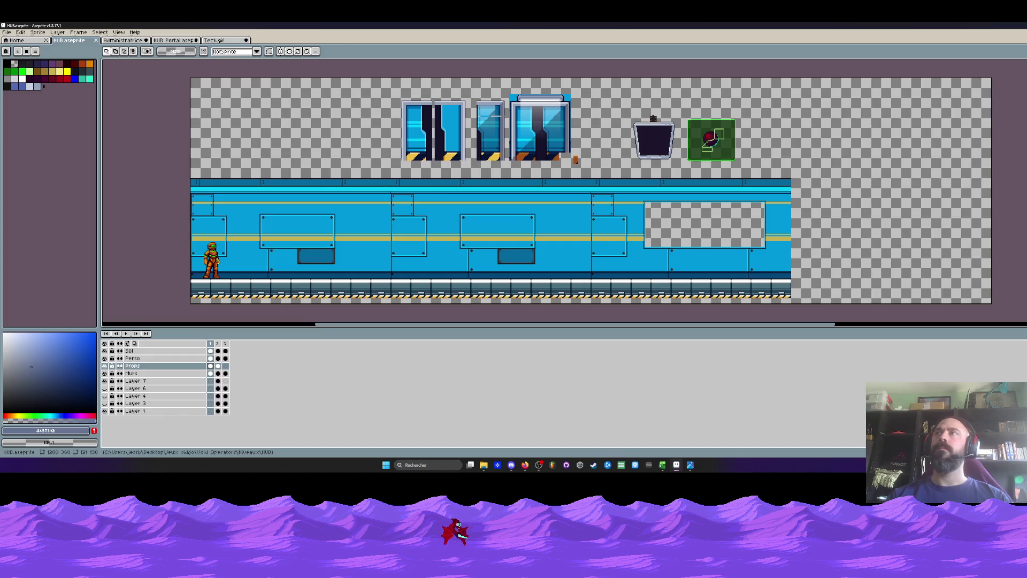
key(super+Down)
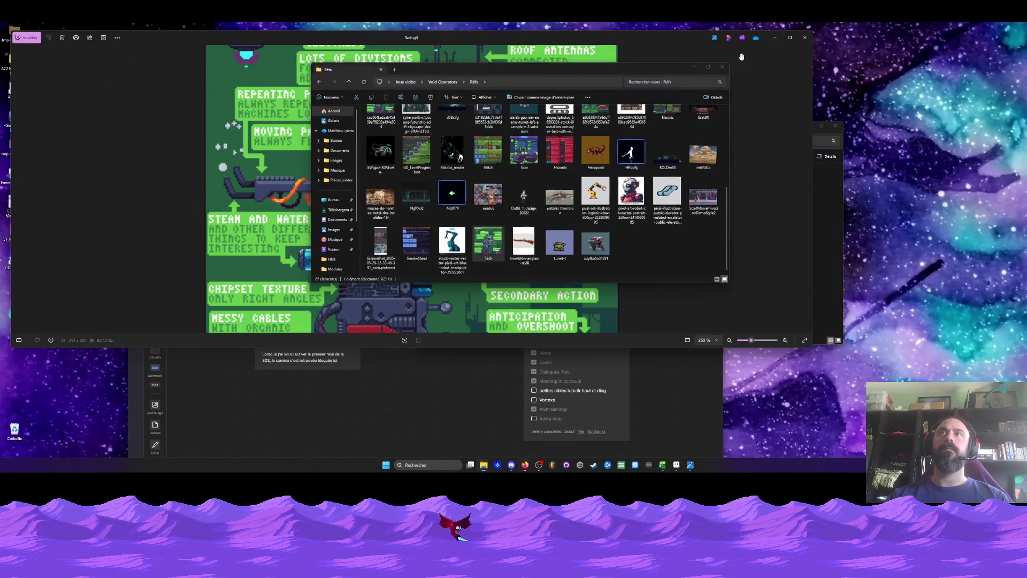
key(super+Down)
key(super+Down)
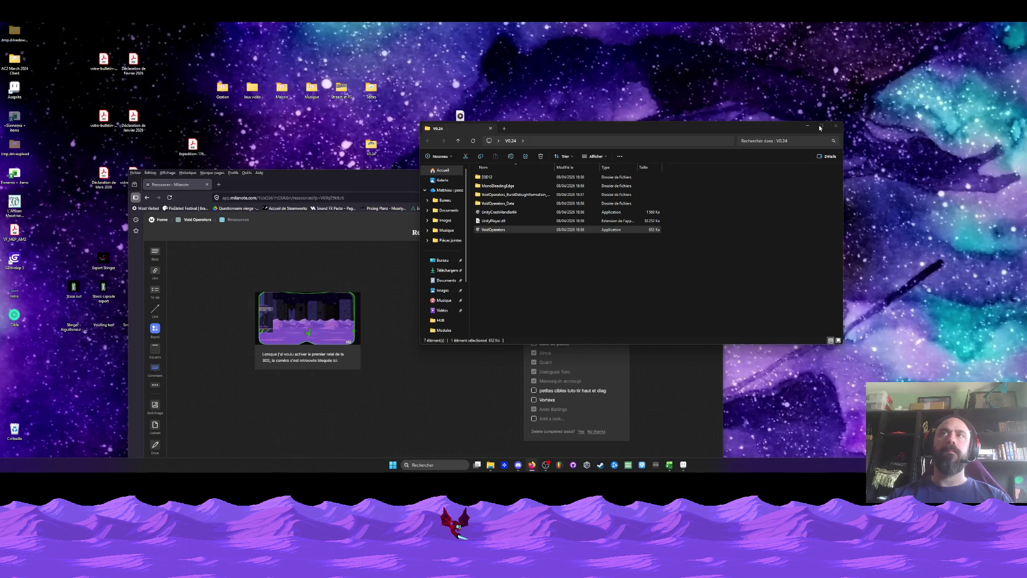
key(super+Down)
Browse Jeux vidéo > Void Operators > Niveaux > HUB > Modules and open Control computeurs.
double_click(248, 98)
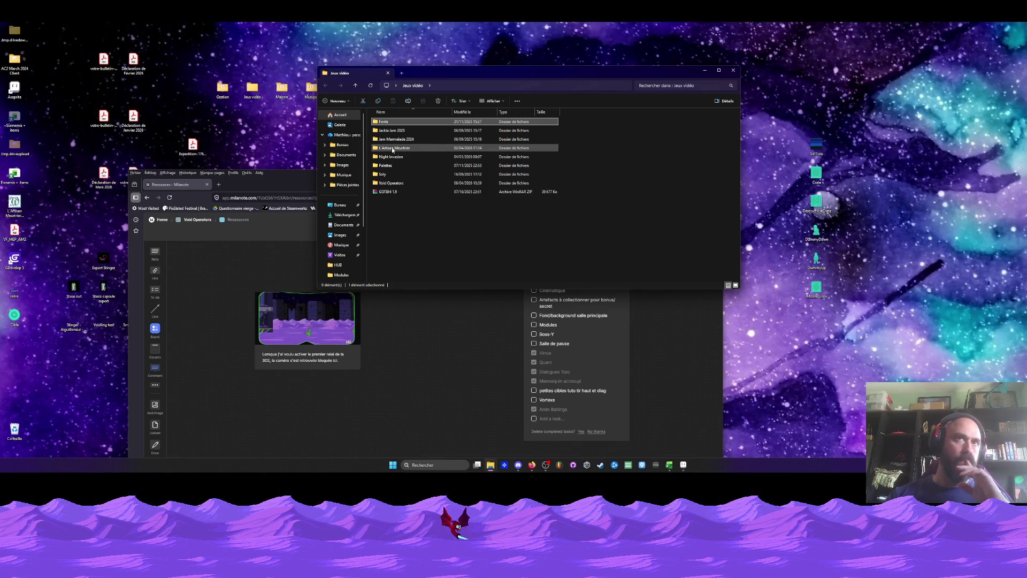
double_click(391, 182)
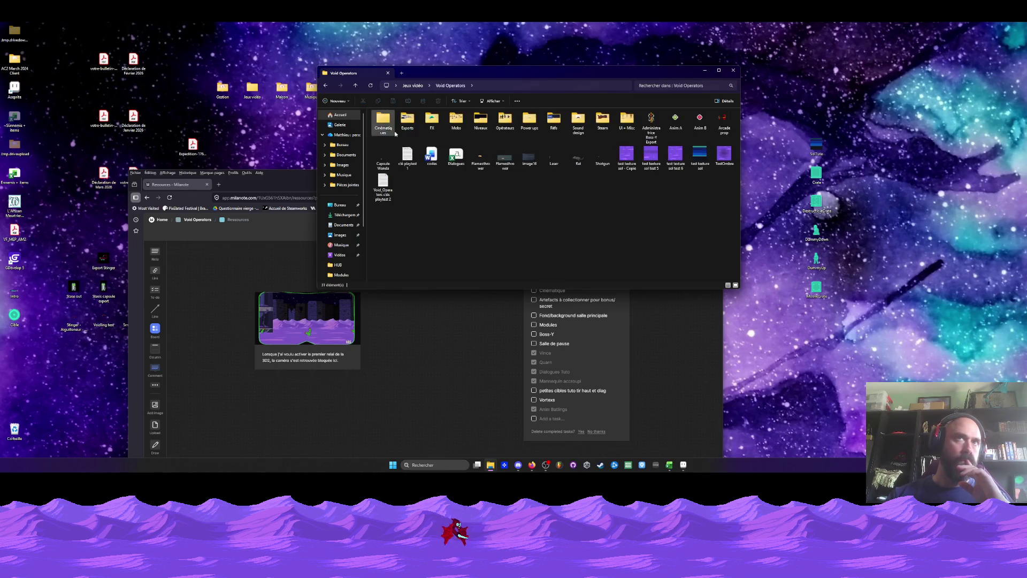
double_click(474, 124)
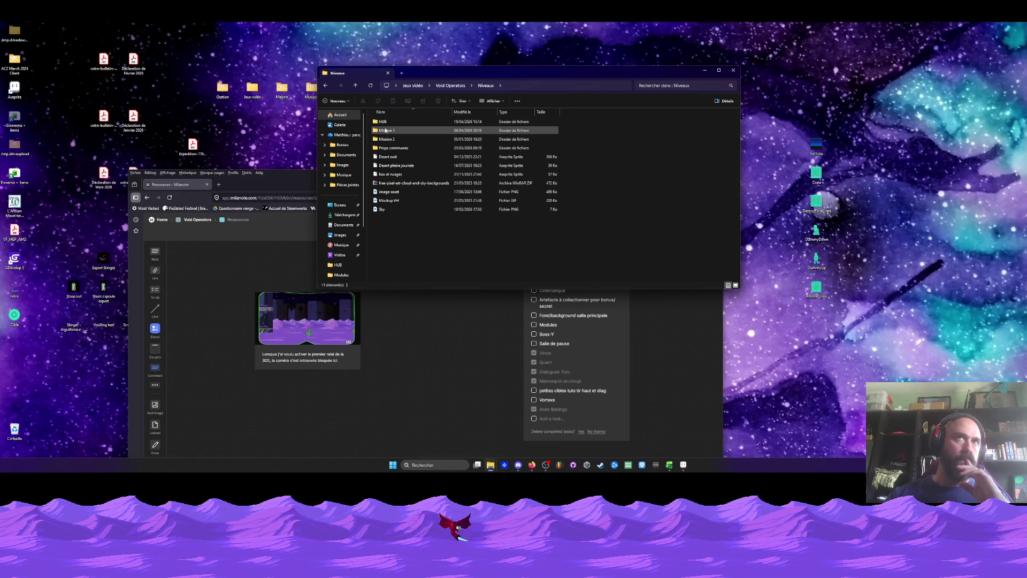
double_click(382, 122)
double_click(383, 122)
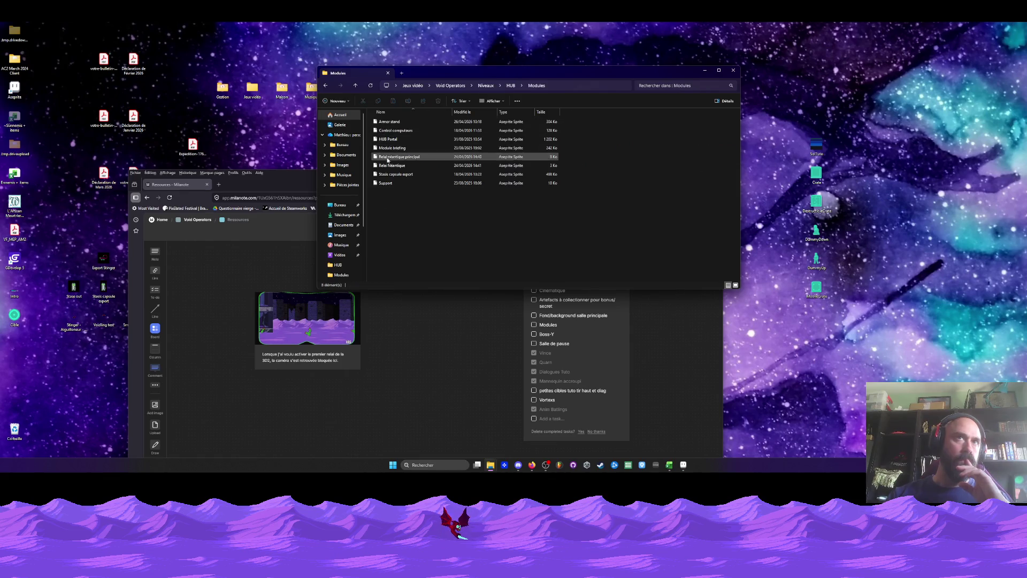
click(386, 131)
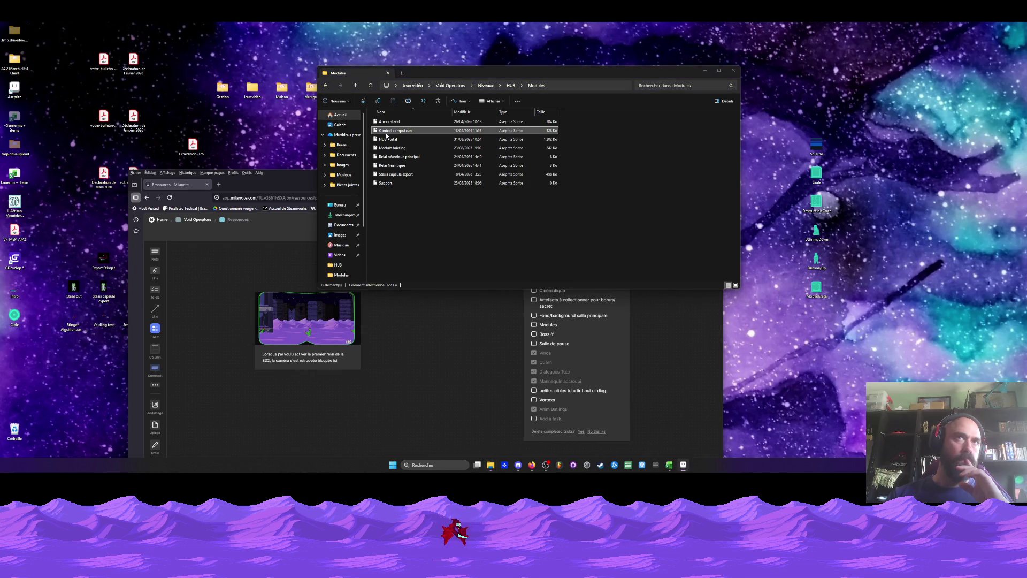
double_click(387, 131)
Scrub the Control computeurs animation frames and close Tech.gif without saving.
scroll(586, 221, up, 1)
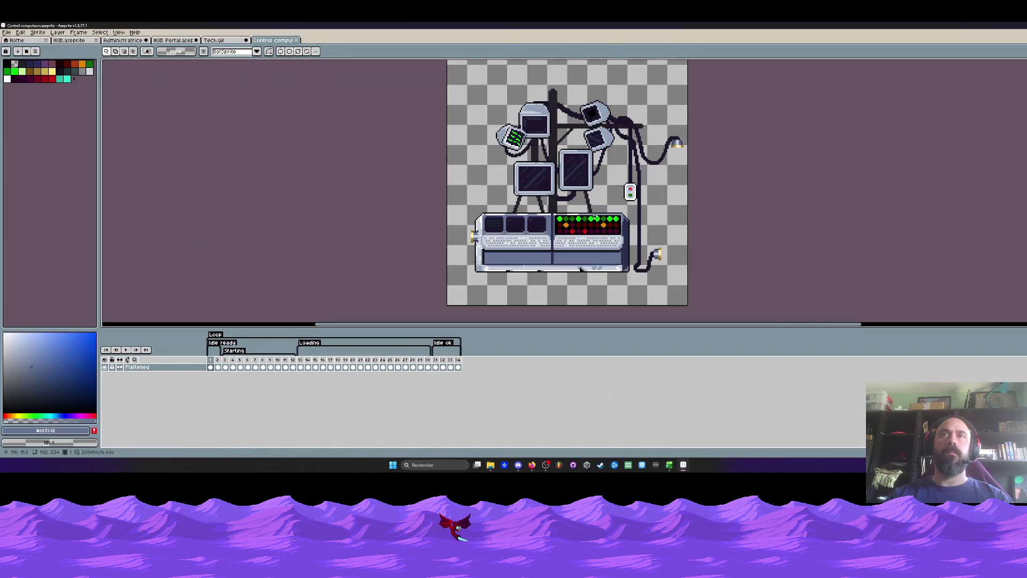
mouse_move(213, 363)
mouse_down()
mouse_move(425, 367)
mouse_move(240, 367)
mouse_up()
scroll(546, 228, up, 2)
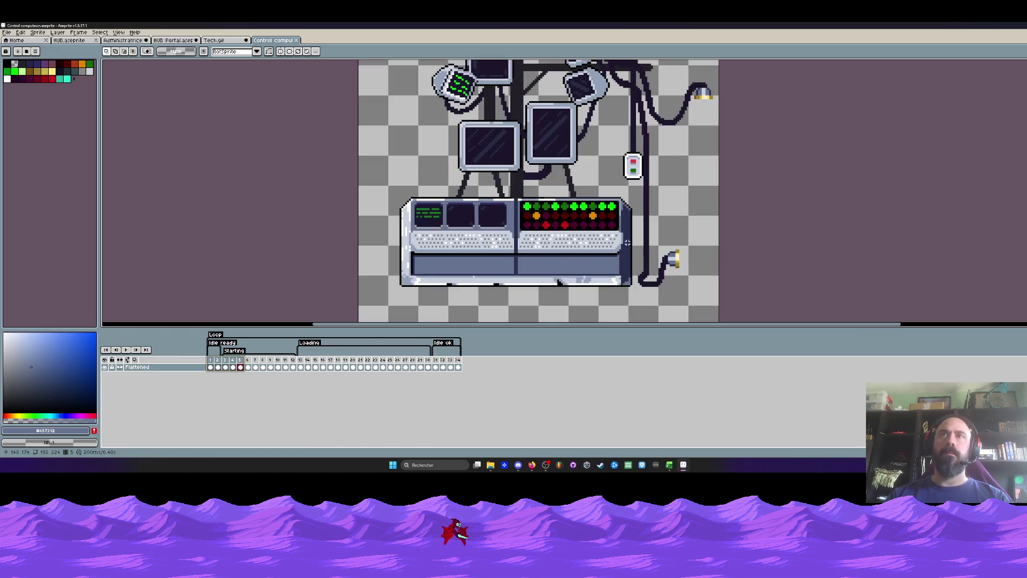
click(221, 42)
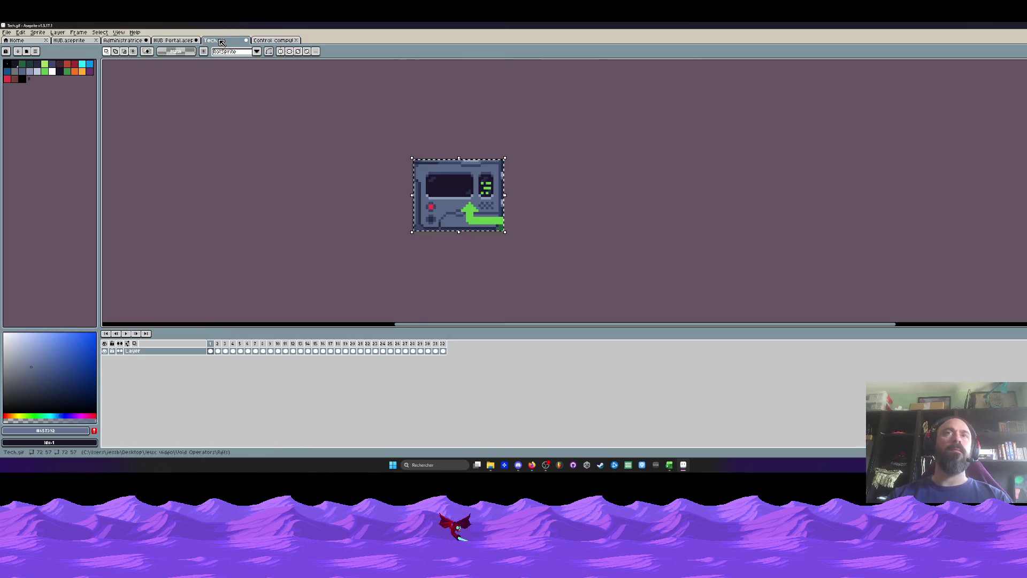
click(246, 41)
click(537, 258)
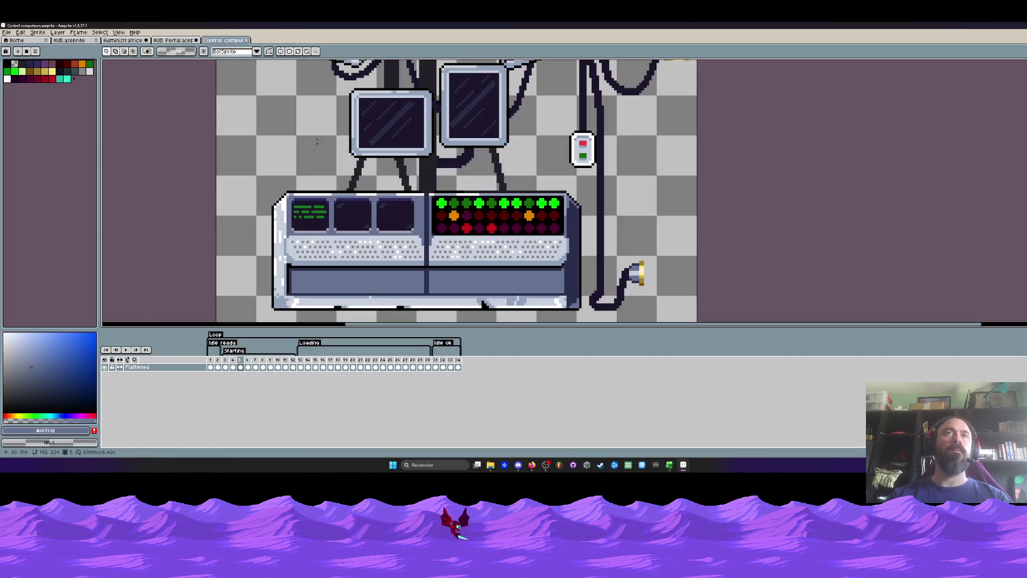
Compare the HUB Portal sheet with the Control computeurs console, ending on HUB Portal.
click(173, 41)
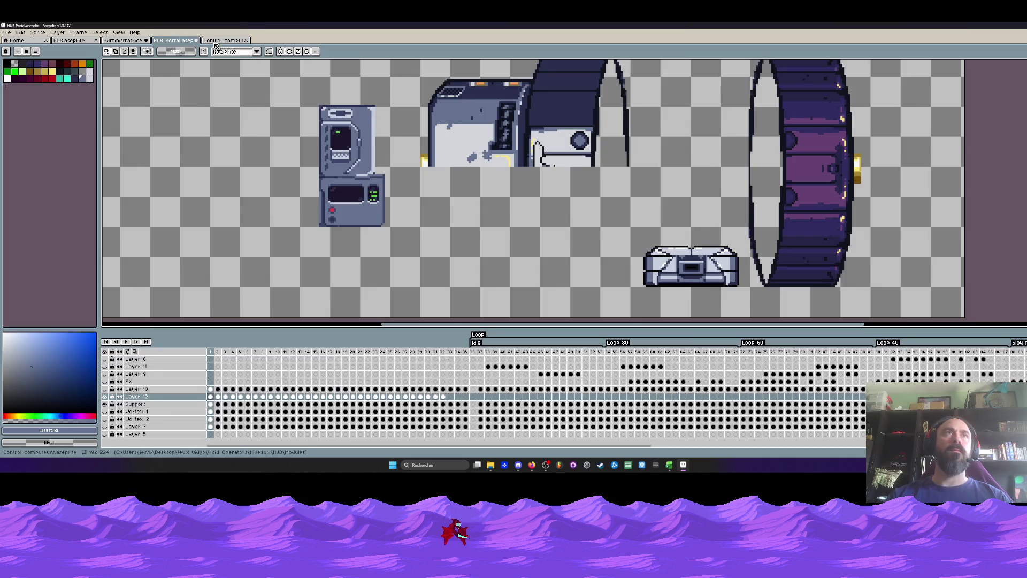
scroll(345, 161, down, 2)
scroll(347, 157, up, 1)
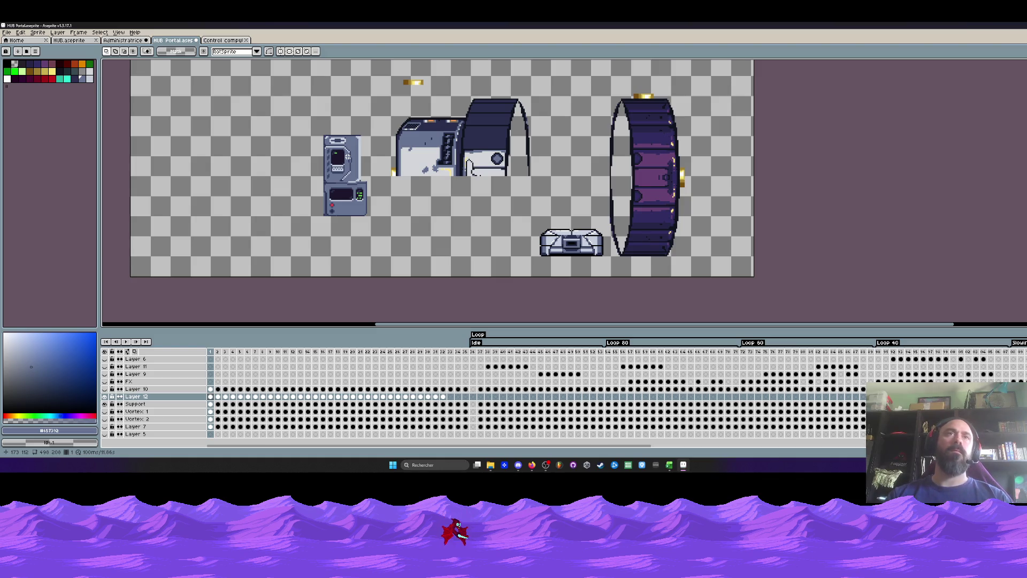
key(ctrl+Tab)
key(minus)
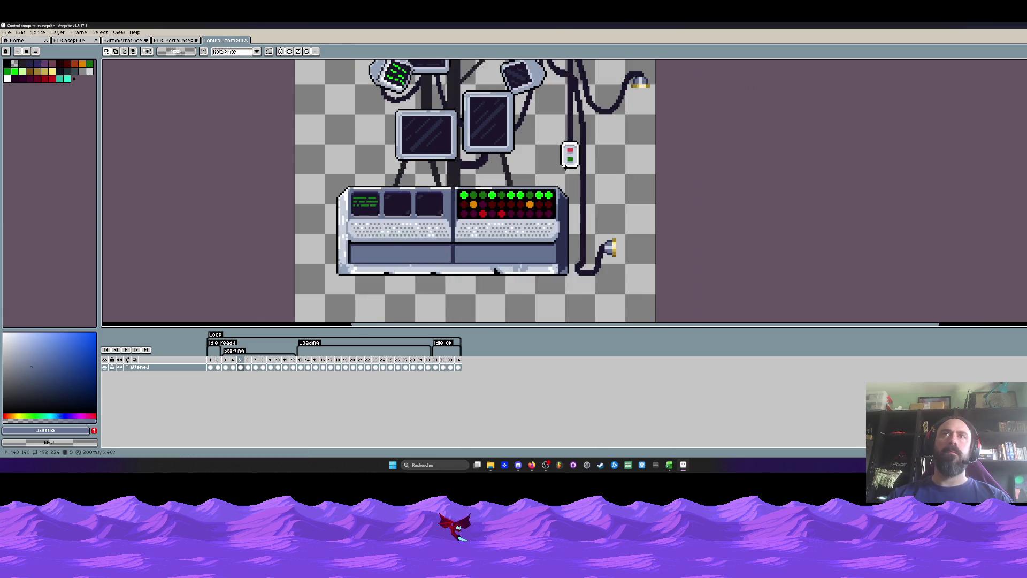
scroll(566, 167, down, 1)
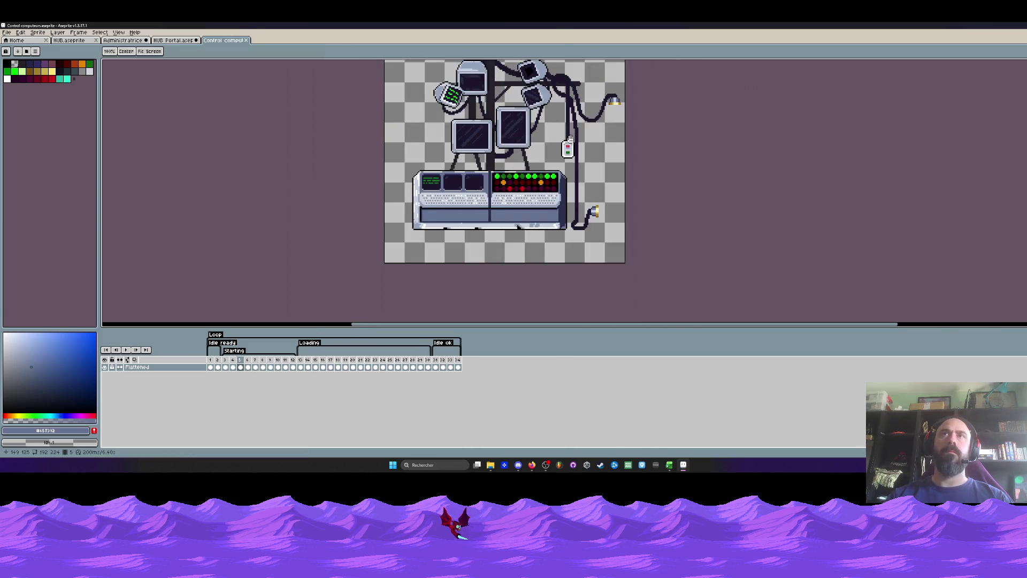
drag(568, 146, 566, 167)
scroll(568, 167, up, 1)
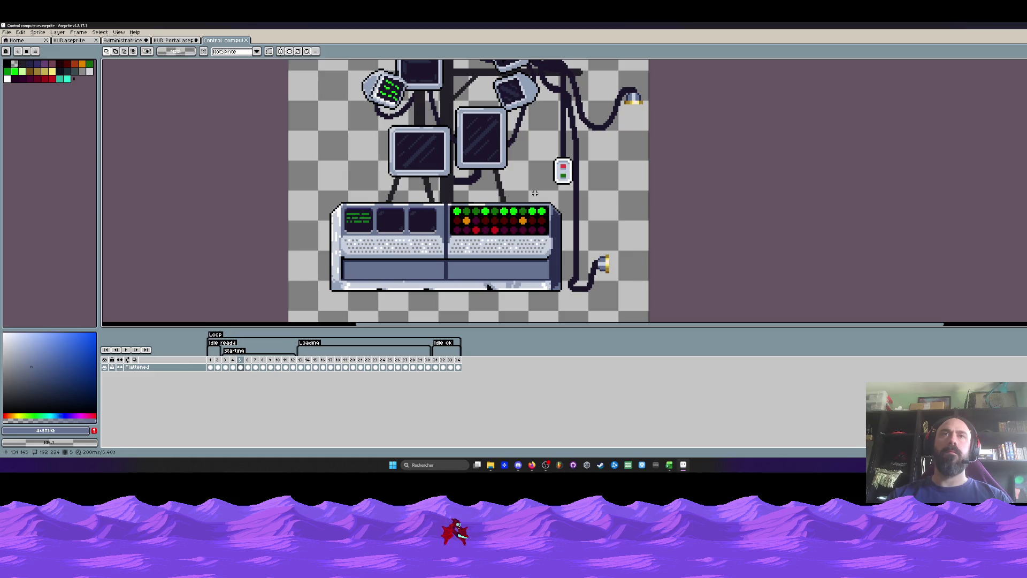
click(169, 41)
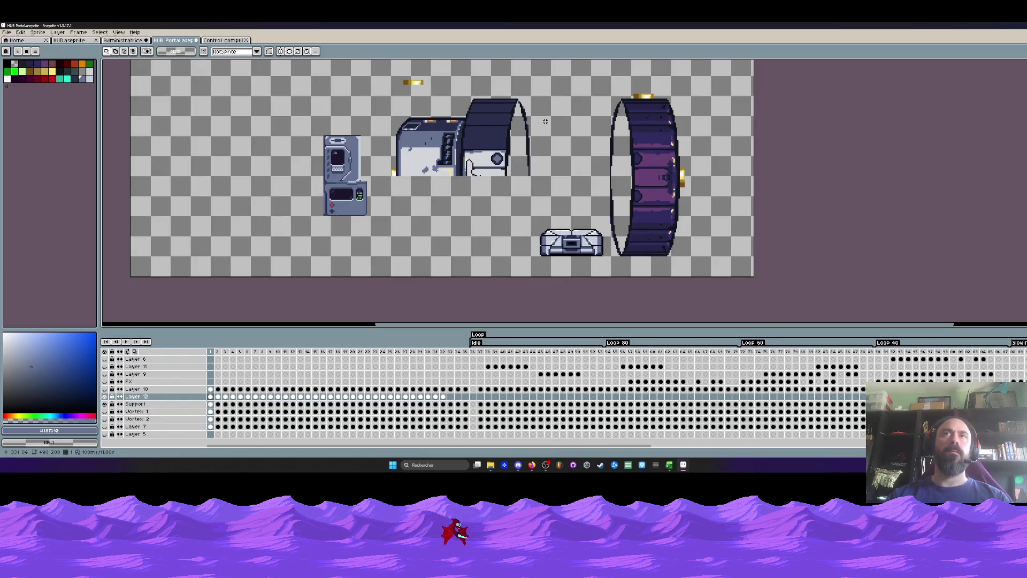
scroll(415, 140, up, 1)
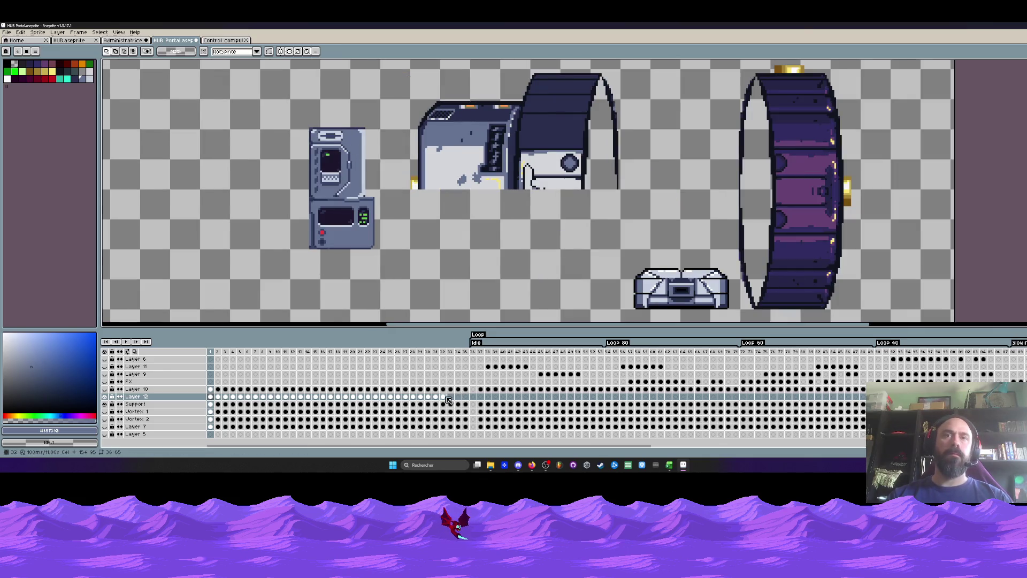
Move the small console right against the large terminal, then nudge it up one pixel.
drag(443, 351, 211, 400)
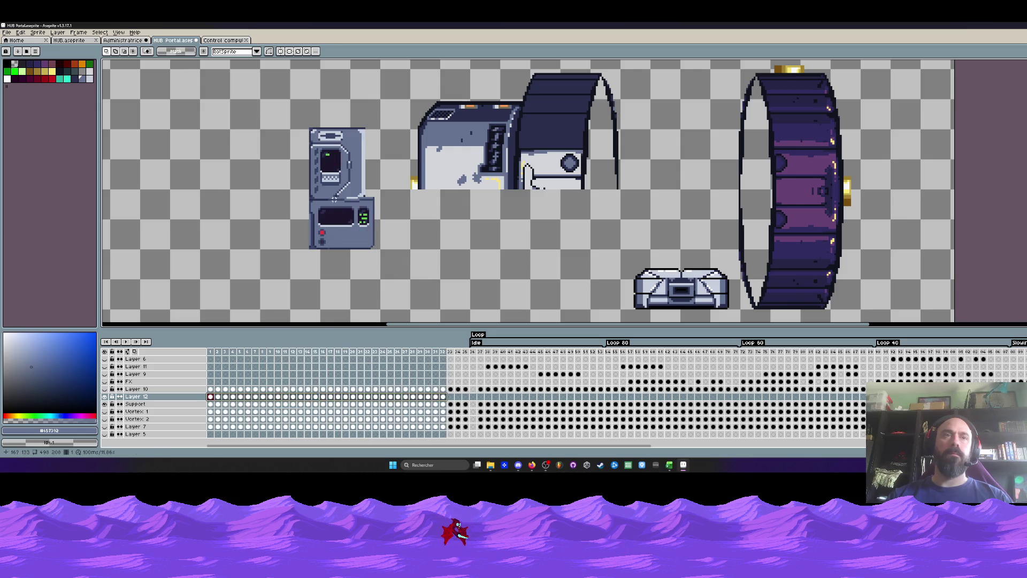
drag(220, 84, 420, 303)
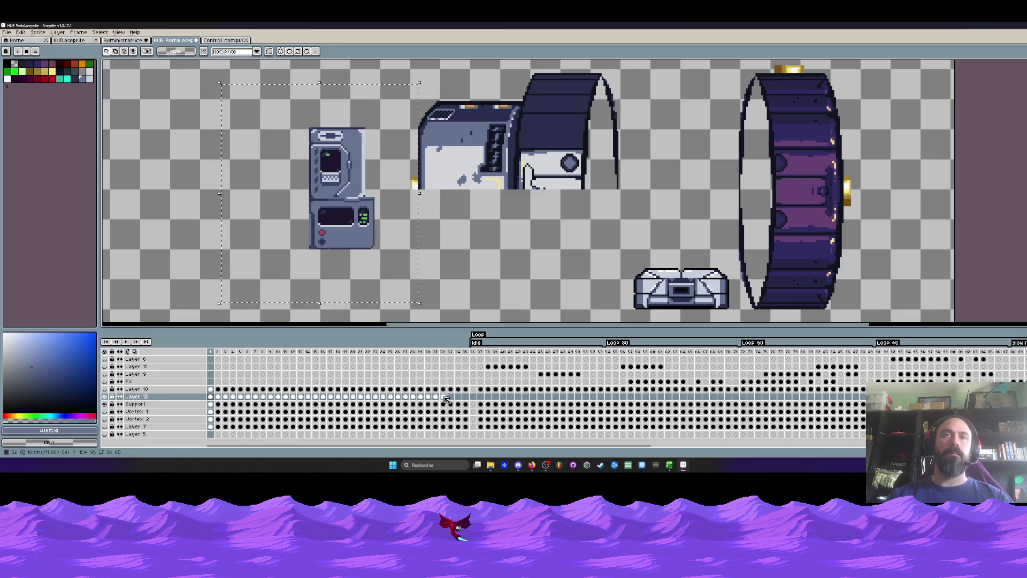
drag(442, 396, 292, 404)
click(136, 396)
mouse_move(345, 163)
mouse_down()
mouse_move(459, 171)
mouse_move(447, 155)
mouse_up()
scroll(459, 171, up, 2)
scroll(447, 155, down, 2)
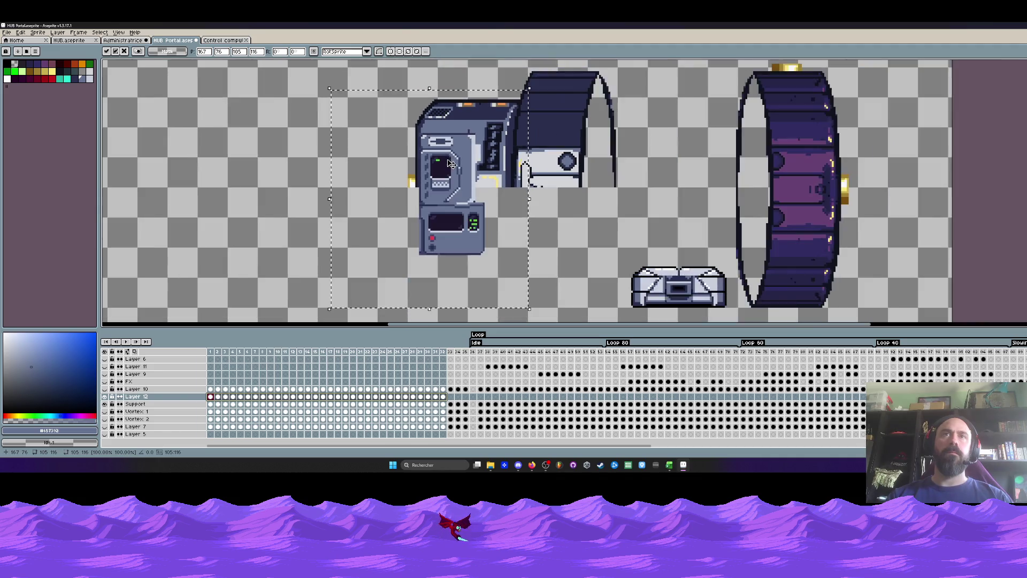
key(Up)
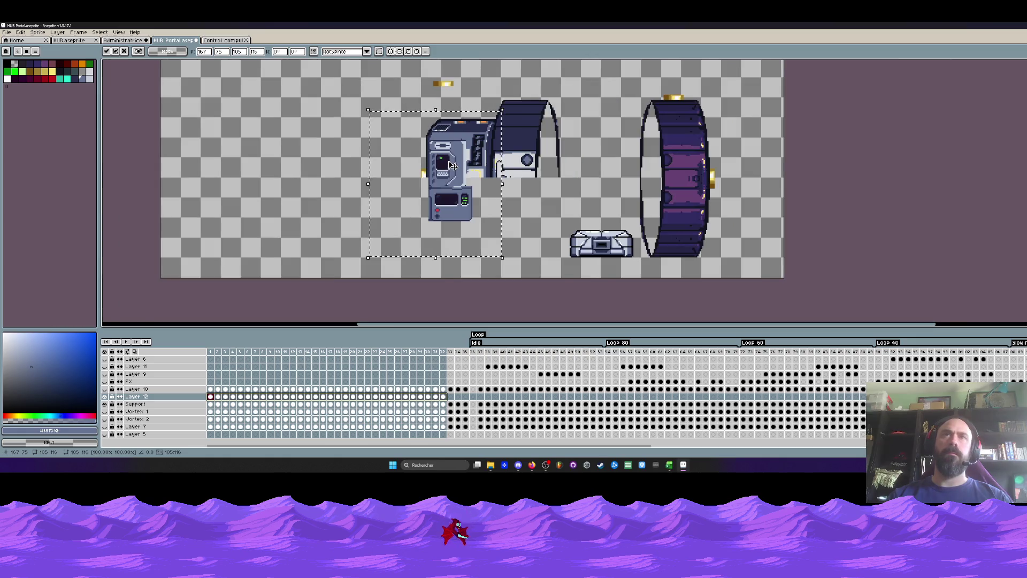
Shift the terminal down about 8 pixels, commit it, and switch to Control computeurs.
scroll(455, 183, up, 1)
drag(455, 184, 453, 206)
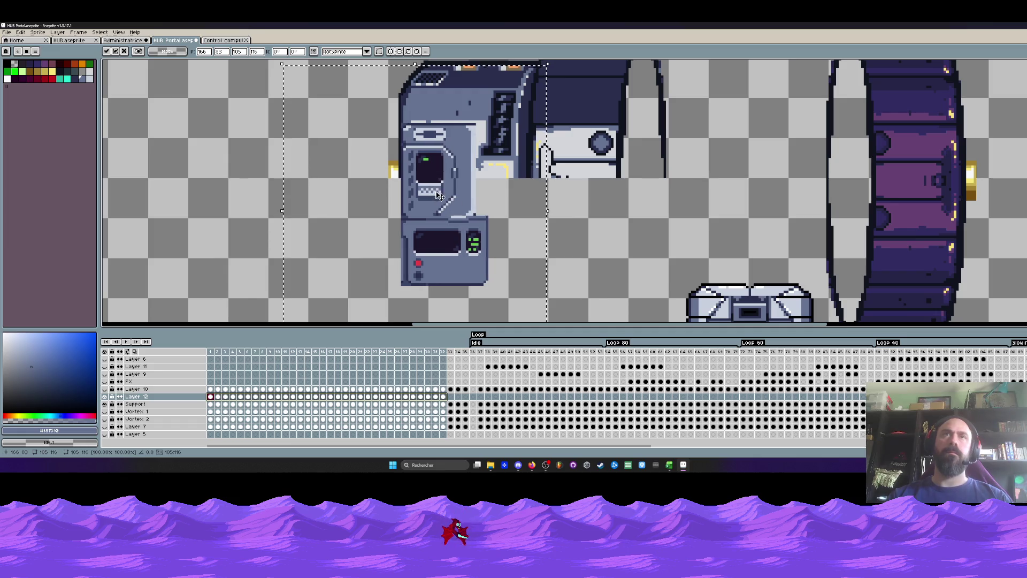
key(Return)
scroll(435, 193, down, 2)
scroll(442, 241, up, 2)
scroll(427, 224, up, 1)
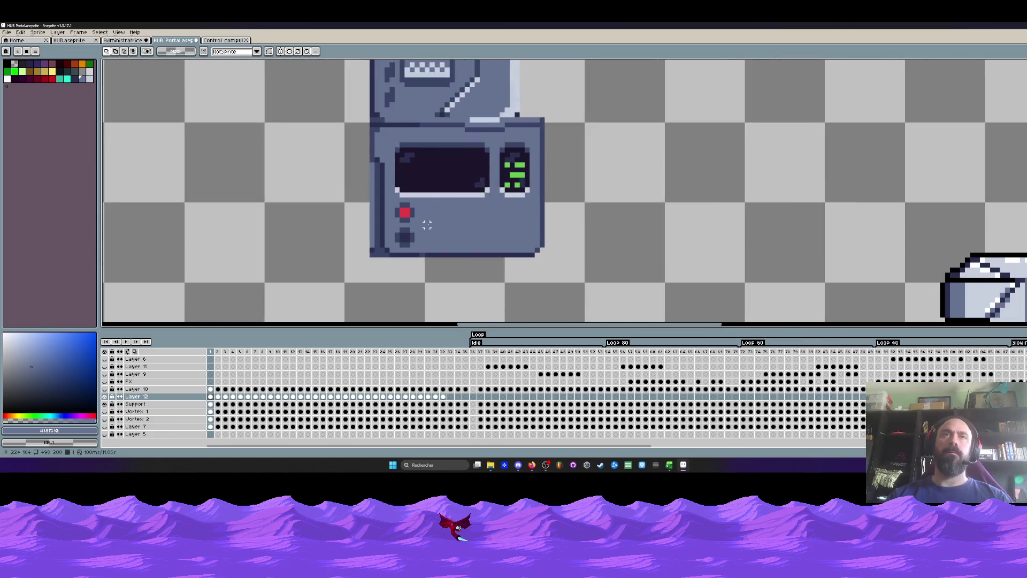
key(ctrl+Tab)
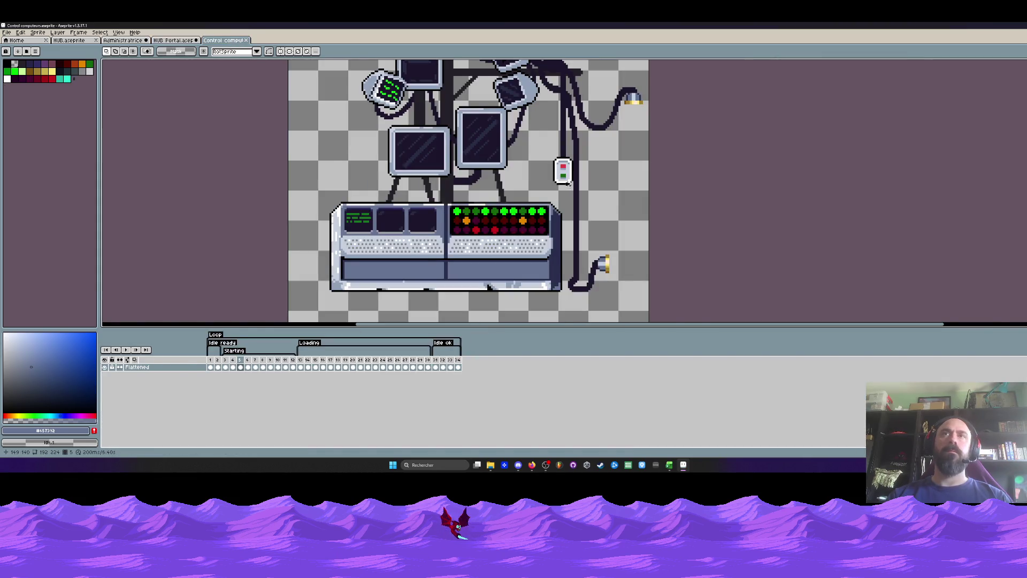
Marquee-select the red and green switch on the Control computeurs sprite.
scroll(532, 133, up, 2)
drag(525, 131, 603, 210)
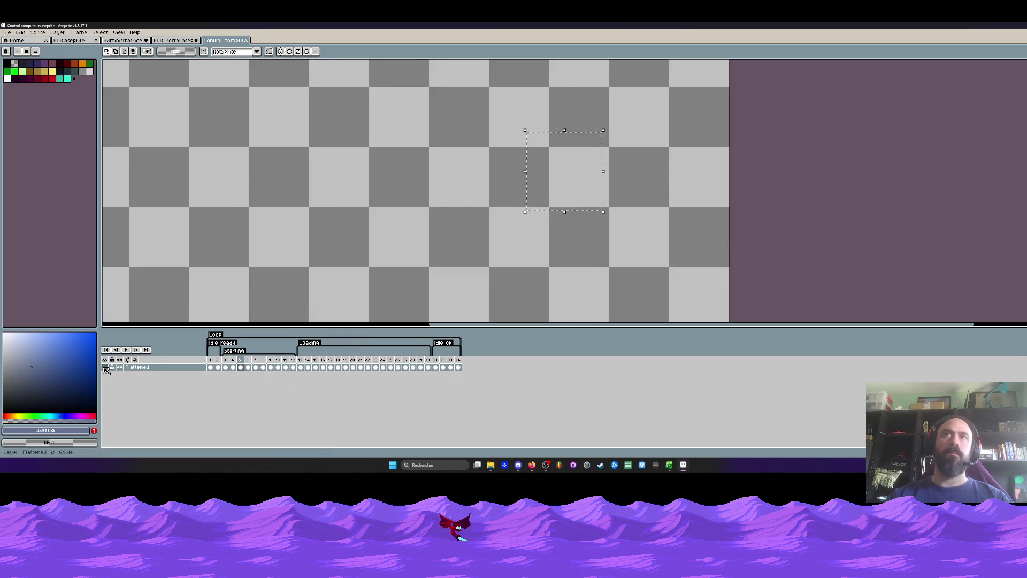
scroll(498, 192, down, 3)
scroll(516, 160, up, 2)
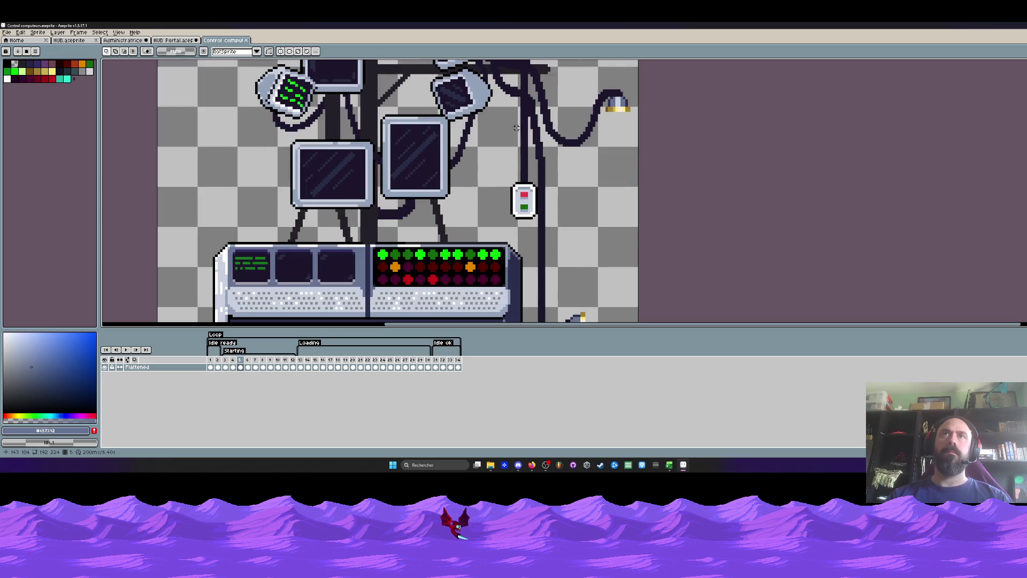
drag(508, 107, 544, 231)
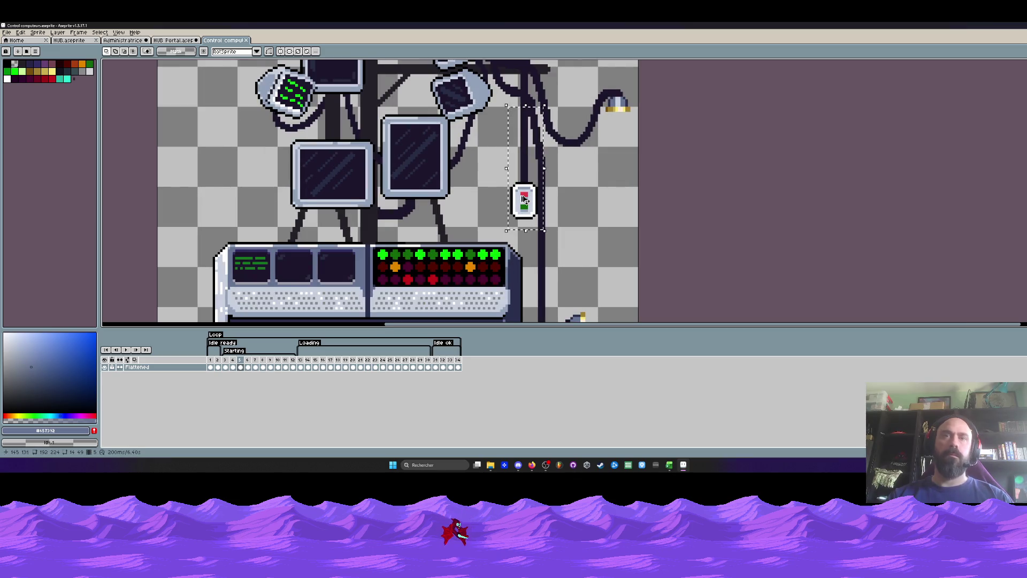
Return to the HUB Portal sprite and pan around its console panel.
key(ctrl+shift+Tab)
scroll(391, 170, down, 1)
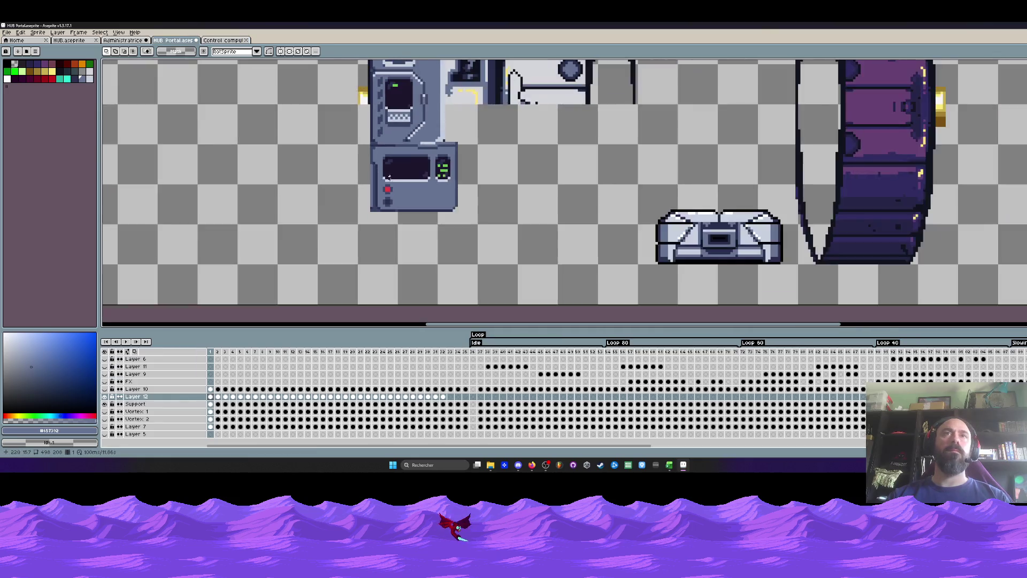
scroll(391, 171, down, 2)
key(space)
scroll(381, 175, up, 1)
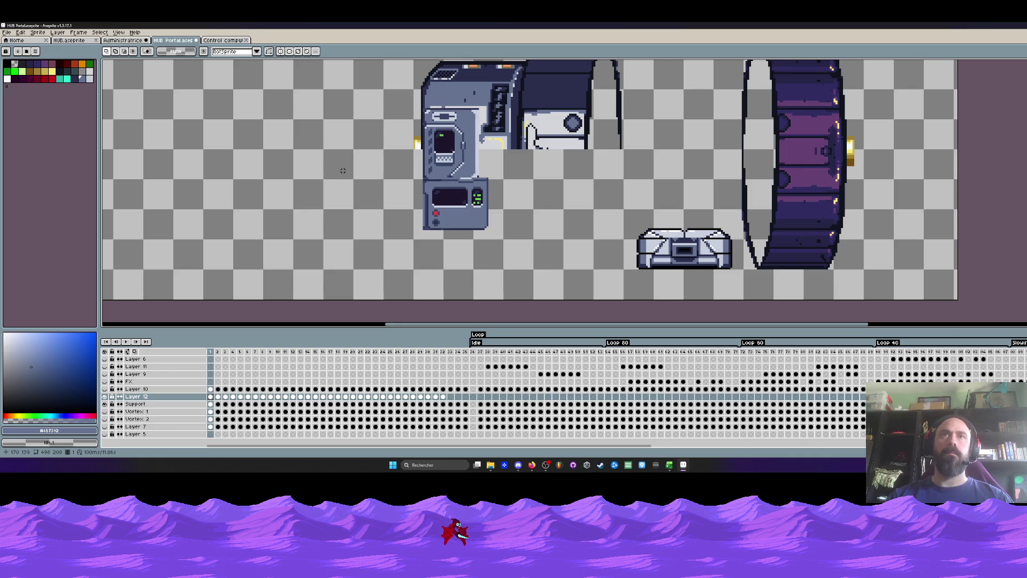
scroll(400, 190, down, 1)
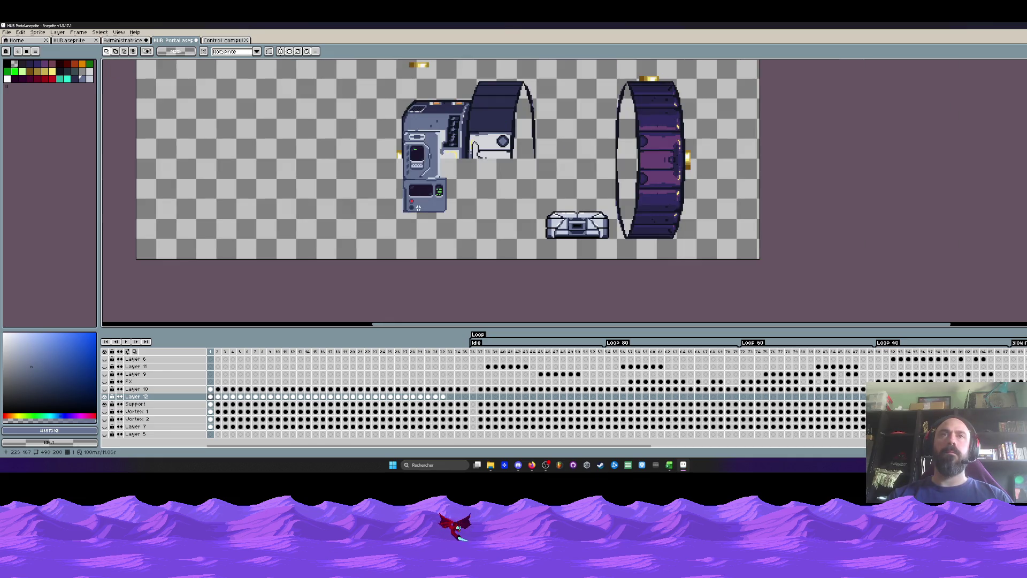
scroll(418, 208, up, 3)
scroll(418, 207, up, 2)
Copy the terminal's red button column twice to the right and commit.
drag(382, 164, 433, 256)
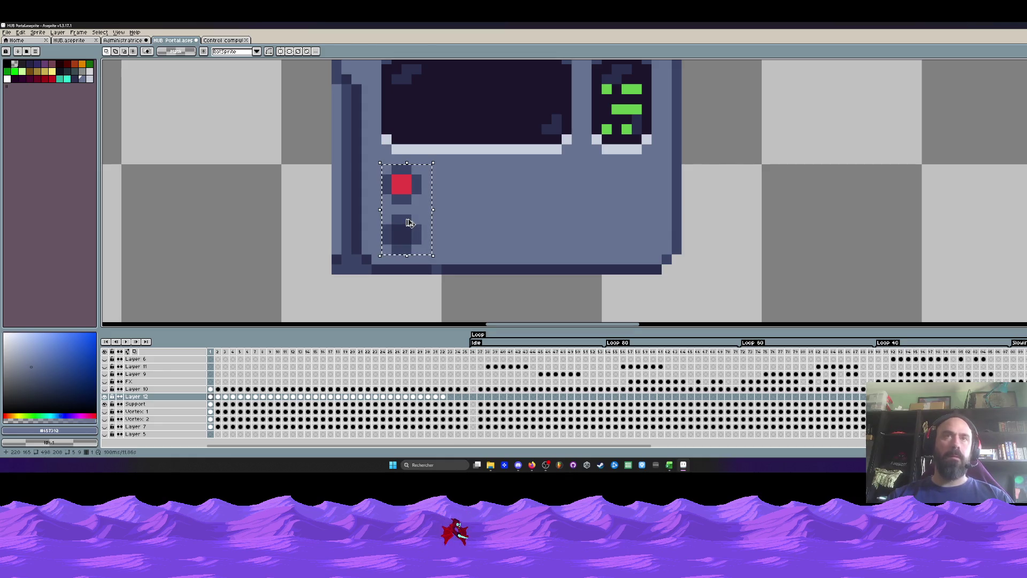
mouse_move(410, 223)
mouse_down()
mouse_move(459, 223)
mouse_move(490, 197)
mouse_move(656, 193)
mouse_up()
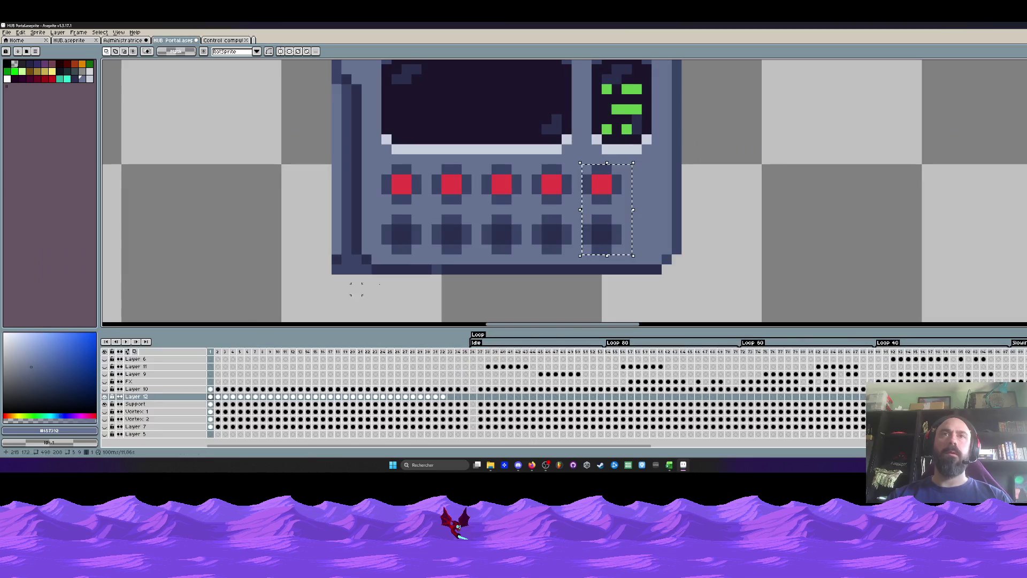
key(ctrl+d)
scroll(482, 214, up, 1)
scroll(535, 203, down, 2)
scroll(554, 196, up, 2)
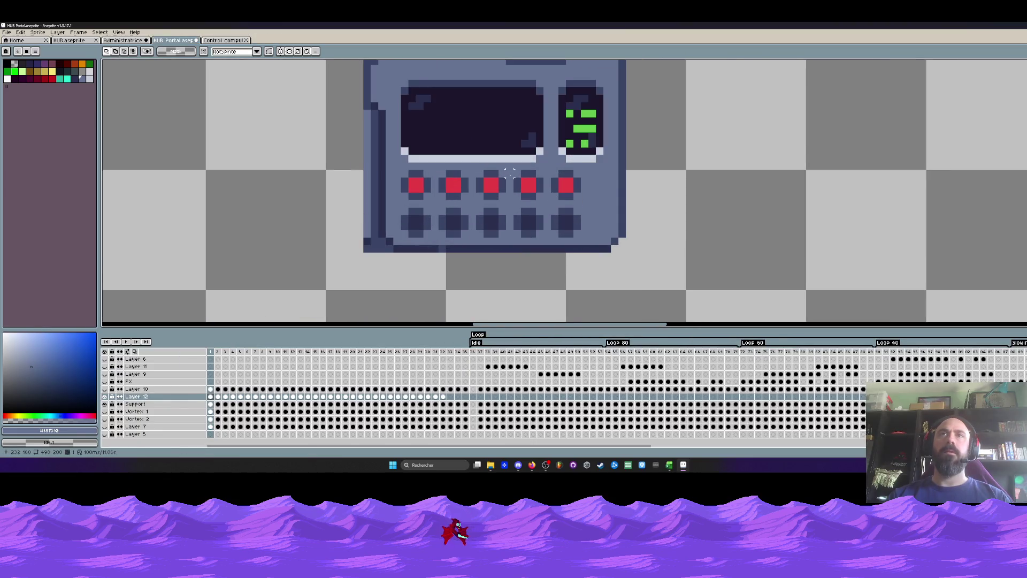
Shift the button row left to recentre it and add one more column at the right end.
drag(400, 167, 583, 239)
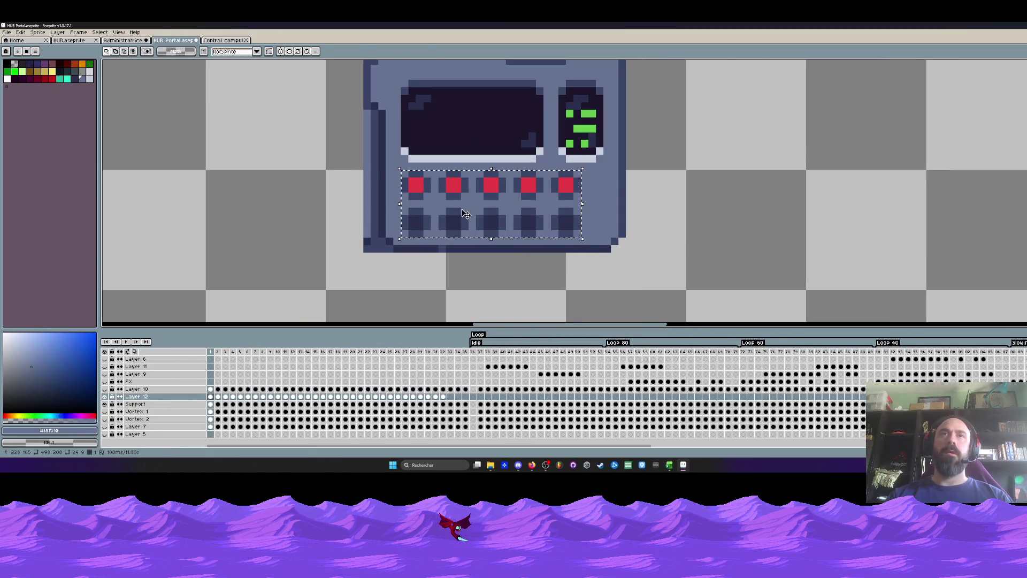
drag(469, 214, 461, 214)
drag(392, 169, 430, 240)
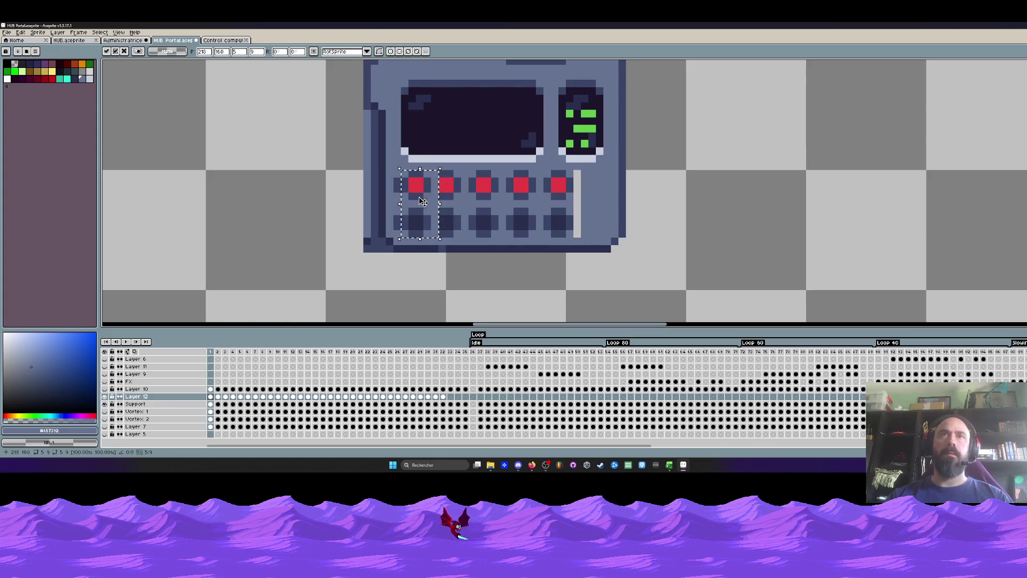
drag(412, 202, 595, 197)
key(Return)
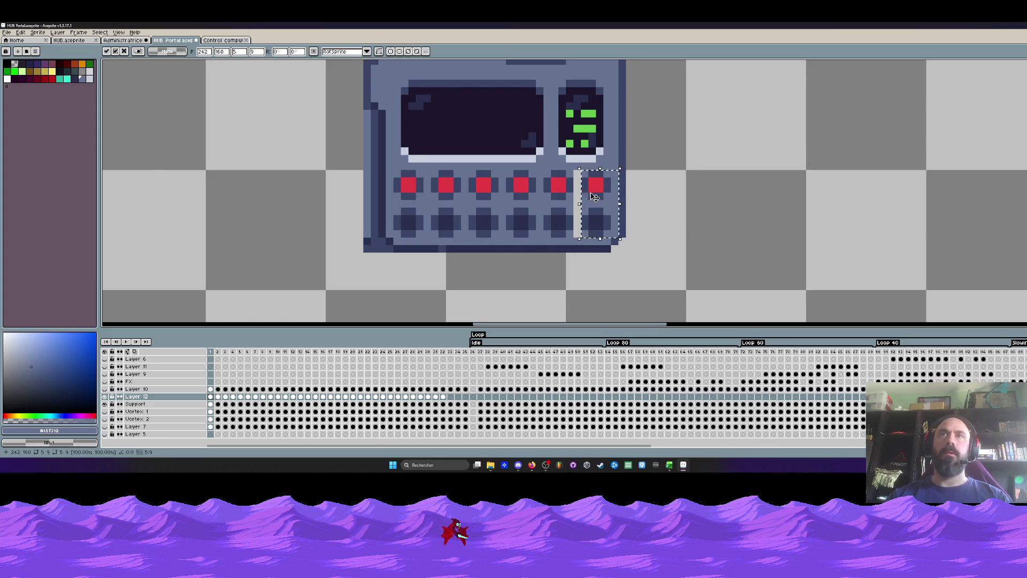
Paint over the light vertical bar on the panel with a sampled colour.
scroll(596, 197, down, 2)
scroll(573, 185, up, 2)
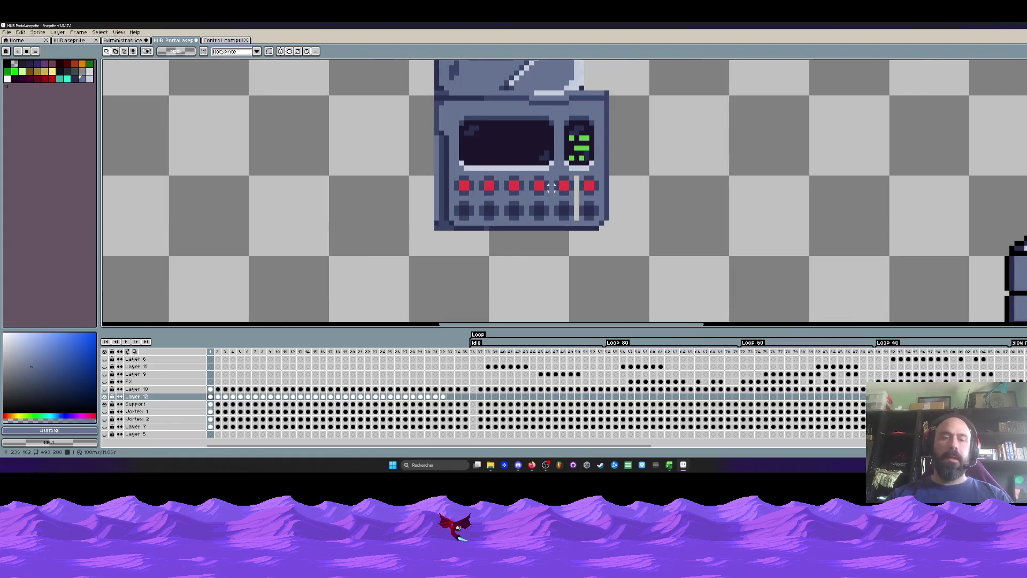
scroll(562, 160, up, 2)
key(i)
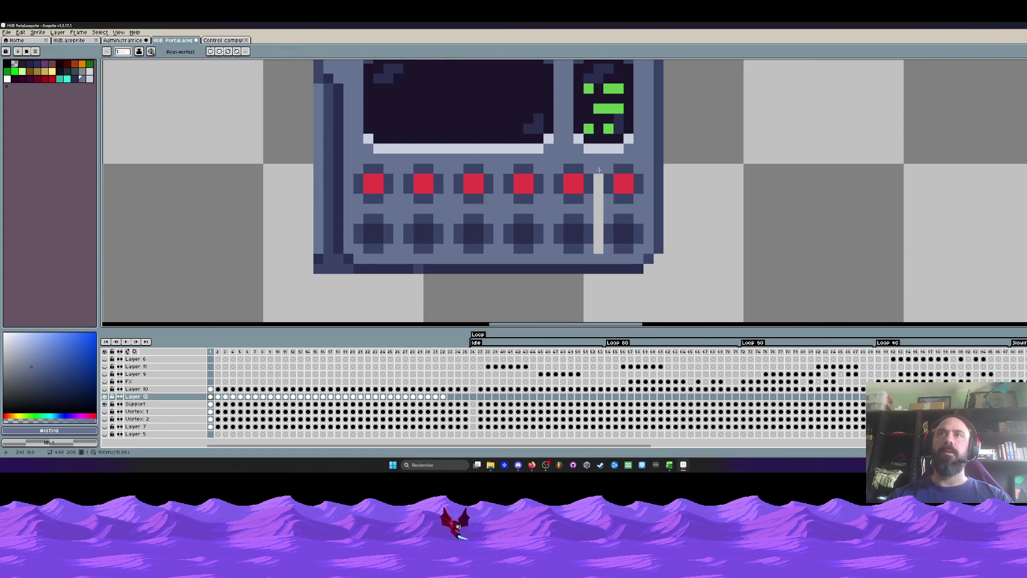
key(b)
drag(593, 166, 598, 251)
scroll(591, 219, down, 5)
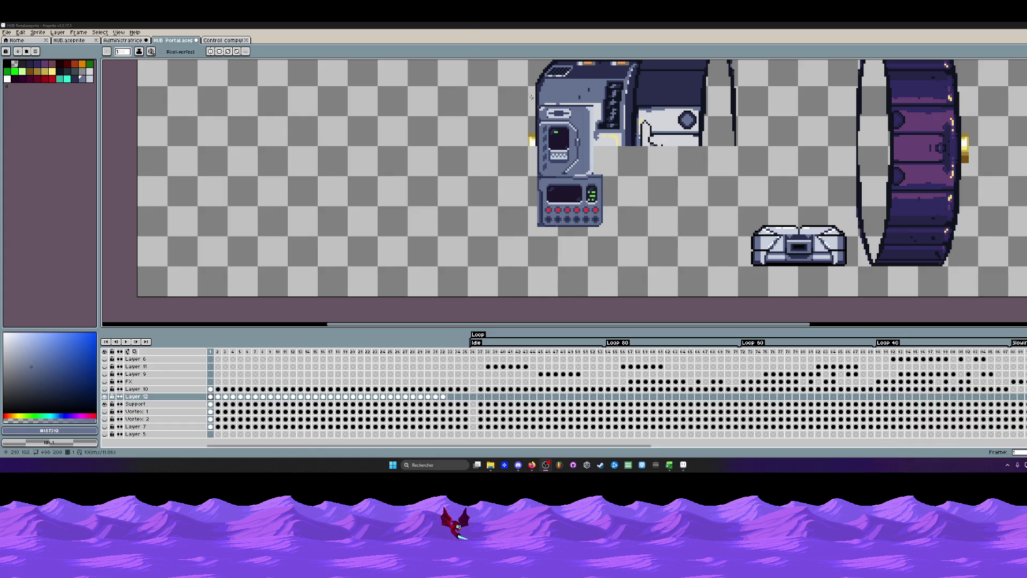
scroll(560, 69, down, 1)
scroll(491, 149, up, 1)
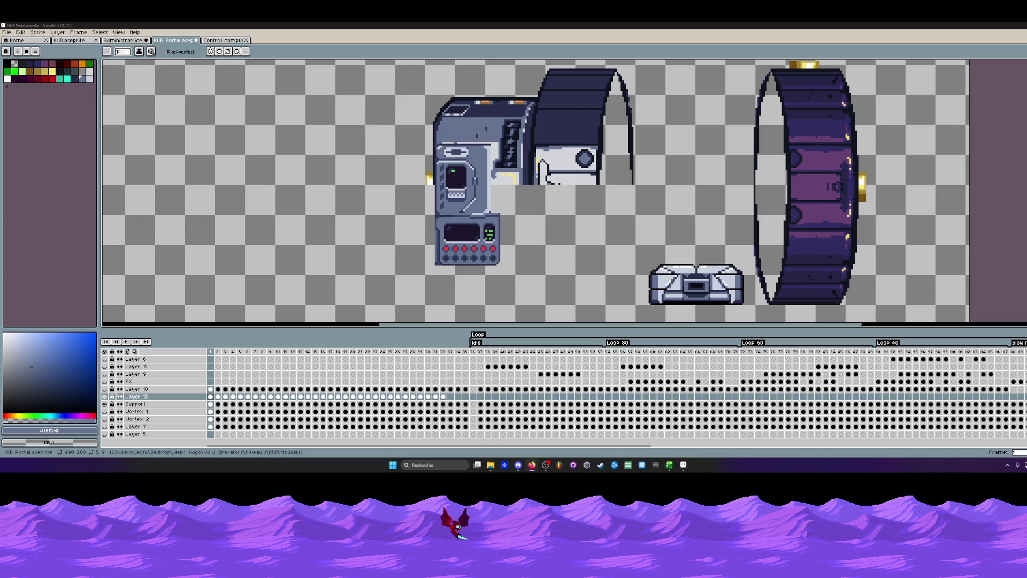
scroll(439, 149, down, 1)
scroll(438, 148, down, 1)
scroll(439, 148, down, 1)
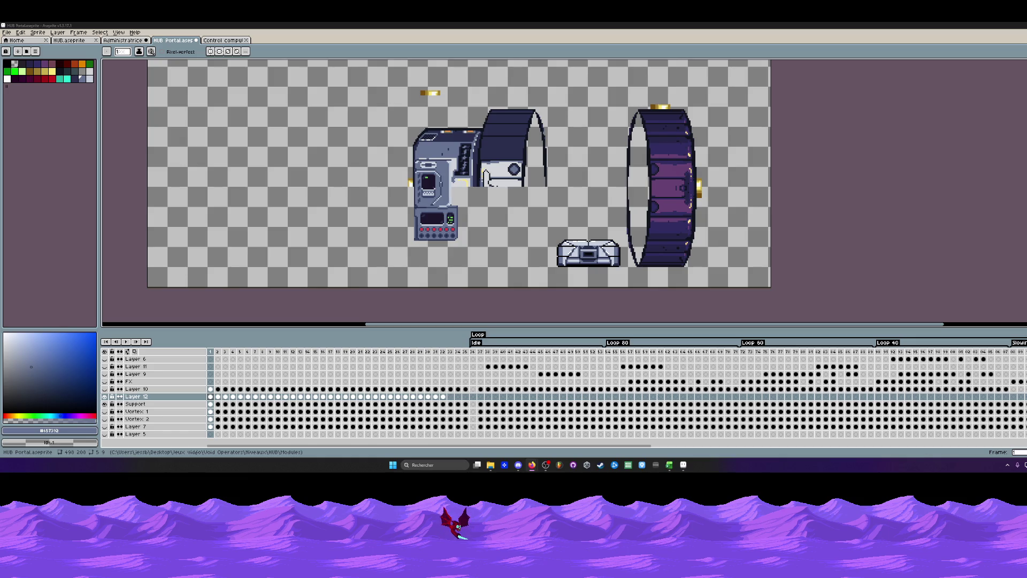
scroll(450, 127, down, 1)
scroll(450, 127, up, 1)
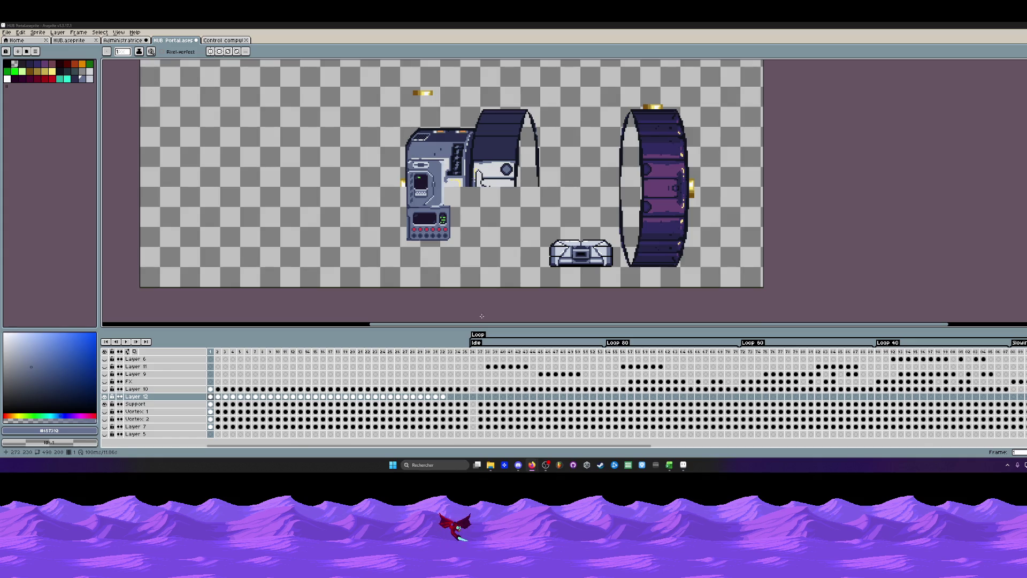
scroll(426, 130, down, 1)
scroll(426, 130, up, 1)
scroll(369, 183, up, 1)
scroll(302, 213, up, 1)
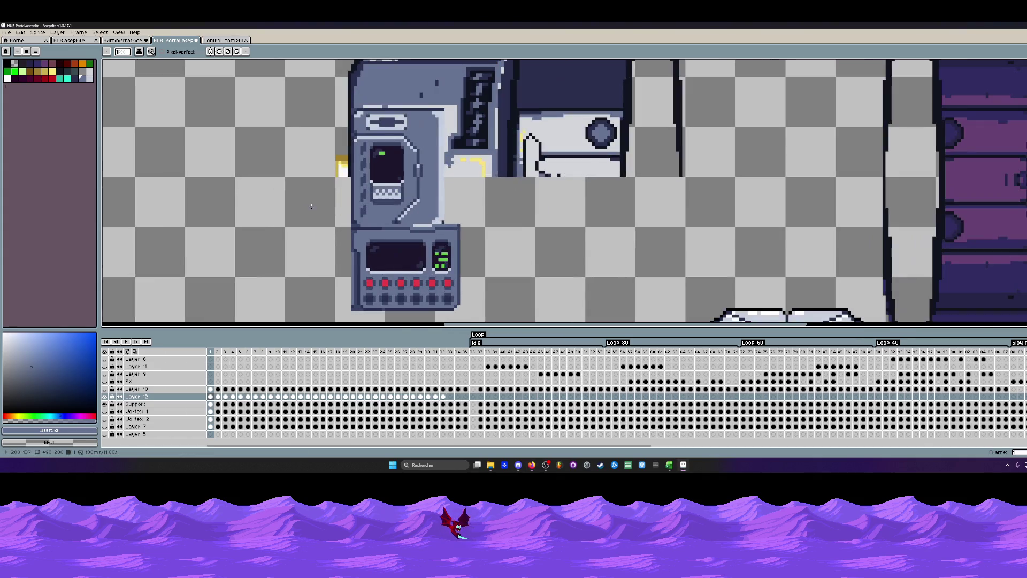
Select frames 1–9 across all layers, then return to frame 1 and adjust the view.
click(212, 352)
drag(215, 356, 266, 365)
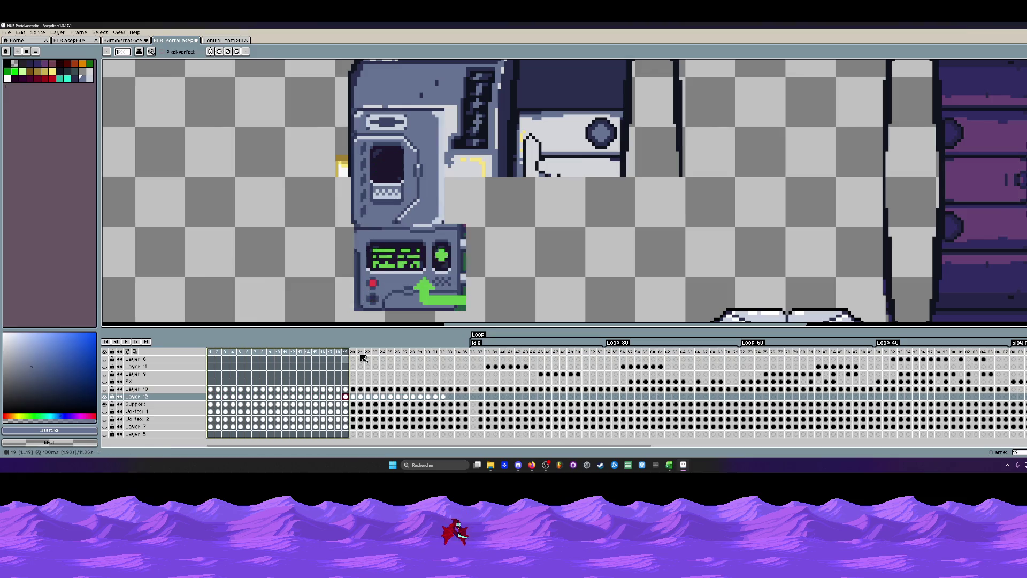
key(Home)
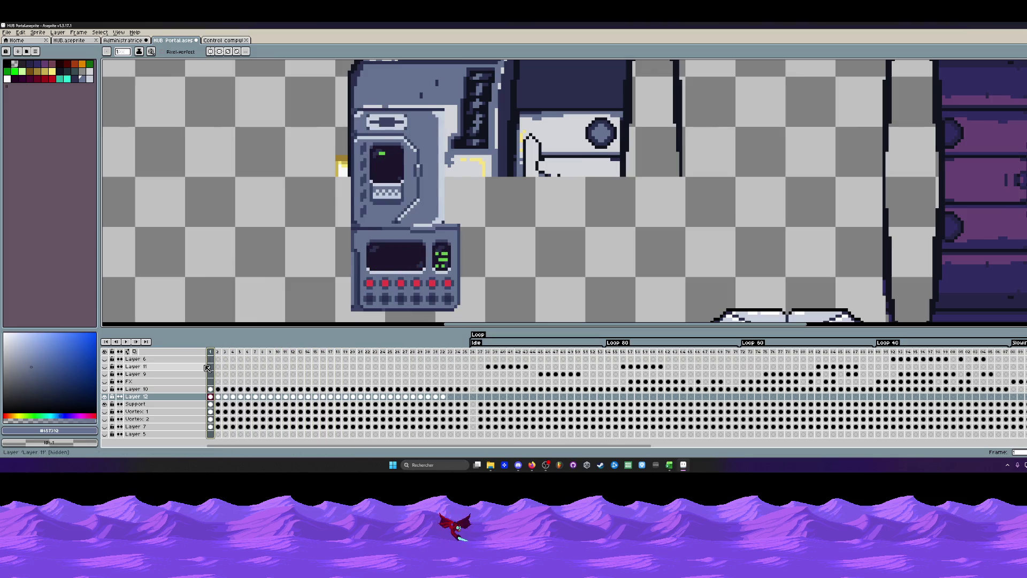
drag(380, 227, 382, 216)
scroll(381, 216, down, 1)
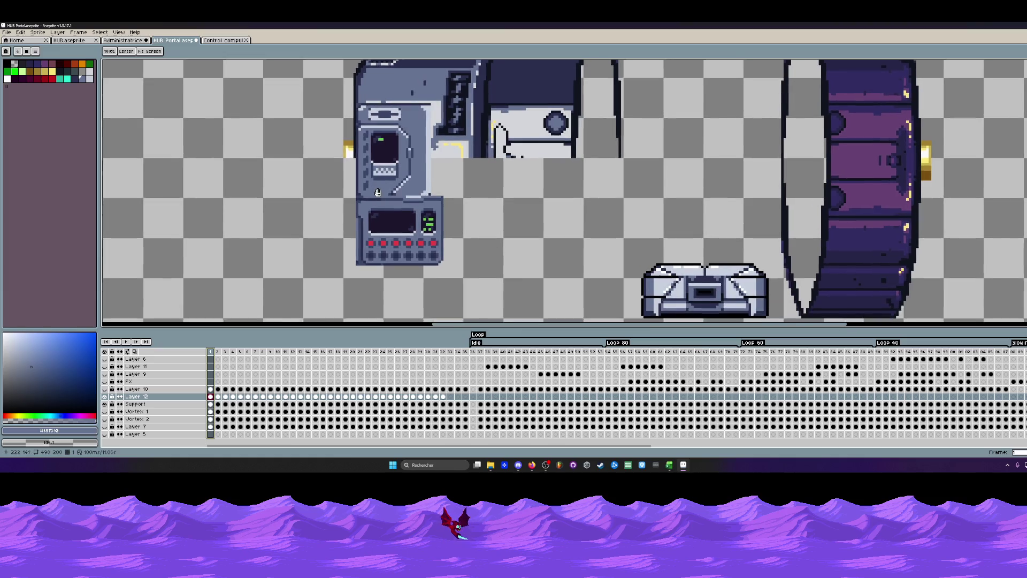
scroll(382, 224, up, 2)
scroll(377, 225, up, 1)
scroll(372, 237, up, 2)
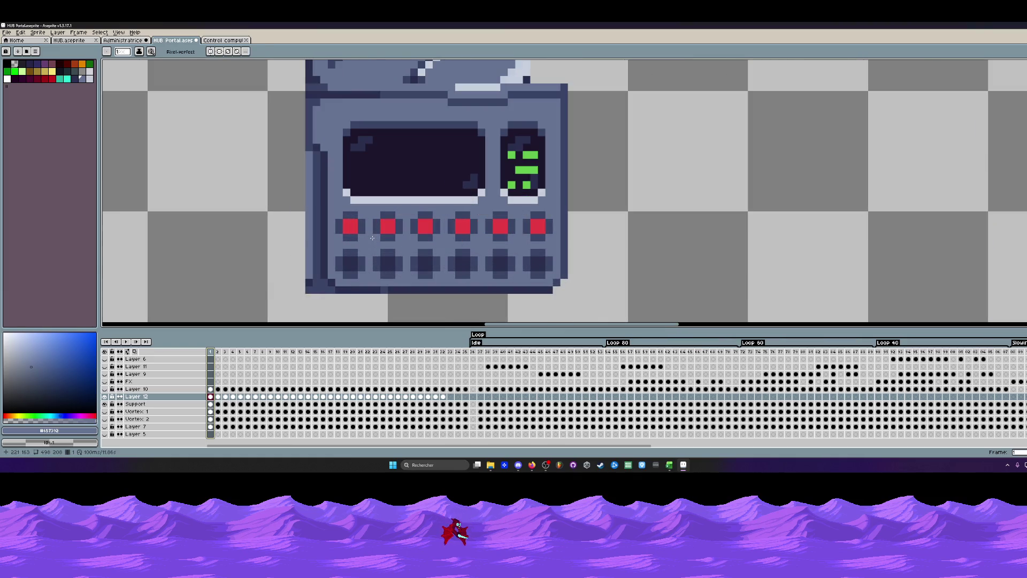
key(i)
Check frames 1–34 of Control computeurs, then bring the Intro sprite to the front.
key(ctrl+Tab)
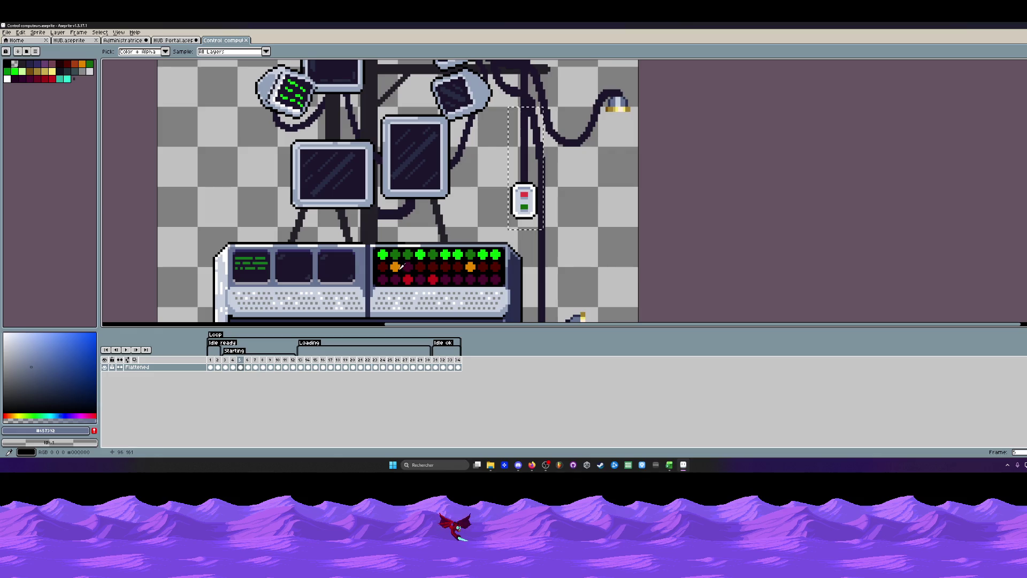
scroll(419, 258, up, 3)
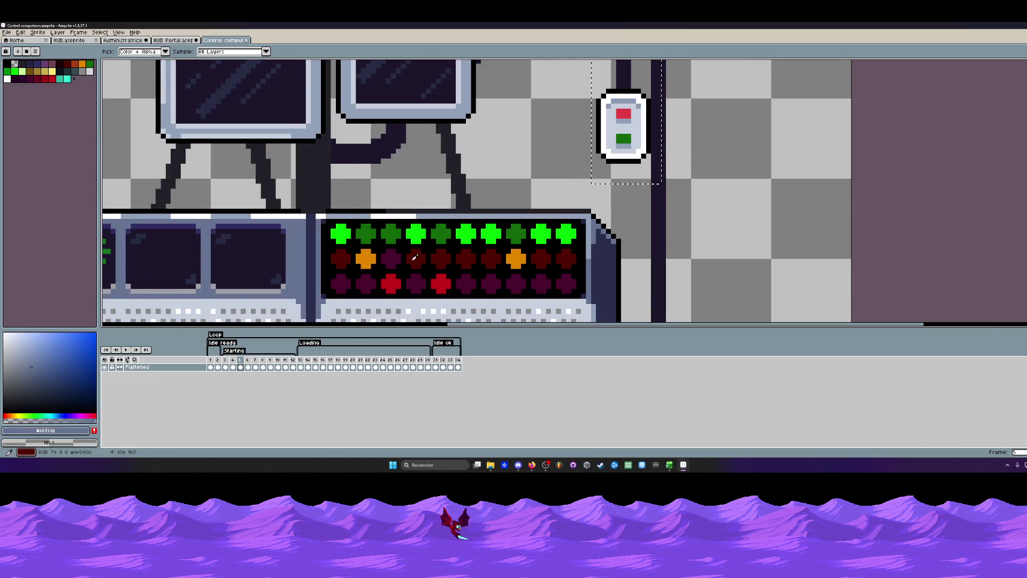
scroll(415, 257, down, 2)
mouse_move(212, 366)
mouse_down()
mouse_move(458, 368)
mouse_move(213, 369)
mouse_up()
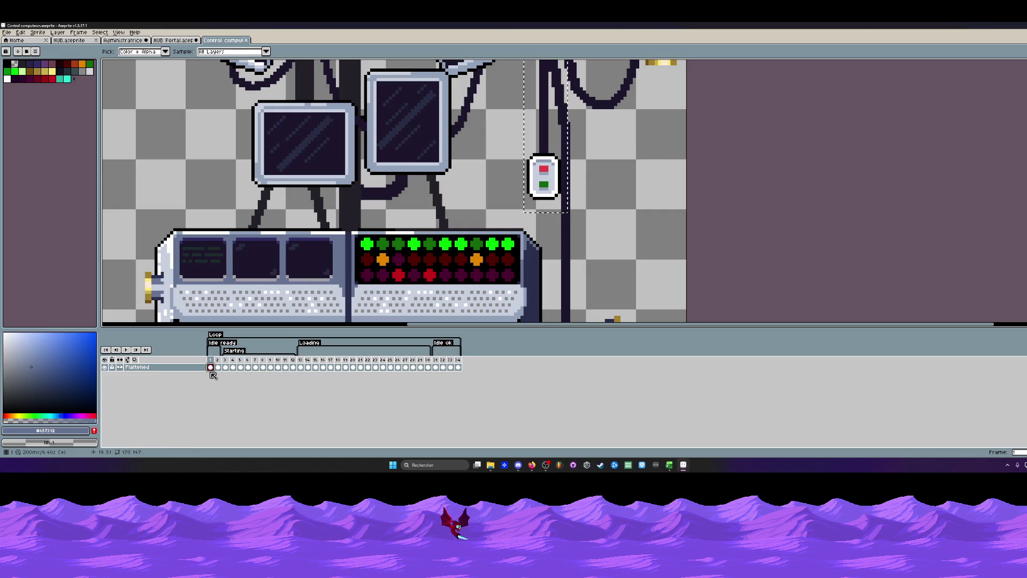
scroll(422, 176, down, 3)
key(ctrl+Tab)
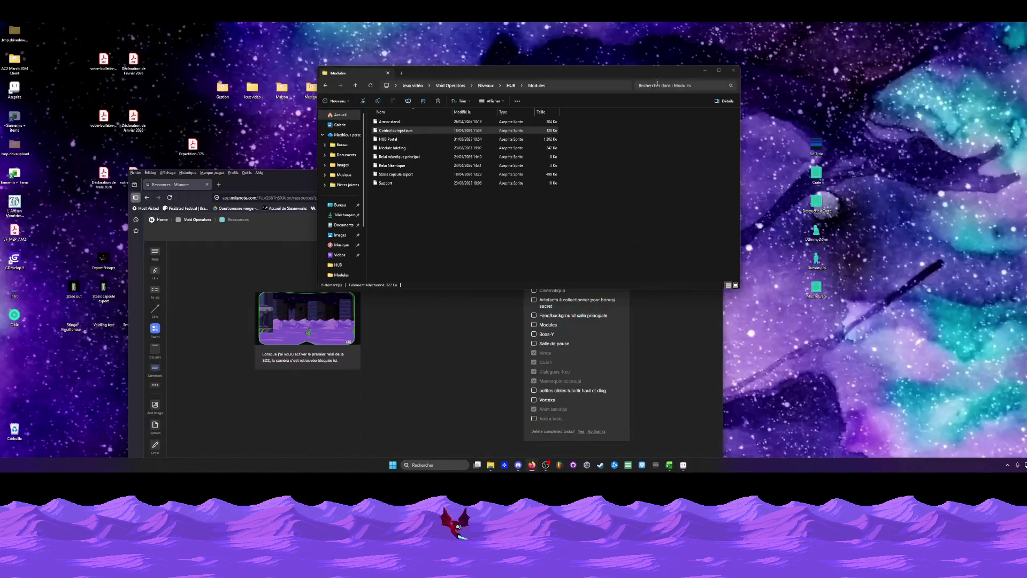
double_click(16, 286)
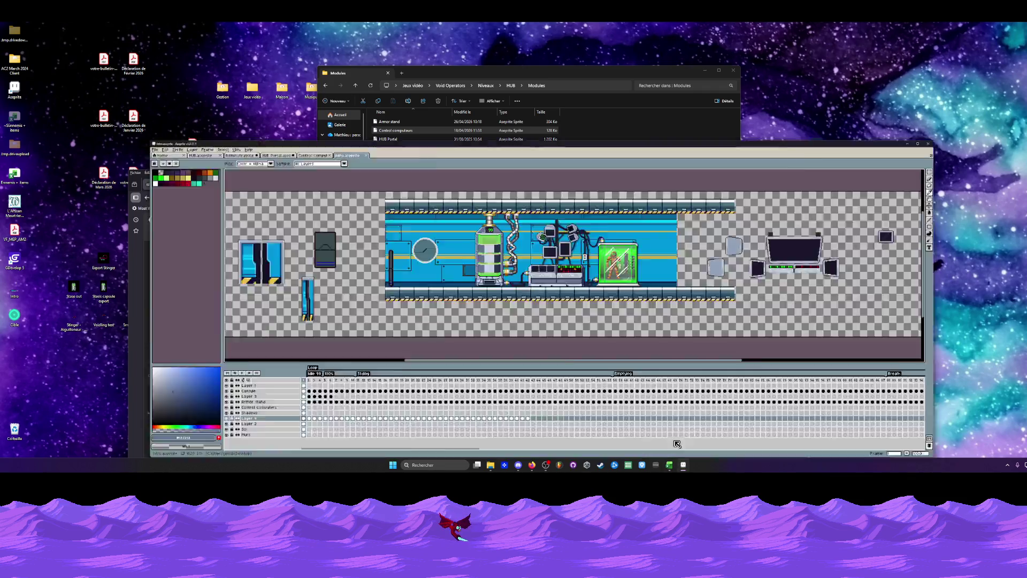
Toggle the Control computers layer and fit the whole Intro room in view at frame 1.
scroll(574, 199, up, 3)
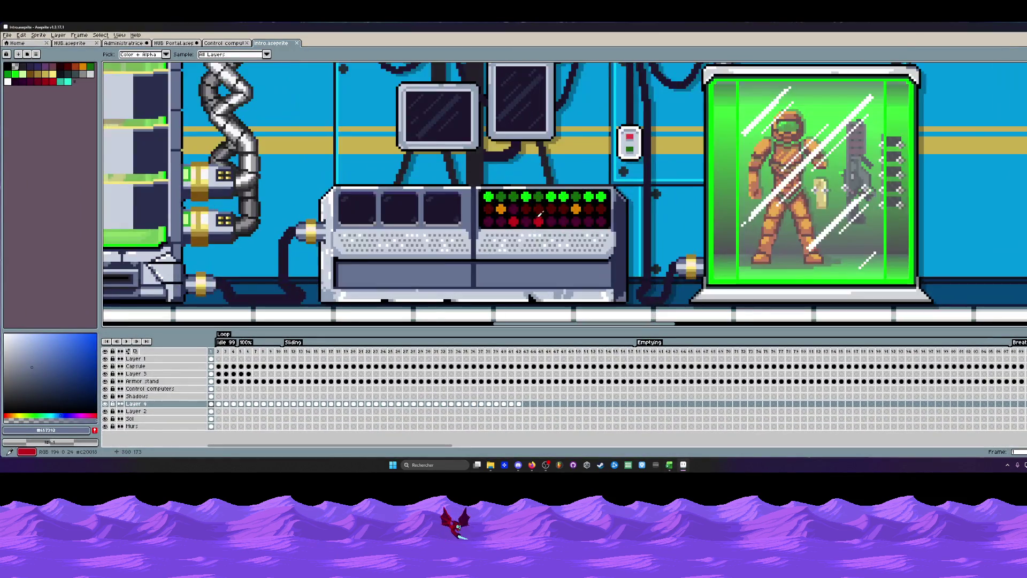
scroll(575, 199, up, 2)
scroll(574, 199, up, 2)
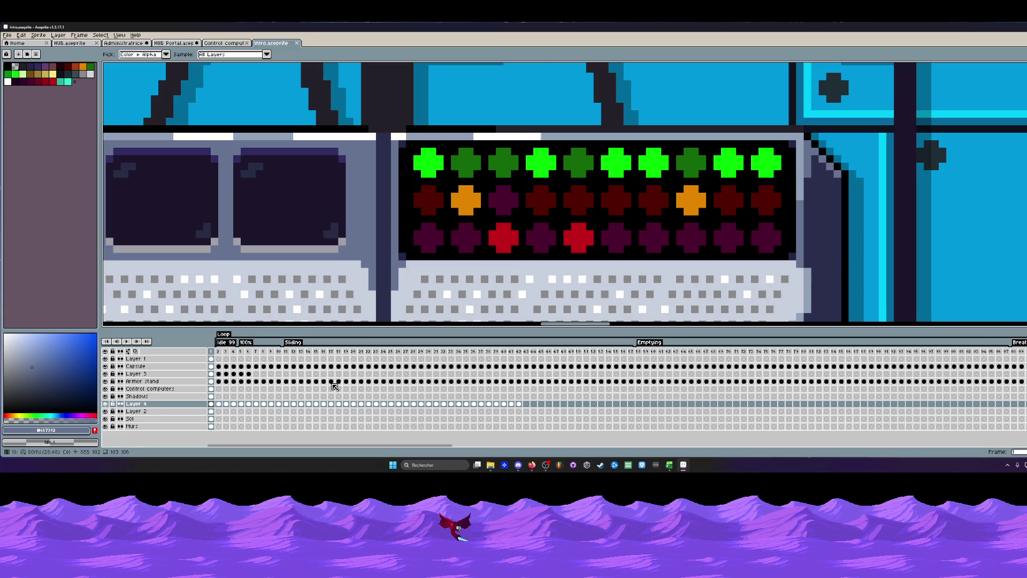
click(104, 389)
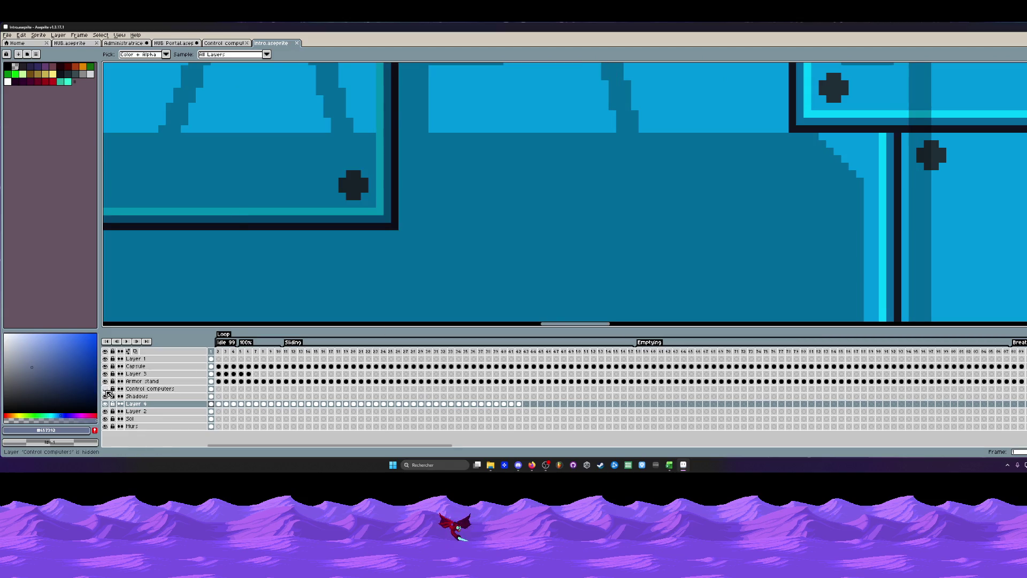
click(105, 388)
click(211, 389)
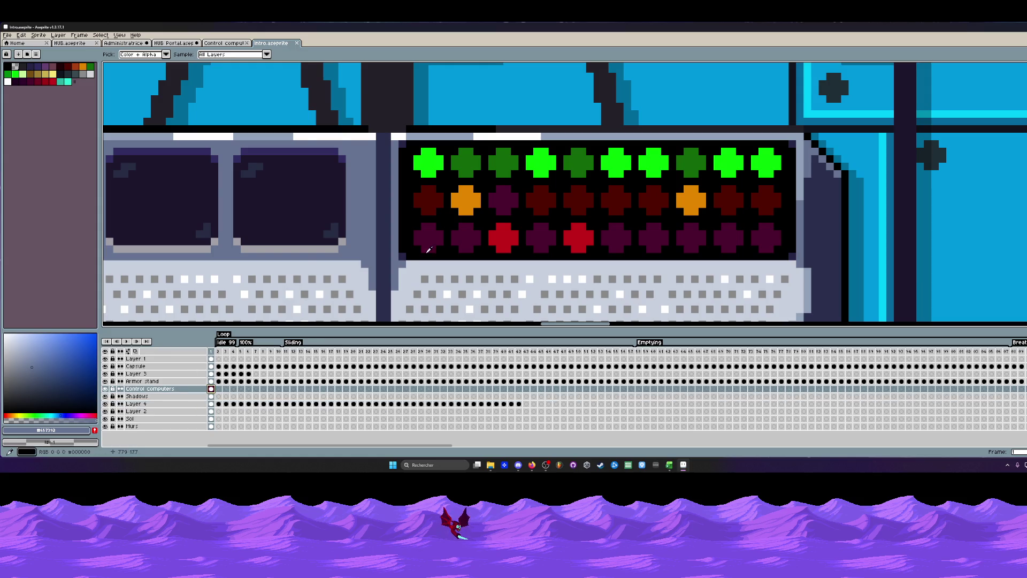
key(minus)
key(minus)
key(ctrl+0)
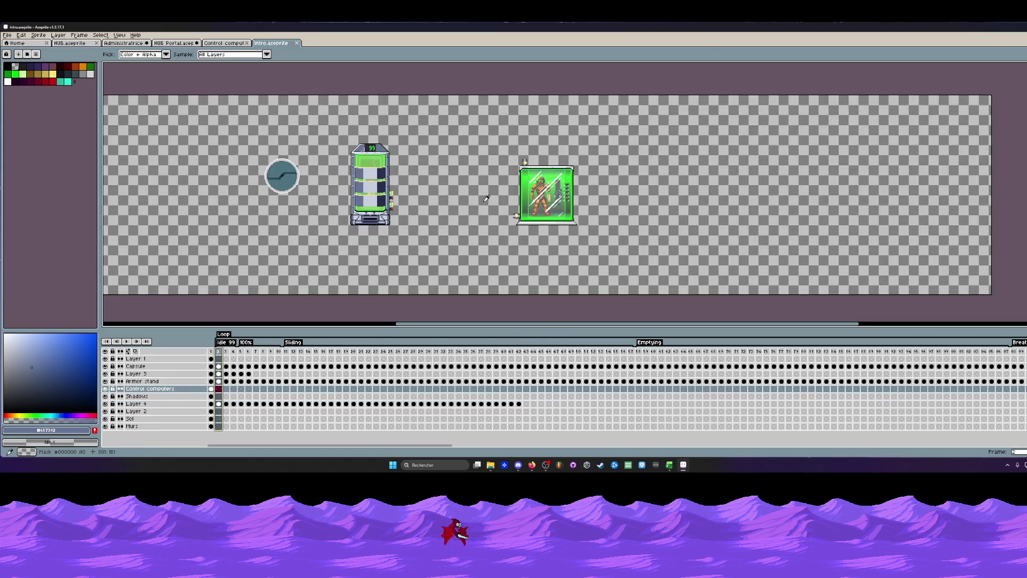
click(211, 390)
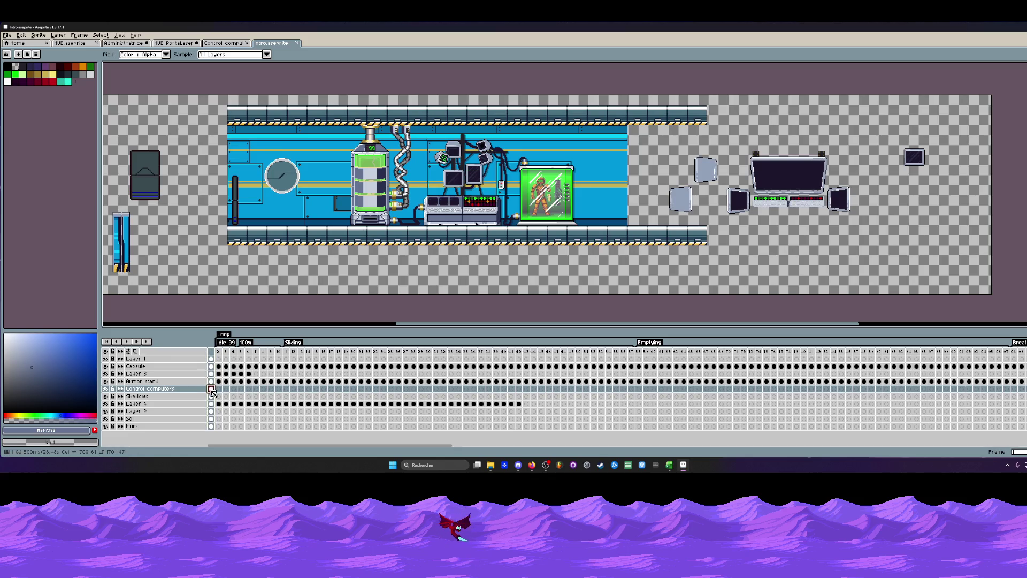
Bucket-fill the third middle-row light with the sampled dark red #4f0900.
scroll(476, 201, up, 5)
click(427, 176)
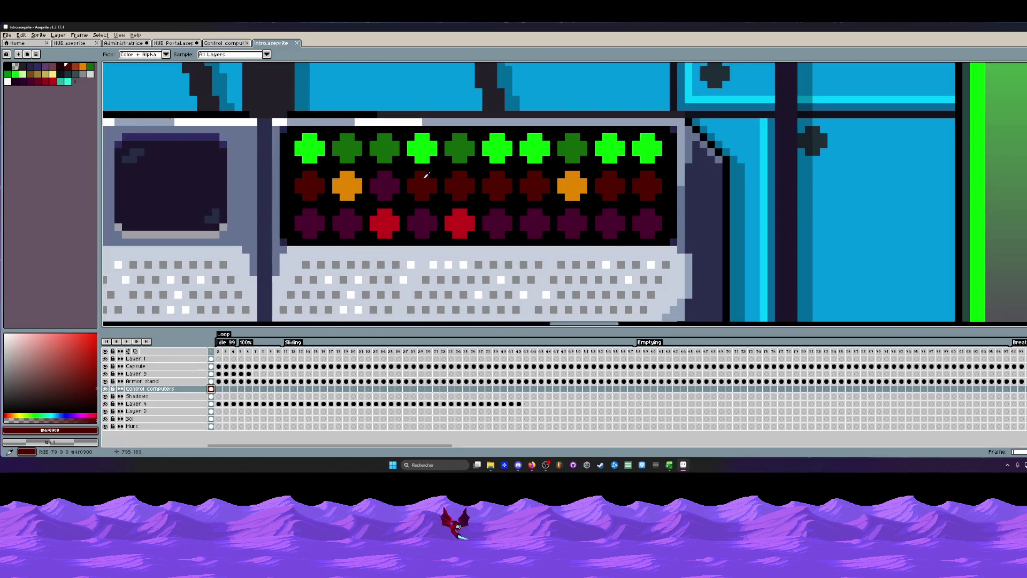
key(g)
click(385, 186)
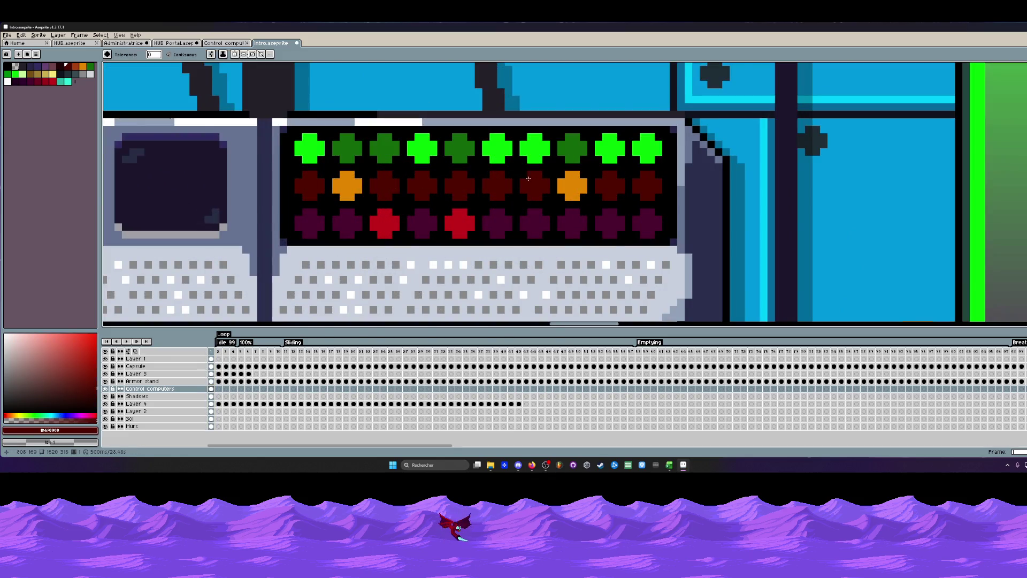
Step the Control computeurs animation to frame 20, then go back to HUB Portal.
click(225, 43)
scroll(402, 243, up, 3)
scroll(484, 240, up, 2)
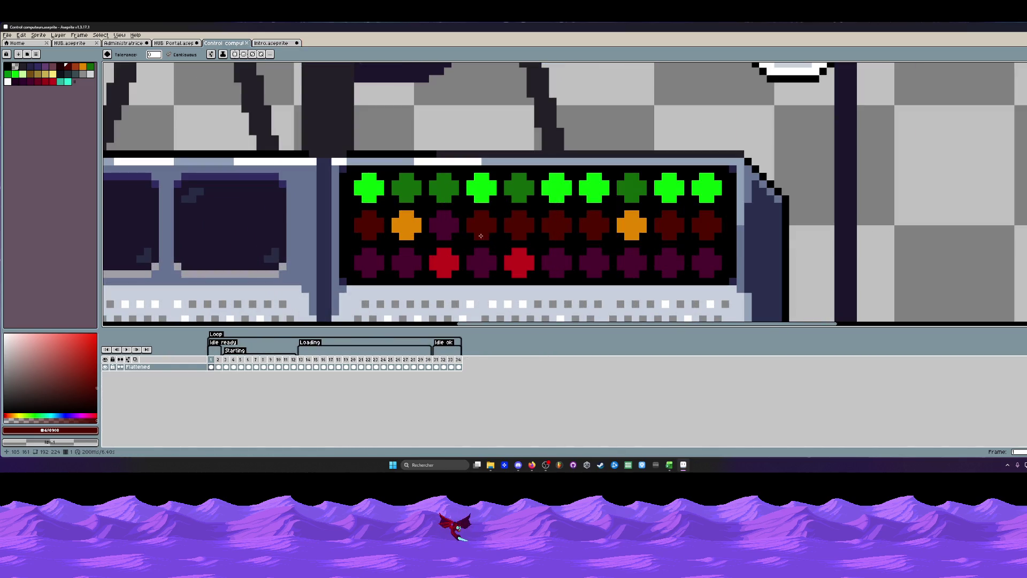
key(Right)
key(Right)
key(Right)
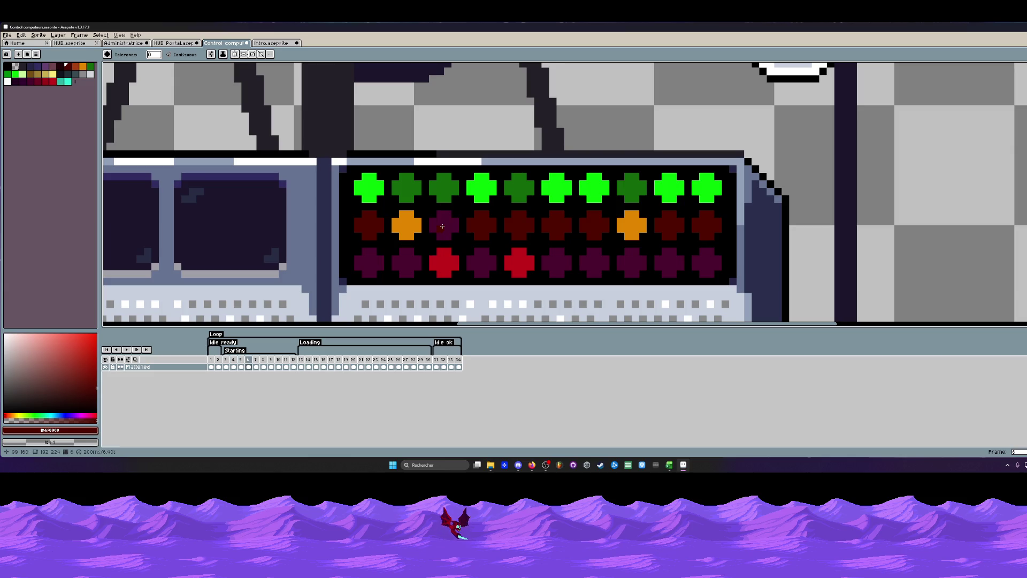
key(Right)
key(Right)
key(Right)
key(Right)
key(Right)
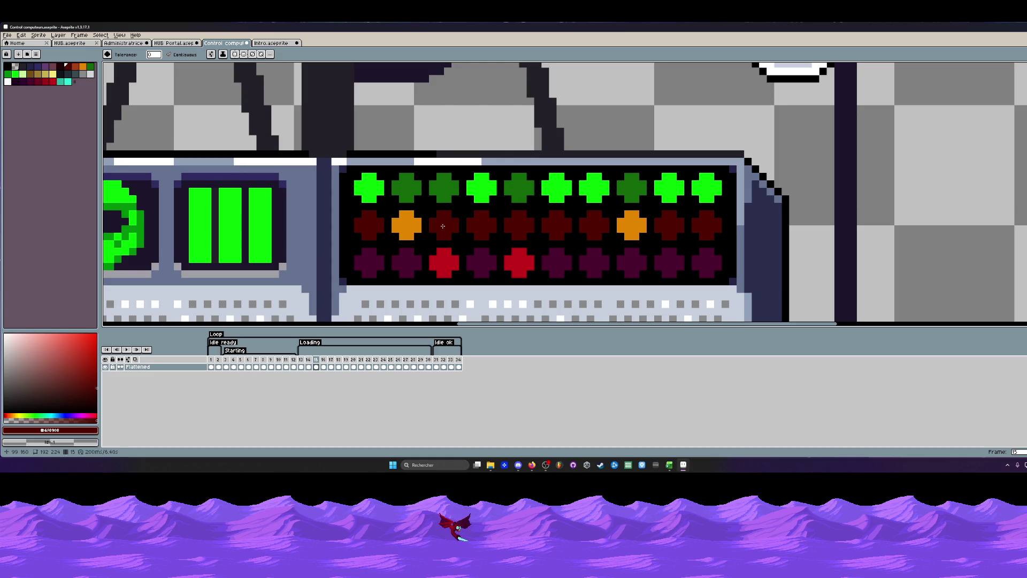
key(Right)
key(Right)
scroll(446, 226, down, 3)
scroll(460, 225, up, 1)
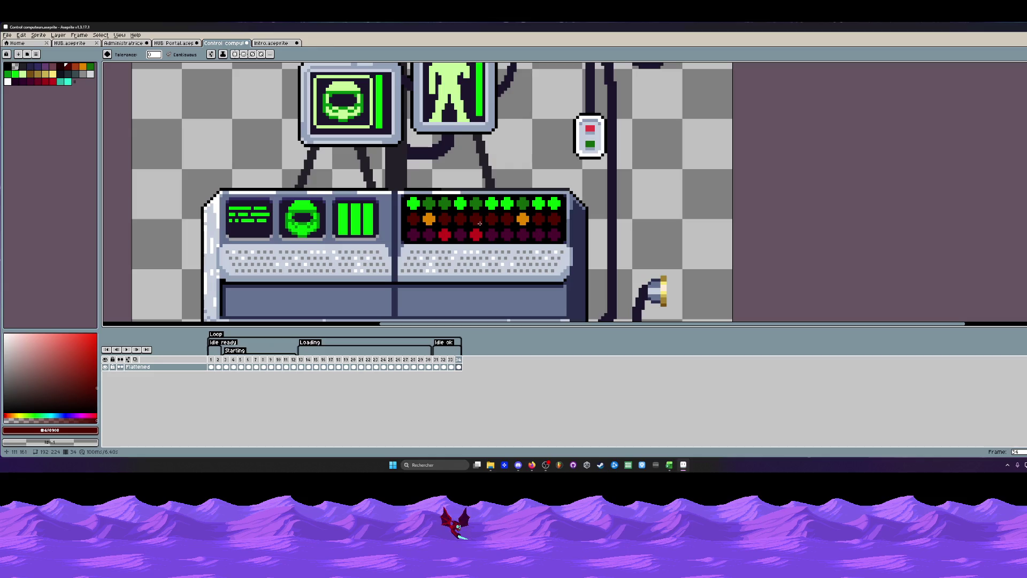
scroll(473, 220, down, 1)
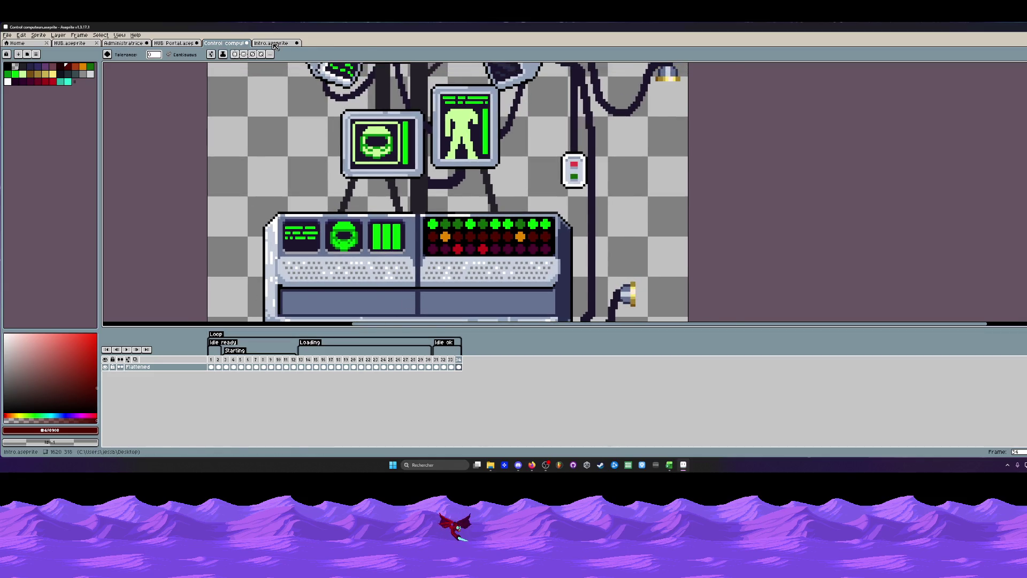
click(175, 44)
Fill the first, second and sixth red panel buttons dark red.
scroll(399, 167, down, 1)
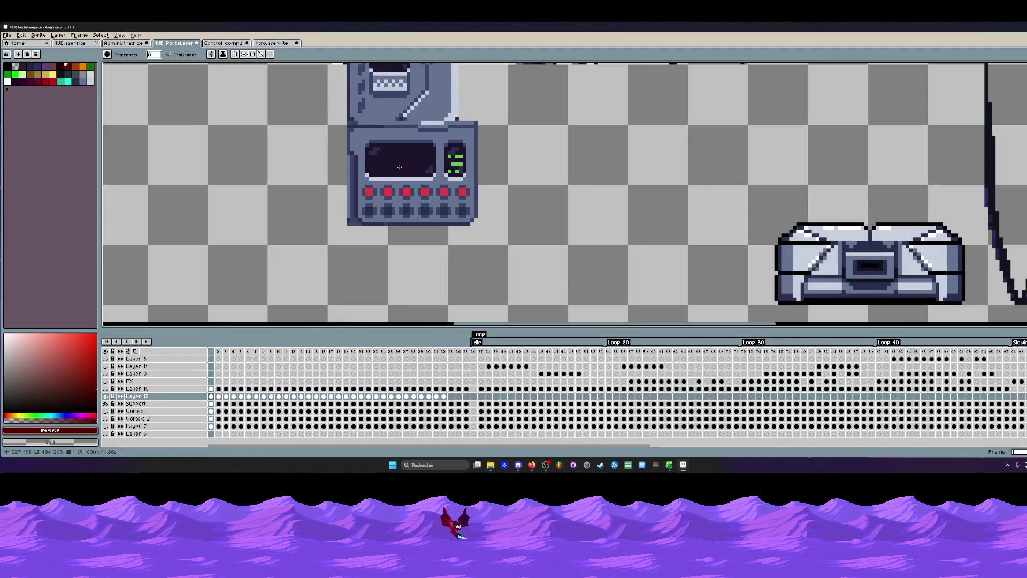
scroll(373, 194, up, 1)
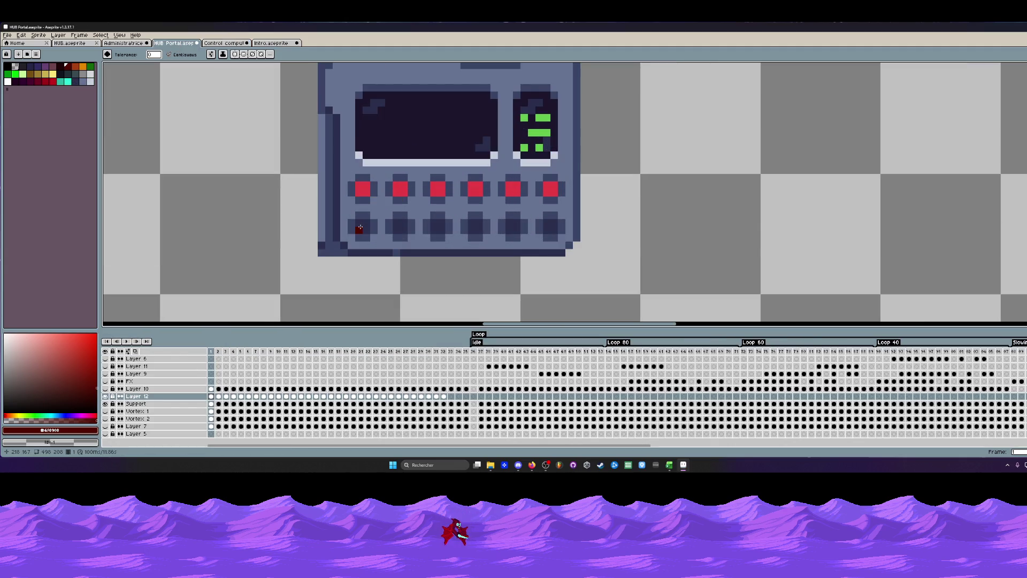
click(363, 194)
click(400, 189)
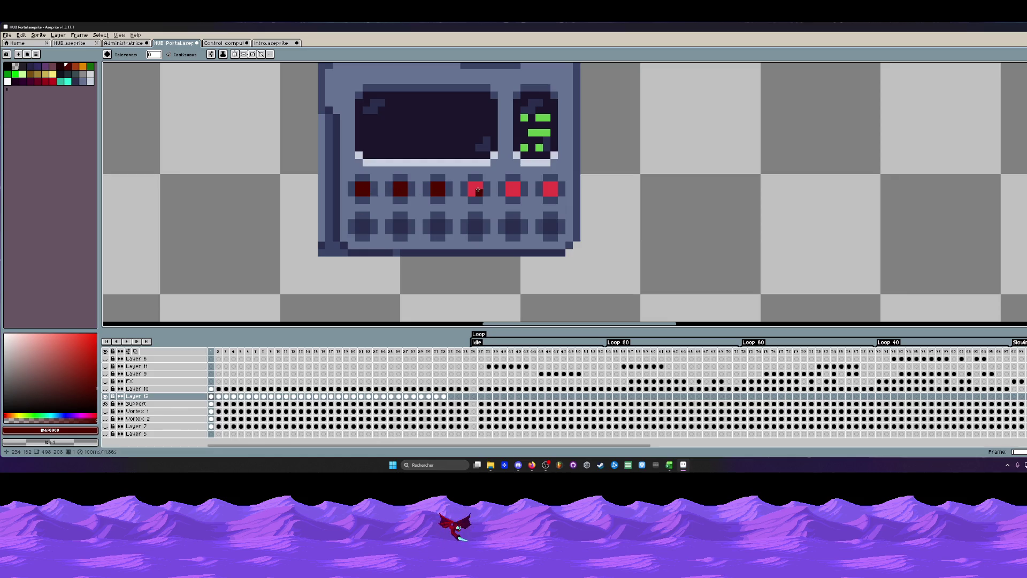
click(555, 186)
scroll(545, 189, down, 2)
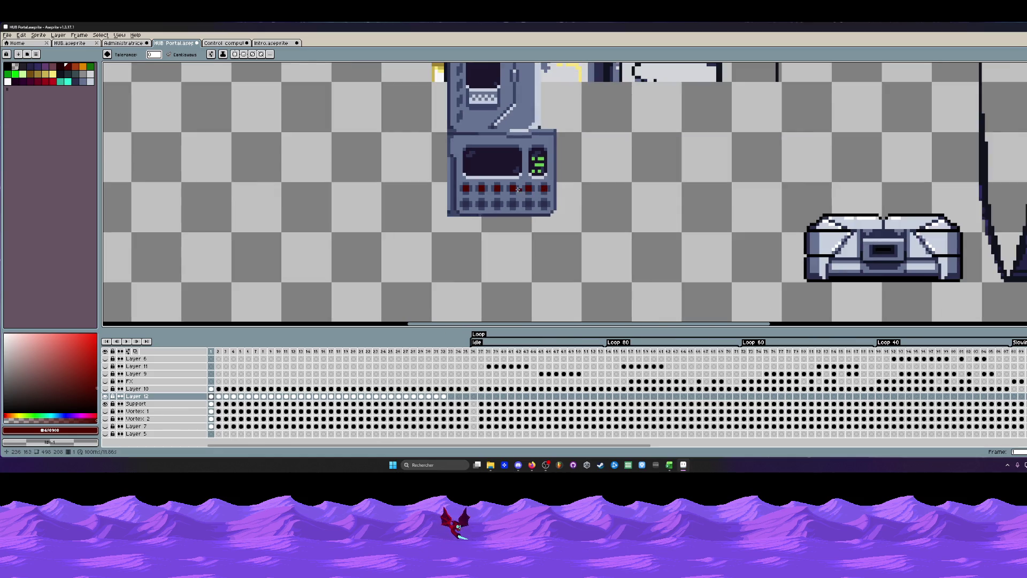
Sample dark magenta #4c002e from Intro and bucket-fill the first and last panel buttons.
click(272, 43)
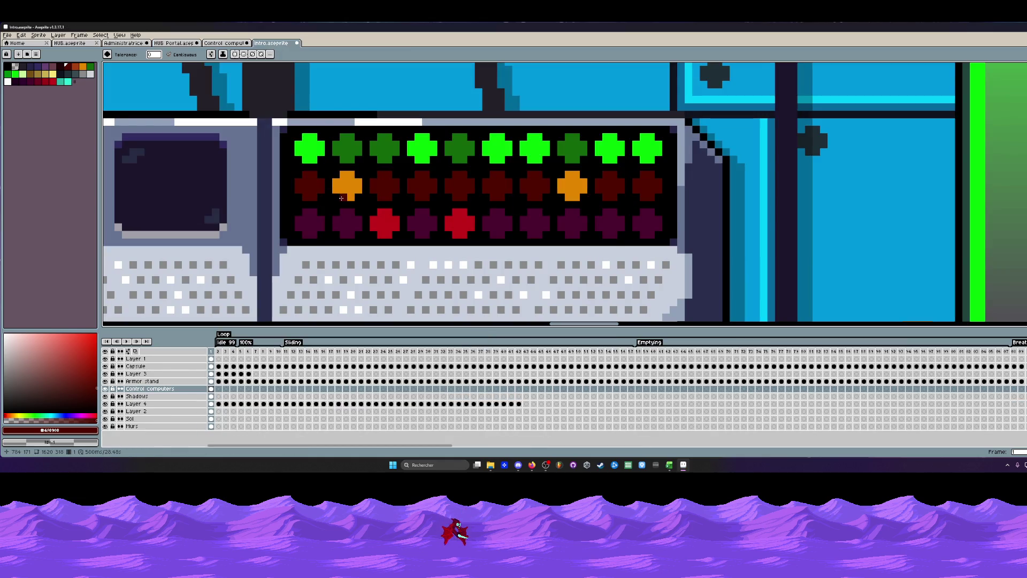
key(i)
click(352, 211)
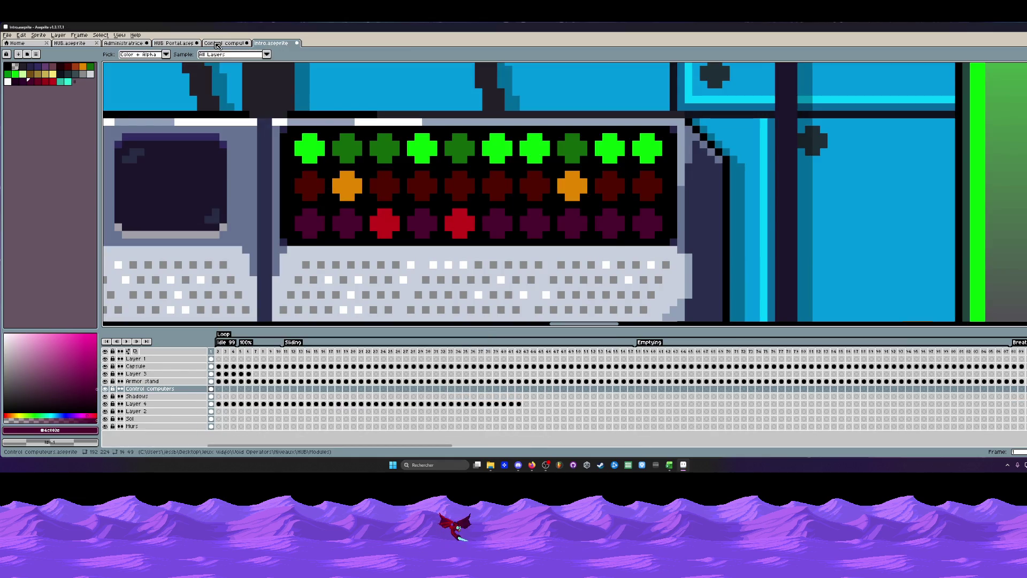
click(174, 43)
scroll(455, 185, up, 2)
scroll(456, 186, up, 1)
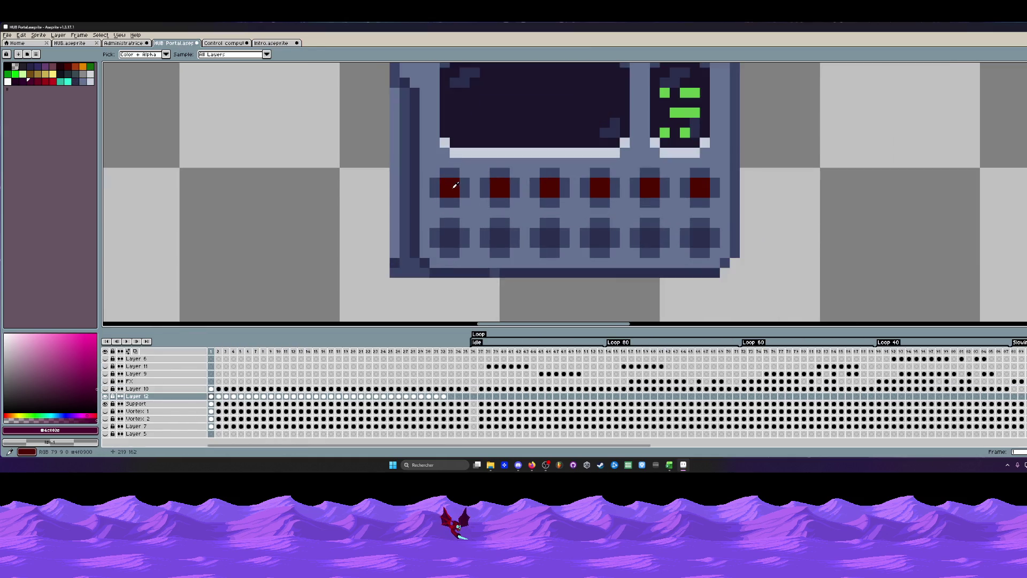
key(g)
click(455, 185)
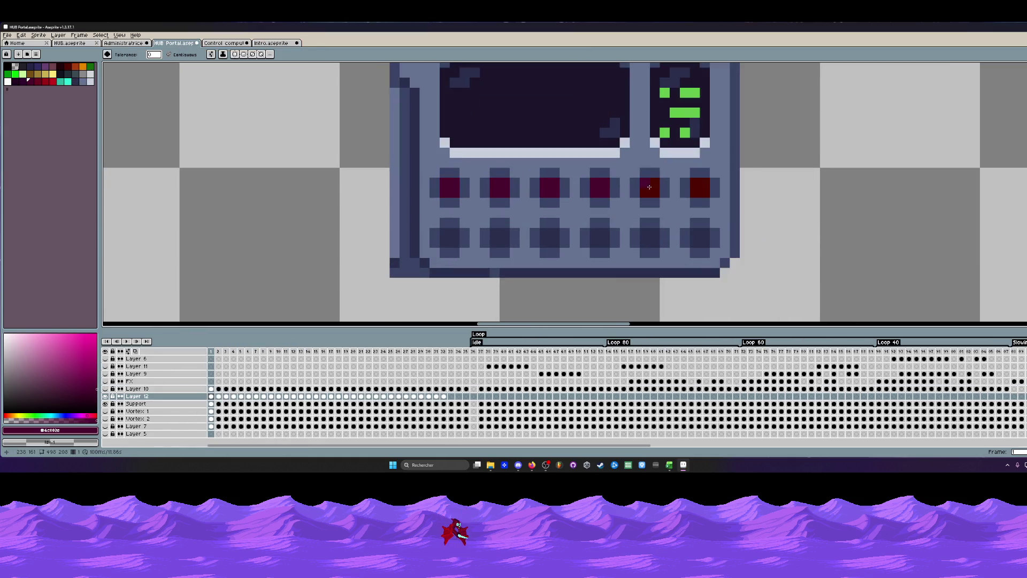
click(697, 187)
Sample the dark green light colour from the Intro console.
scroll(697, 187, down, 3)
click(272, 42)
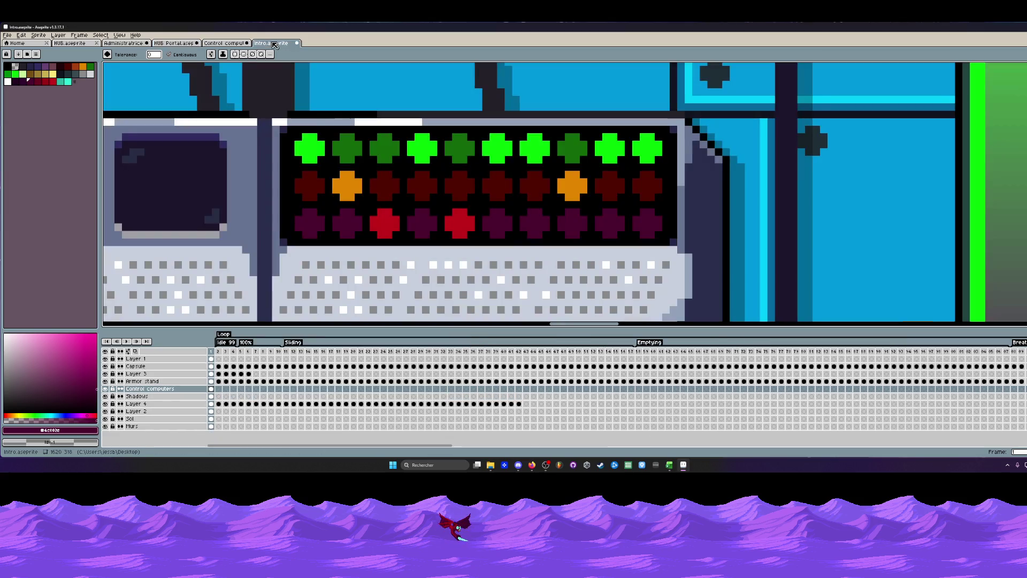
key(i)
click(347, 148)
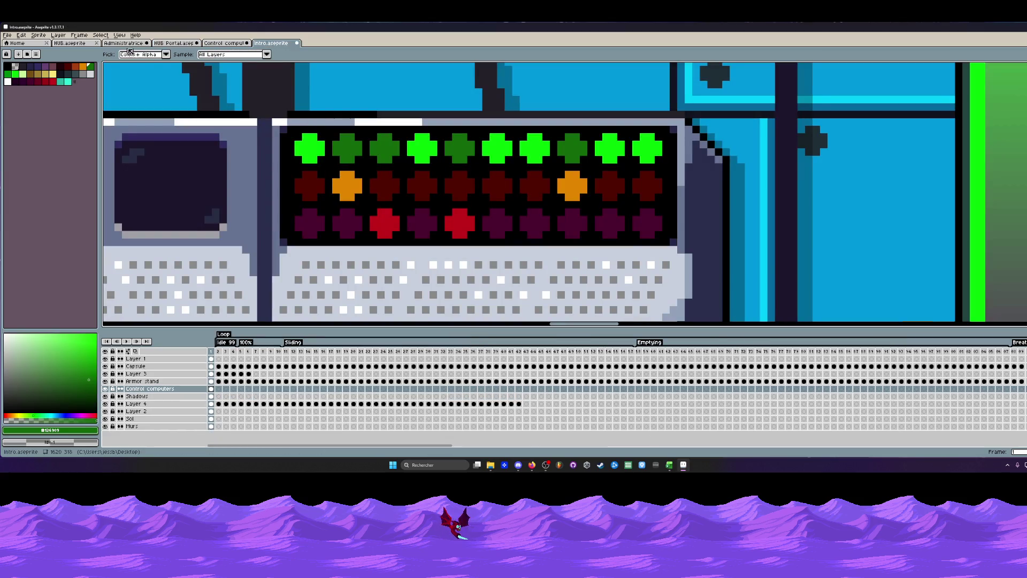
click(181, 43)
Bucket-fill each of the six lower panel buttons green.
scroll(620, 201, up, 3)
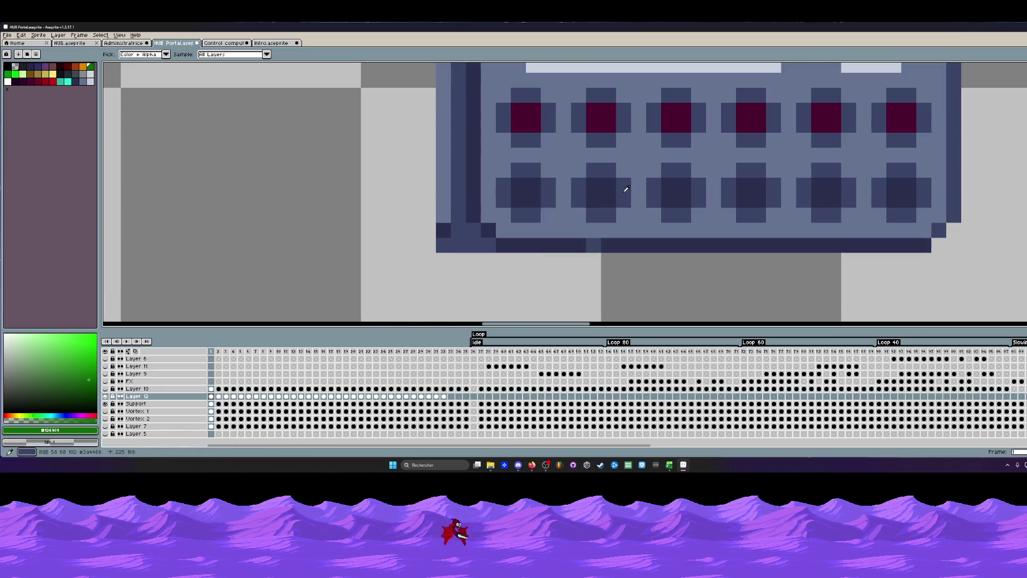
key(g)
click(563, 185)
click(526, 192)
click(597, 188)
click(671, 188)
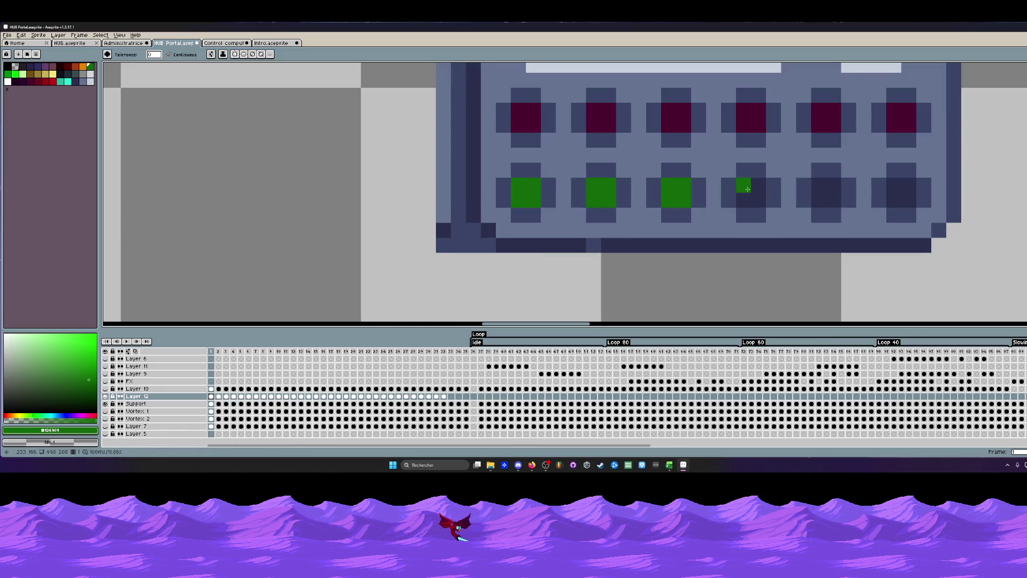
click(746, 187)
click(821, 187)
click(891, 185)
Pan and zoom across the HUB Portal sprite to review the green button row.
scroll(891, 184, down, 3)
drag(890, 185, 786, 185)
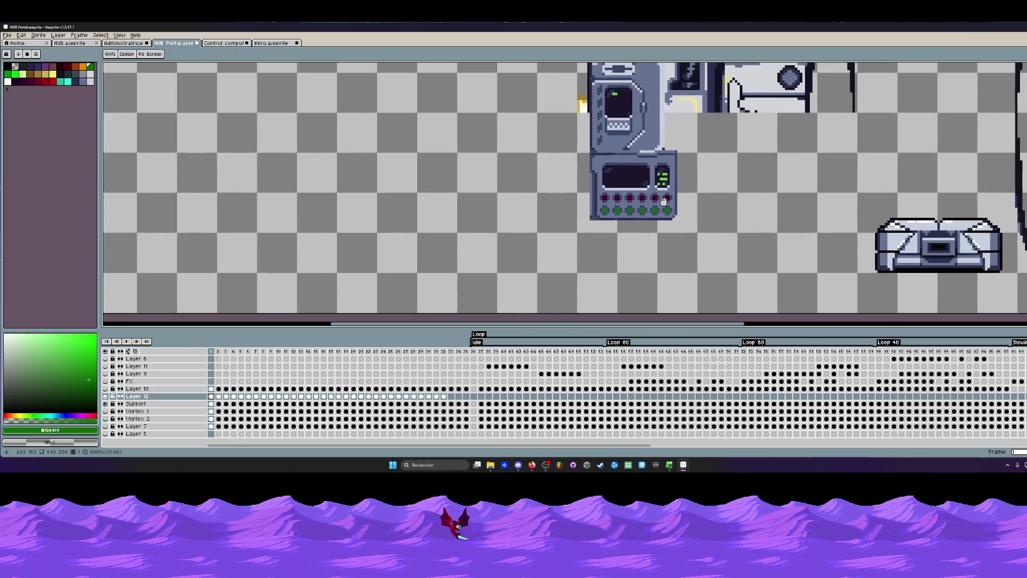
scroll(786, 185, down, 2)
drag(698, 193, 637, 202)
scroll(611, 179, up, 2)
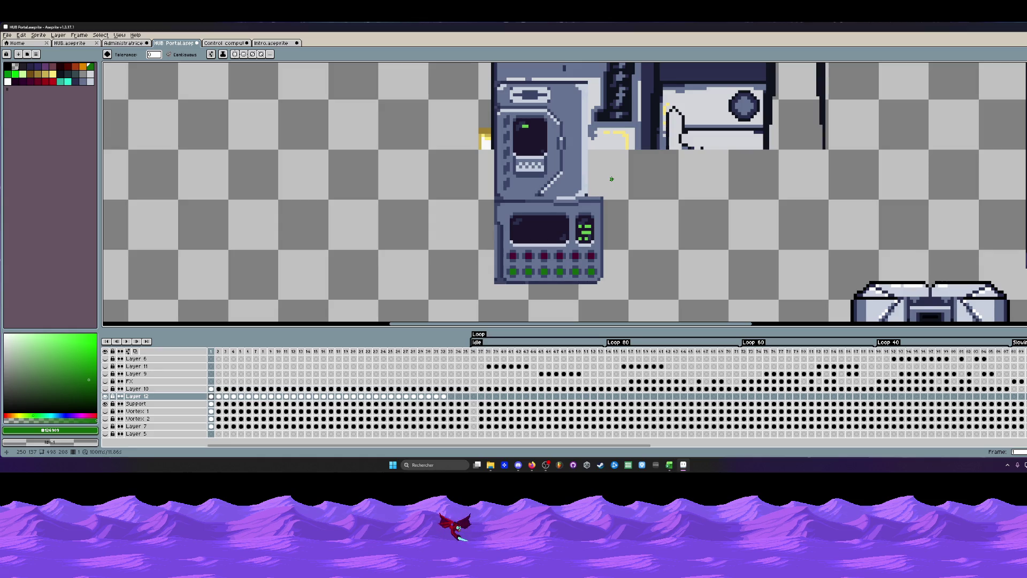
scroll(573, 224, up, 2)
scroll(572, 225, down, 2)
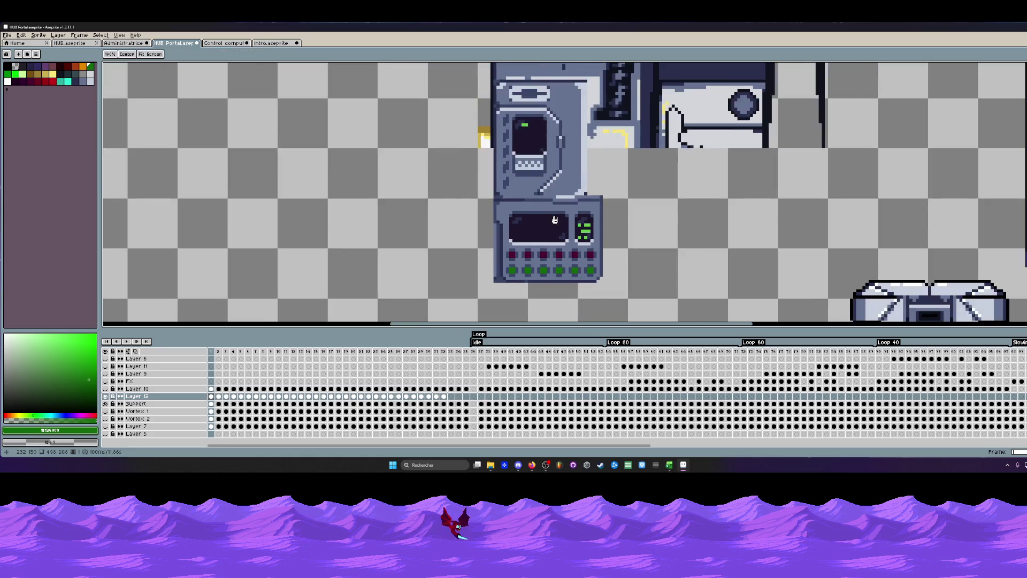
scroll(553, 170, up, 1)
Sample the console's grey-blue and pencil over the light strip beside it.
key(i)
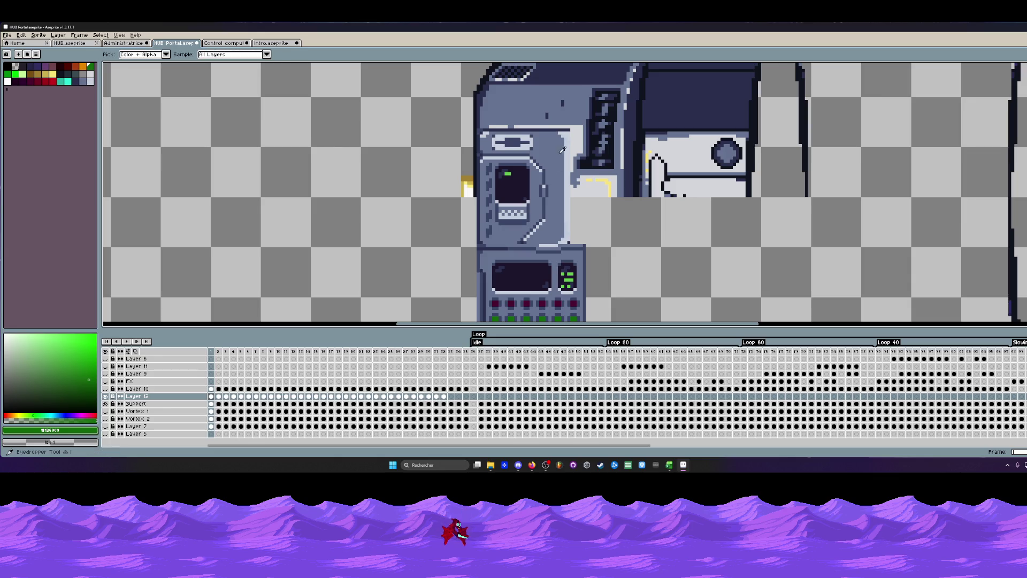
click(580, 108)
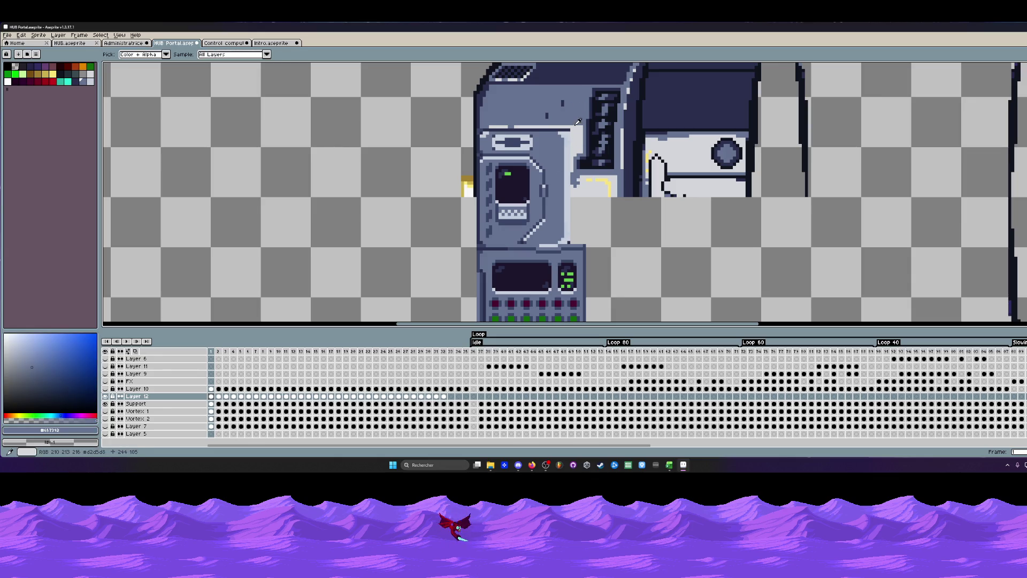
scroll(579, 122, up, 1)
key(b)
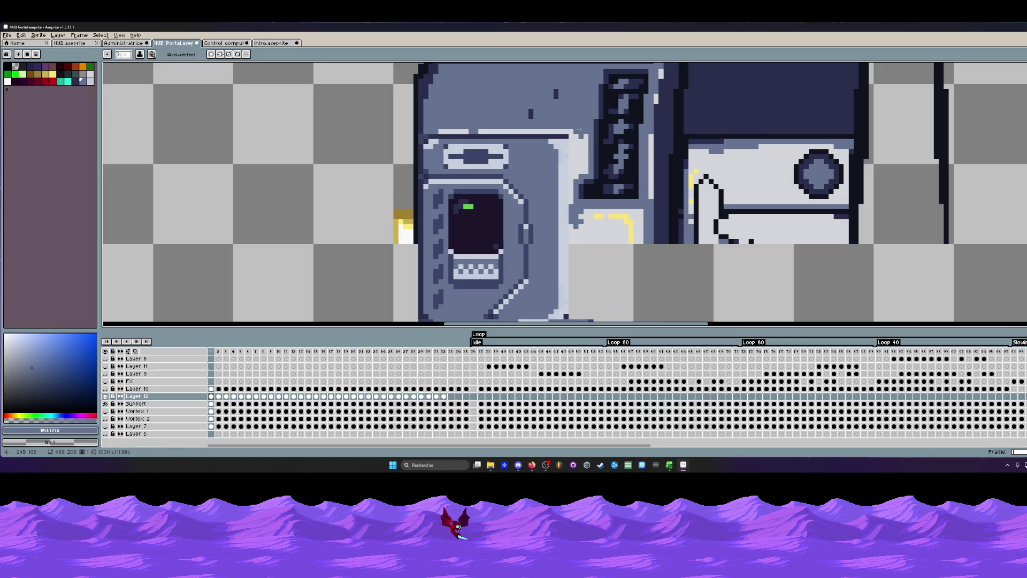
drag(579, 130, 576, 160)
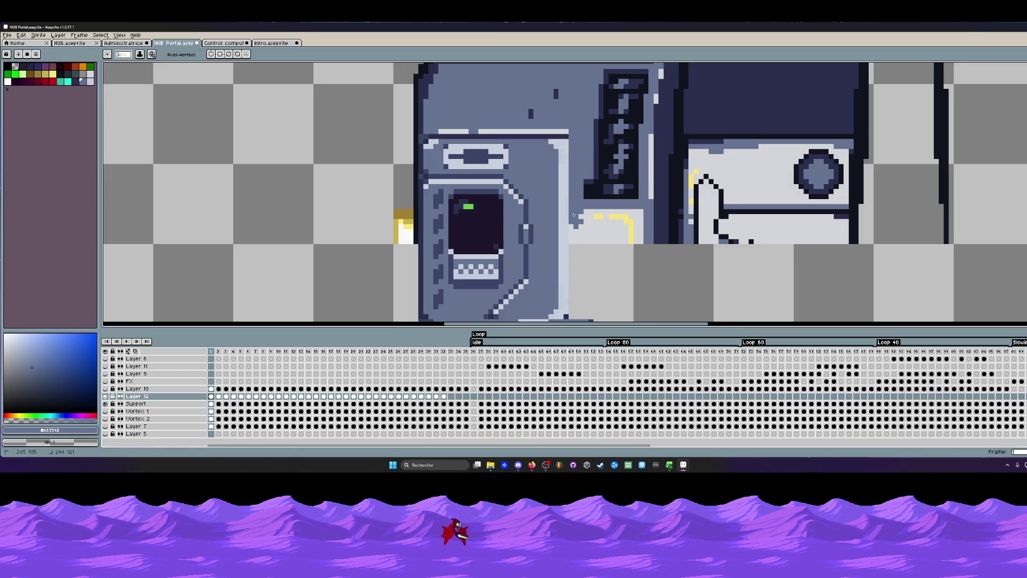
mouse_move(574, 215)
mouse_down()
mouse_move(640, 214)
mouse_move(594, 259)
mouse_move(578, 197)
mouse_move(562, 235)
mouse_move(558, 203)
mouse_up()
mouse_move(559, 252)
mouse_down()
mouse_move(620, 185)
mouse_move(626, 133)
mouse_up()
Sample the dark outline colour and zoom around to inspect the repainted panel.
scroll(626, 183, up, 2)
scroll(618, 228, down, 2)
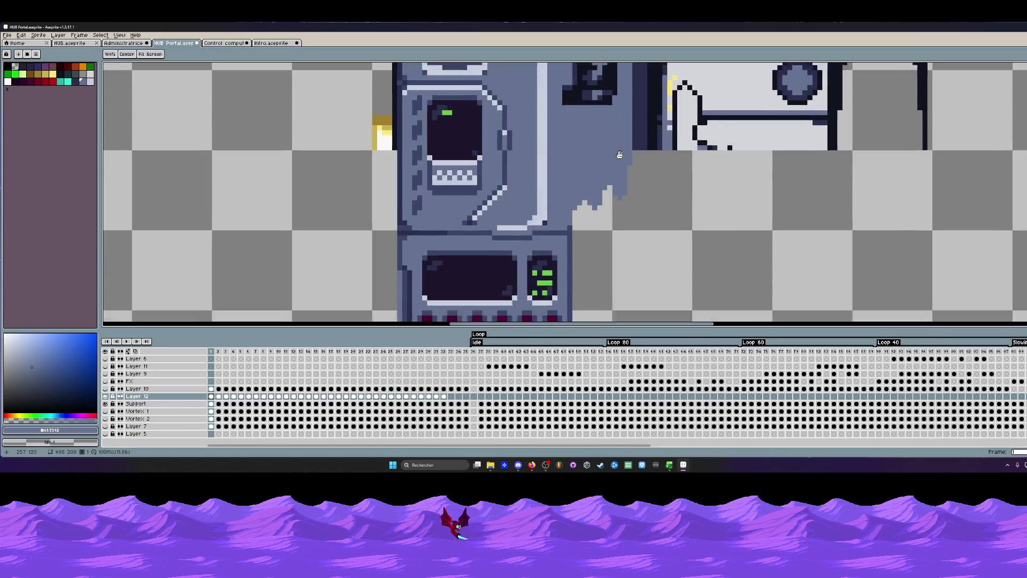
scroll(617, 200, down, 2)
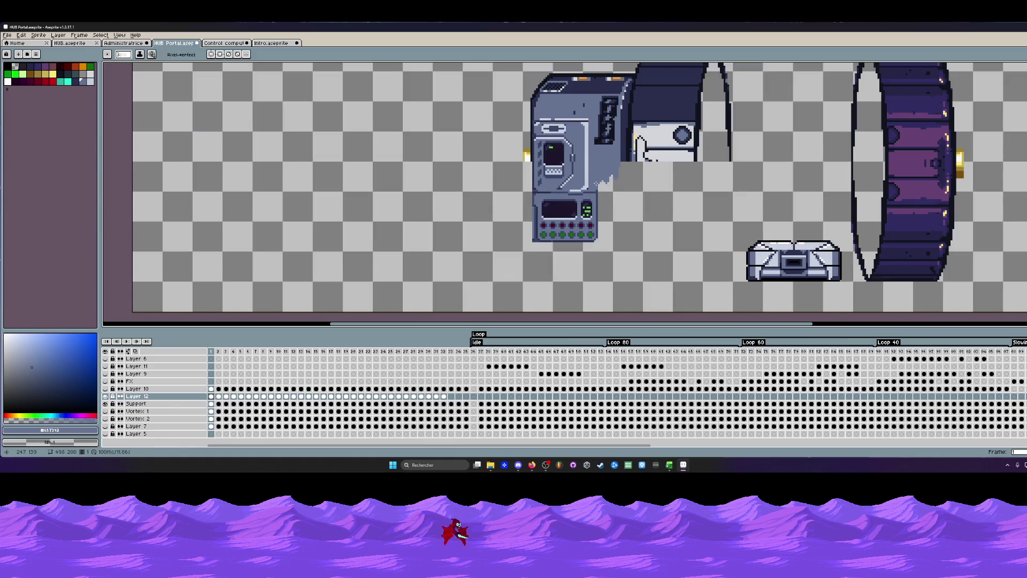
scroll(539, 160, up, 3)
alt+click(532, 149)
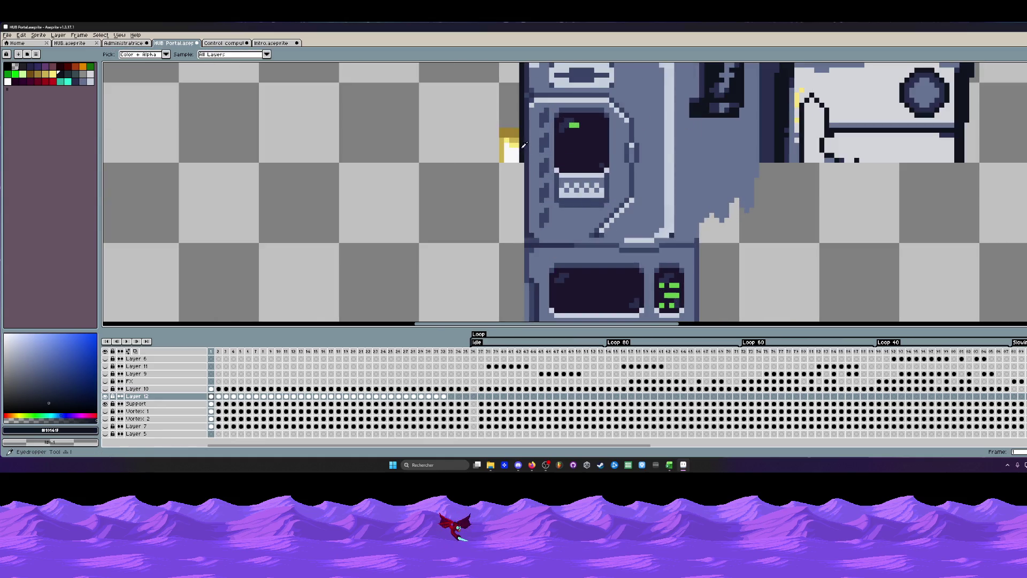
scroll(557, 180, down, 3)
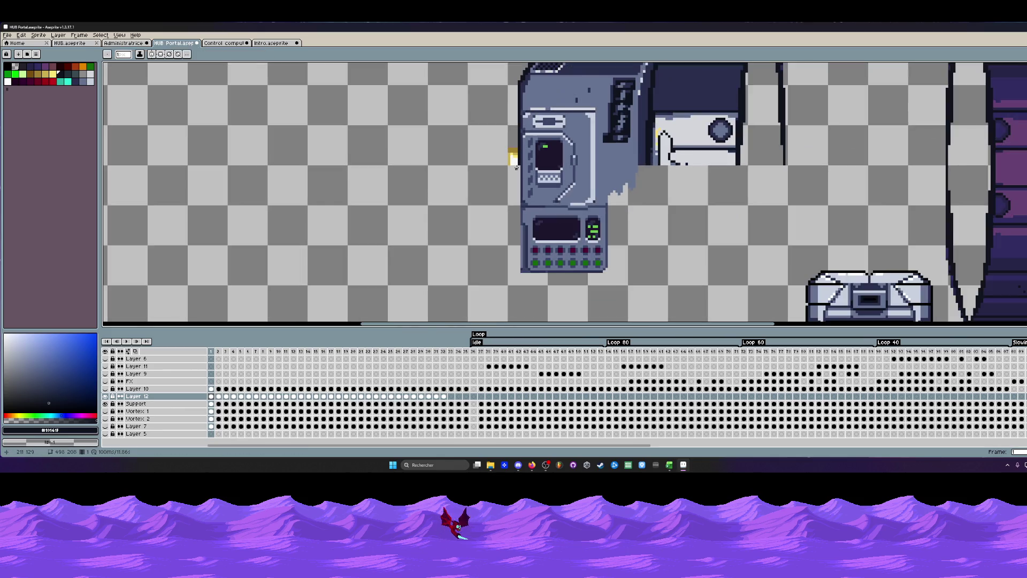
scroll(516, 168, up, 2)
scroll(519, 166, down, 3)
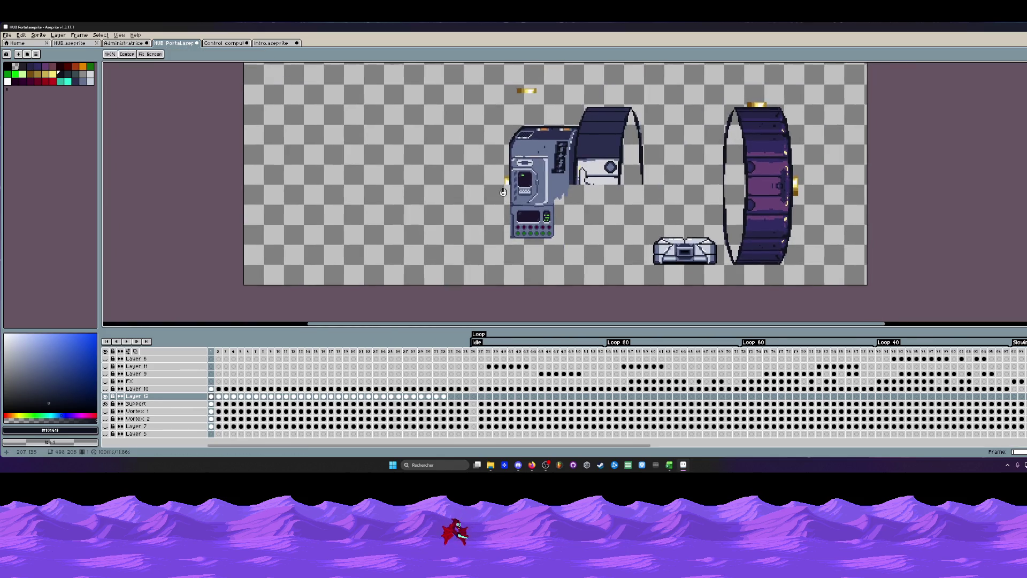
scroll(506, 177, up, 2)
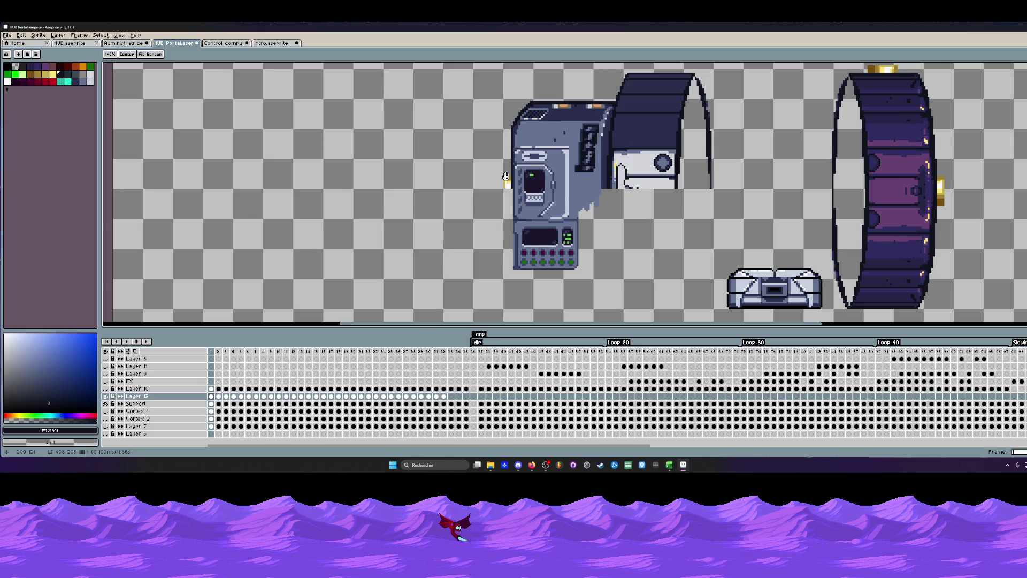
scroll(582, 193, down, 1)
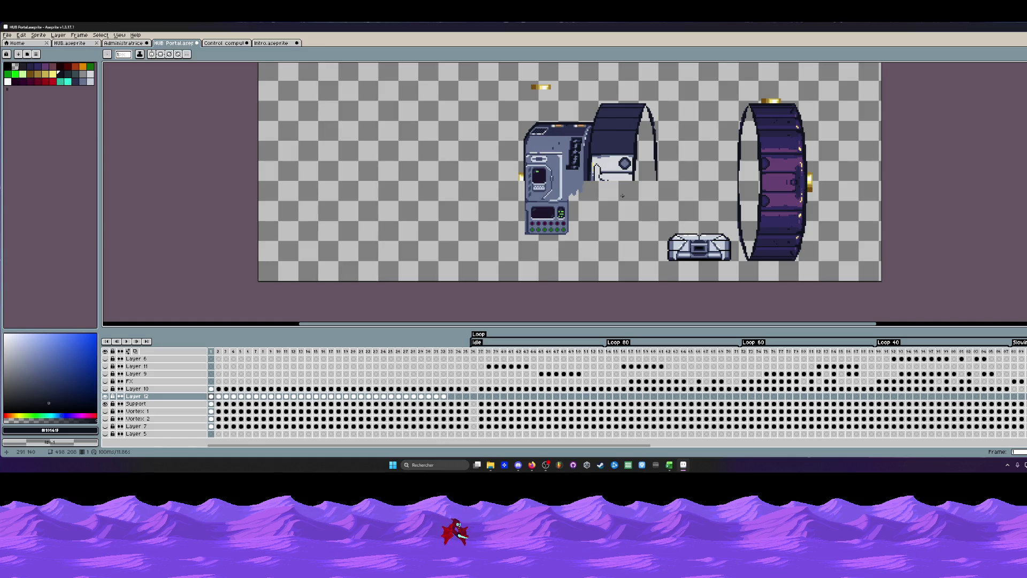
scroll(598, 133, up, 1)
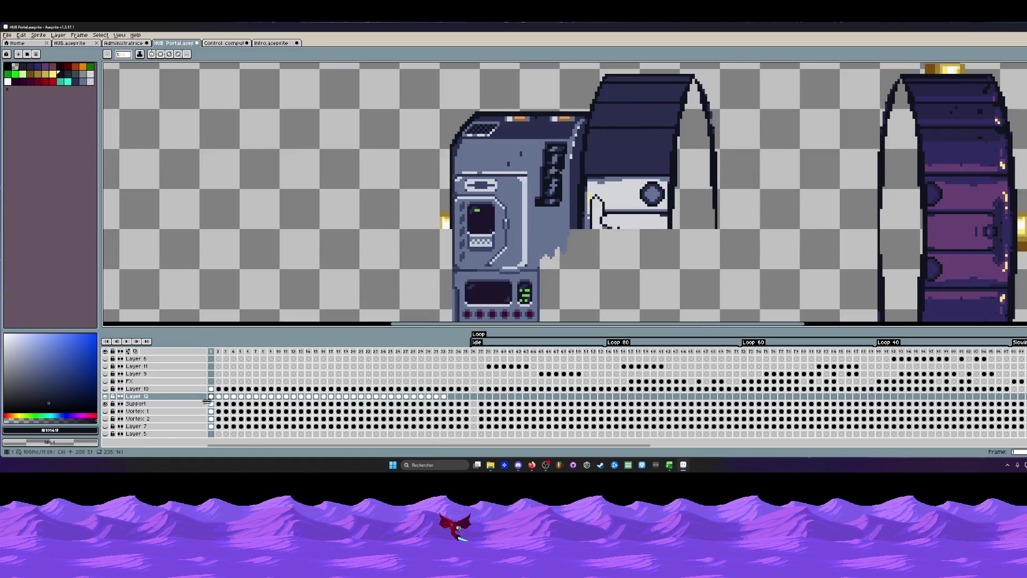
Check Layer 12's contents, then on the Support layer sample the console's grey-blue colour.
click(106, 396)
click(106, 396)
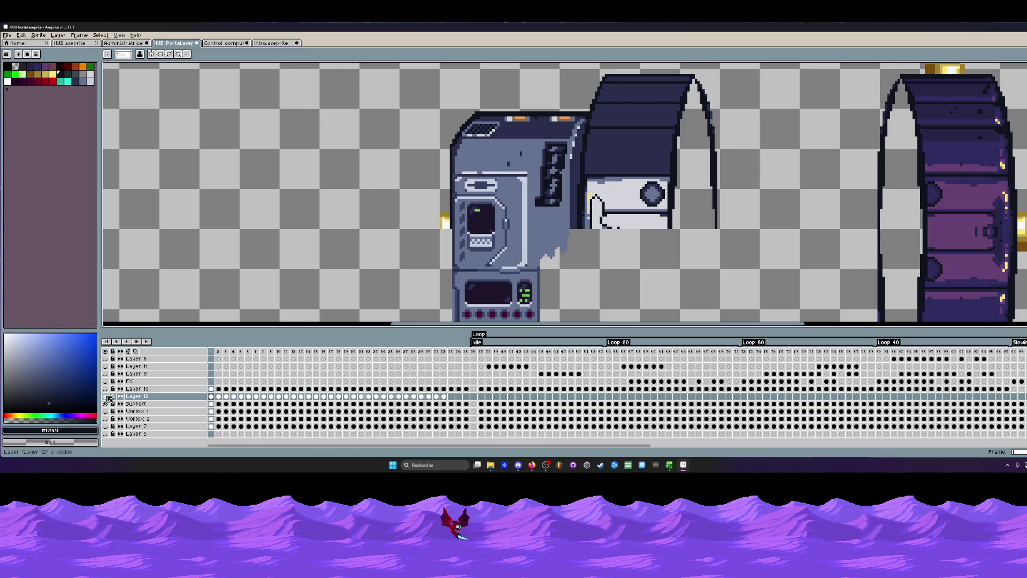
click(211, 404)
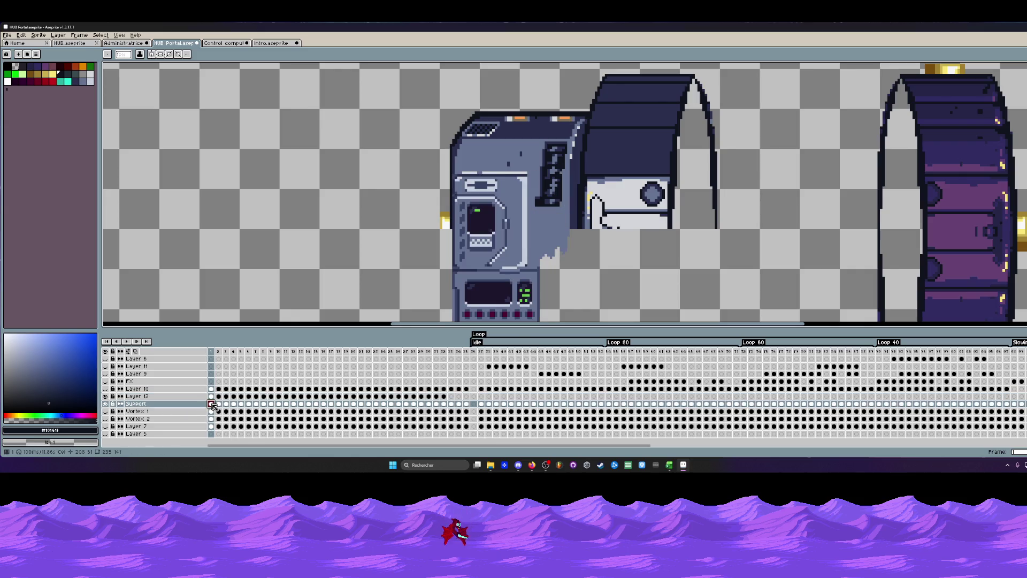
scroll(647, 161, up, 1)
key(i)
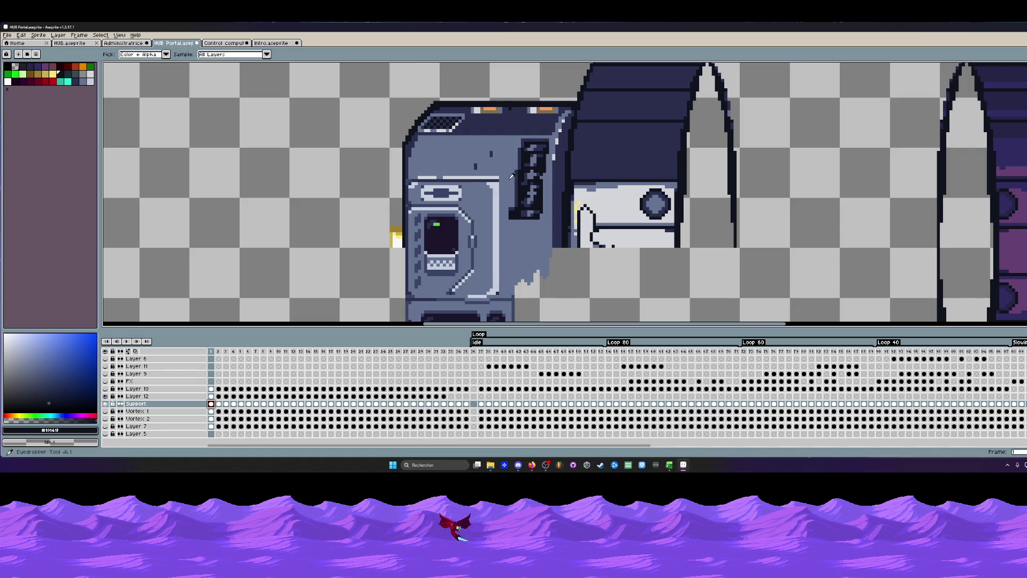
click(511, 178)
Paint over the curved piece's stray dark outline pixels with grey-blue.
key(g)
scroll(623, 119, down, 2)
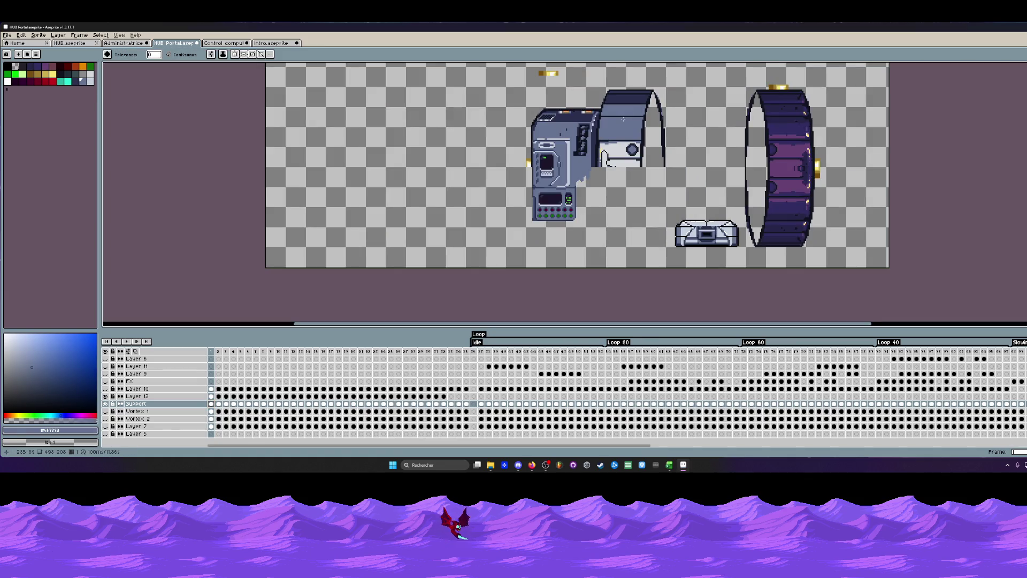
scroll(617, 95, down, 3)
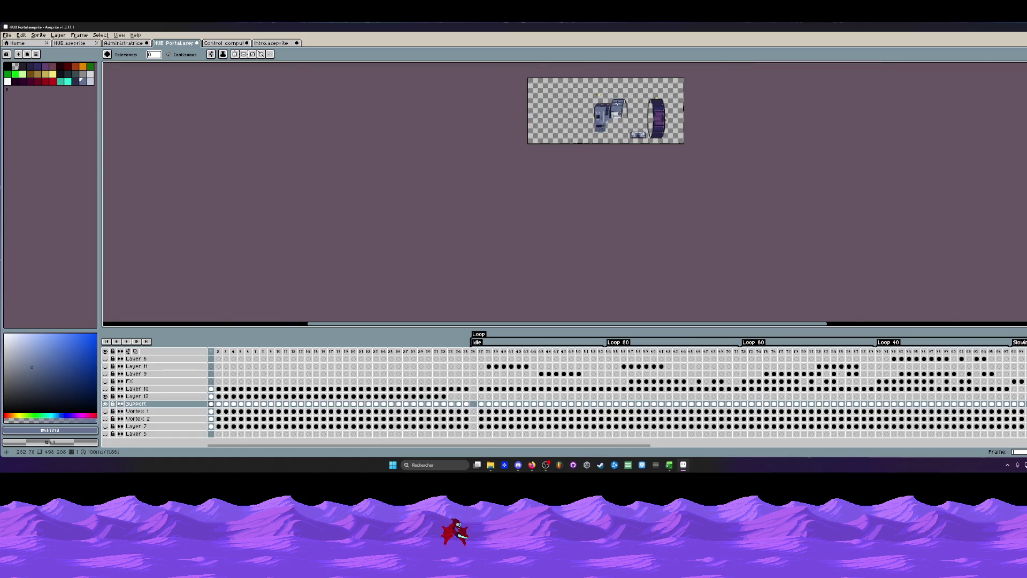
scroll(616, 101, up, 3)
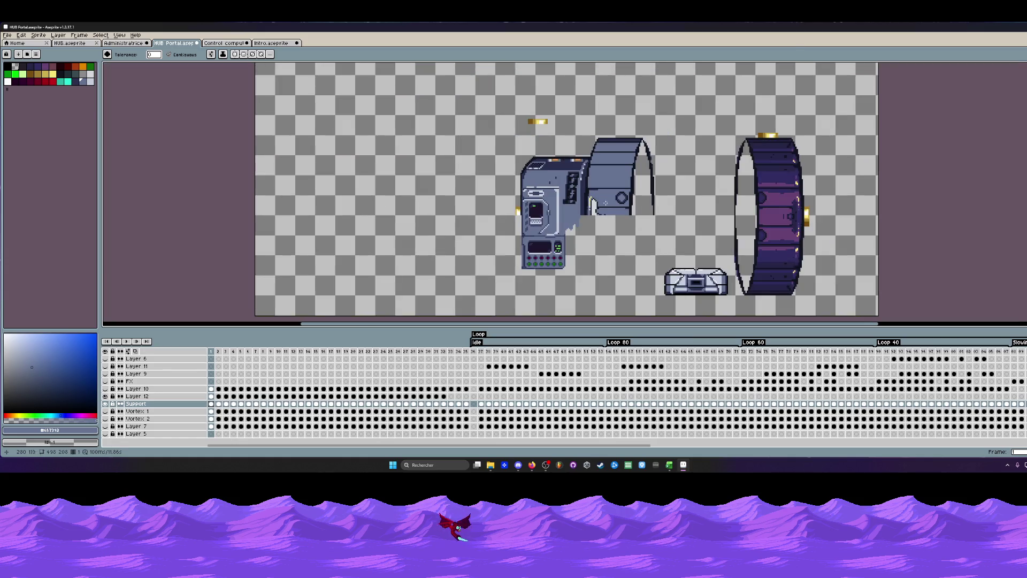
scroll(605, 175, up, 3)
scroll(587, 200, up, 1)
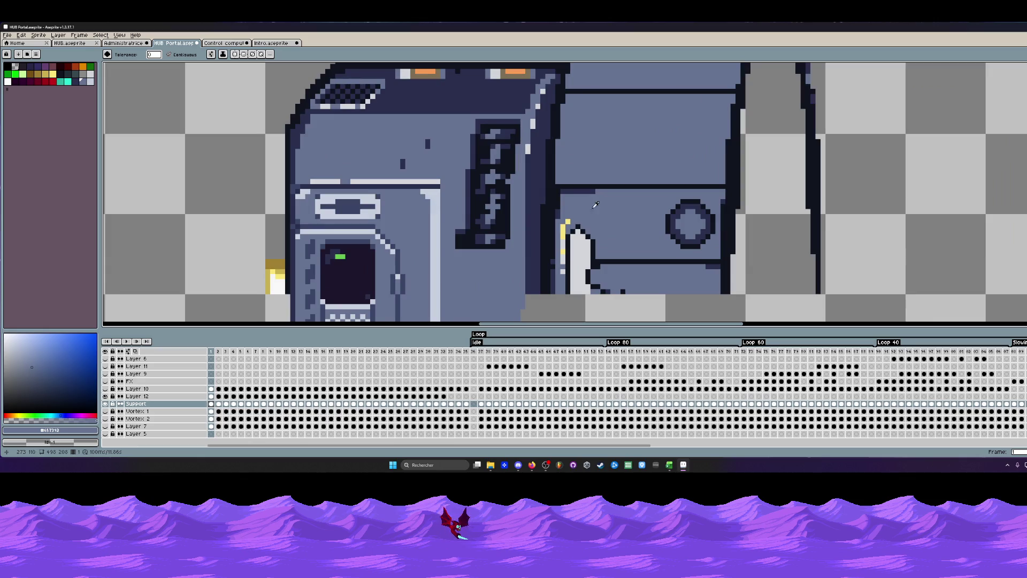
key(b)
scroll(595, 208, up, 1)
drag(590, 171, 512, 293)
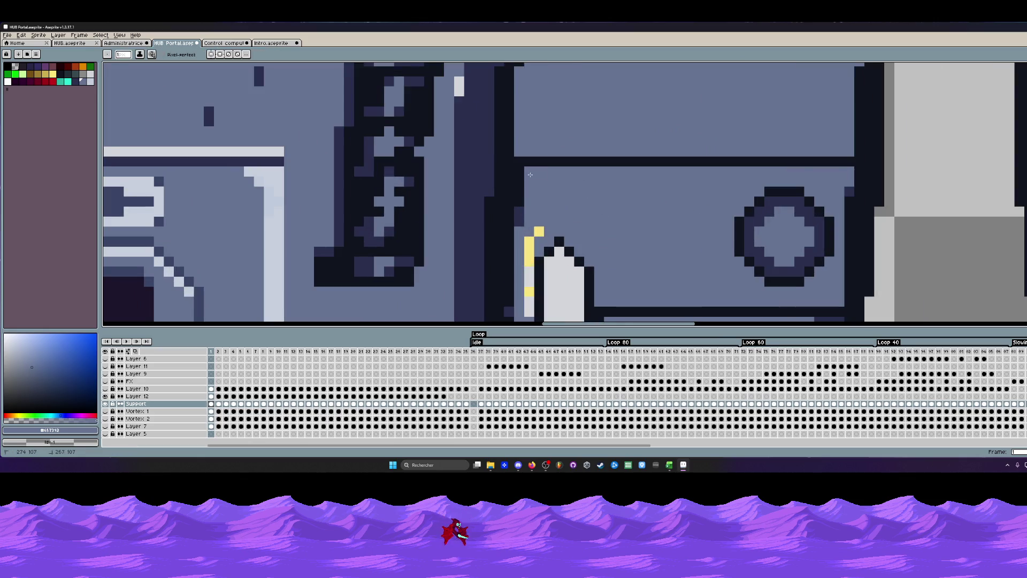
scroll(514, 223, down, 3)
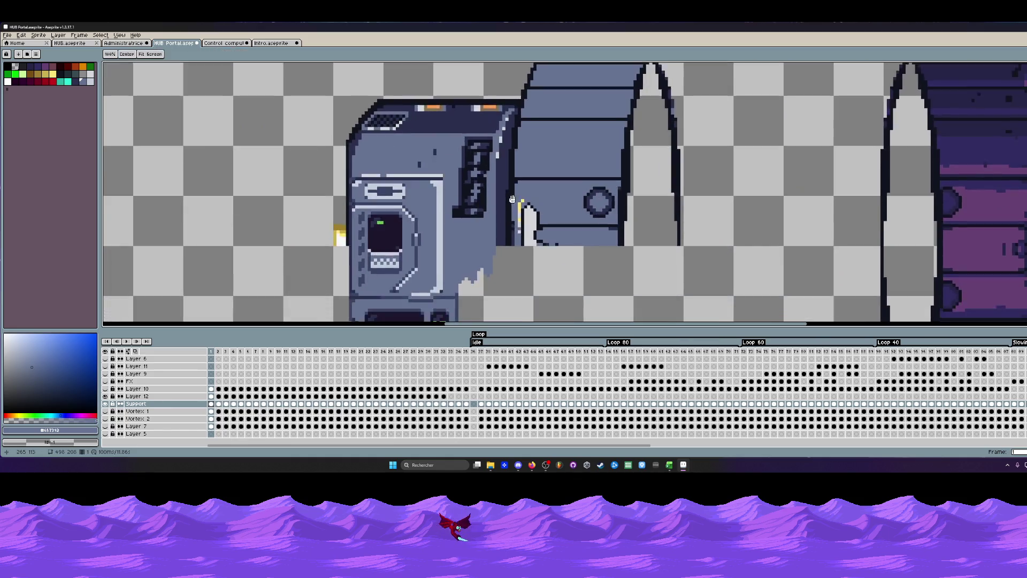
scroll(513, 235, up, 3)
scroll(514, 259, down, 1)
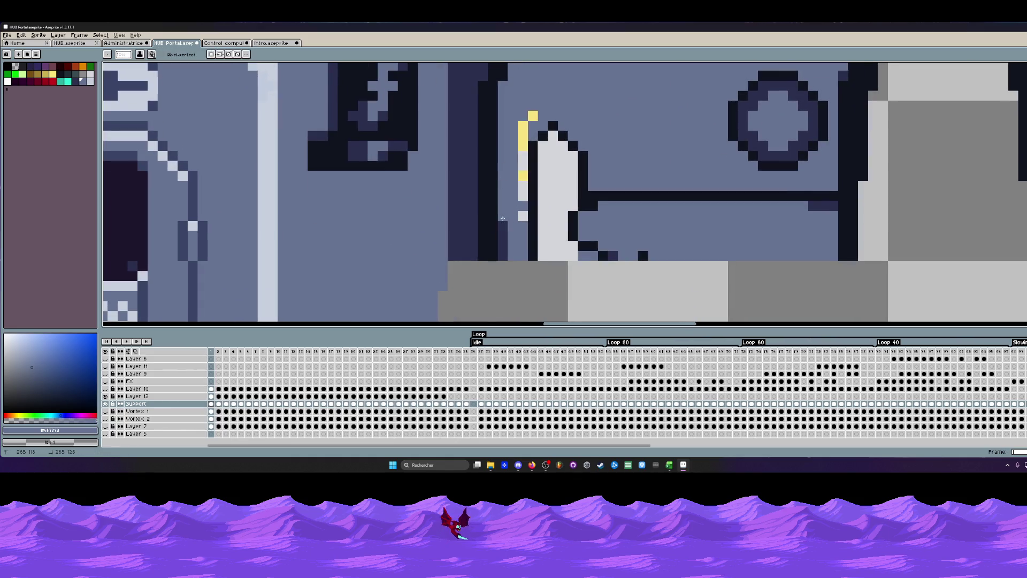
scroll(517, 246, down, 1)
scroll(519, 234, down, 2)
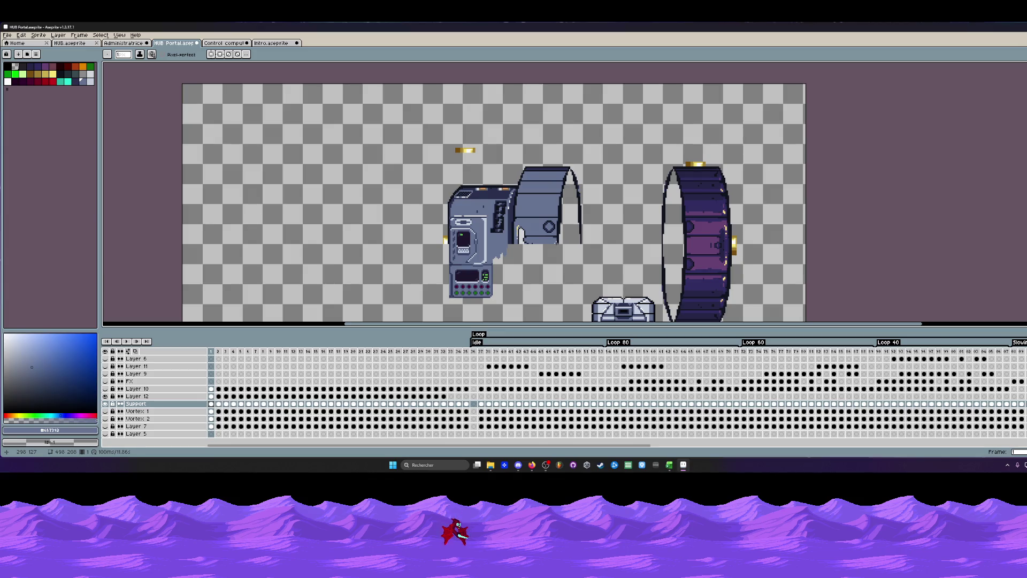
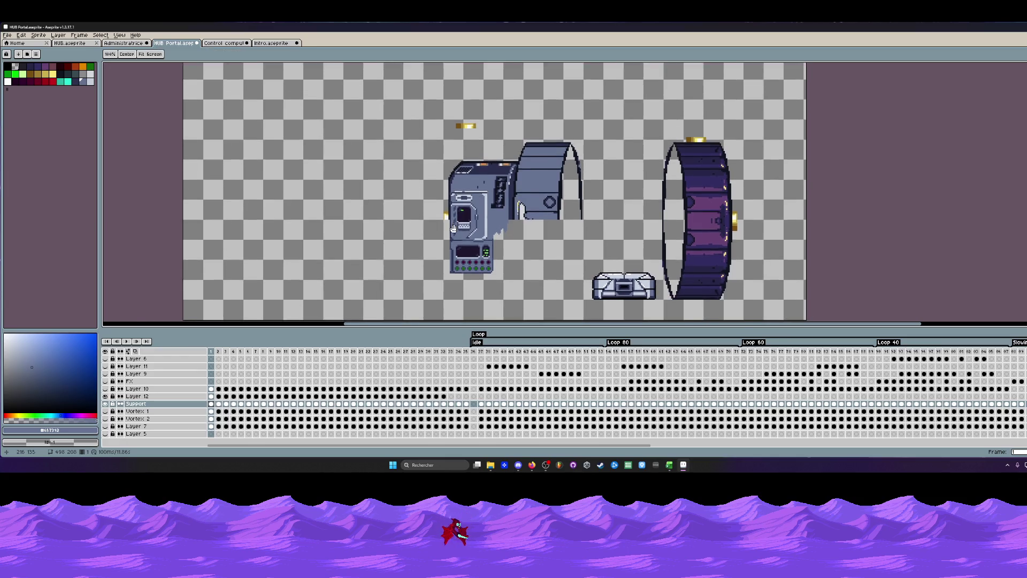
Marquee the console housing and ring half, then move the housing onto the front ring and commit.
scroll(452, 229, up, 1)
scroll(444, 227, down, 1)
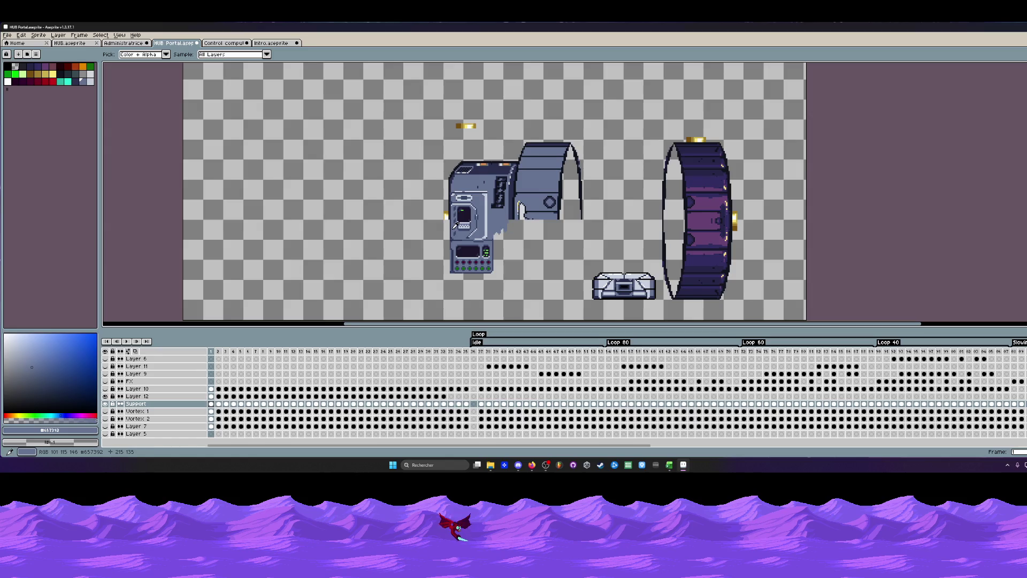
key(m)
drag(388, 101, 595, 251)
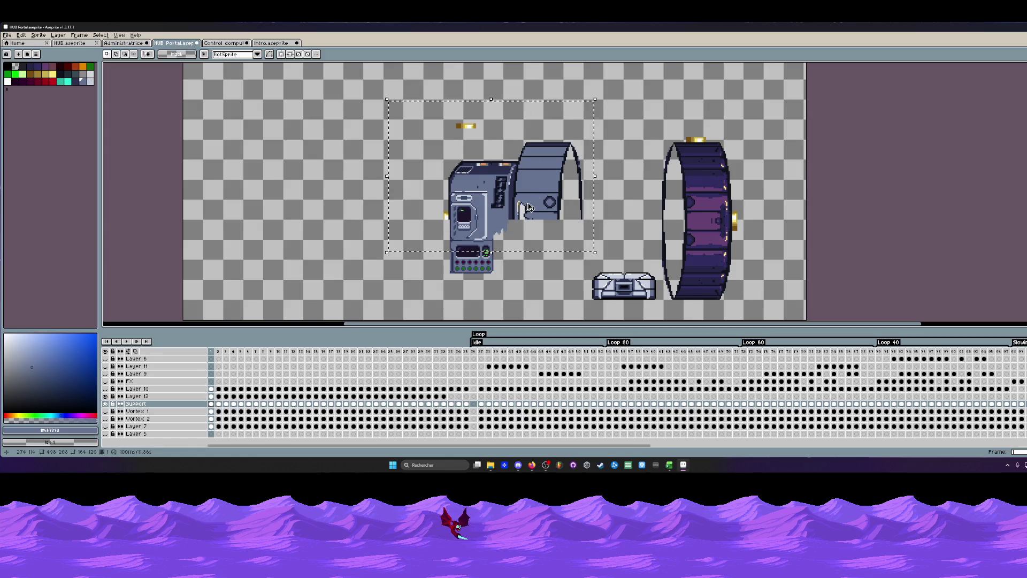
click(487, 252)
mouse_move(526, 203)
mouse_down()
mouse_move(533, 189)
mouse_move(531, 272)
mouse_up()
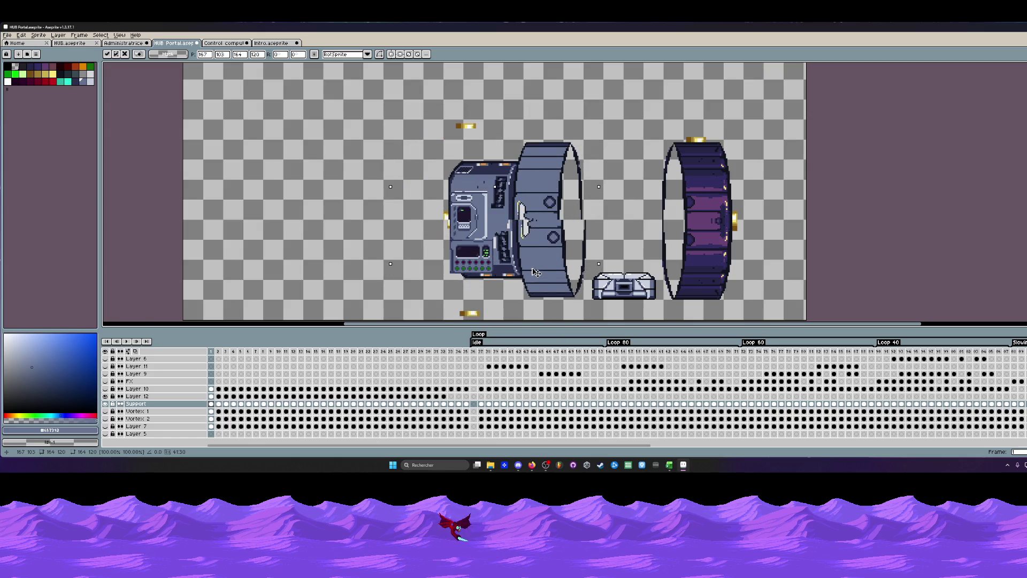
scroll(531, 271, down, 1)
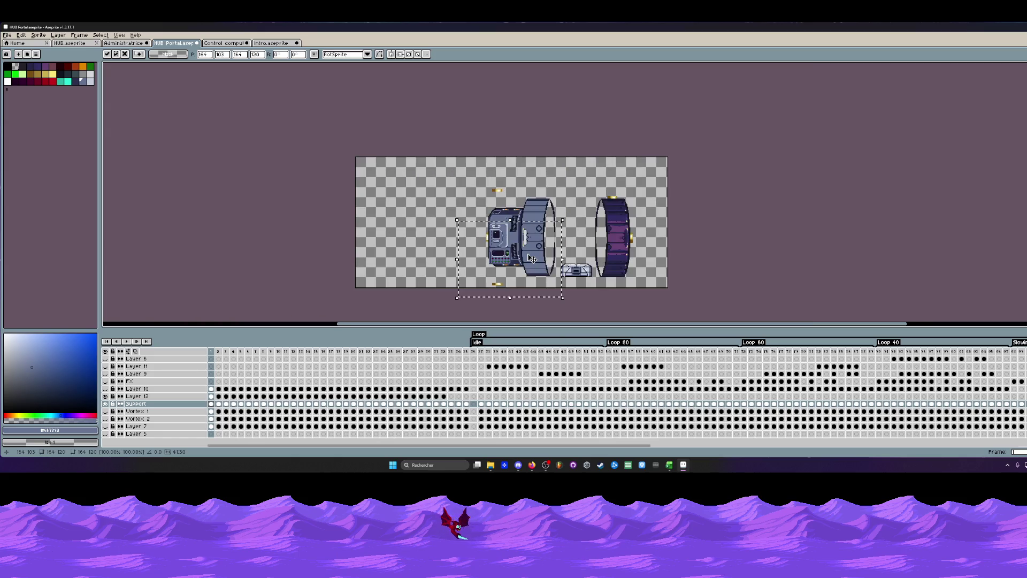
scroll(532, 271, up, 1)
scroll(455, 255, up, 1)
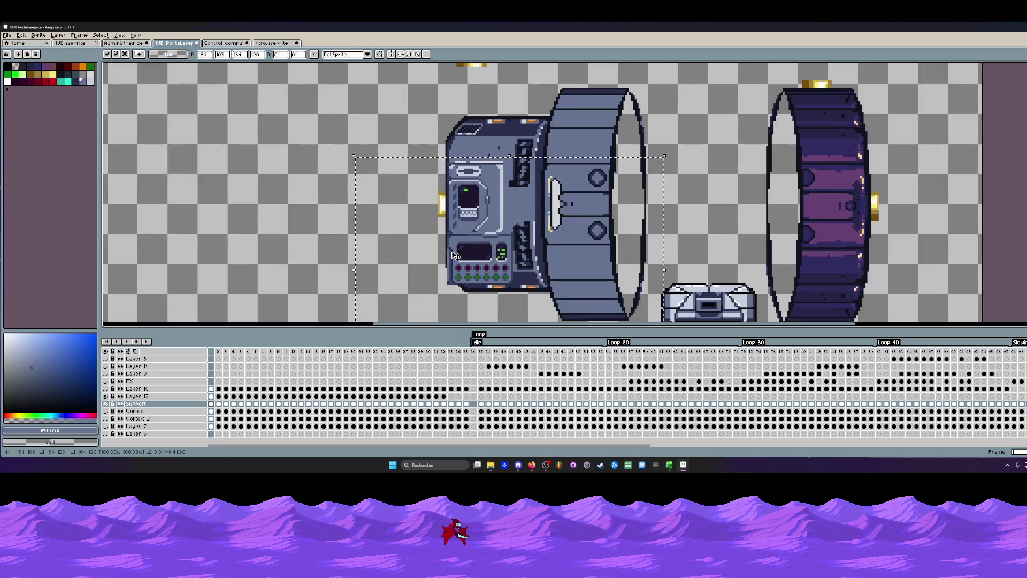
click(302, 241)
Trial-move the console panel out of the housing on Layer 12, undo it, and reselect around it.
scroll(302, 240, down, 1)
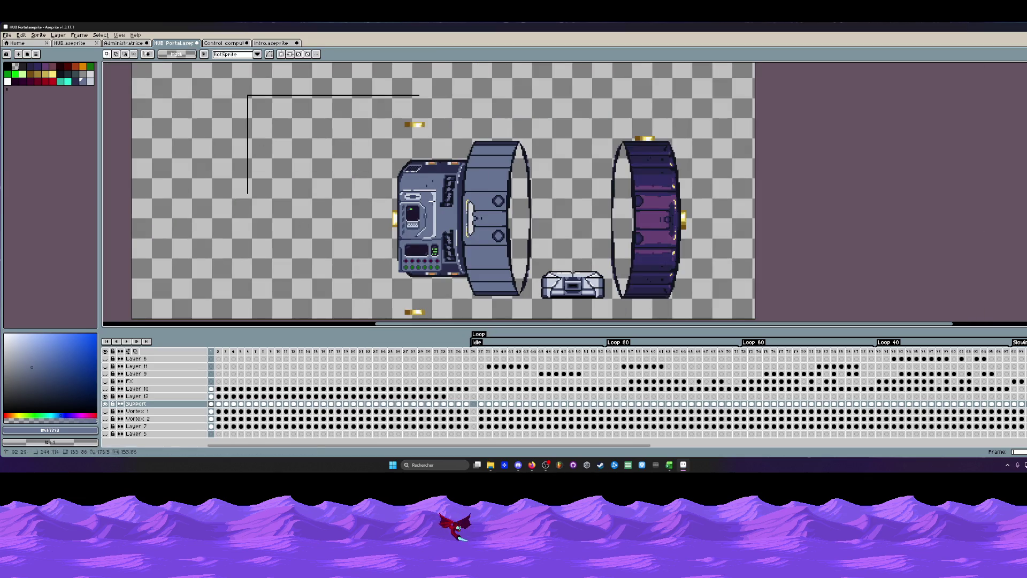
drag(247, 95, 757, 327)
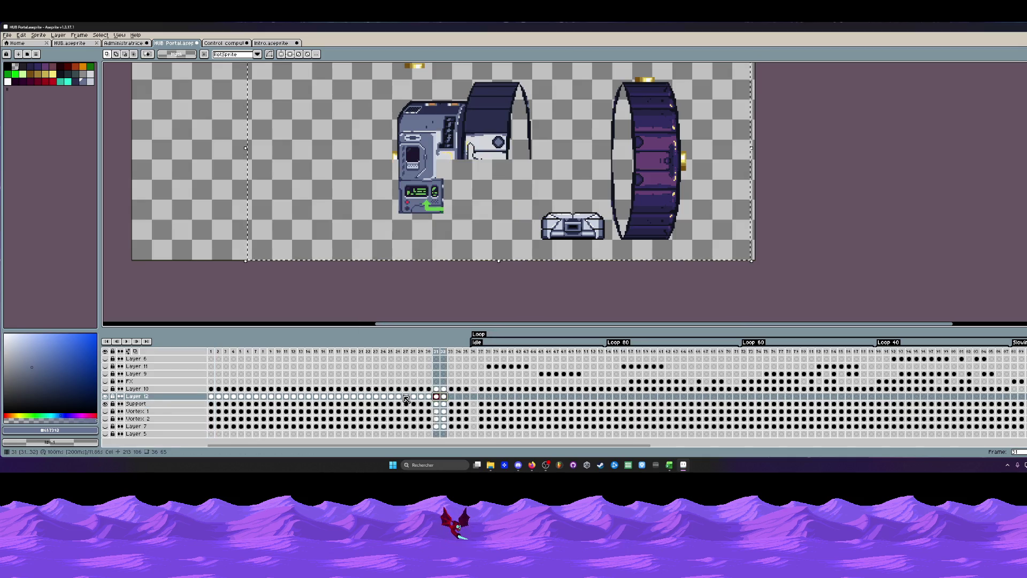
drag(443, 403, 211, 395)
scroll(392, 146, up, 2)
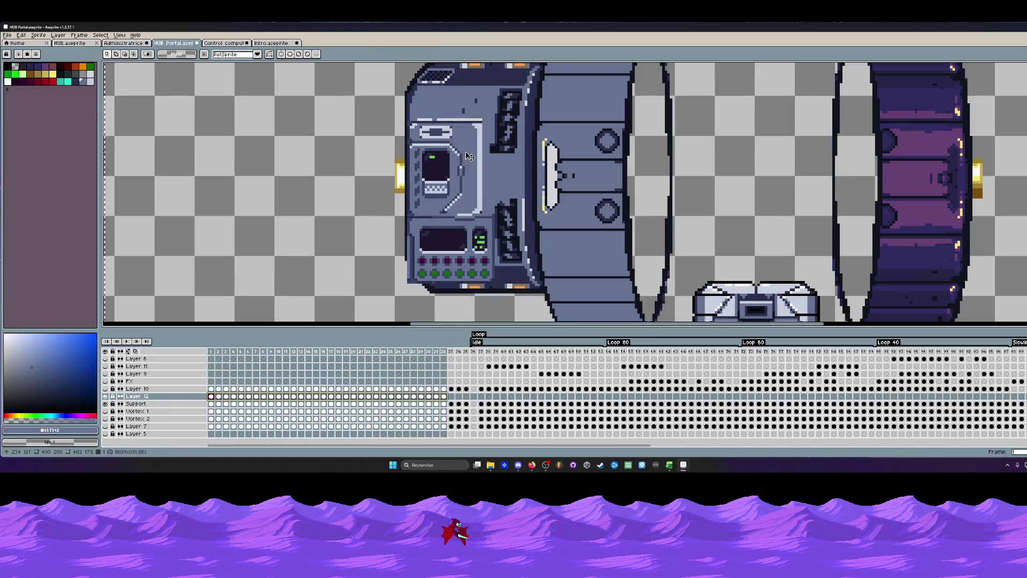
mouse_move(392, 146)
mouse_down()
mouse_move(243, 170)
mouse_move(252, 172)
mouse_up()
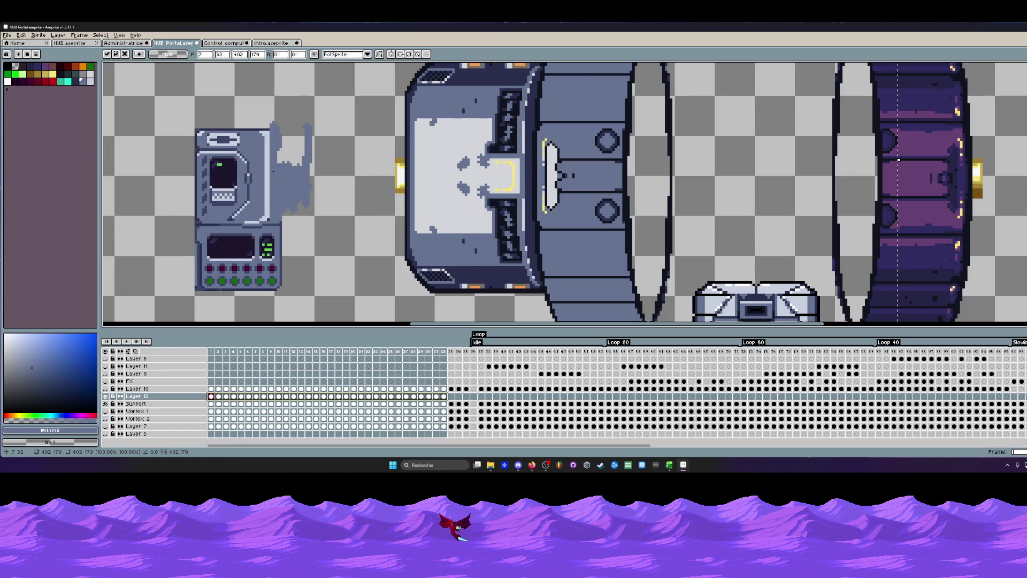
key(Return)
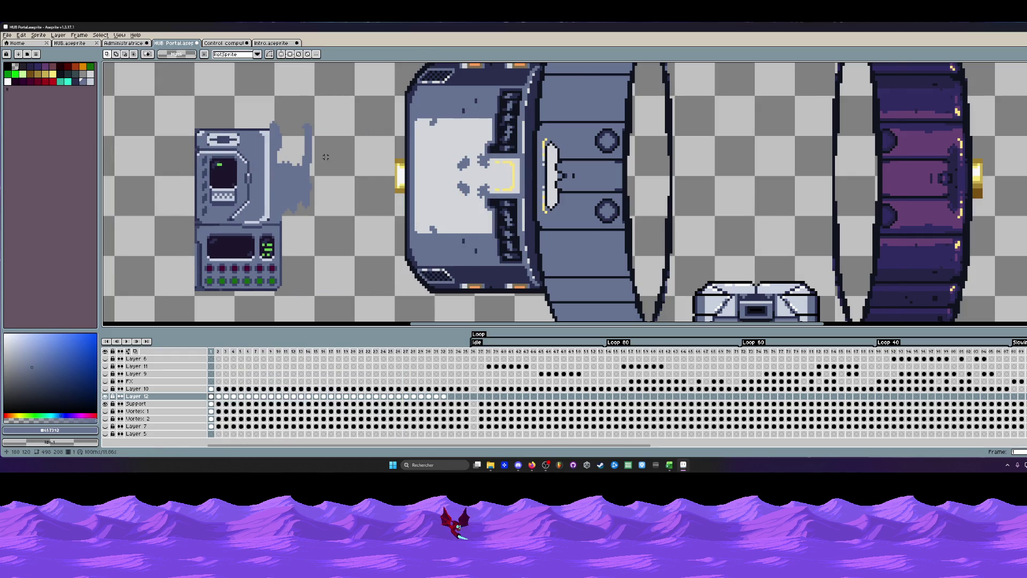
key(ctrl+z)
key(ctrl+z)
scroll(328, 161, down, 1)
drag(263, 97, 528, 294)
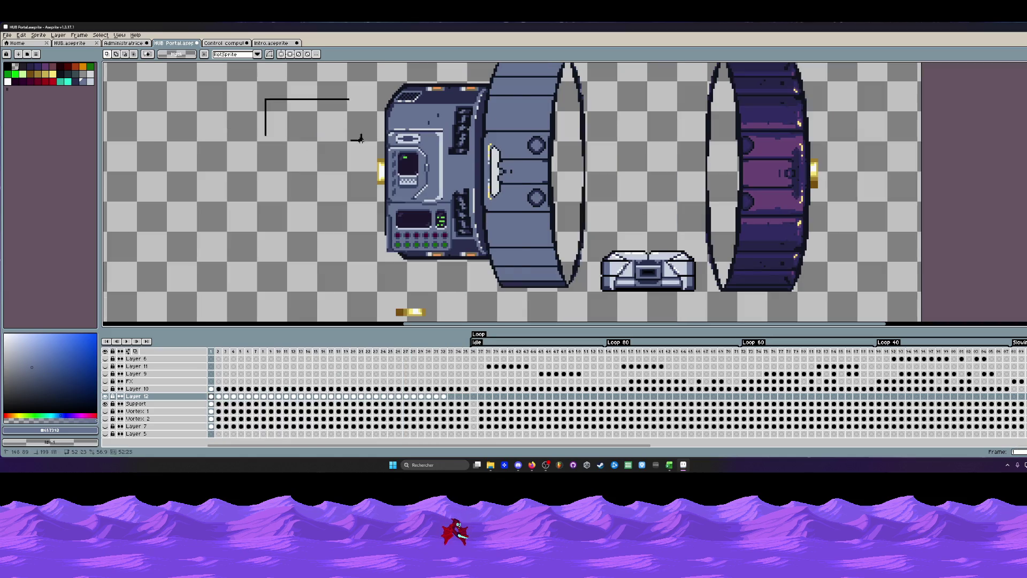
Move the control panel left of the housing across Layer 12 frames 1–32.
drag(448, 396, 211, 396)
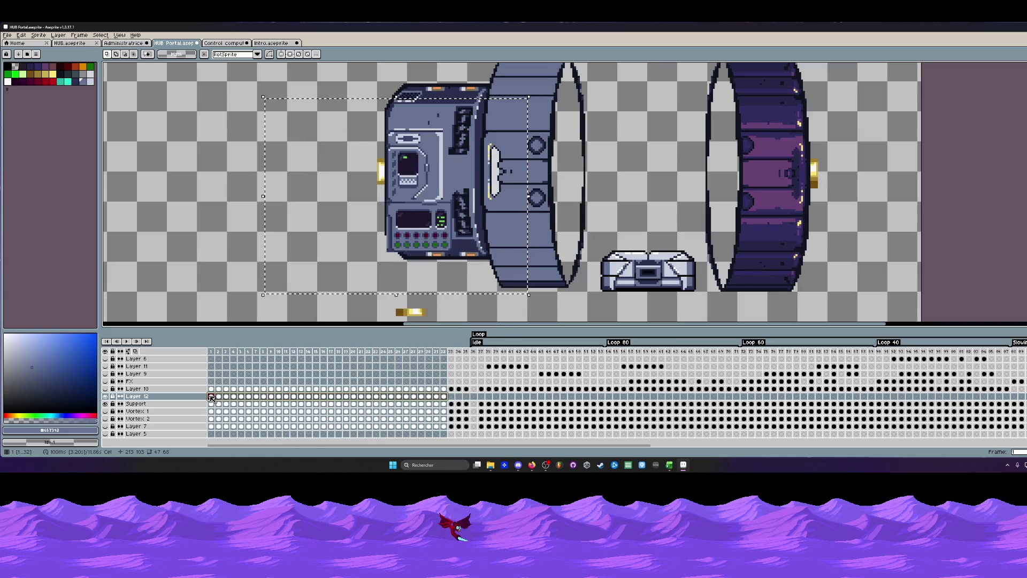
drag(386, 202, 214, 208)
key(Return)
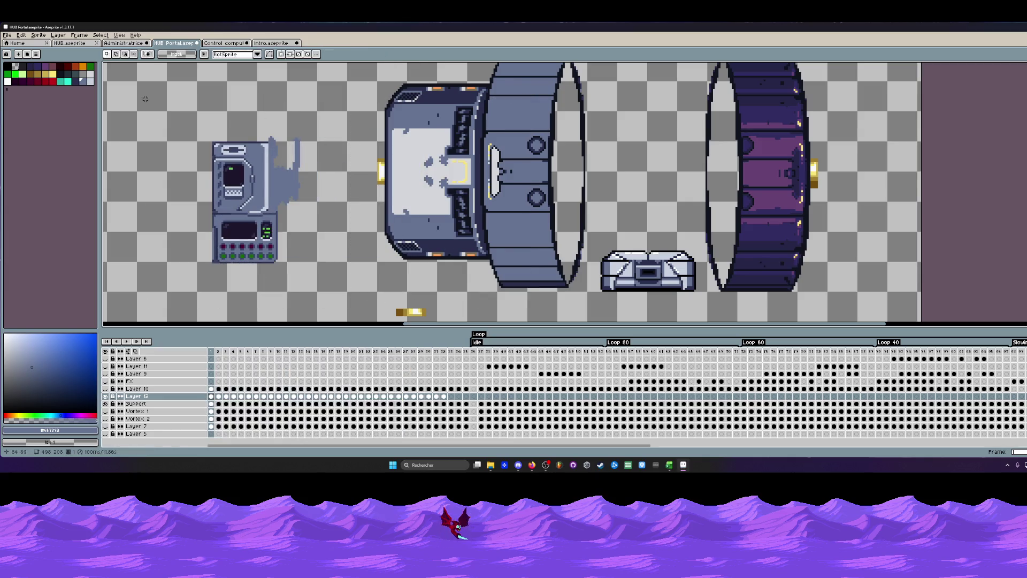
Select the leftover ghost pixels beside the panel across frames and delete them.
scroll(298, 134, up, 1)
drag(263, 113, 332, 232)
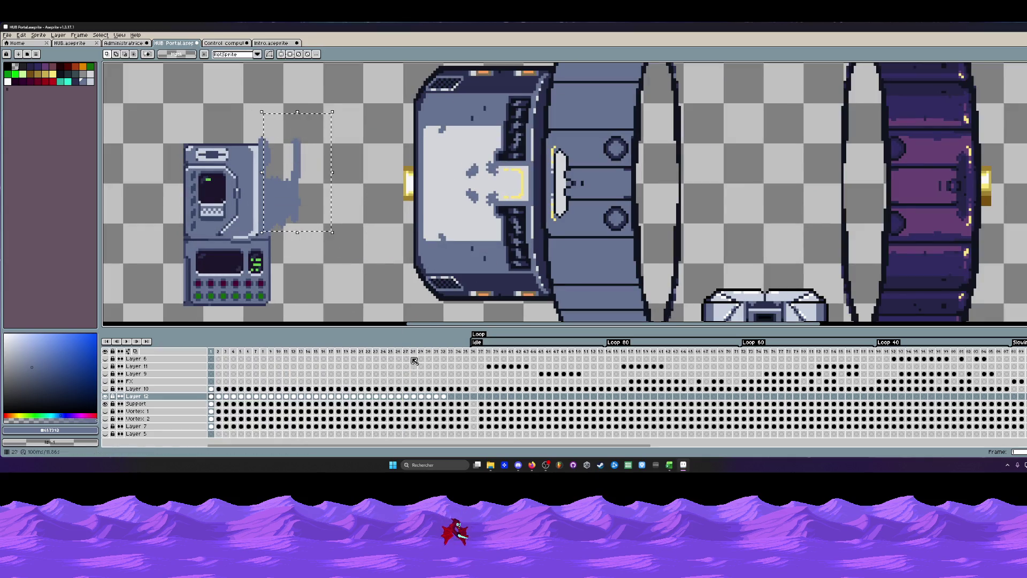
drag(445, 396, 234, 396)
click(211, 396)
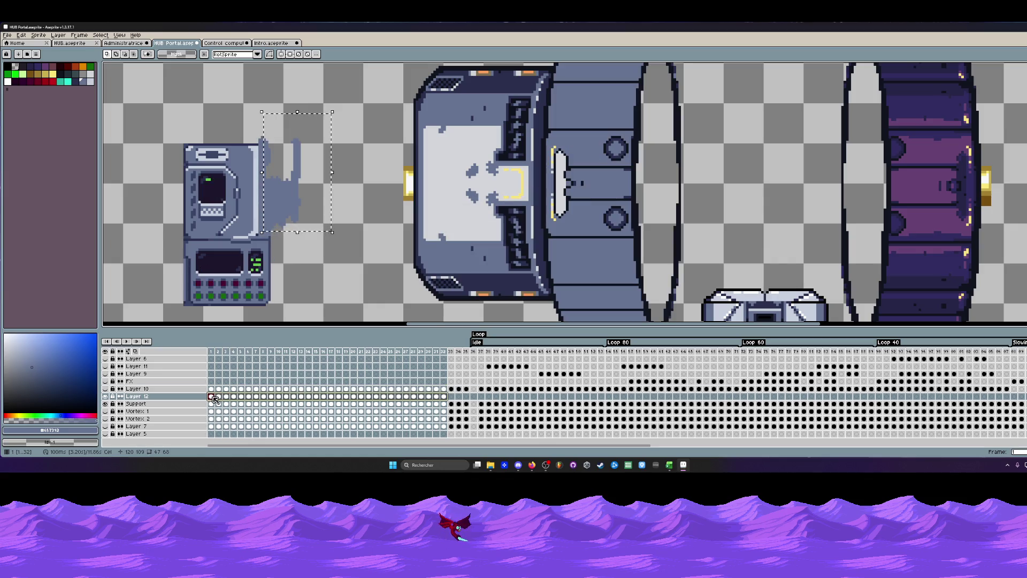
key(Delete)
scroll(349, 227, down, 1)
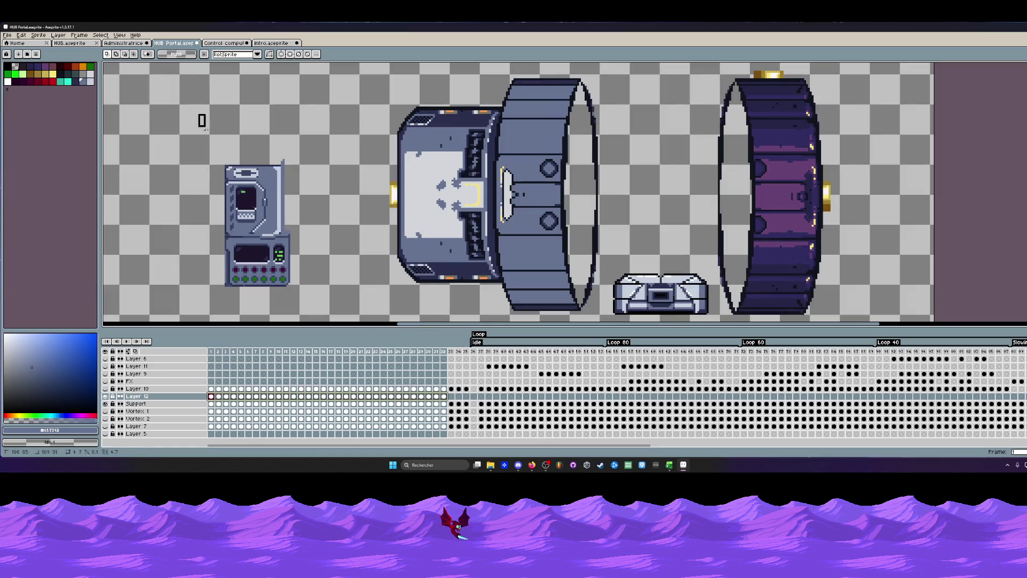
Select the control panel across frames 2–32 and cancel a trial transform.
drag(198, 113, 318, 311)
drag(444, 396, 218, 405)
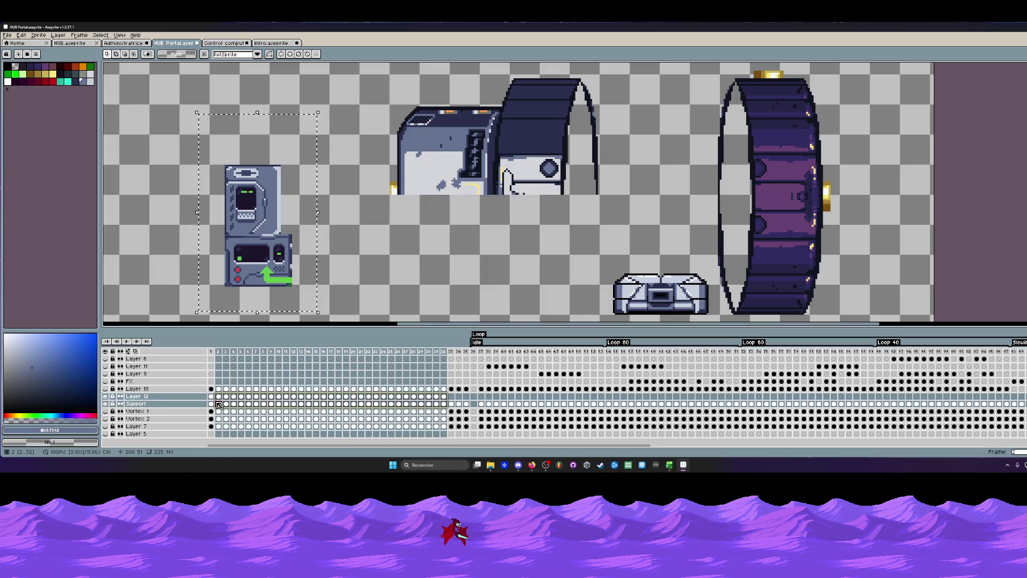
click(211, 403)
click(449, 221)
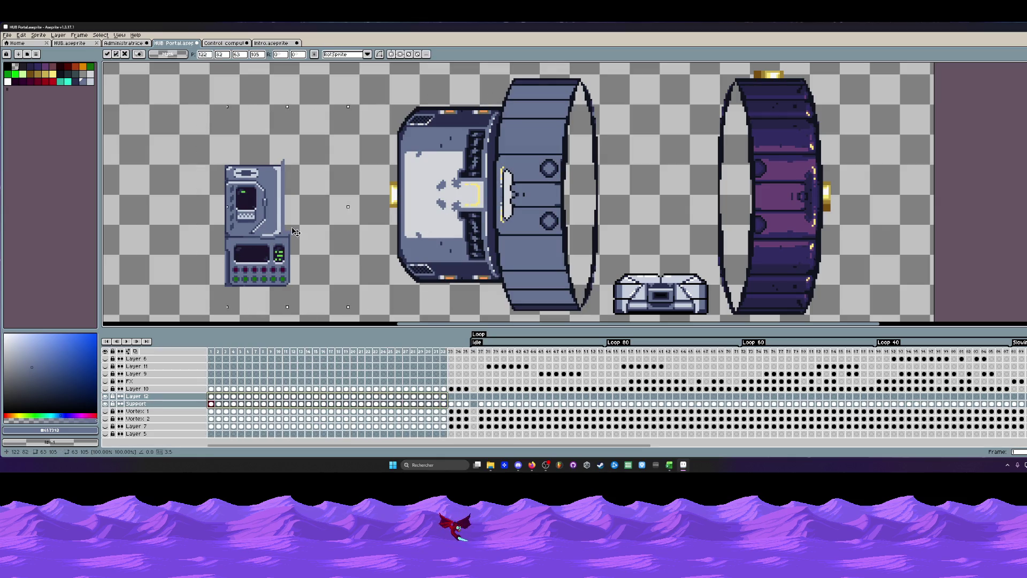
key(Escape)
Move the control panel back into the housing at X 211, Y 71 and apply it.
drag(444, 397, 231, 398)
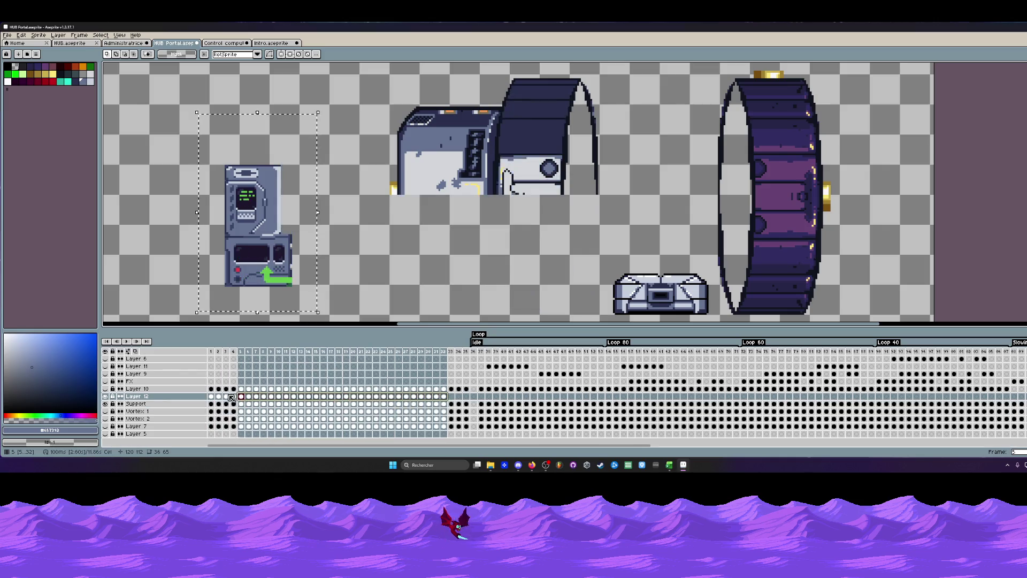
click(211, 396)
drag(265, 244, 451, 219)
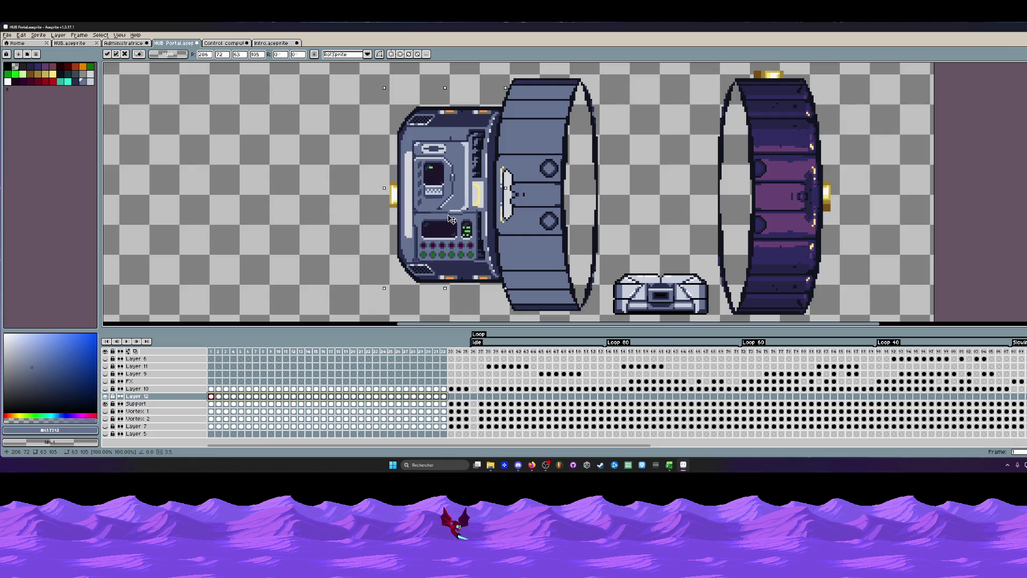
drag(451, 220, 451, 217)
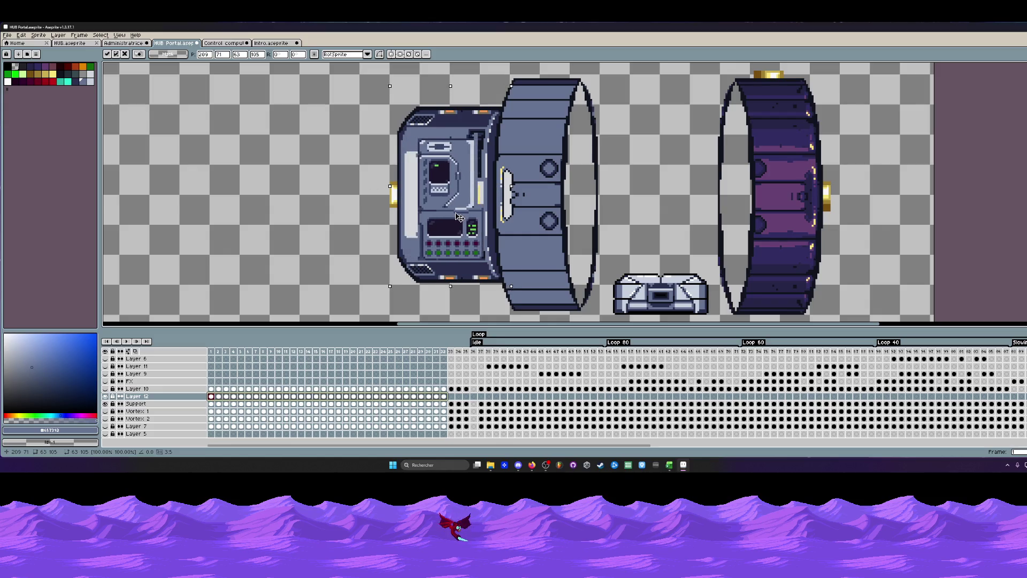
drag(451, 217, 458, 218)
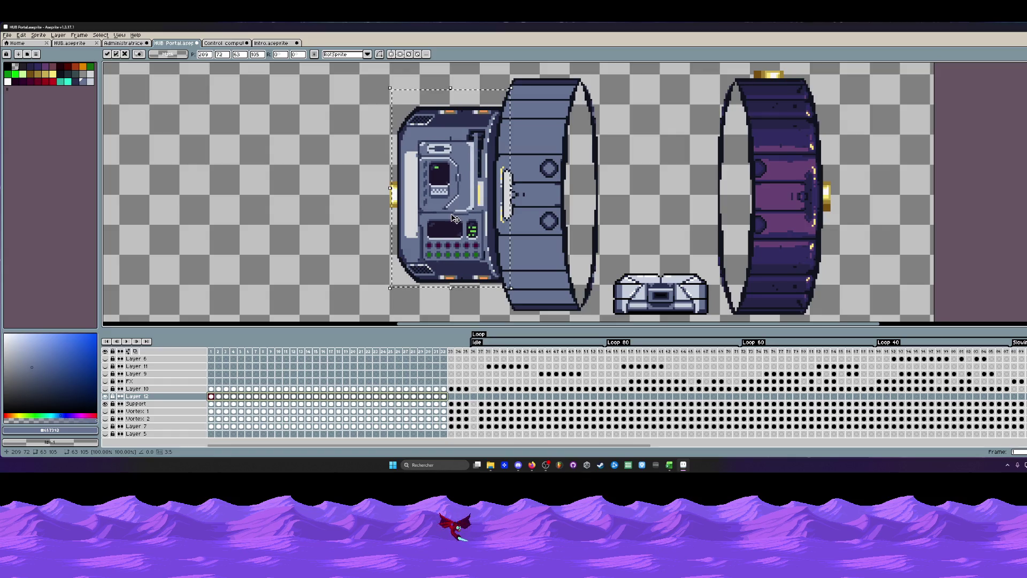
key(Return)
Marquee the lower-left part of the housing.
drag(326, 83, 415, 296)
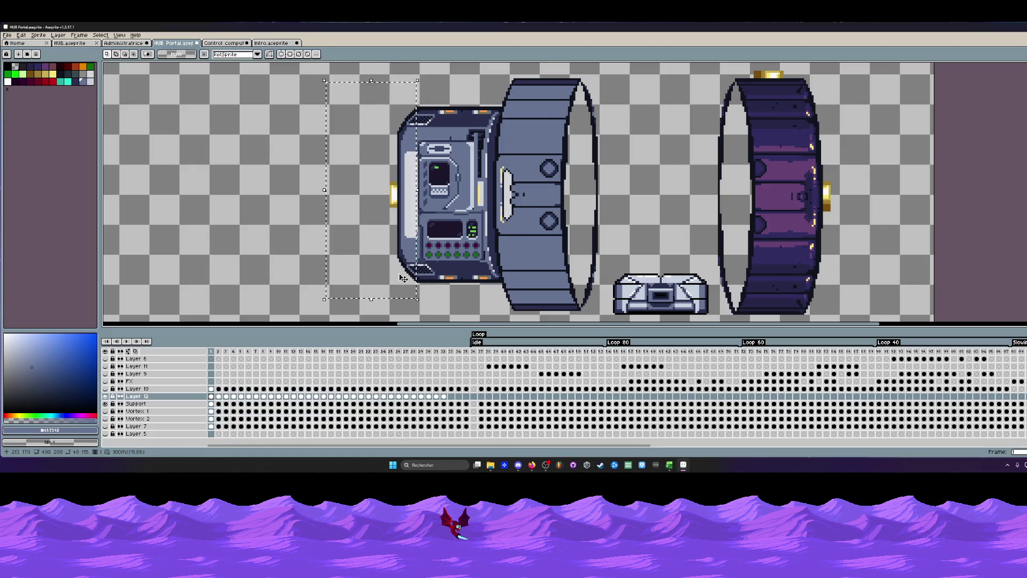
scroll(428, 271, up, 2)
scroll(428, 270, up, 2)
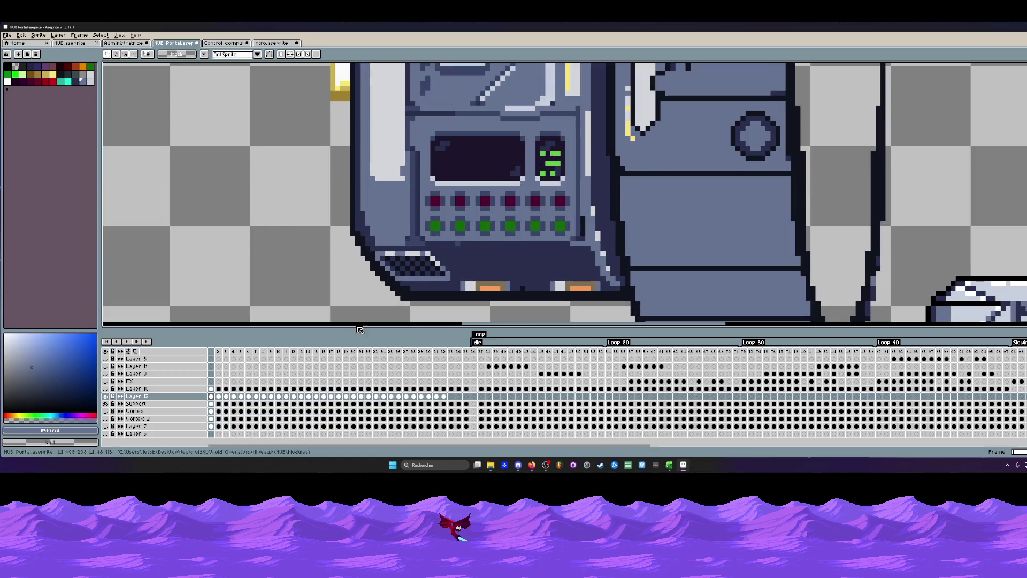
Make the Support layer active and select the vent grille area.
click(211, 404)
scroll(410, 259, up, 1)
mouse_move(358, 247)
mouse_down()
mouse_move(467, 290)
mouse_move(517, 272)
mouse_move(234, 272)
mouse_up()
key(b)
Erase stray pixels along the vent's left, lower-left diagonal, top and right-tip edges.
scroll(202, 262, up, 1)
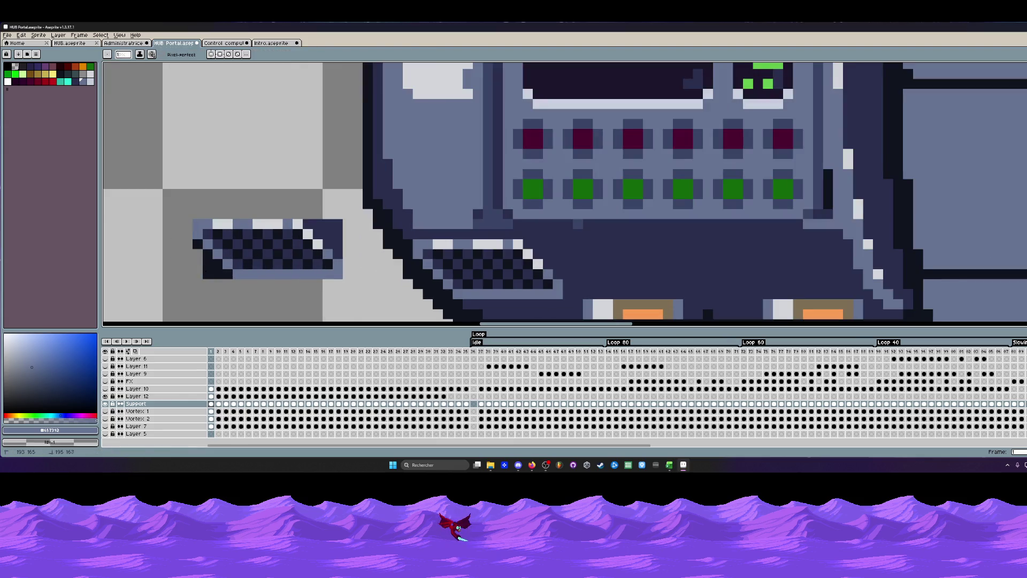
right_click(207, 265)
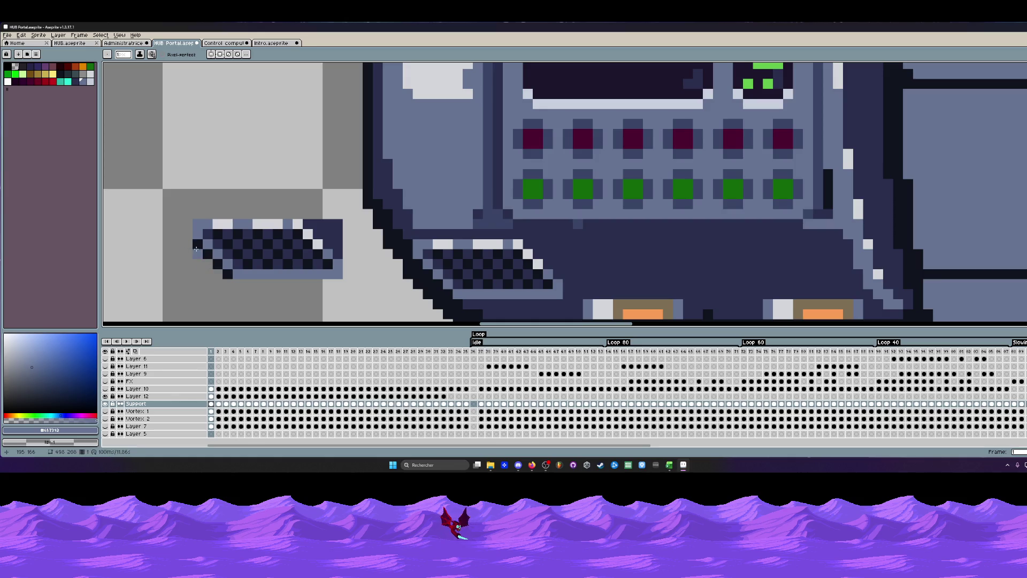
right_click(198, 244)
right_click(202, 254)
right_click(217, 264)
right_click(223, 274)
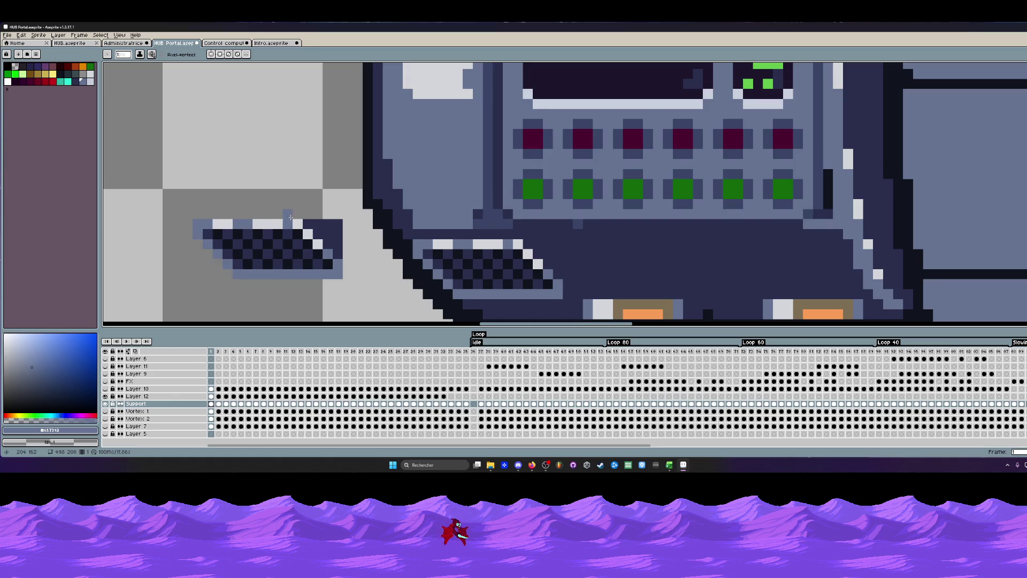
drag(290, 218, 331, 224)
right_click(338, 254)
right_click(338, 243)
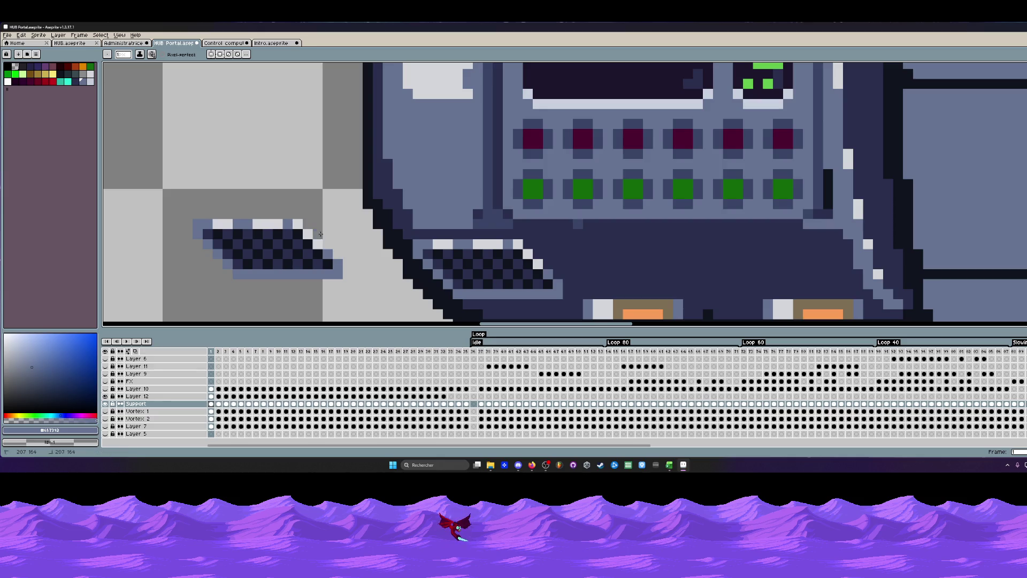
Select the loose vent grille piece and nudge it up and right into place.
key(m)
scroll(214, 229, down, 1)
drag(198, 213, 279, 276)
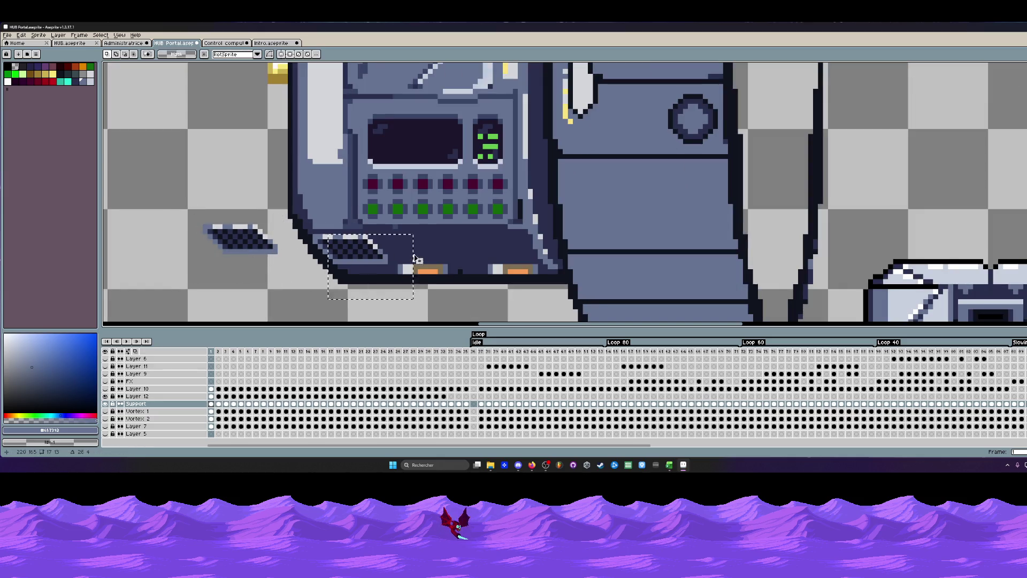
drag(343, 233, 428, 300)
mouse_move(187, 203)
mouse_down()
mouse_move(285, 269)
mouse_move(419, 265)
mouse_up()
drag(425, 257, 217, 192)
click(400, 278)
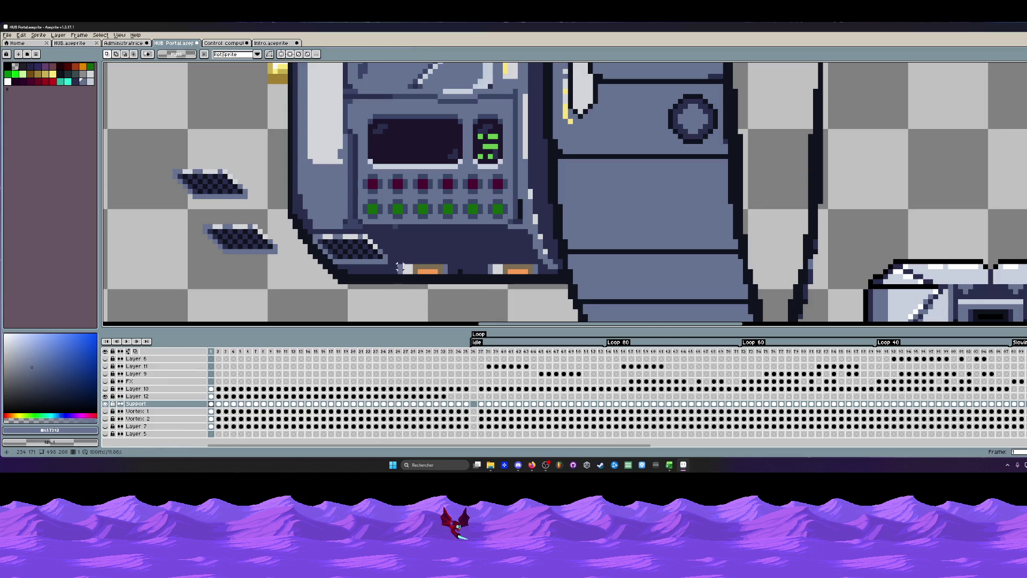
Paint over both lit orange windows in dark navy #2a2f4e.
key(b)
alt+click(400, 266)
scroll(400, 266, up, 2)
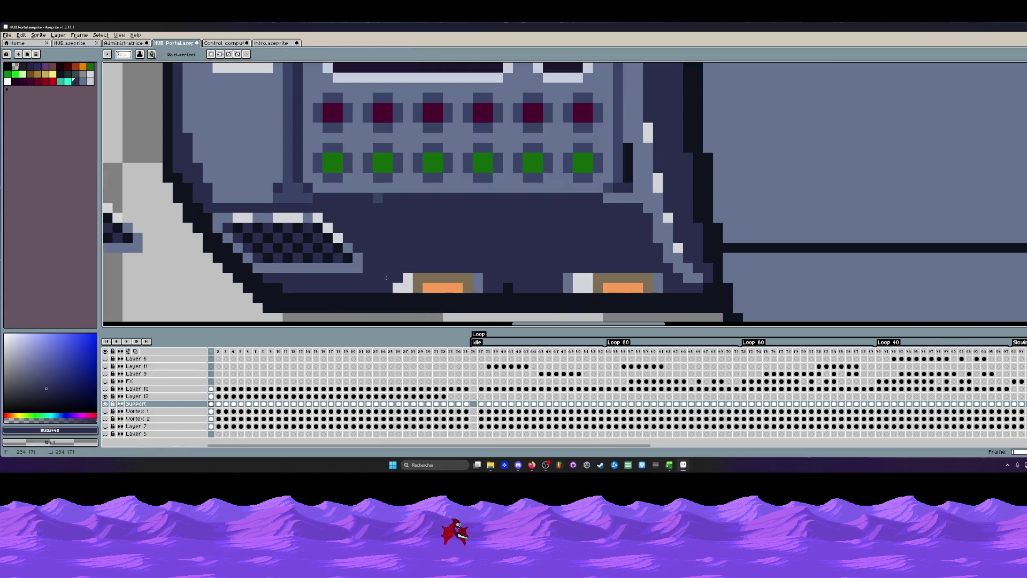
drag(387, 278, 658, 283)
key(v)
key(ctrl+z)
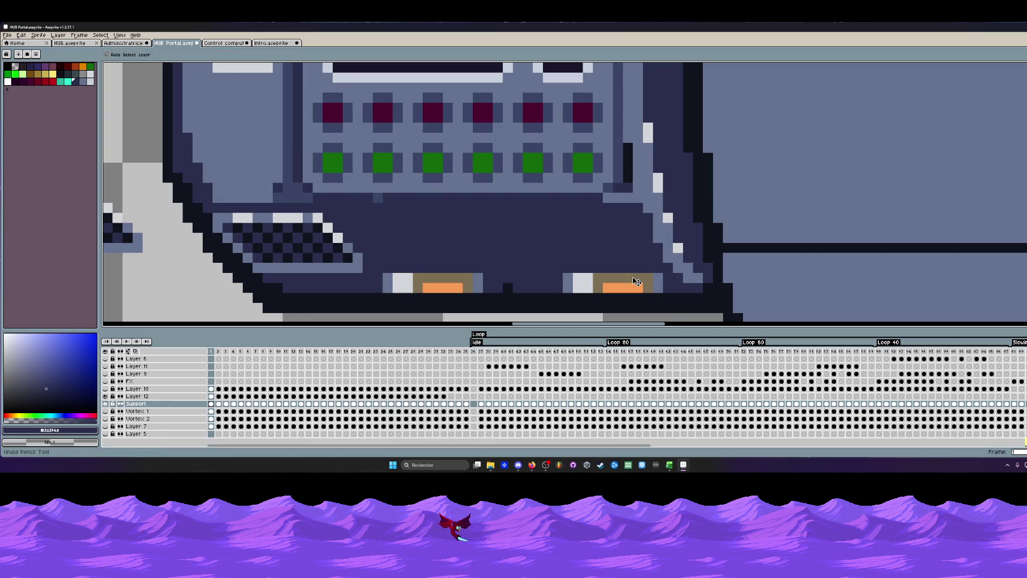
key(b)
drag(661, 284, 386, 281)
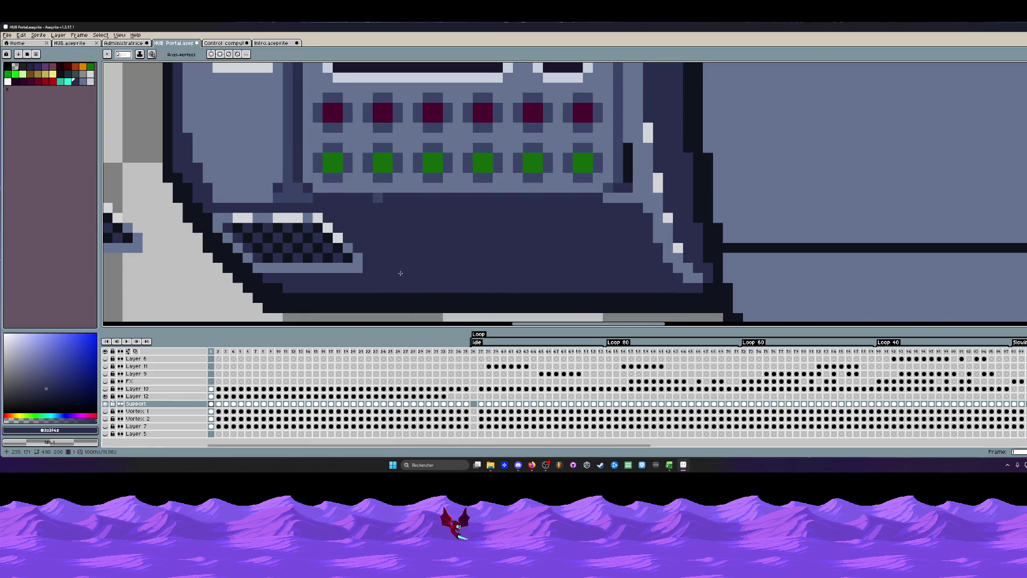
scroll(400, 273, down, 4)
Move a vent grate beside the other grates on the console's base and commit.
key(m)
scroll(316, 268, up, 1)
mouse_move(271, 193)
mouse_down()
mouse_move(328, 227)
mouse_move(471, 278)
mouse_up()
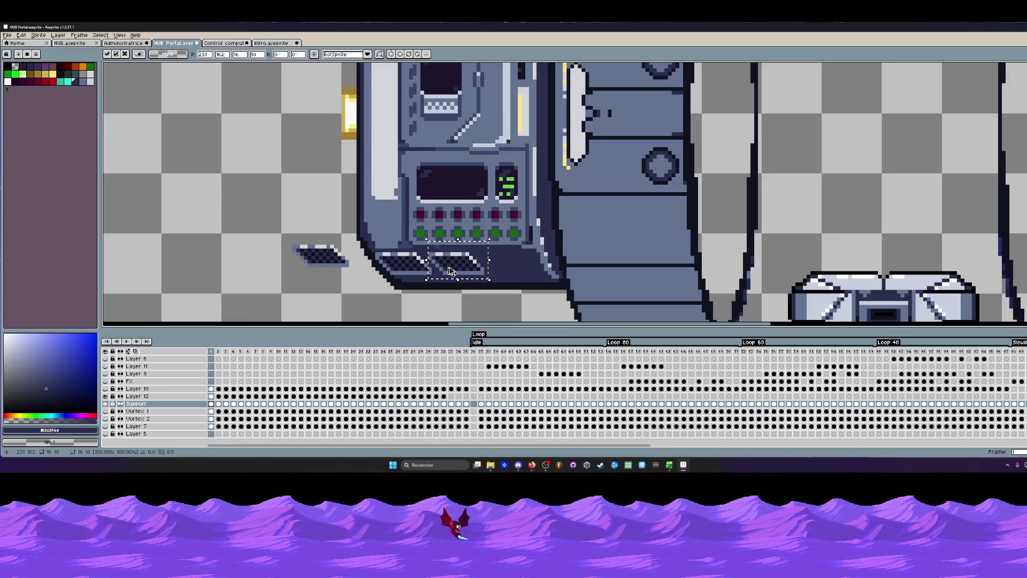
drag(449, 271, 510, 262)
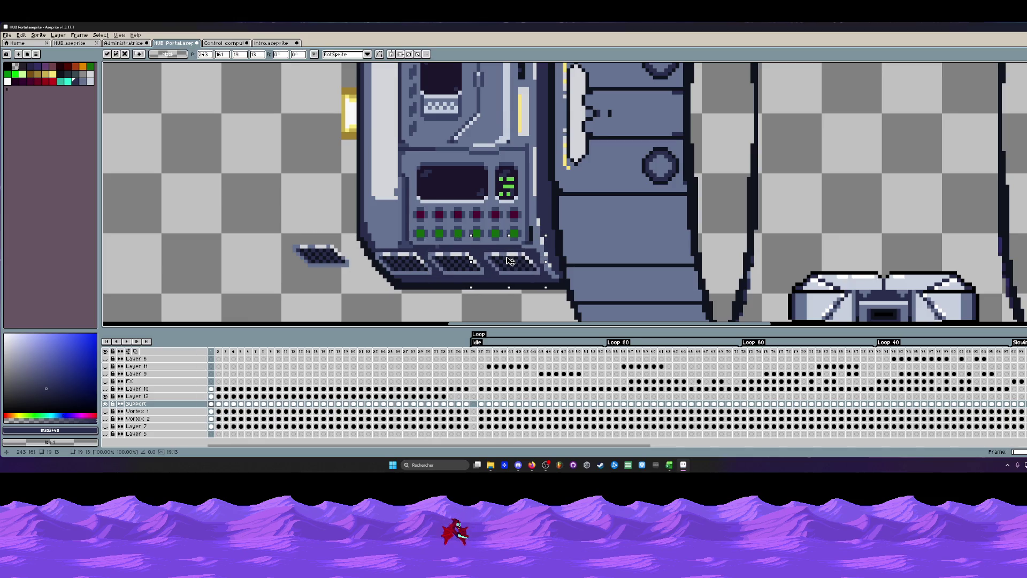
drag(511, 261, 508, 261)
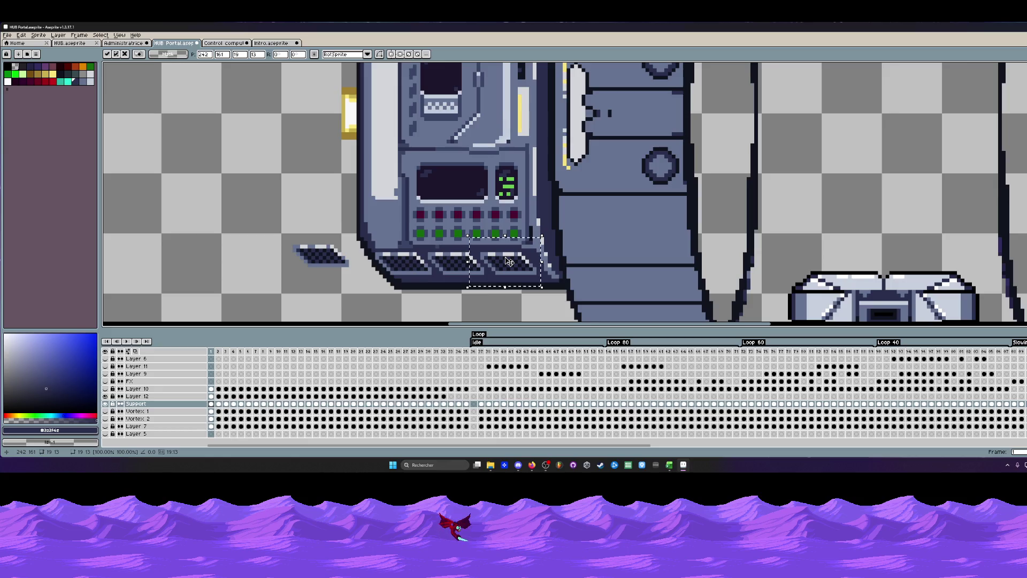
scroll(509, 262, down, 4)
key(Return)
Select the row of three grates and try them on the console's top.
scroll(510, 261, down, 1)
scroll(511, 263, up, 1)
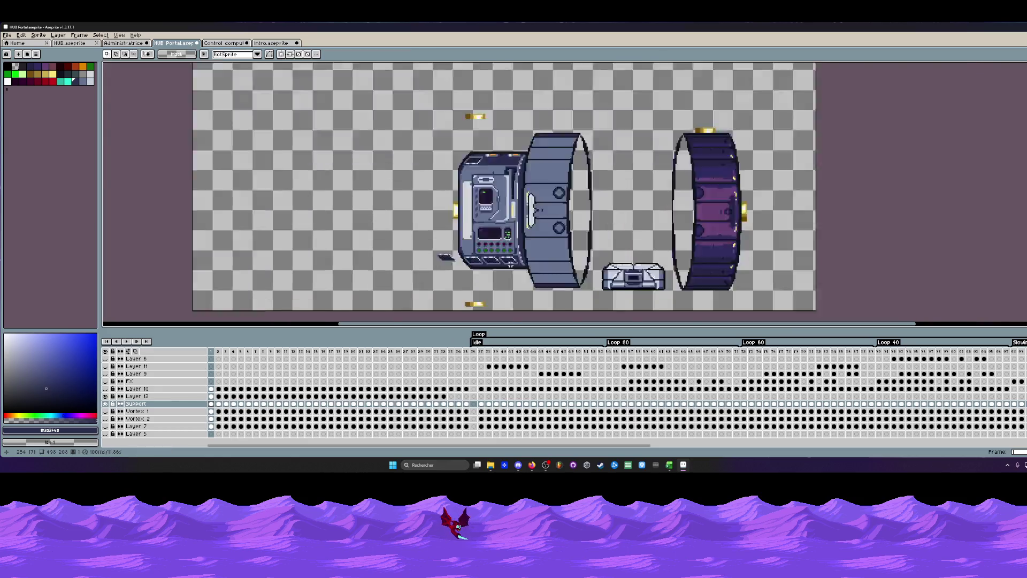
scroll(511, 263, up, 2)
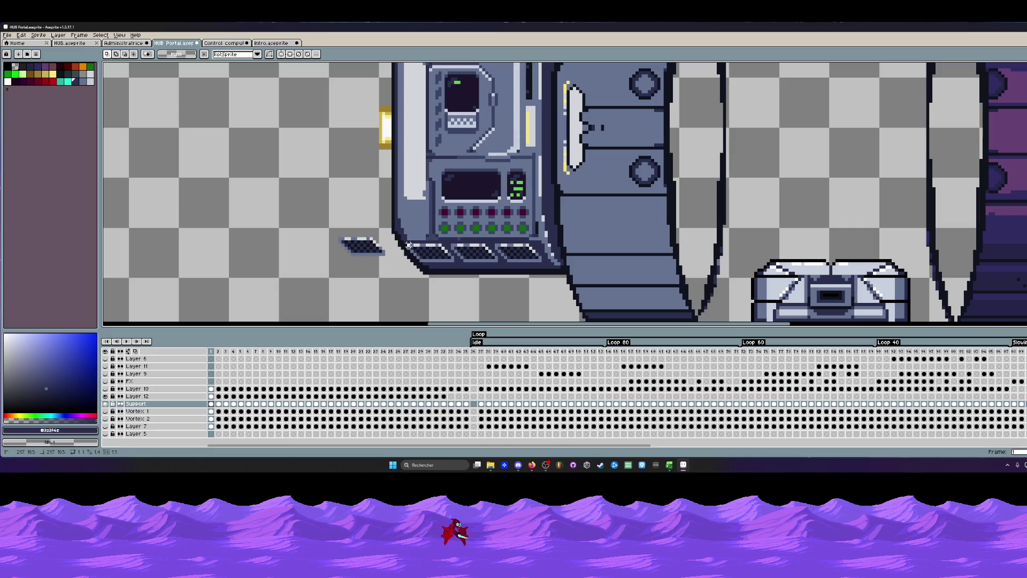
mouse_move(406, 243)
mouse_down()
mouse_move(543, 267)
mouse_move(283, 215)
mouse_up()
scroll(270, 289, up, 4)
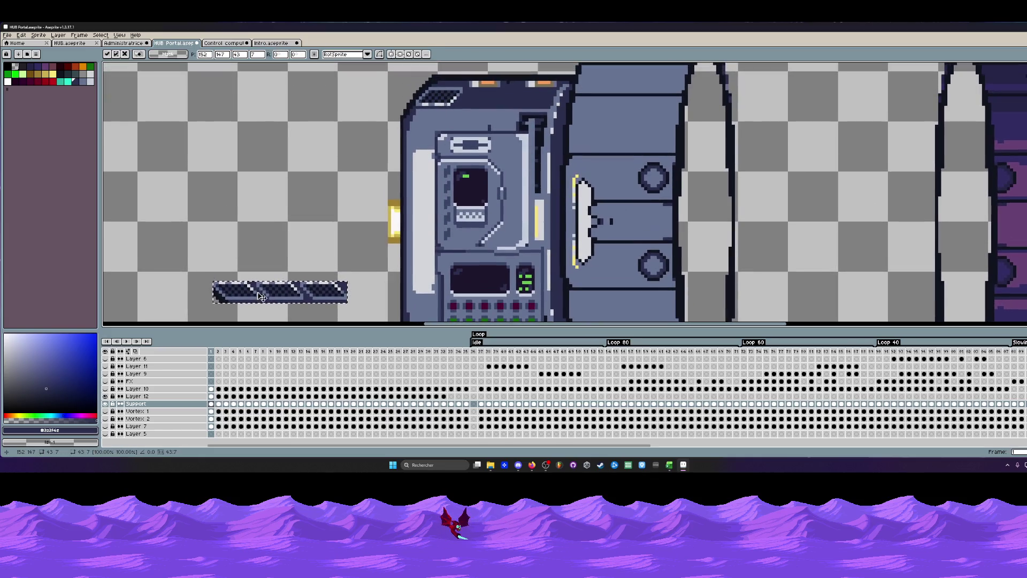
drag(270, 289, 270, 111)
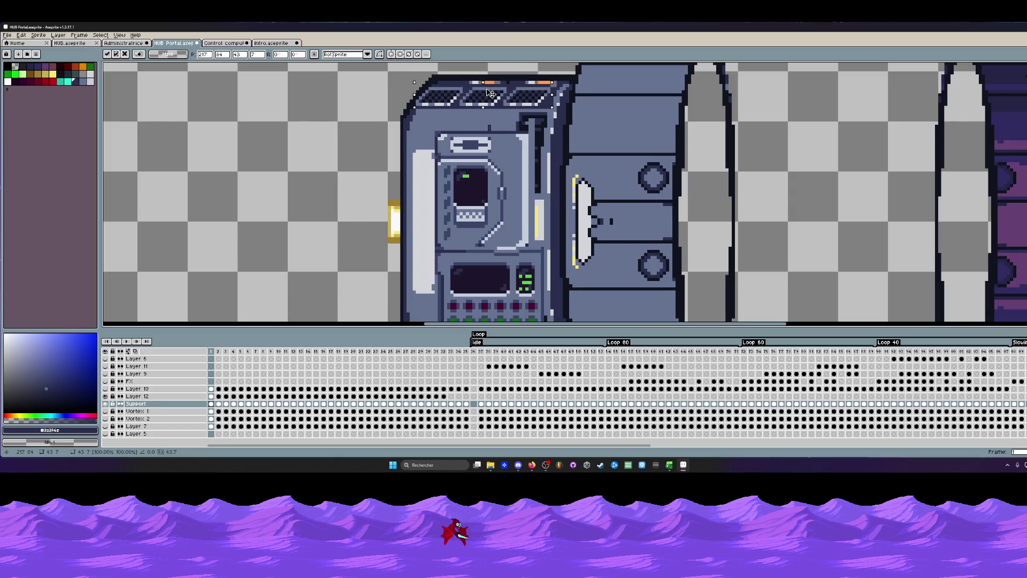
key(ctrl+d)
Clean up the grate strip's top-left corner pixels.
scroll(271, 111, up, 2)
key(b)
scroll(269, 99, up, 1)
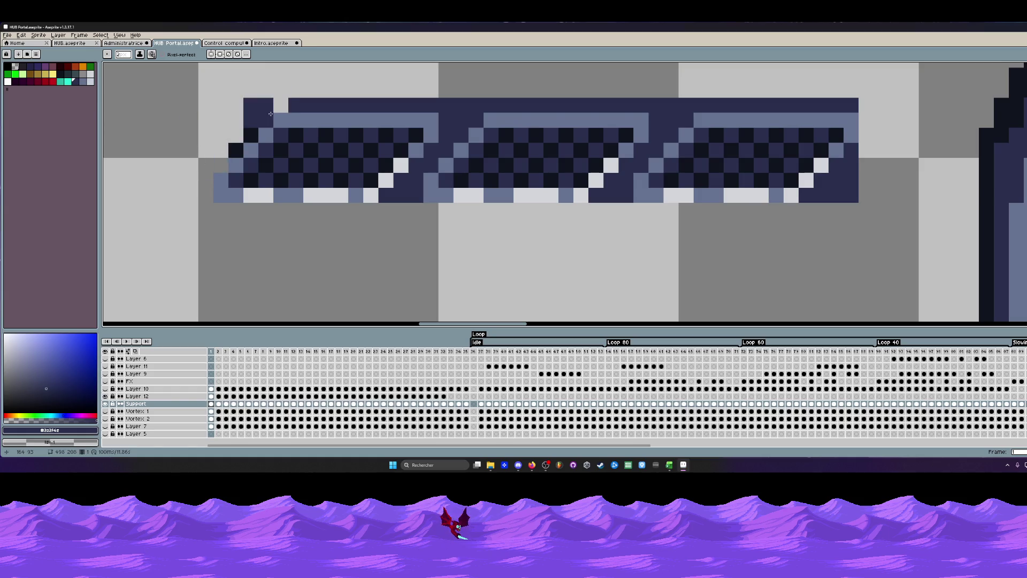
drag(236, 120, 249, 130)
Move the grate strip onto the console's top and commit its position.
scroll(249, 130, down, 2)
scroll(241, 128, down, 5)
scroll(225, 131, up, 1)
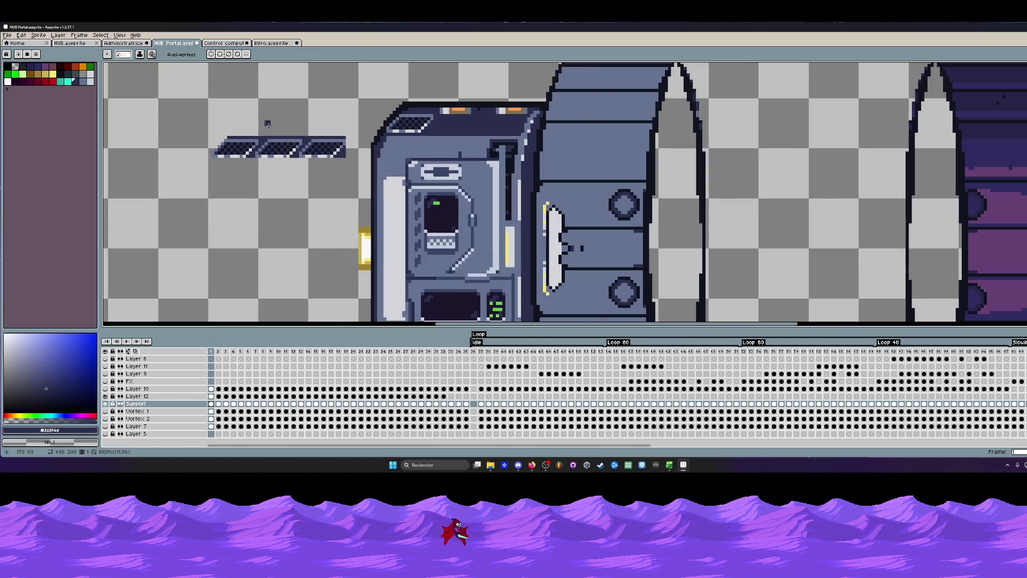
scroll(210, 141, up, 2)
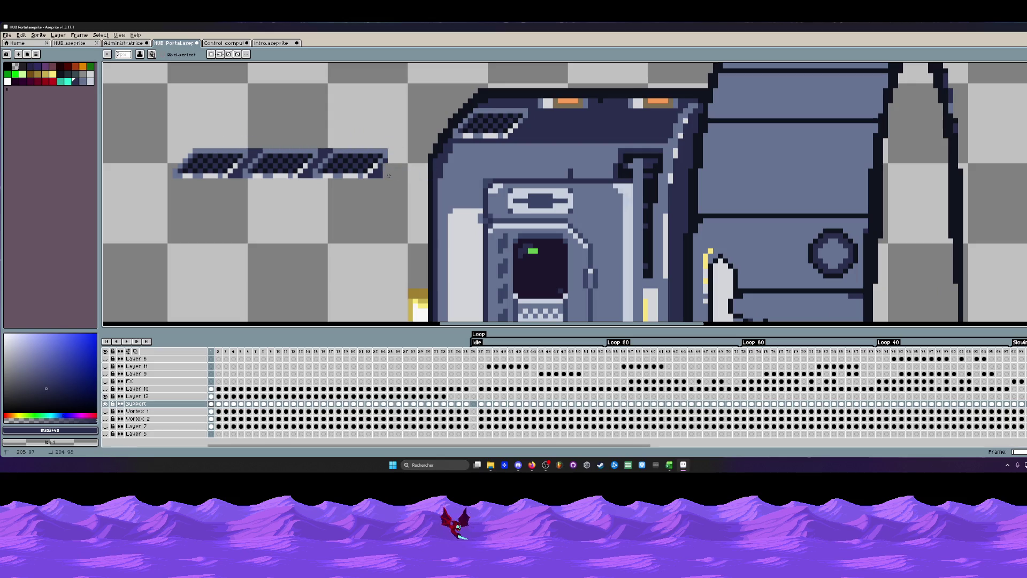
scroll(373, 176, down, 2)
key(m)
mouse_move(218, 142)
mouse_down()
mouse_move(373, 184)
mouse_move(551, 138)
mouse_up()
key(Return)
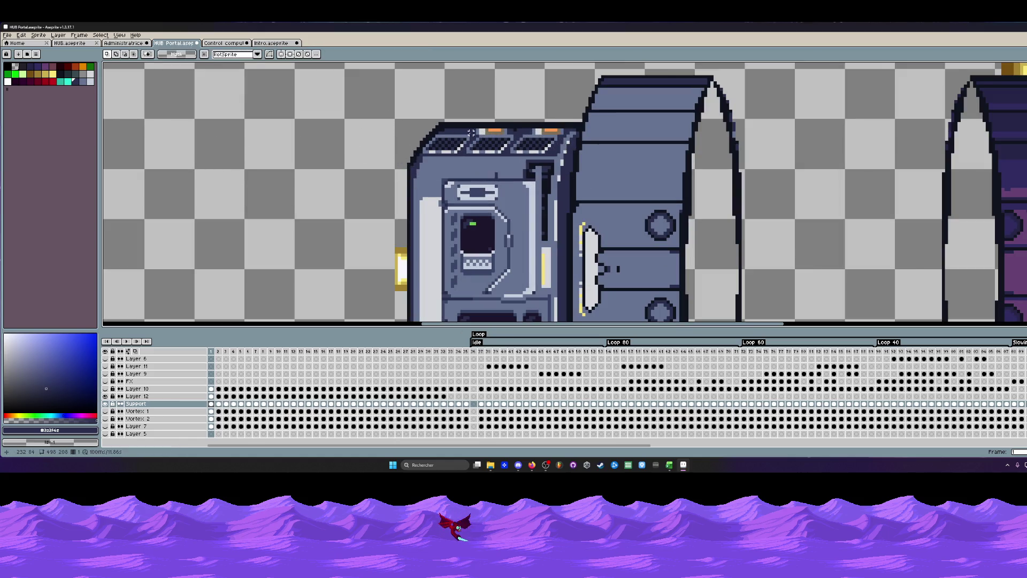
Paint over the orange top lights in dark and bring the whole machine into view.
scroll(469, 128, up, 1)
scroll(470, 129, up, 1)
key(i)
key(b)
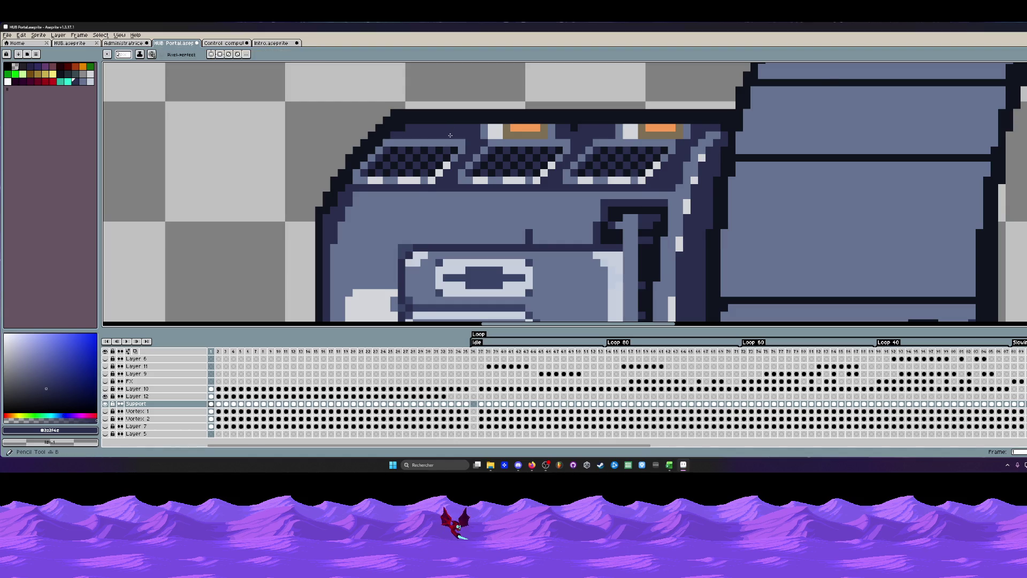
scroll(451, 135, up, 1)
drag(518, 128, 923, 128)
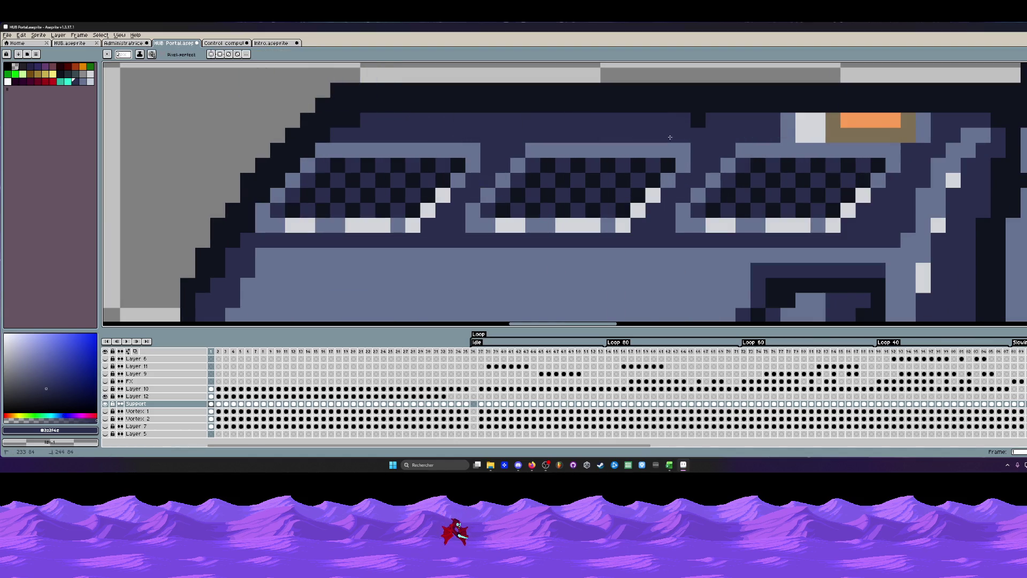
scroll(924, 128, down, 3)
mouse_move(830, 137)
mouse_down()
mouse_move(843, 128)
mouse_move(672, 108)
mouse_up()
key(space)
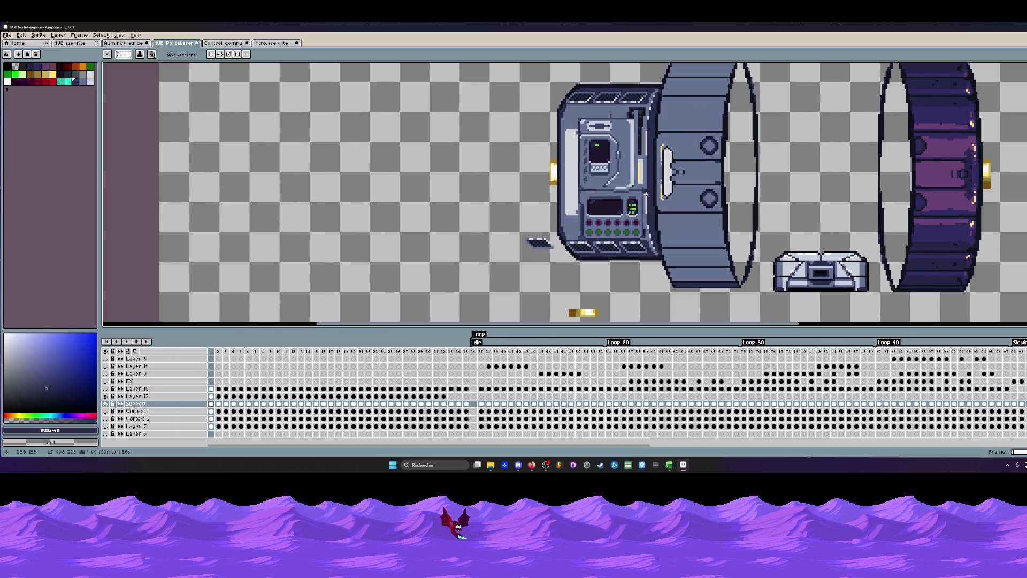
Fill the light strip left of the machine with blue-grey #657392.
scroll(651, 219, down, 1)
scroll(620, 214, up, 1)
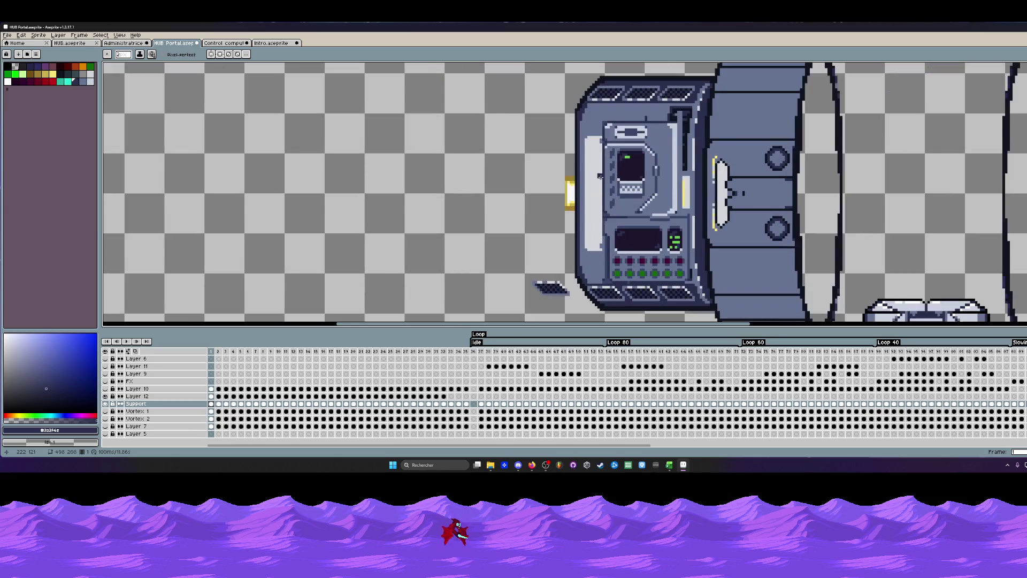
scroll(583, 138, up, 1)
key(g)
alt+click(580, 137)
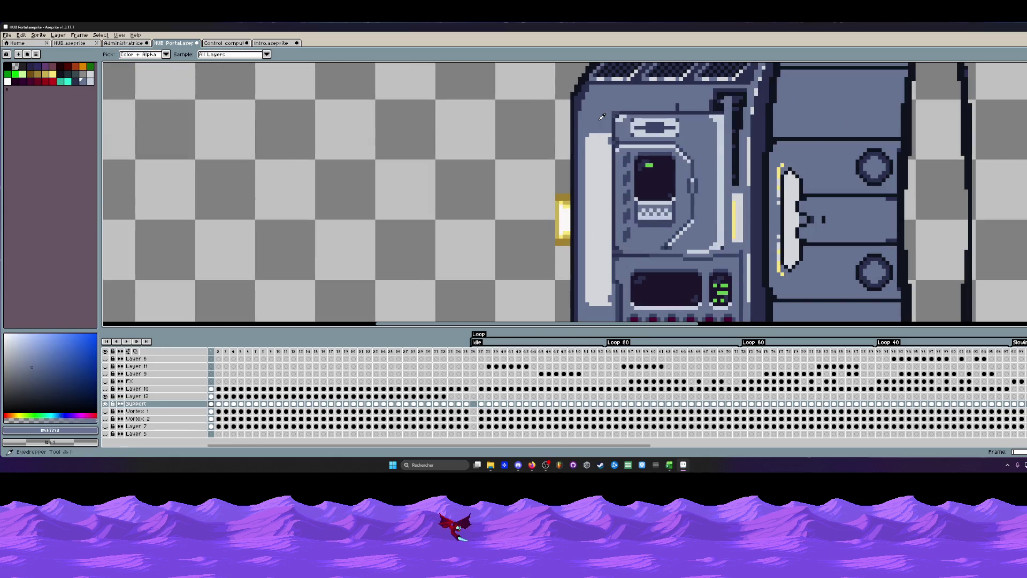
click(594, 159)
scroll(593, 158, down, 1)
key(ctrl+z)
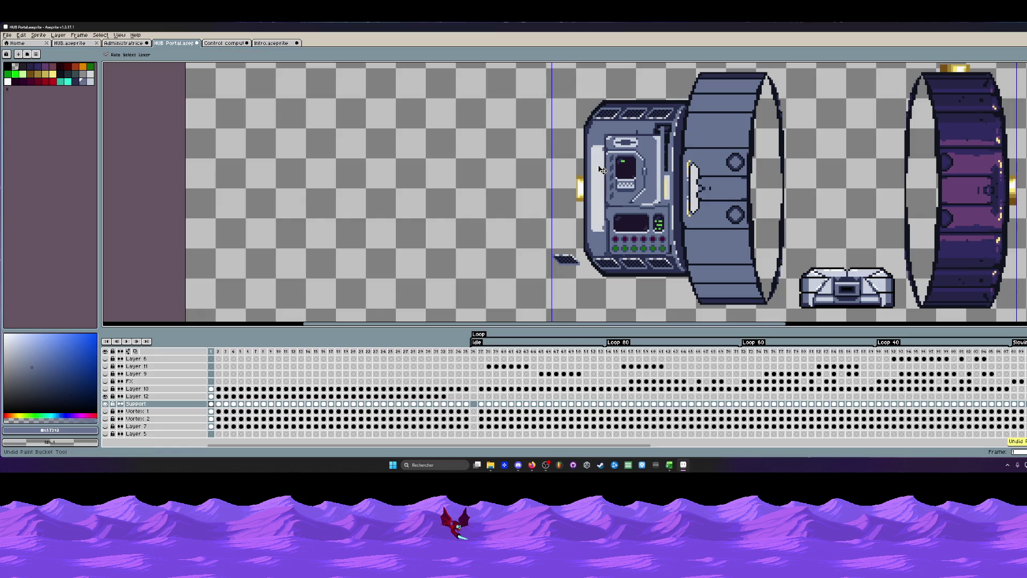
key(v)
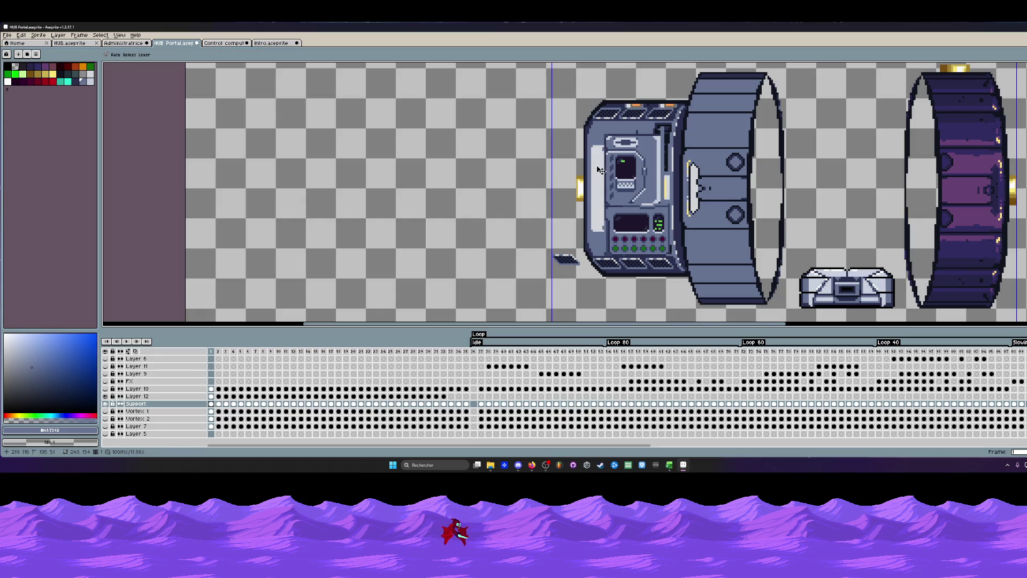
key(ctrl+y)
key(ctrl+y)
key(g)
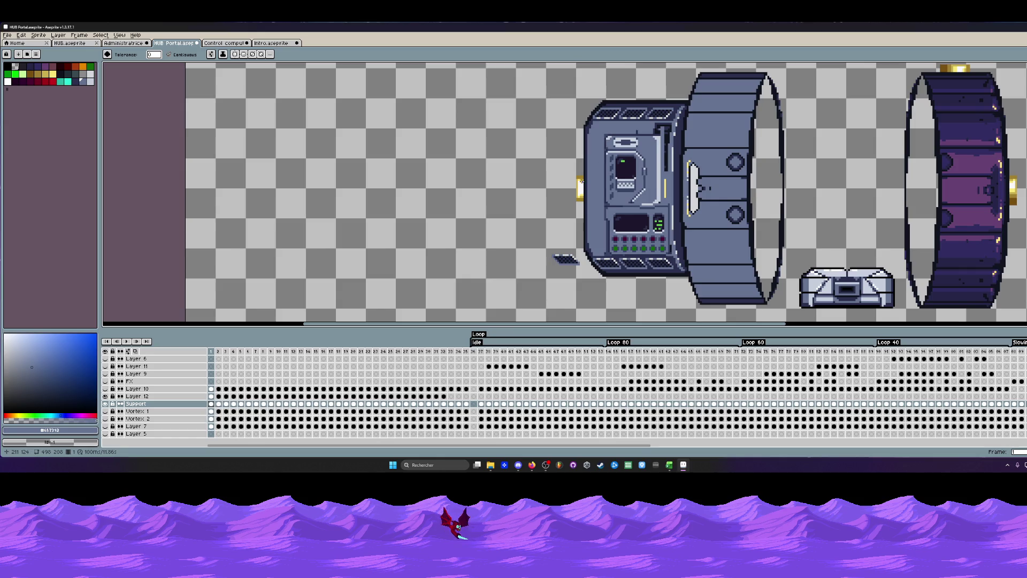
Switch to the Rectangular Marquee and zoom in on the console's upper half.
key(m)
scroll(607, 168, up, 1)
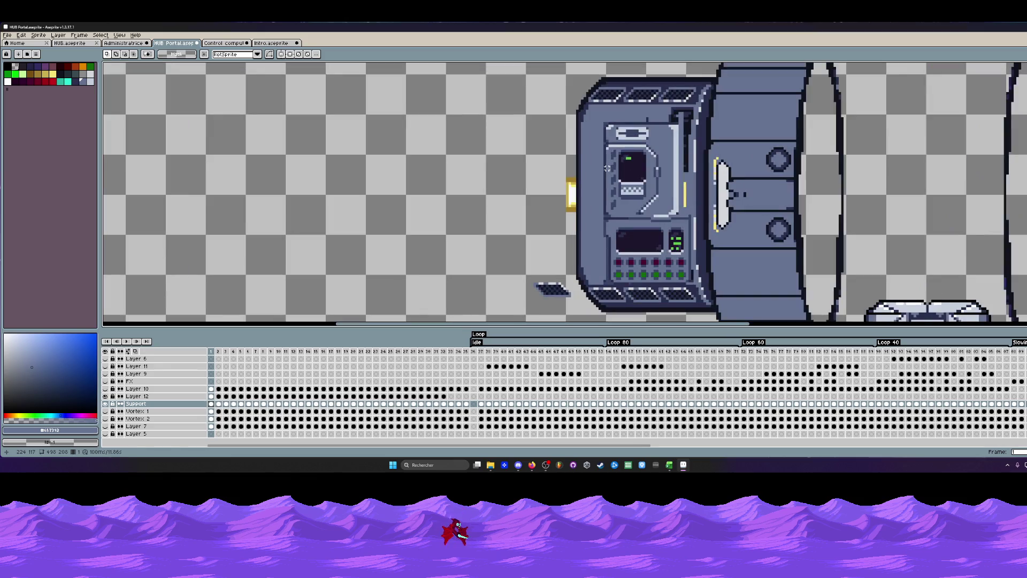
scroll(607, 168, up, 1)
Shift the upper console section sideways across Layer 12 frames 1–32 and commit.
drag(551, 70, 777, 237)
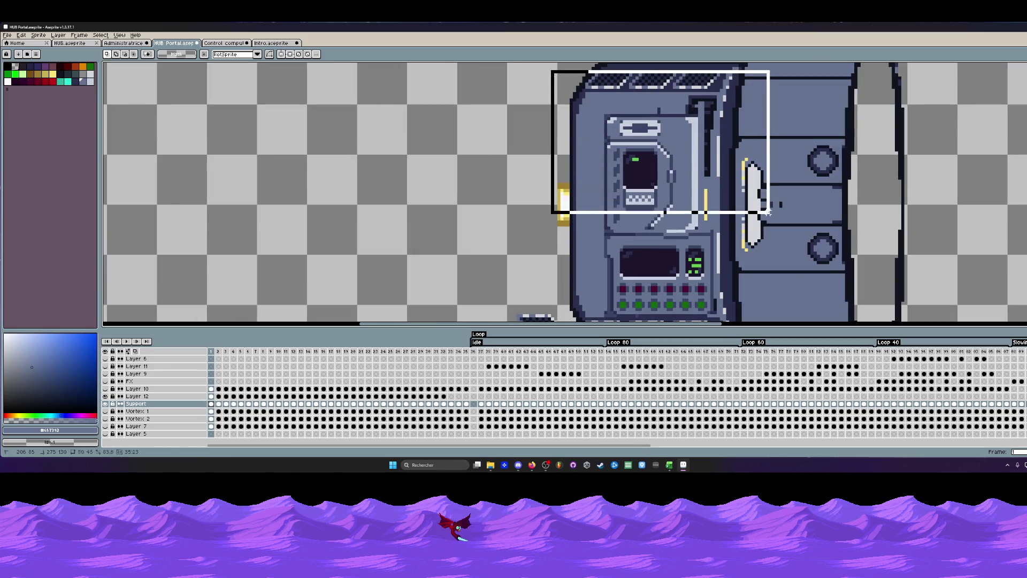
drag(446, 396, 211, 396)
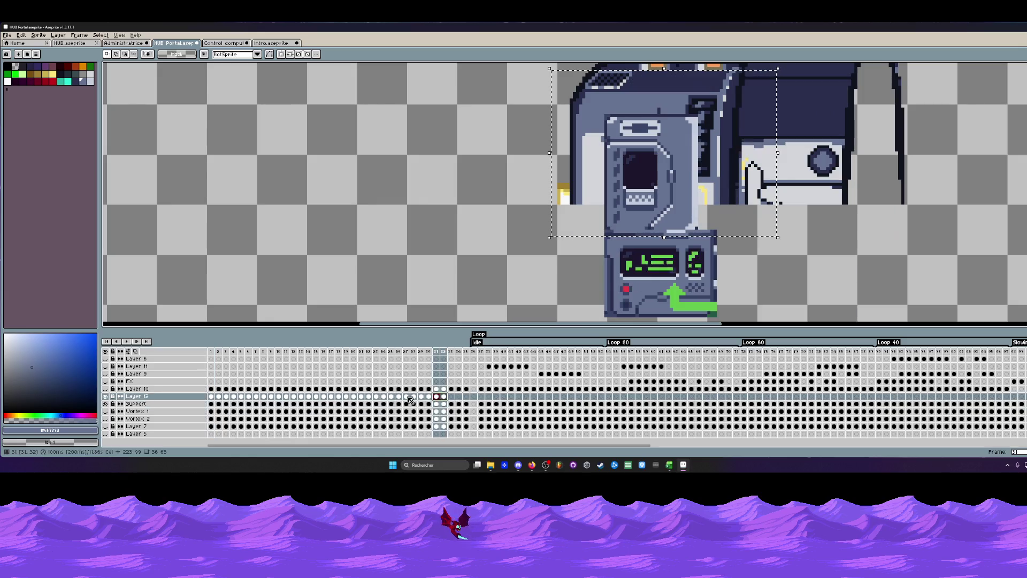
mouse_move(647, 231)
mouse_down()
mouse_move(677, 215)
mouse_move(624, 215)
mouse_up()
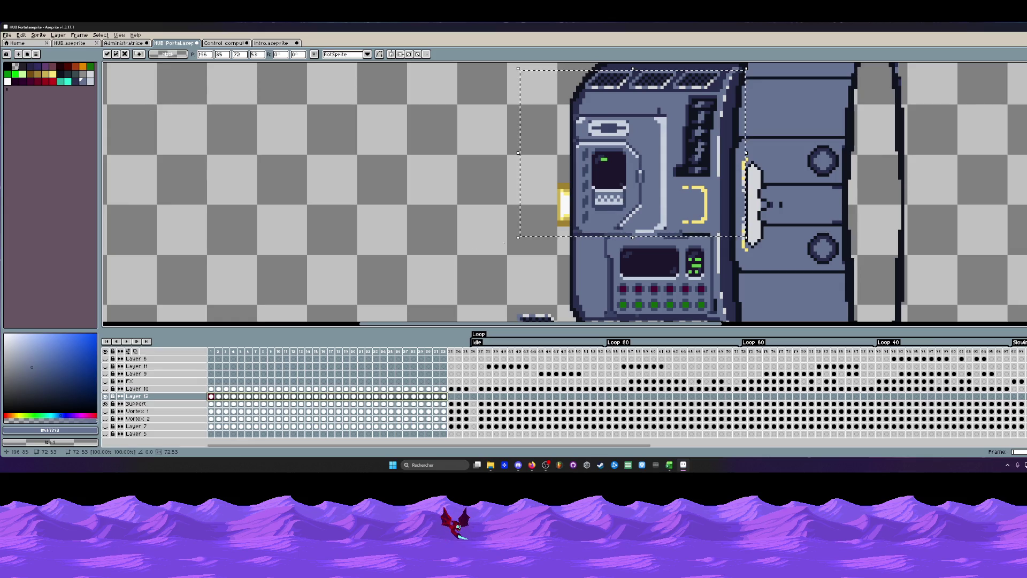
key(ctrl+d)
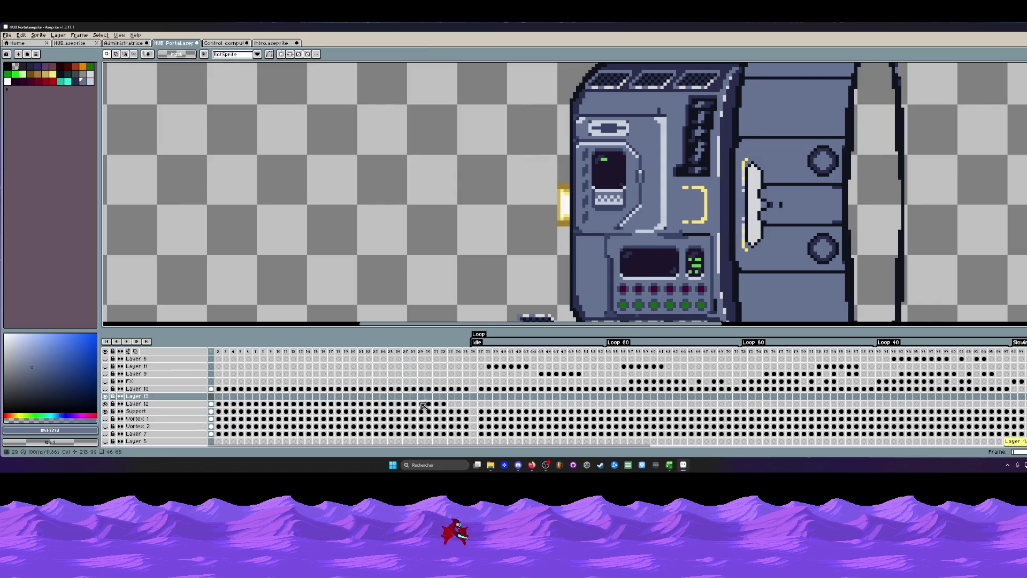
Add a new empty Layer 13 above Layer 12 and reselect frames 1–32.
key(shift+n)
drag(444, 404, 216, 399)
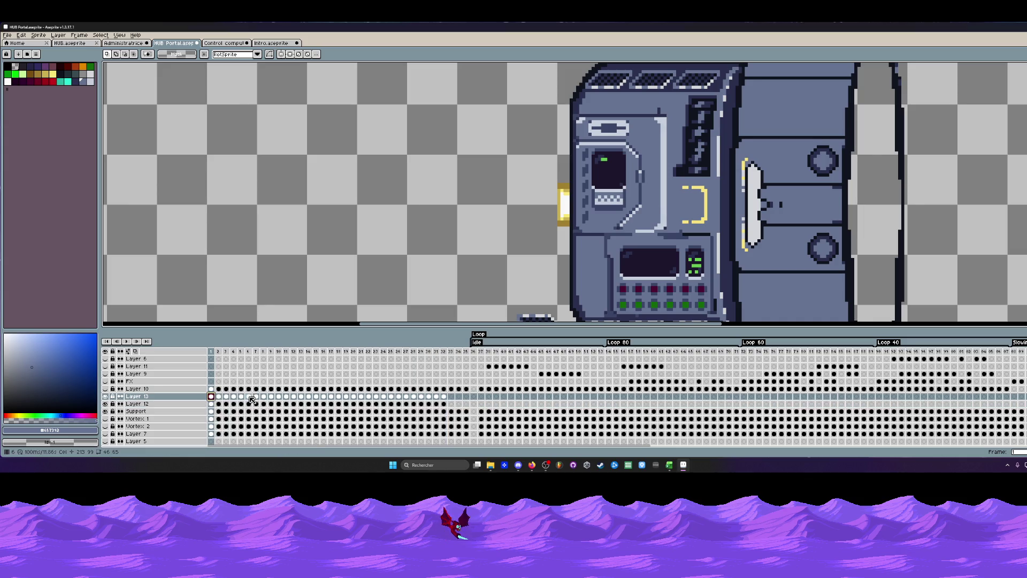
scroll(293, 307, down, 1)
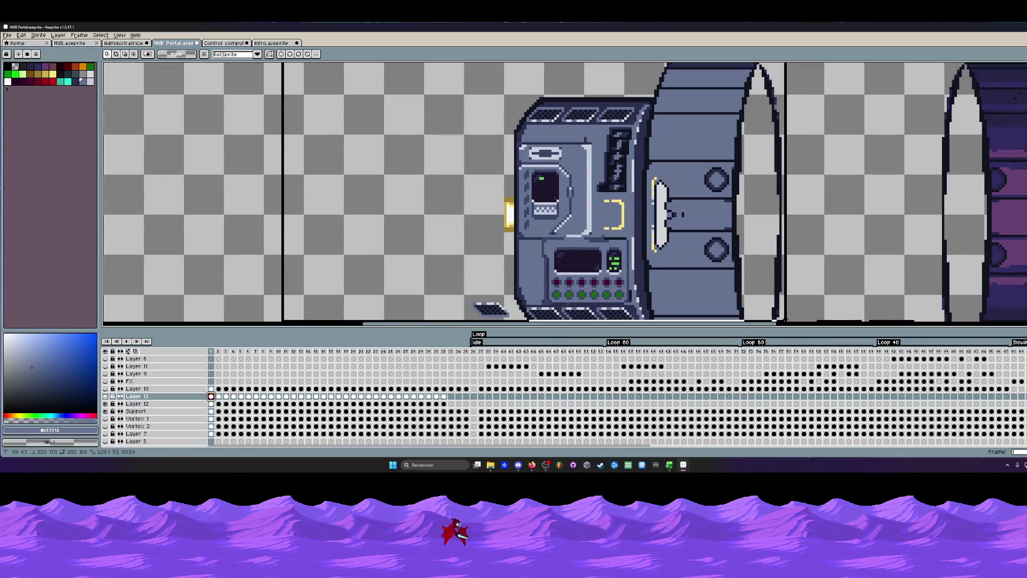
Place a copy of the console piece to the left on Layer 13 and commit it.
drag(443, 397, 218, 396)
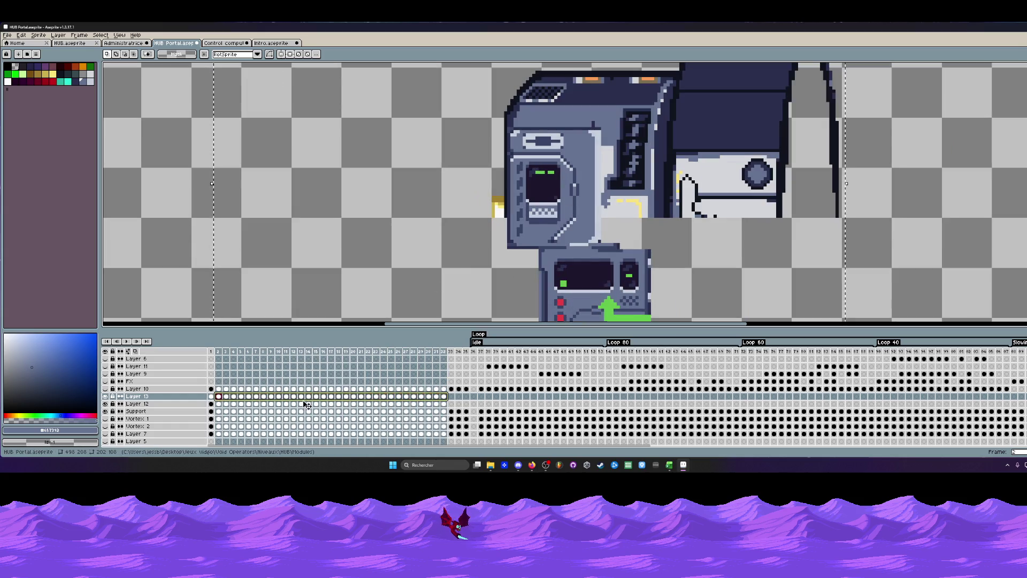
click(211, 396)
drag(585, 208, 298, 206)
scroll(482, 209, down, 1)
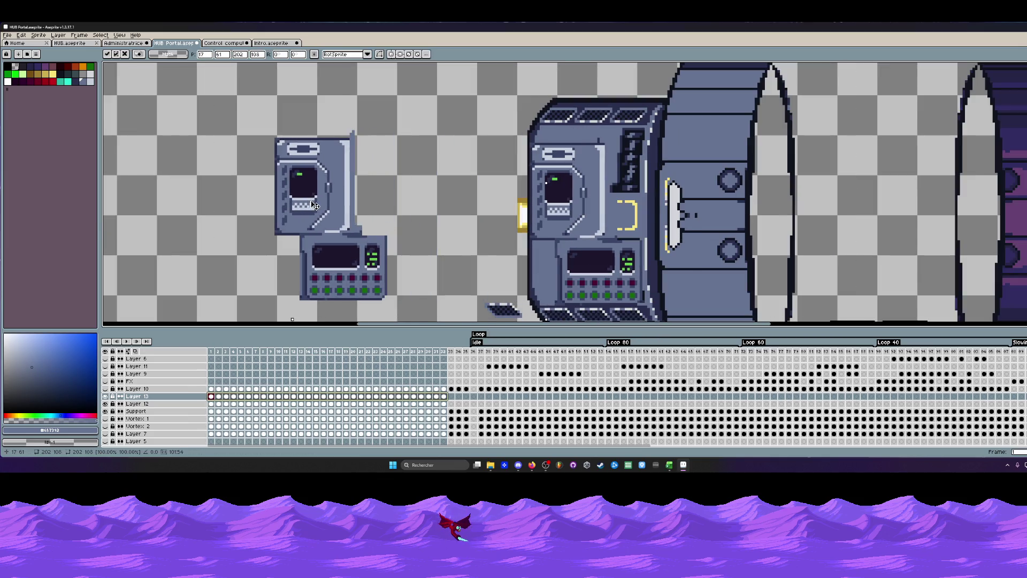
scroll(297, 203, down, 1)
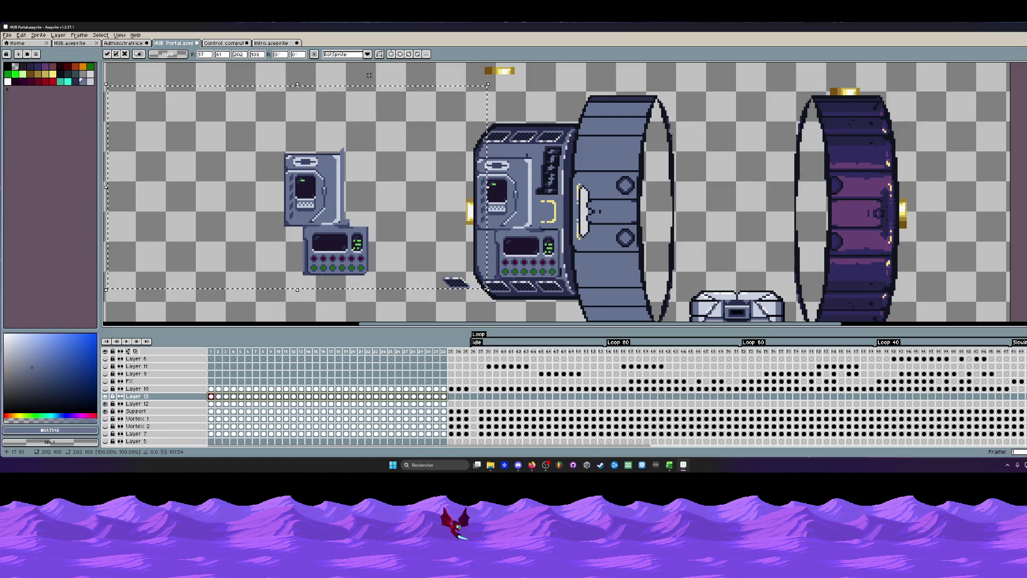
key(Return)
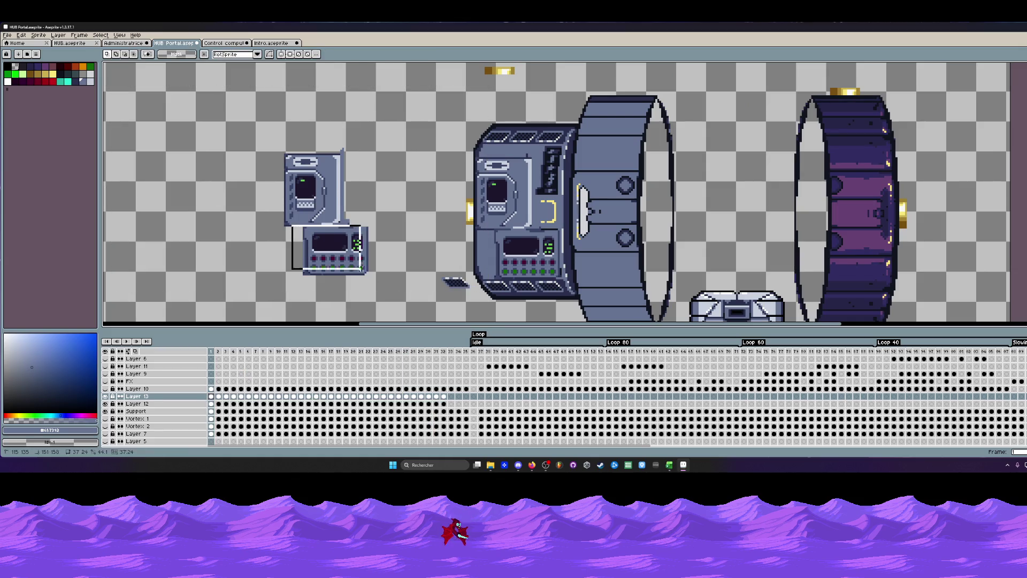
Delete the lower console section from the copy across frames 11–32, leaving only the screen.
drag(293, 225, 396, 293)
scroll(318, 243, up, 1)
drag(291, 220, 423, 318)
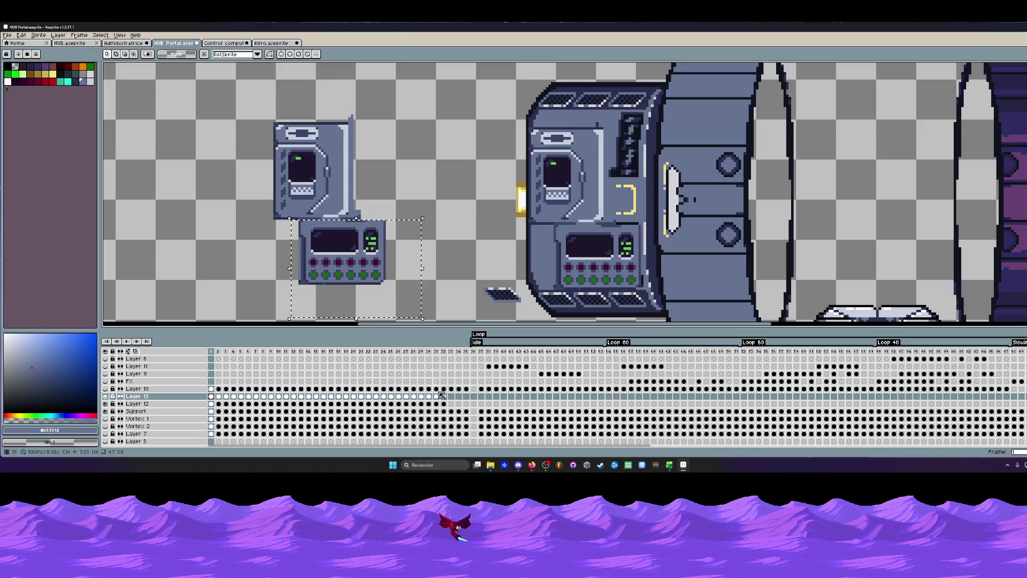
drag(444, 396, 286, 389)
click(211, 396)
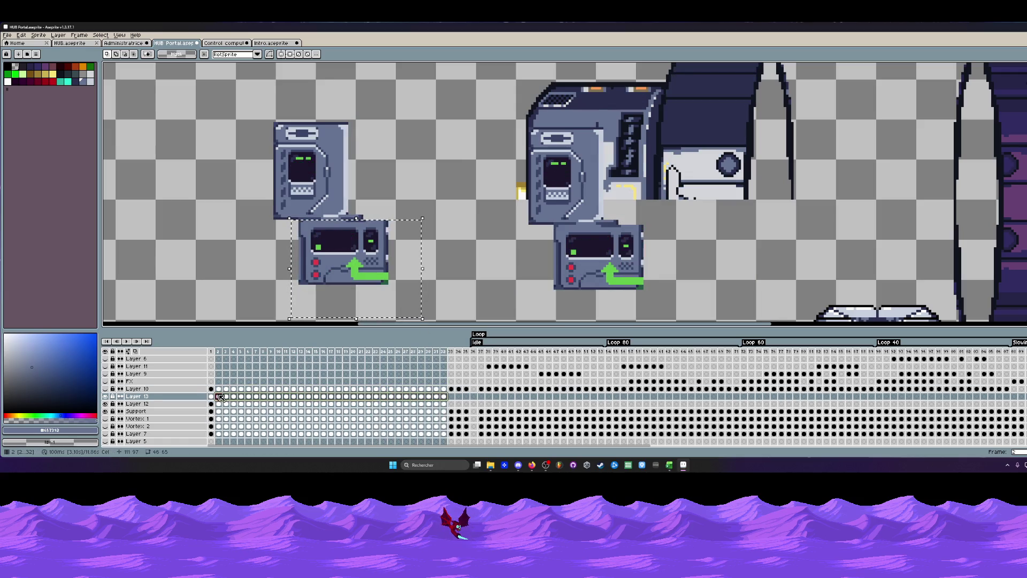
key(Delete)
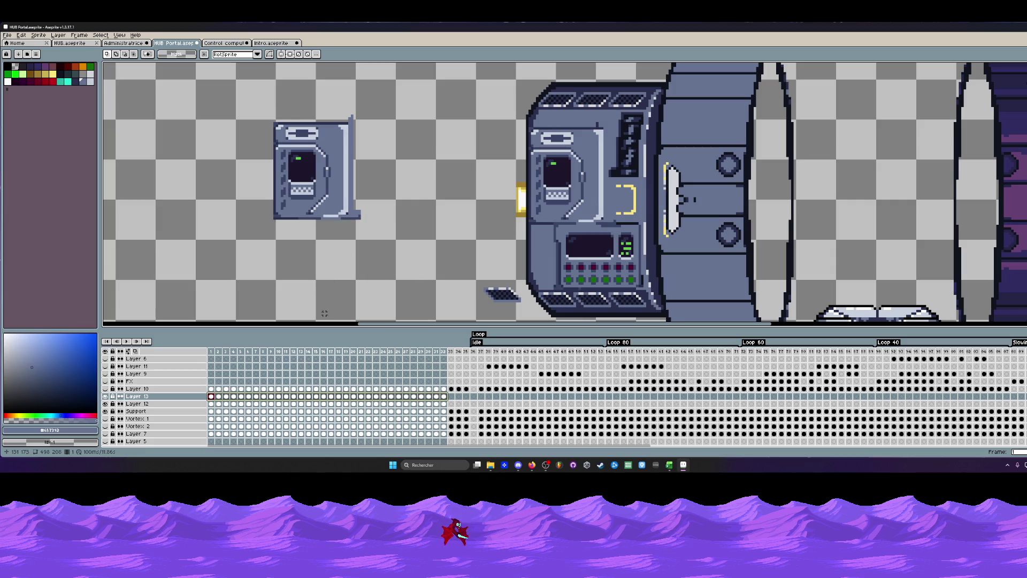
Reposition the copied screen panel in the empty area to the left.
drag(207, 93, 420, 298)
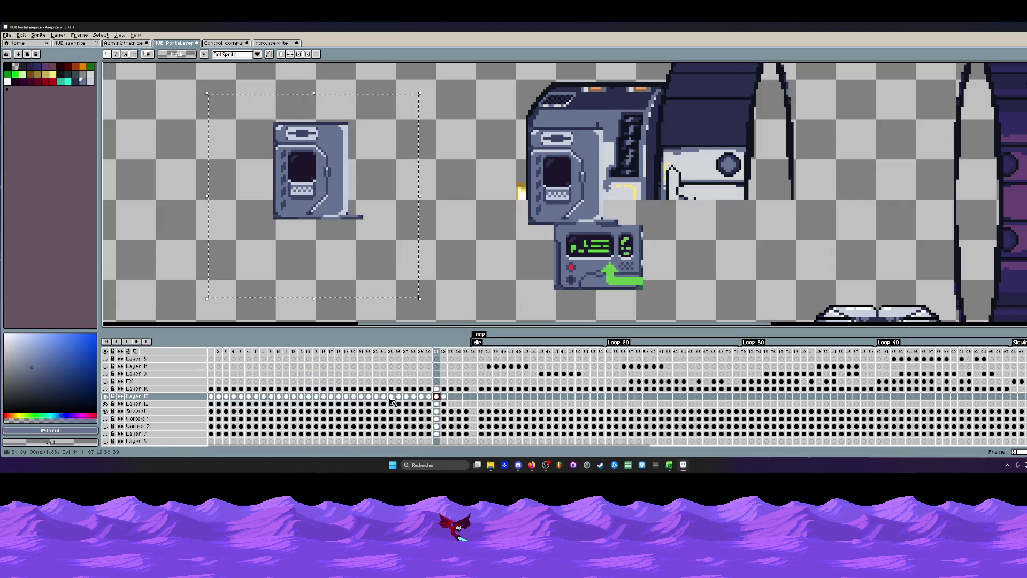
drag(328, 179, 651, 186)
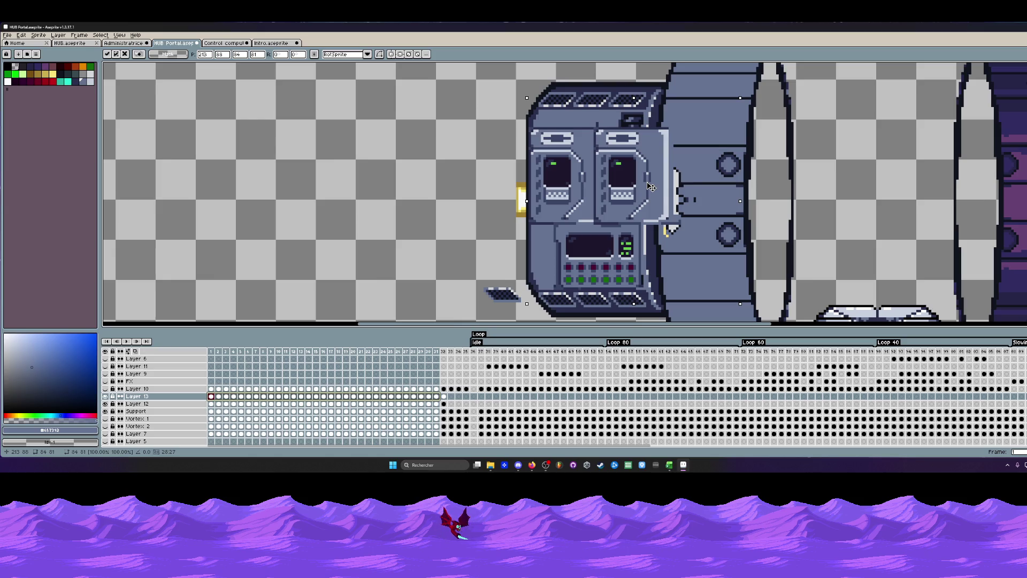
mouse_move(651, 186)
mouse_down()
mouse_move(379, 207)
mouse_move(631, 188)
mouse_move(280, 203)
mouse_up()
click(182, 144)
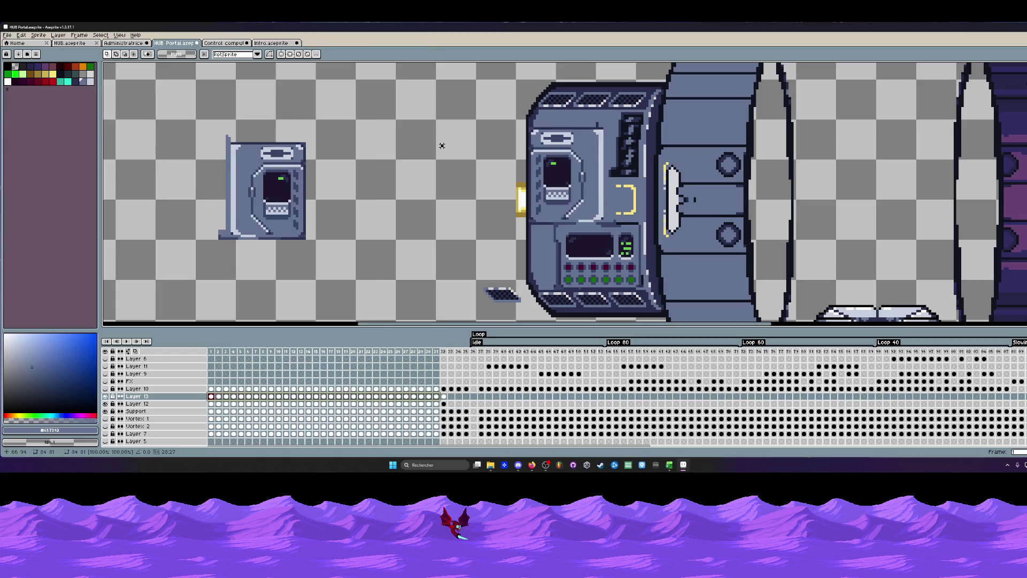
Trim away the left strip of the copied screen panel.
drag(159, 106, 250, 278)
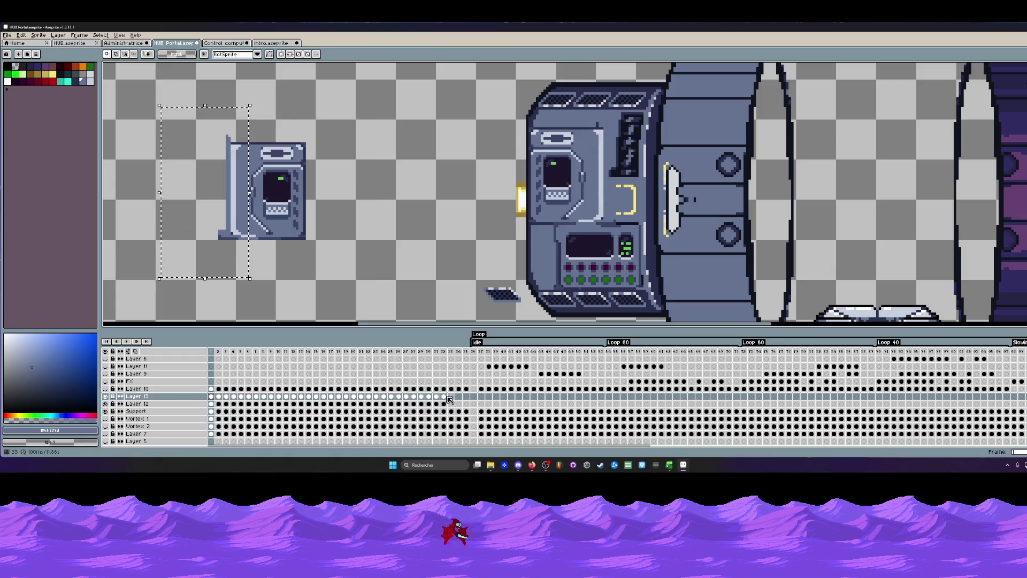
drag(444, 396, 330, 404)
click(211, 396)
key(Delete)
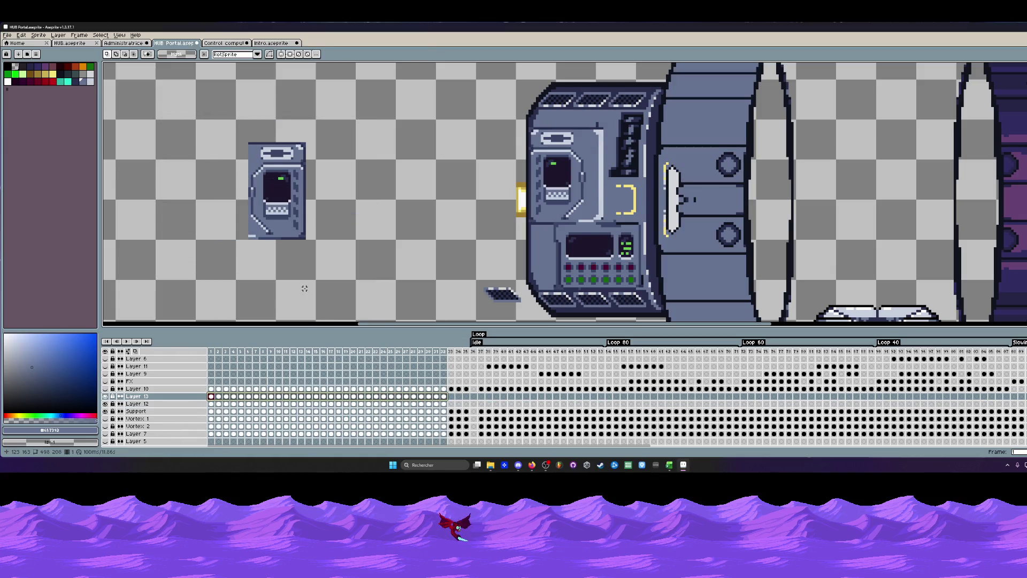
Set the trimmed panel on the console beside the first screen, aligning it pixel by pixel.
mouse_move(161, 73)
mouse_down()
mouse_move(252, 141)
mouse_move(426, 321)
mouse_up()
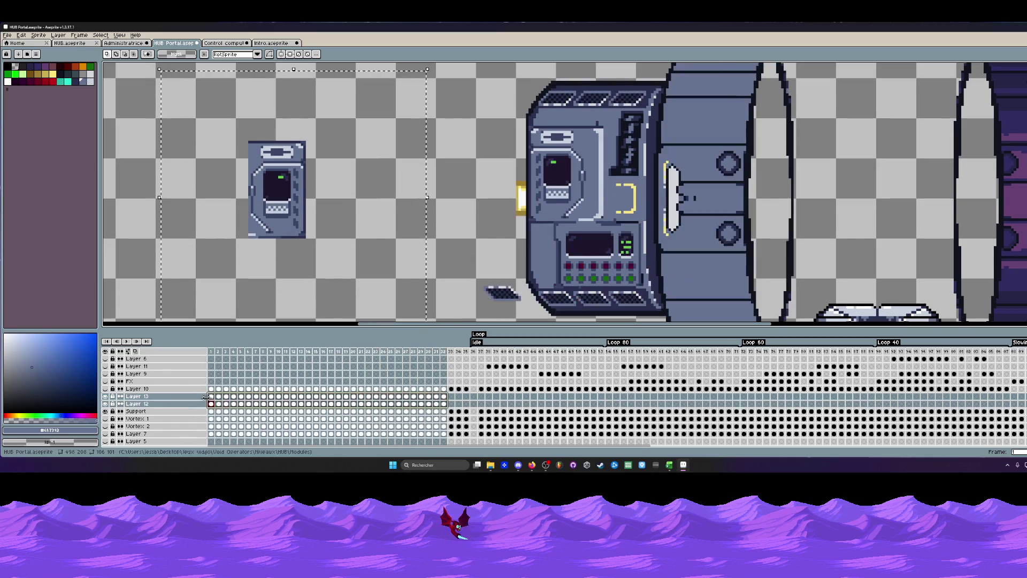
drag(272, 296, 633, 201)
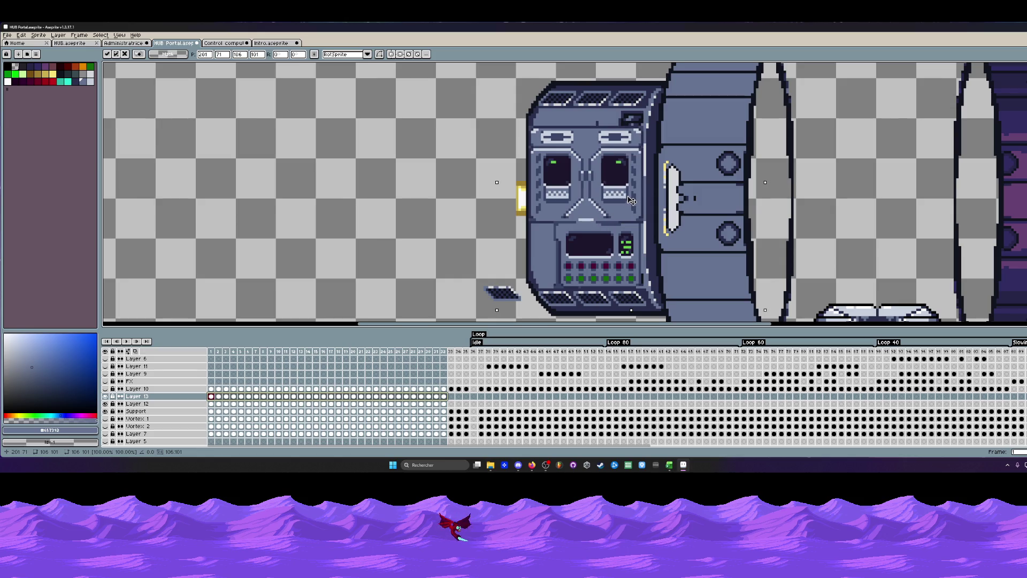
key(Left)
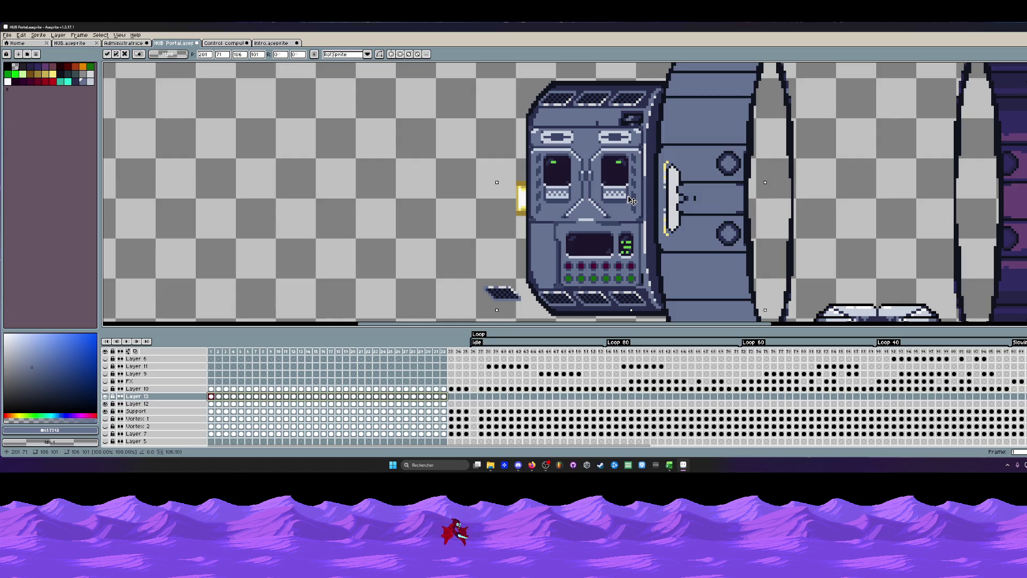
drag(629, 198, 631, 200)
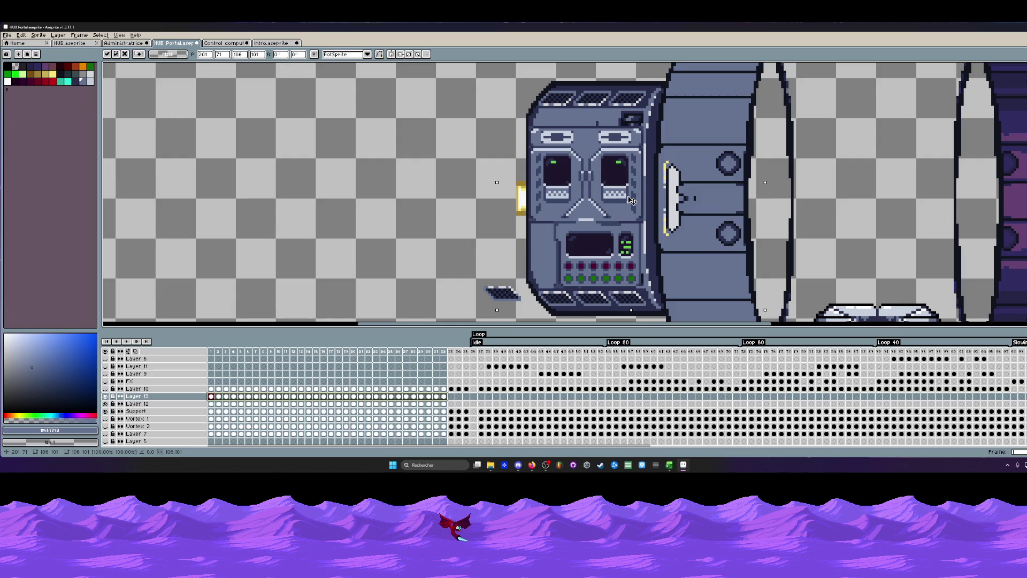
scroll(631, 200, down, 2)
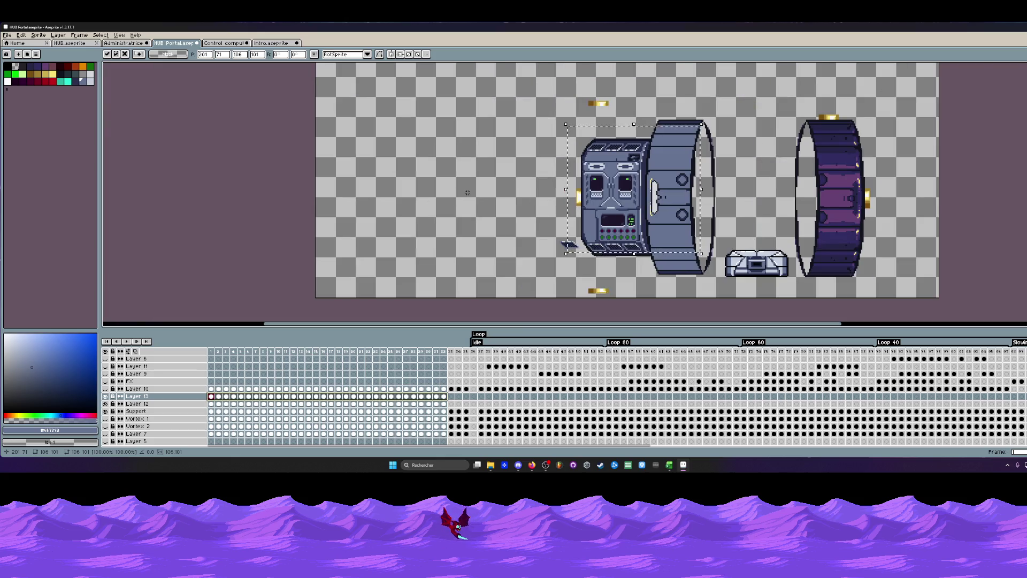